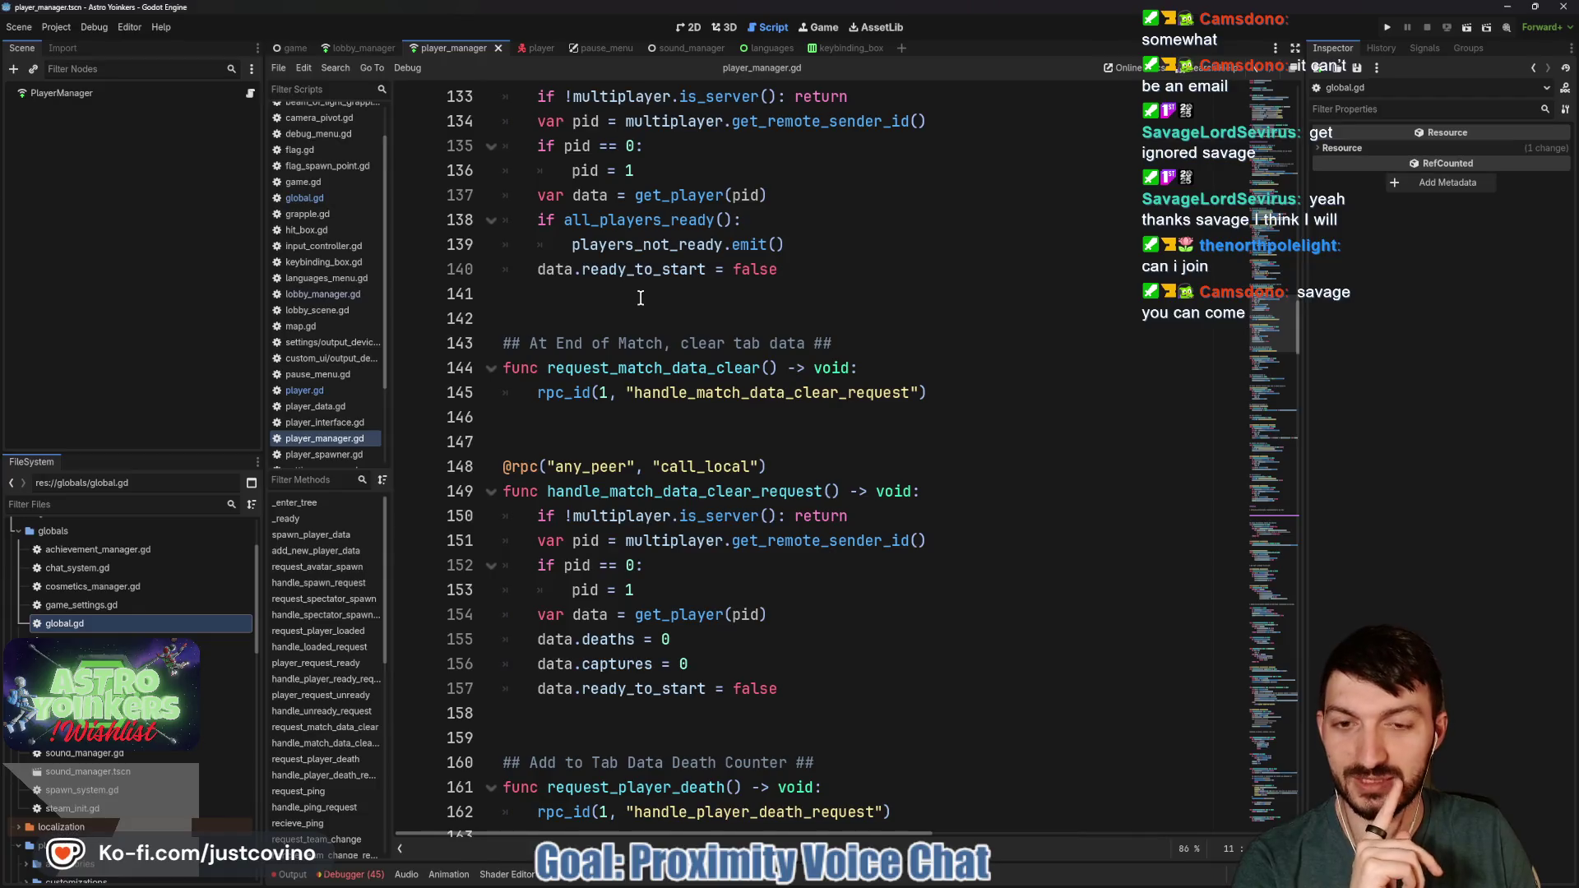
Scroll down player_manager.gd and unfold the #region Cosmetics block
{"action": "scroll", "coordinate": [641, 298], "scroll_direction": "down", "scroll_amount": 2}
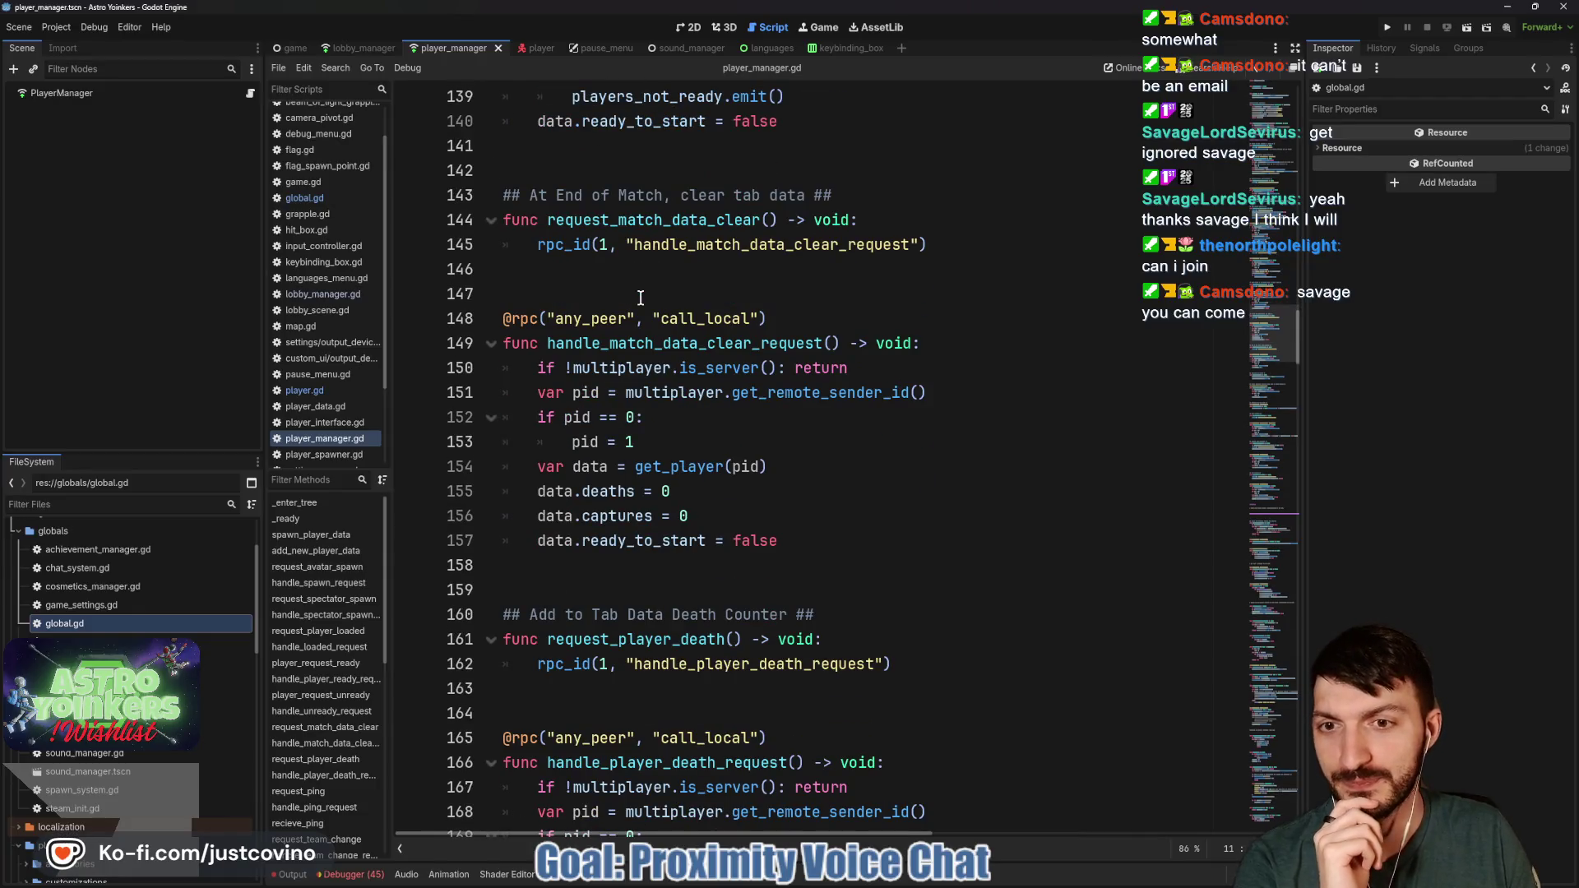
{"action": "scroll", "coordinate": [641, 298], "scroll_direction": "down", "scroll_amount": 4}
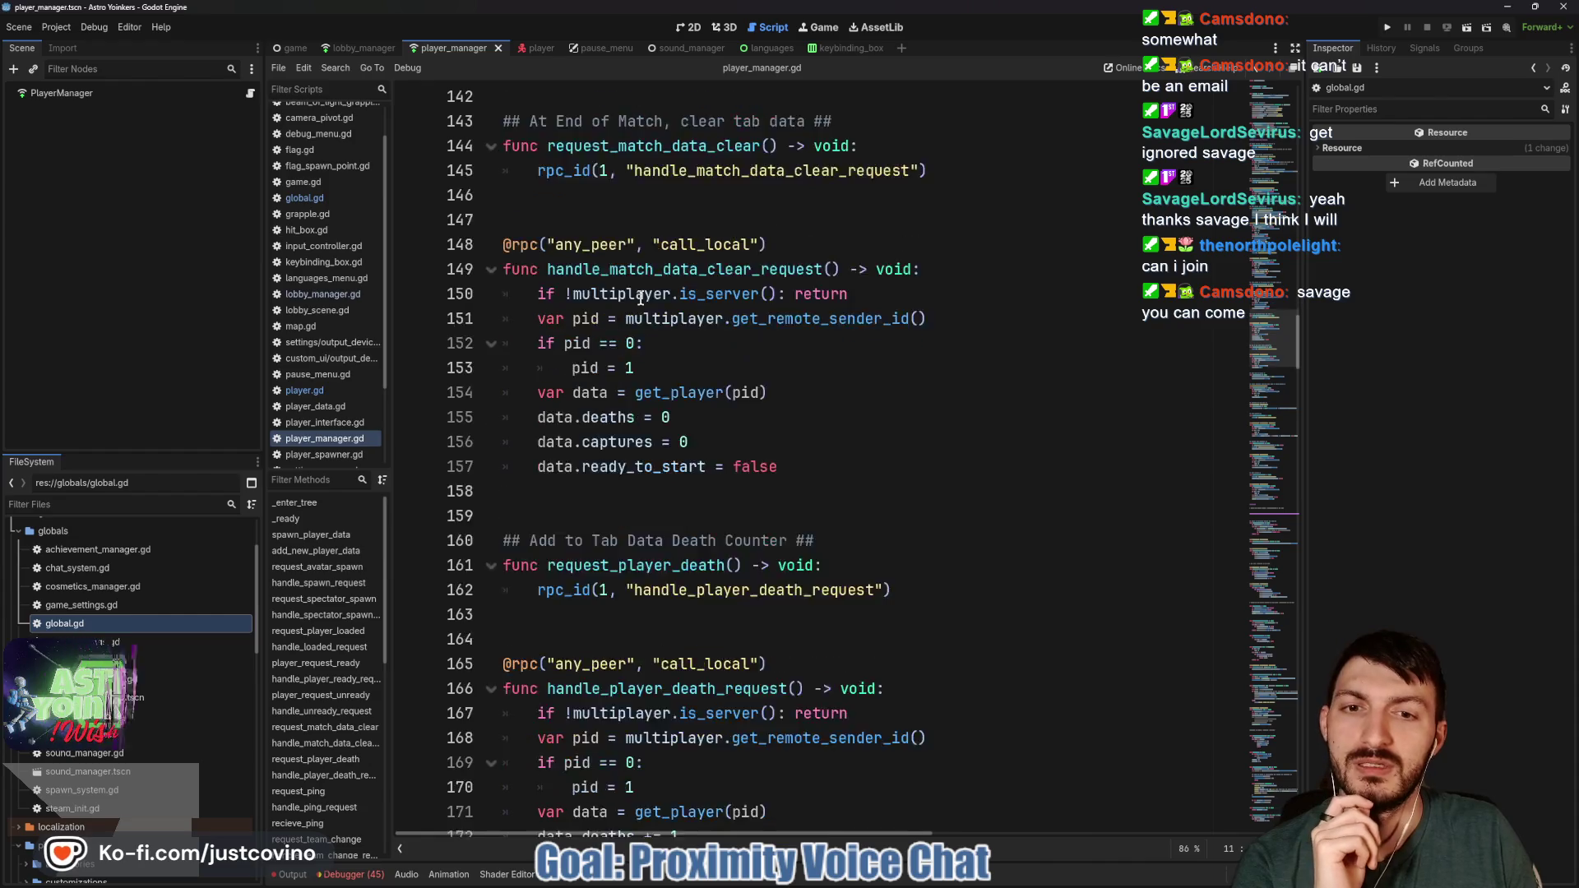
{"action": "scroll", "coordinate": [640, 298], "scroll_direction": "down", "scroll_amount": 2}
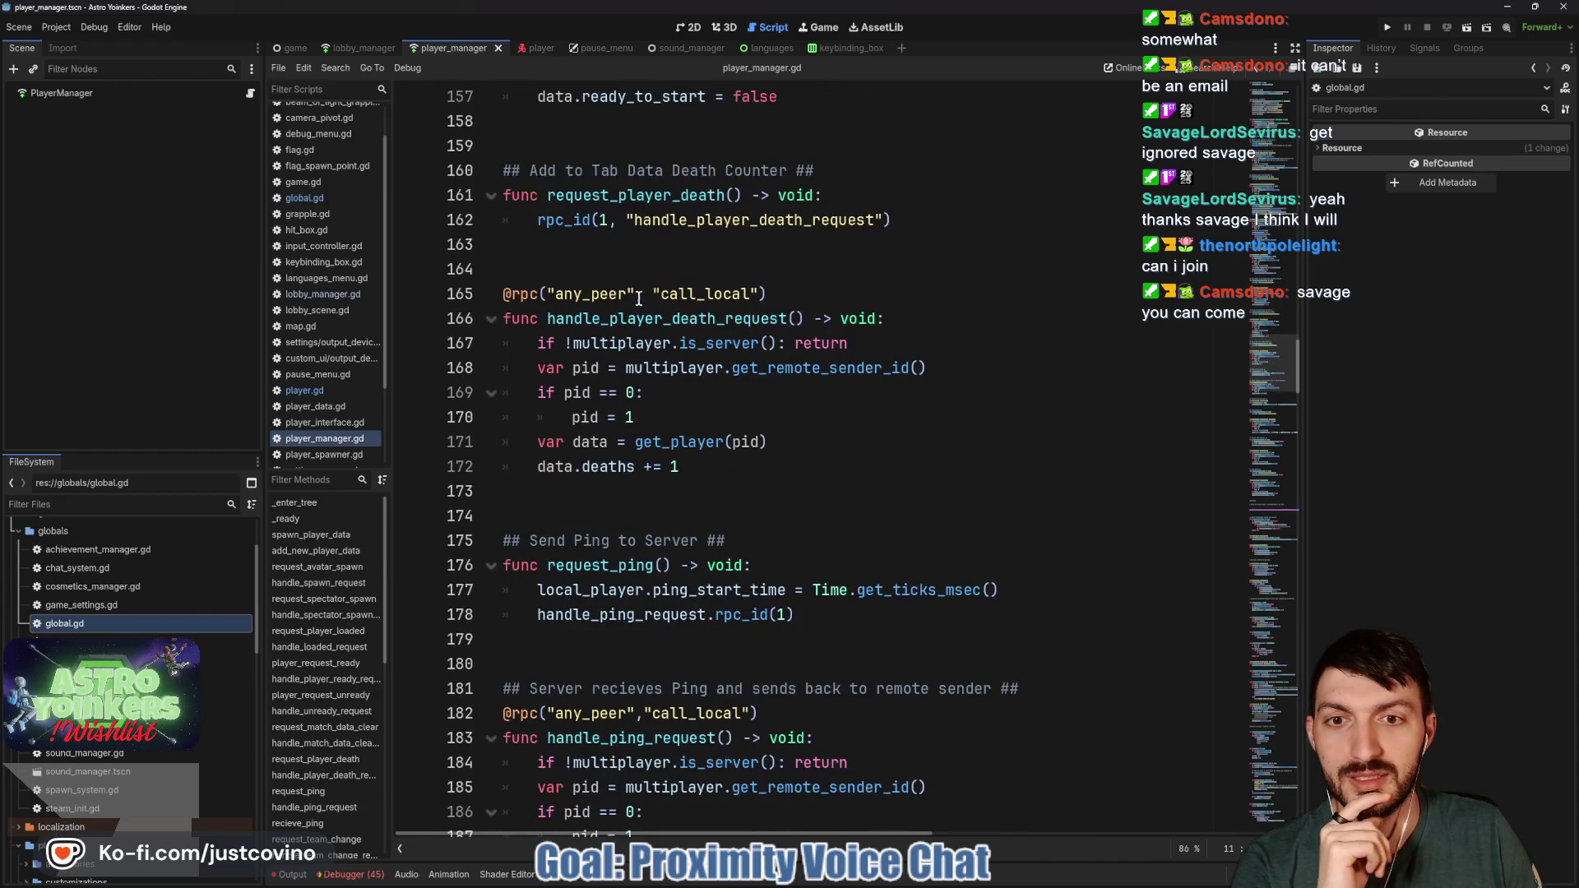
{"action": "scroll", "coordinate": [799, 351], "scroll_direction": "down", "scroll_amount": 3}
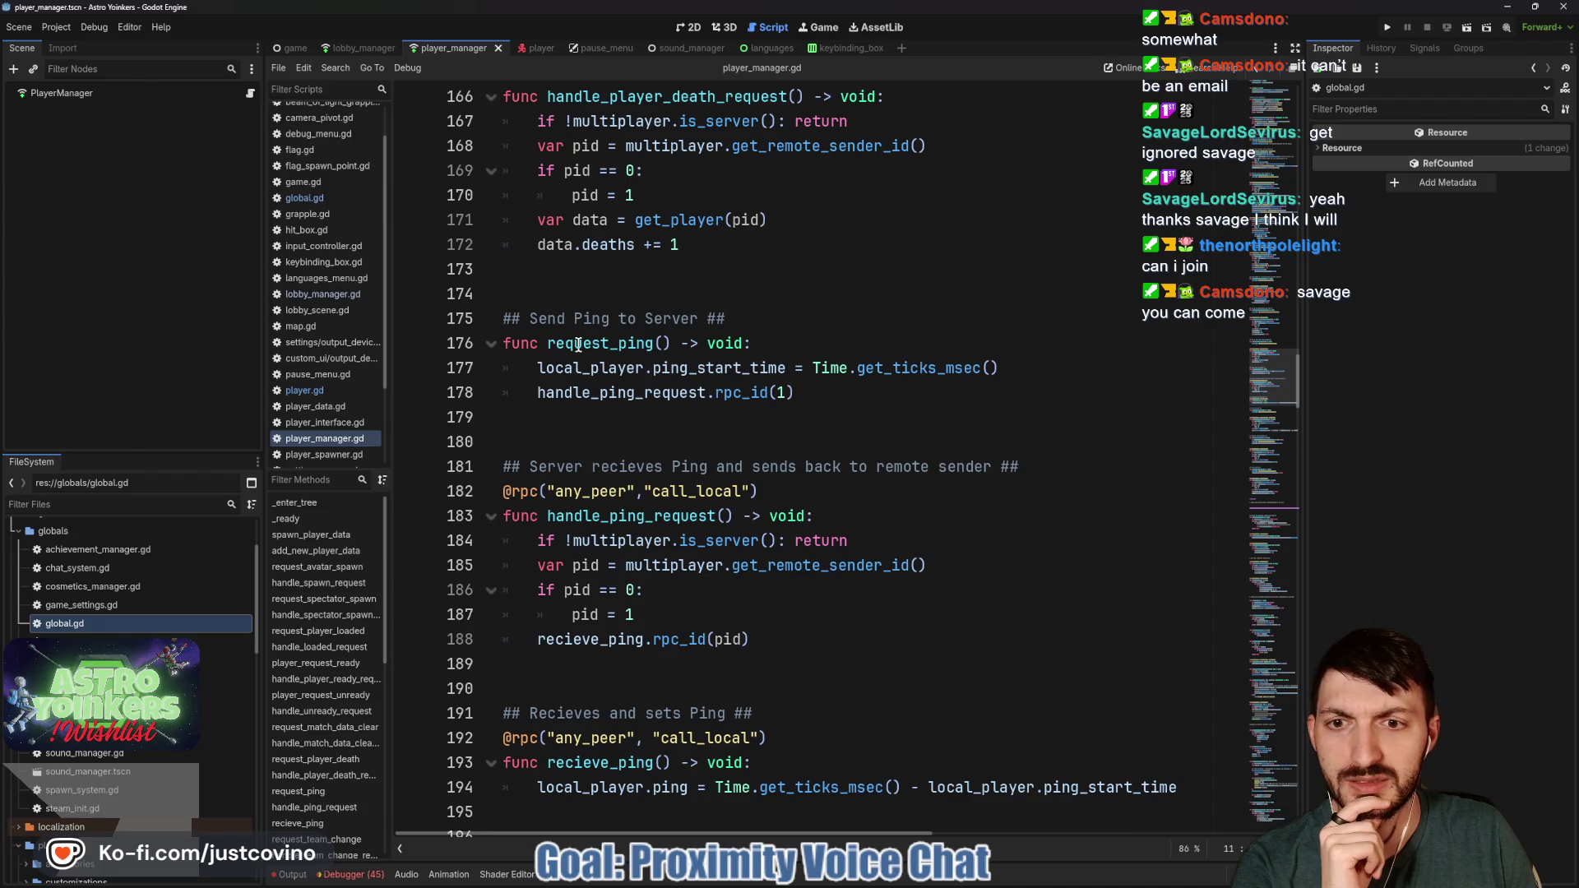
{"action": "scroll", "coordinate": [603, 514], "scroll_direction": "down", "scroll_amount": 7}
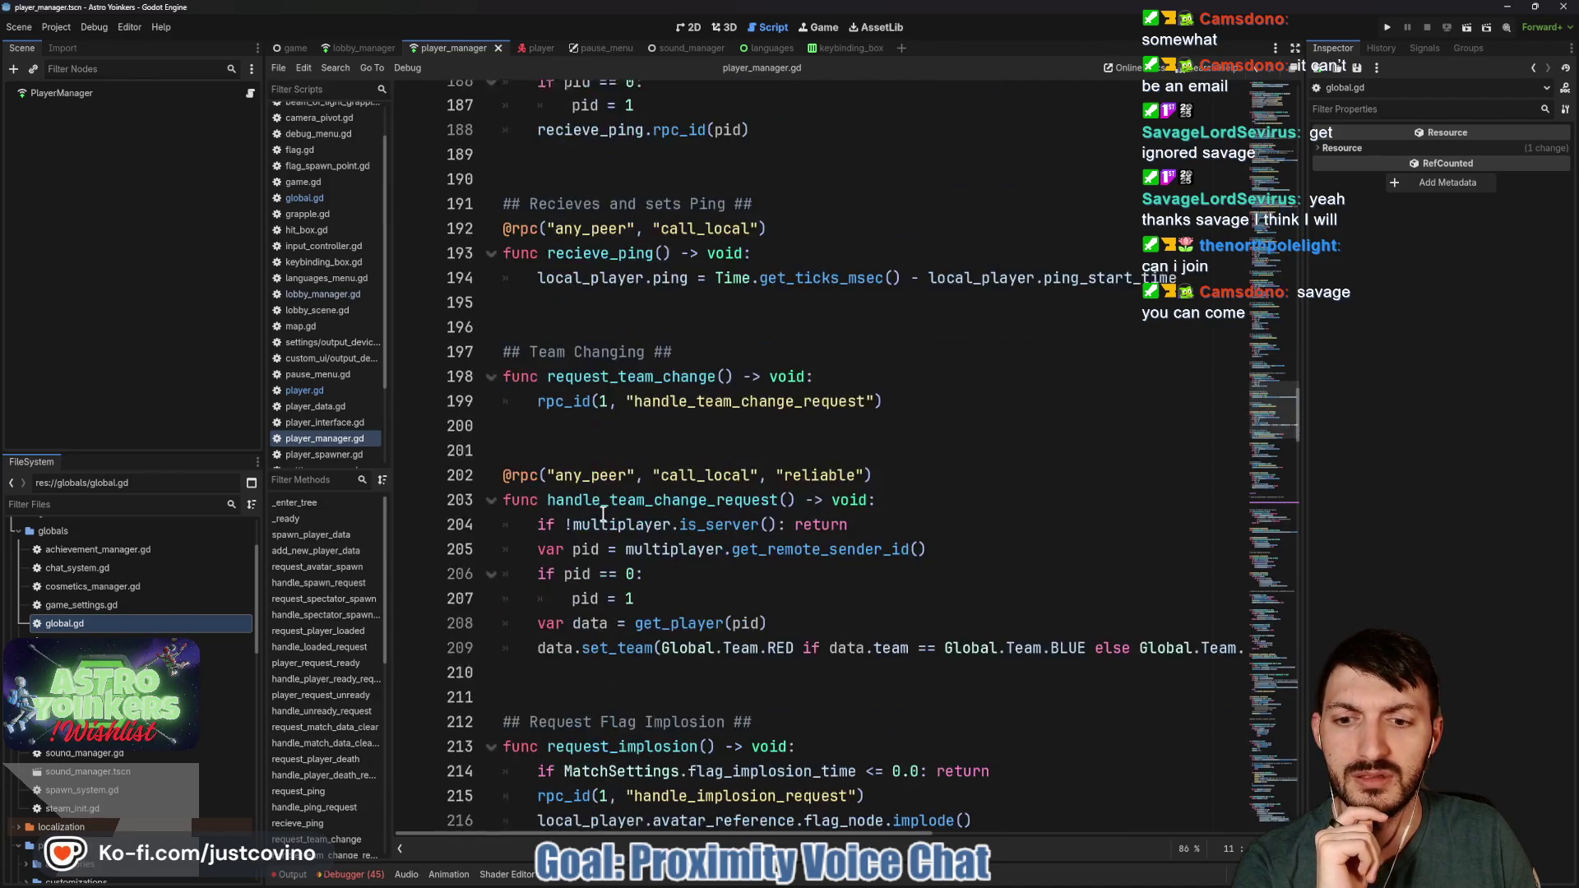
{"action": "scroll", "coordinate": [602, 514], "scroll_direction": "down", "scroll_amount": 4}
{"action": "scroll", "coordinate": [606, 494], "scroll_direction": "down", "scroll_amount": 2}
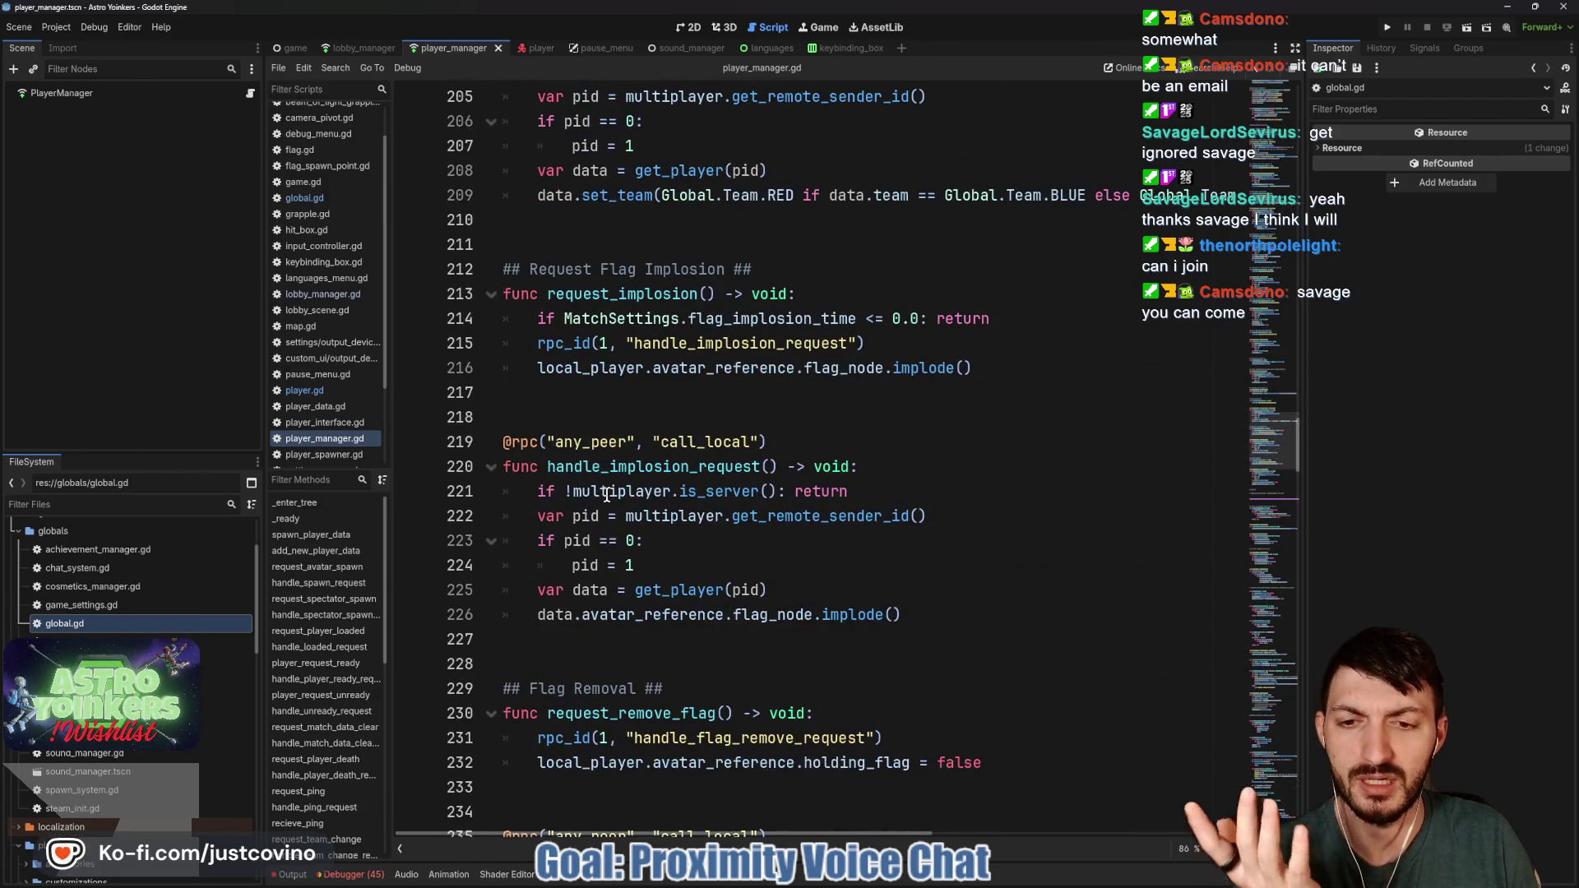
{"action": "scroll", "coordinate": [606, 494], "scroll_direction": "down", "scroll_amount": 2}
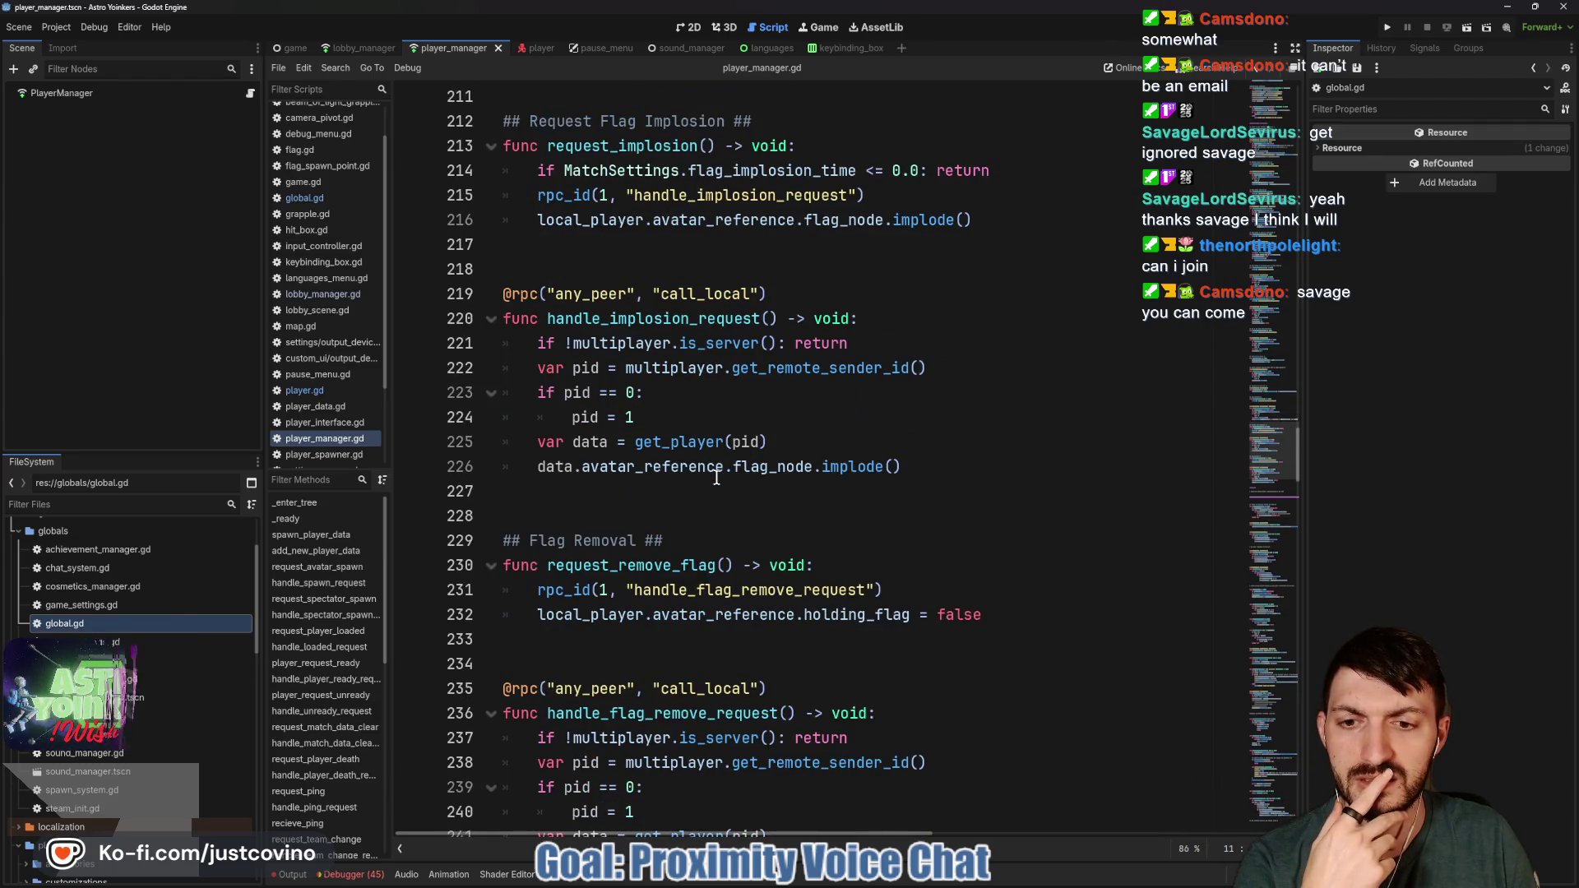
{"action": "scroll", "coordinate": [716, 478], "scroll_direction": "down", "scroll_amount": 4}
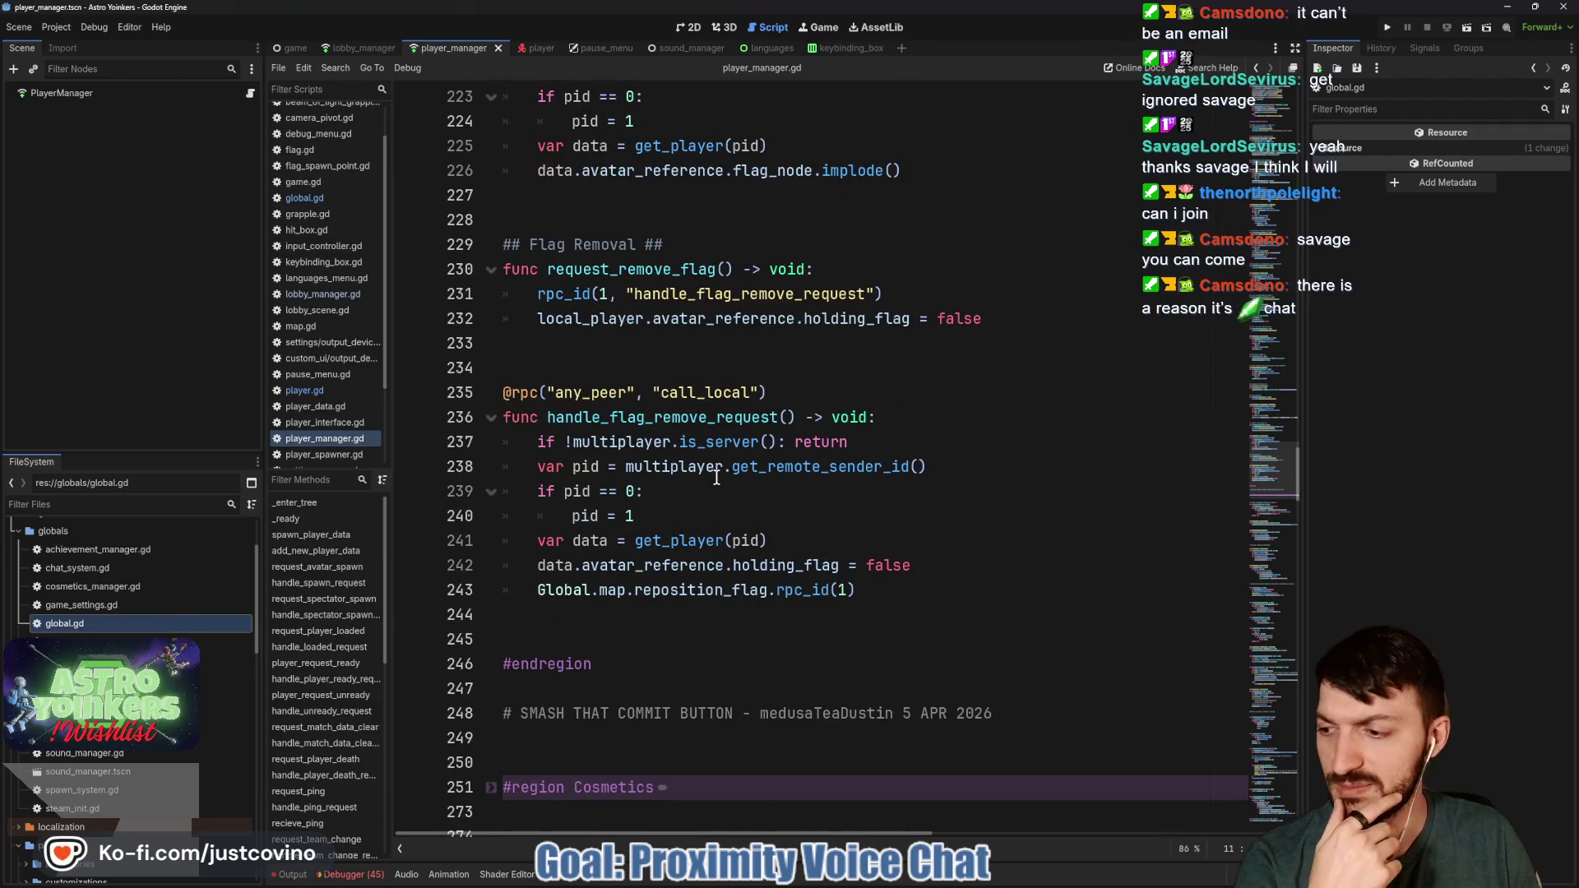
{"action": "scroll", "coordinate": [717, 477], "scroll_direction": "down", "scroll_amount": 4}
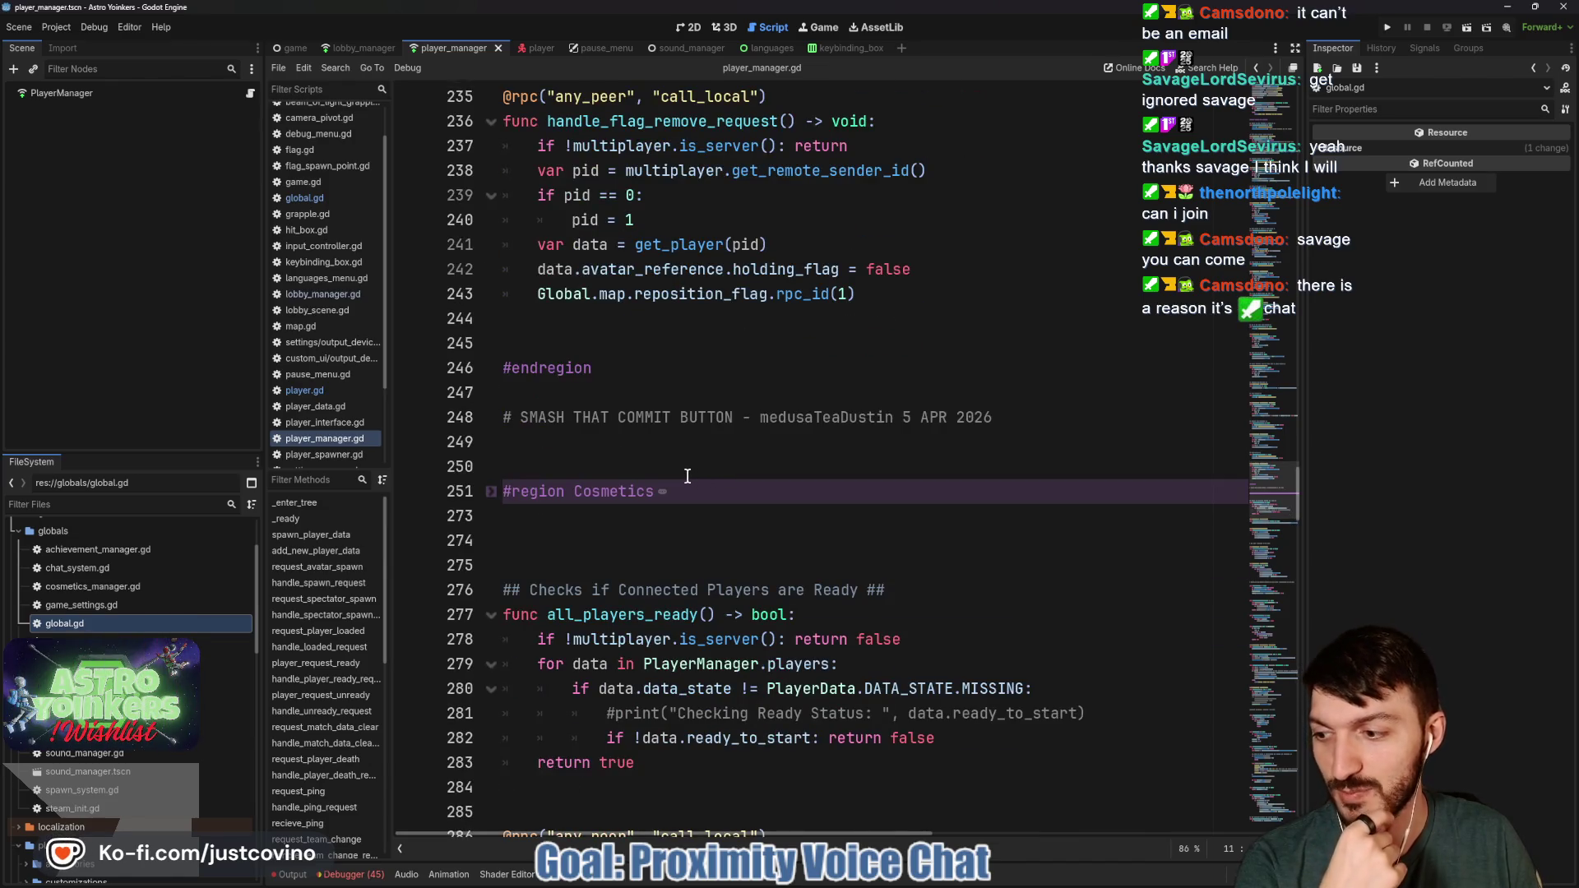
{"action": "left_click", "coordinate": [491, 492]}
Continue through the Cosmetics functions down to start_match
{"action": "scroll", "coordinate": [698, 466], "scroll_direction": "down", "scroll_amount": 7}
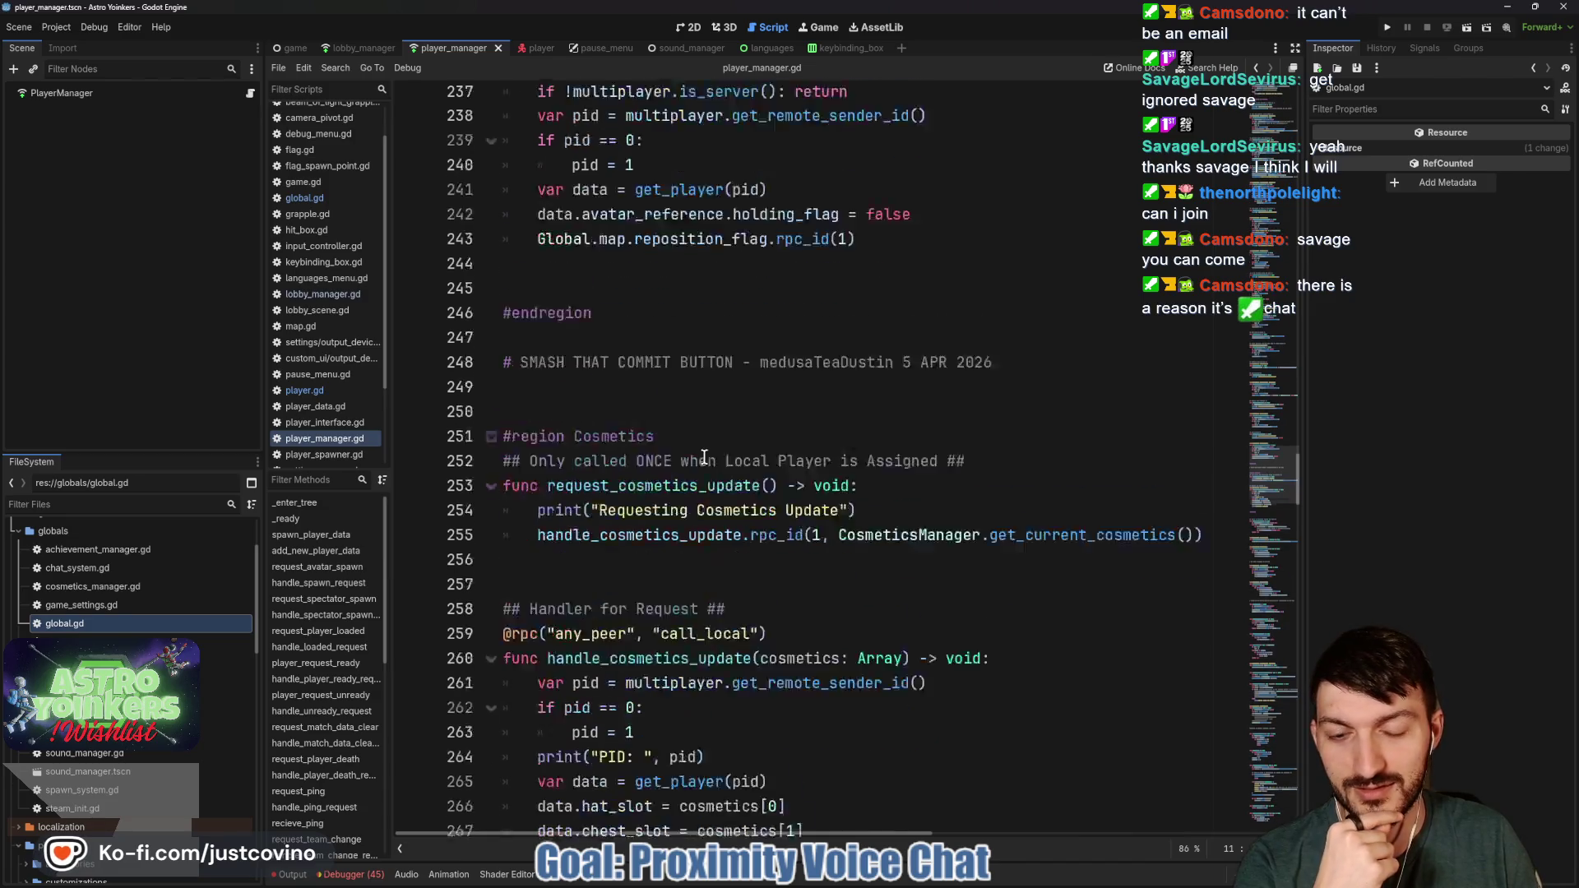
{"action": "scroll", "coordinate": [699, 465], "scroll_direction": "down", "scroll_amount": 5}
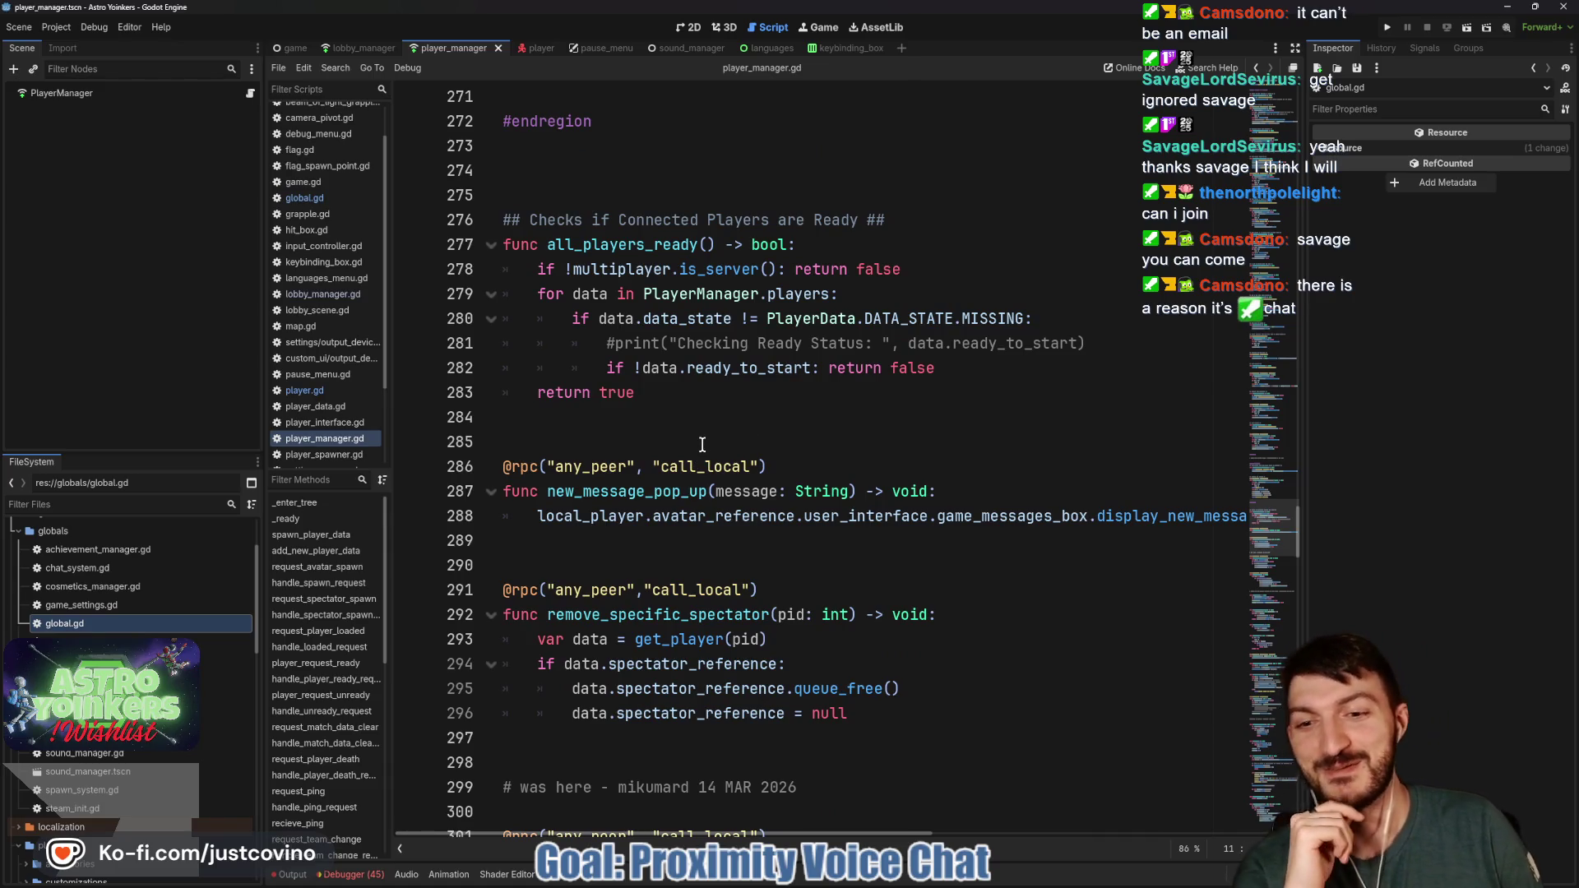
{"action": "scroll", "coordinate": [700, 423], "scroll_direction": "down", "scroll_amount": 1}
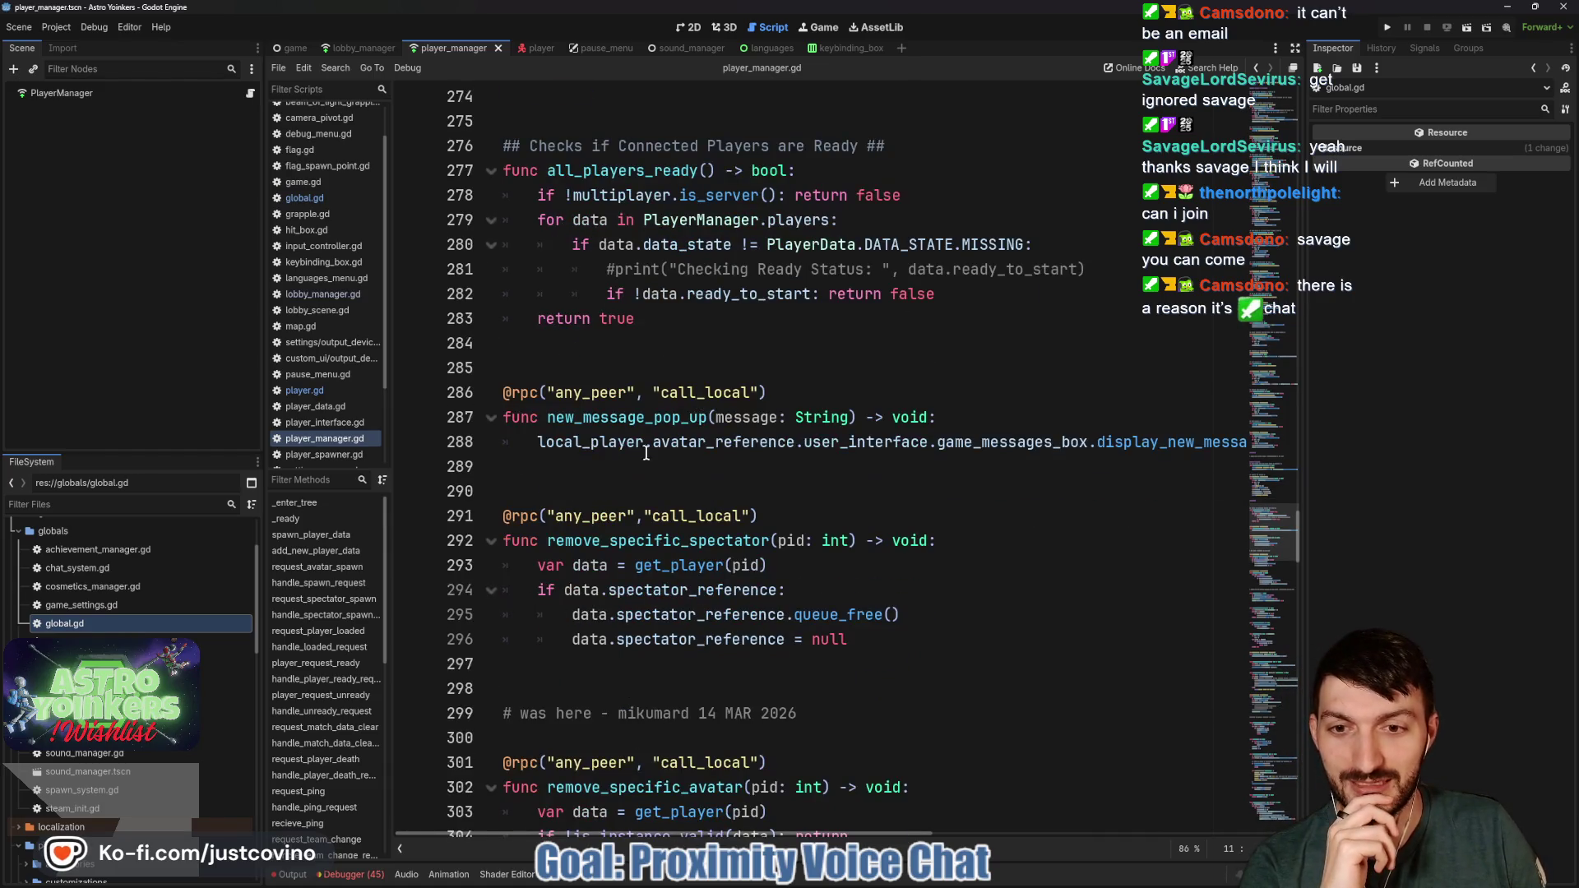
{"action": "scroll", "coordinate": [646, 454], "scroll_direction": "down", "scroll_amount": 4}
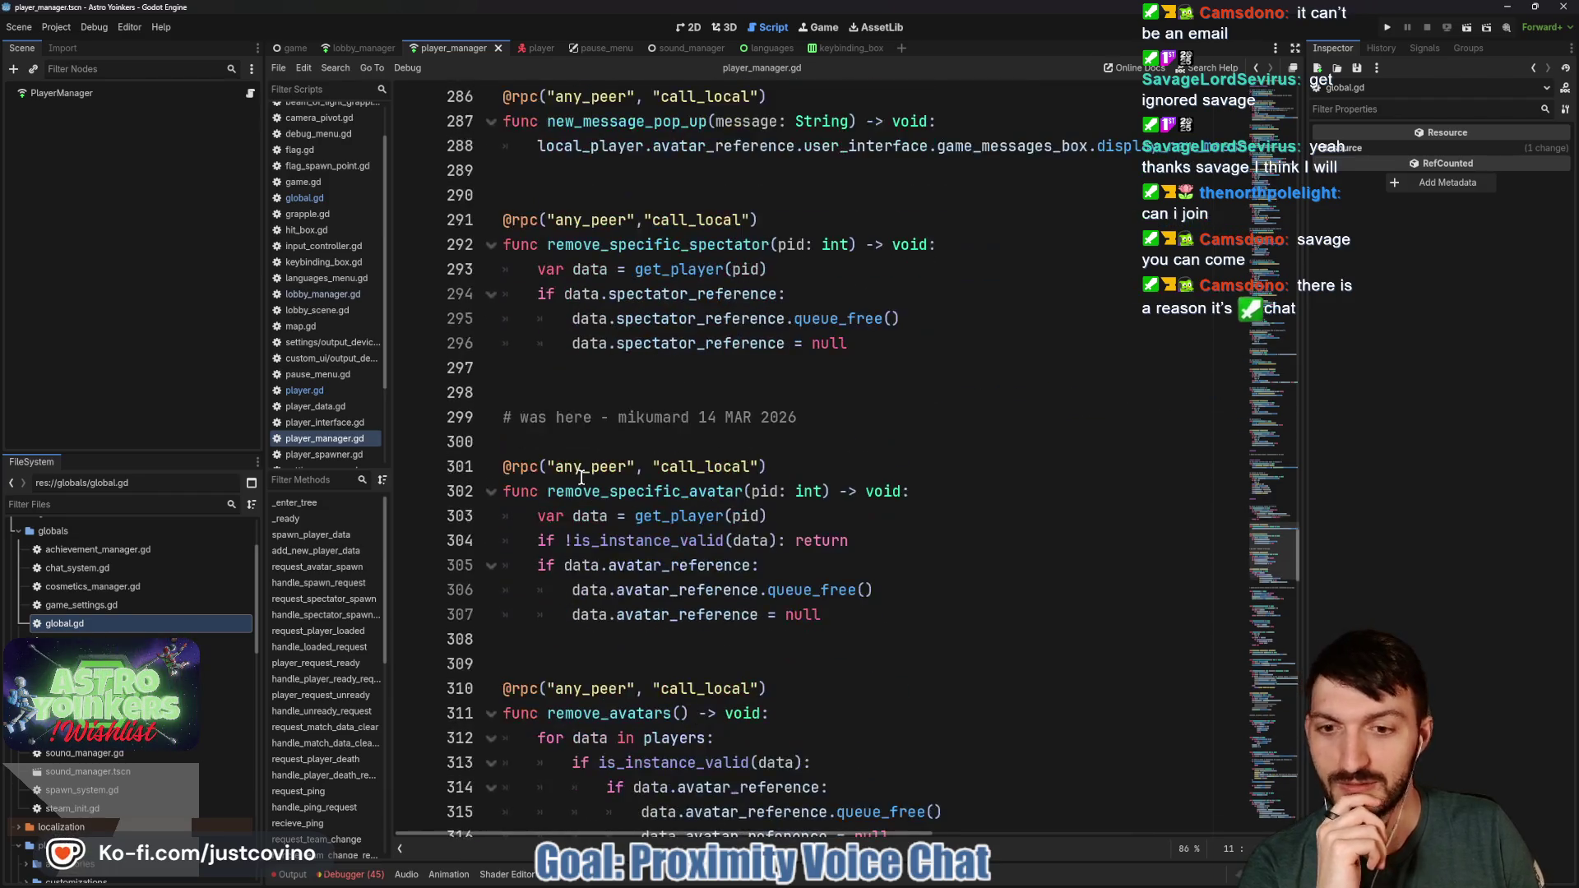
{"action": "scroll", "coordinate": [570, 416], "scroll_direction": "down", "scroll_amount": 3}
{"action": "scroll", "coordinate": [570, 420], "scroll_direction": "down", "scroll_amount": 5}
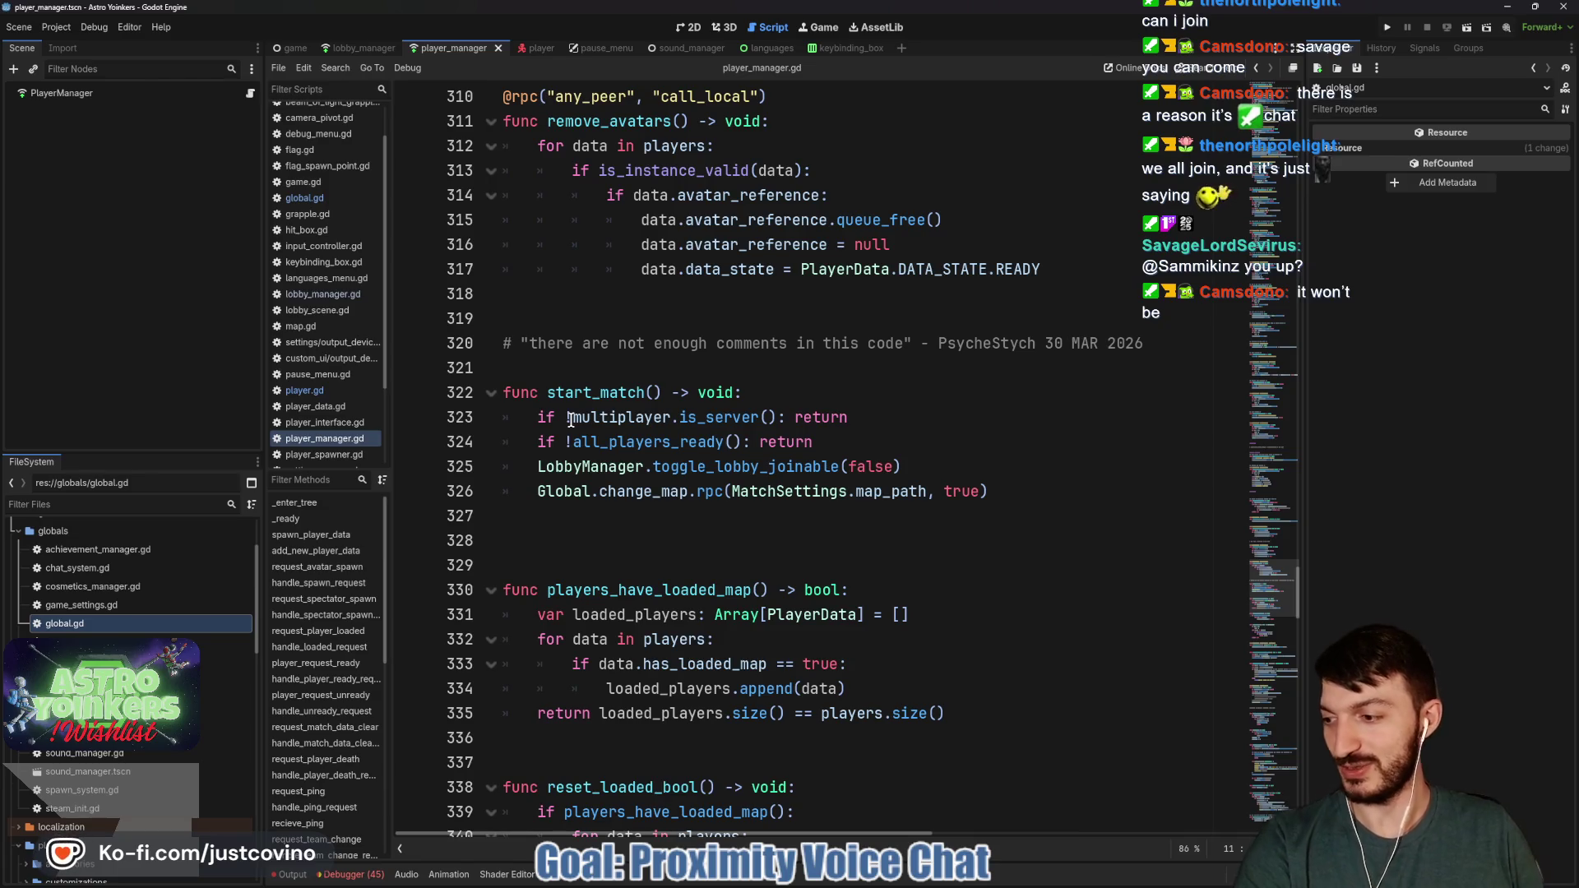
Delete the extra blank line after start_match and save player_manager.gd
{"action": "left_click", "coordinate": [592, 545]}
{"action": "key", "text": "BackSpace"}
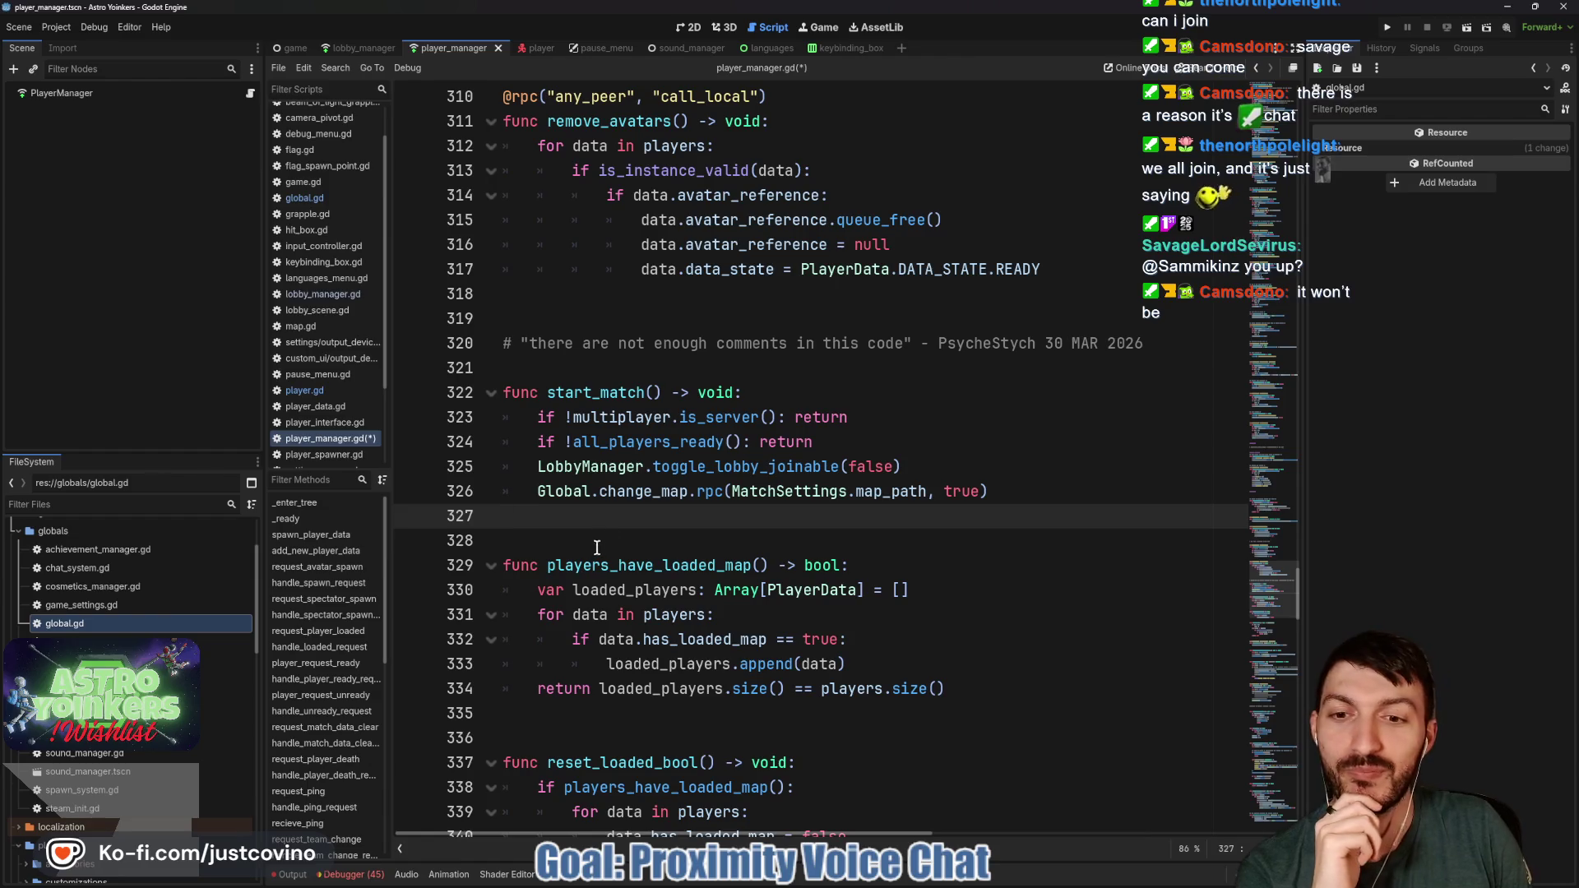
{"action": "scroll", "coordinate": [643, 524], "scroll_direction": "down", "scroll_amount": 4}
{"action": "left_click", "coordinate": [638, 442]}
{"action": "scroll", "coordinate": [638, 442], "scroll_direction": "down", "scroll_amount": 7}
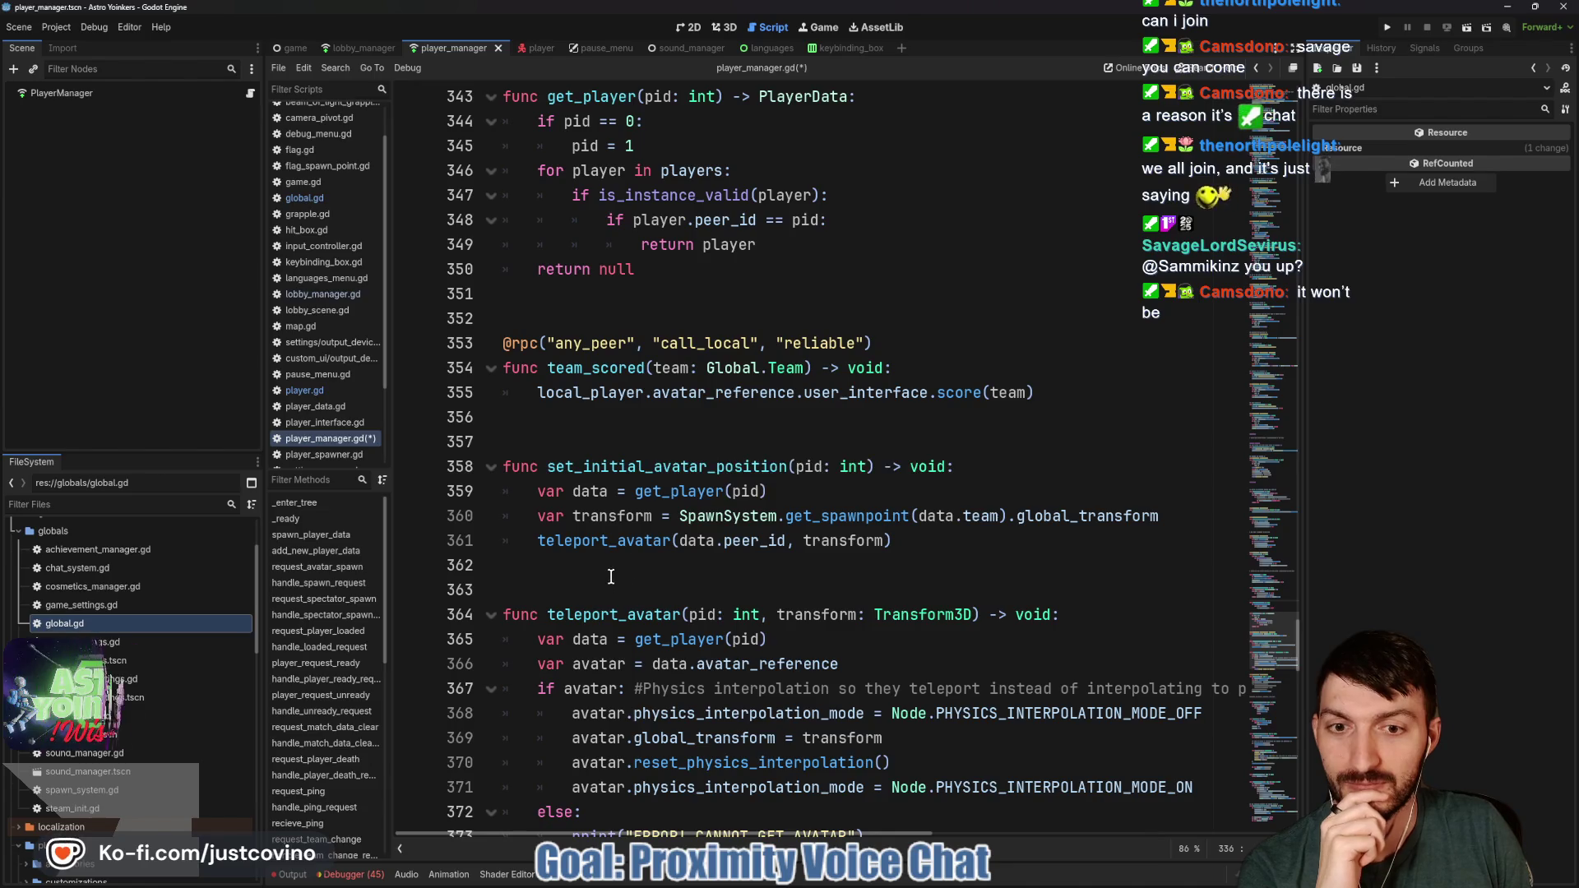
{"action": "scroll", "coordinate": [601, 570], "scroll_direction": "down", "scroll_amount": 5}
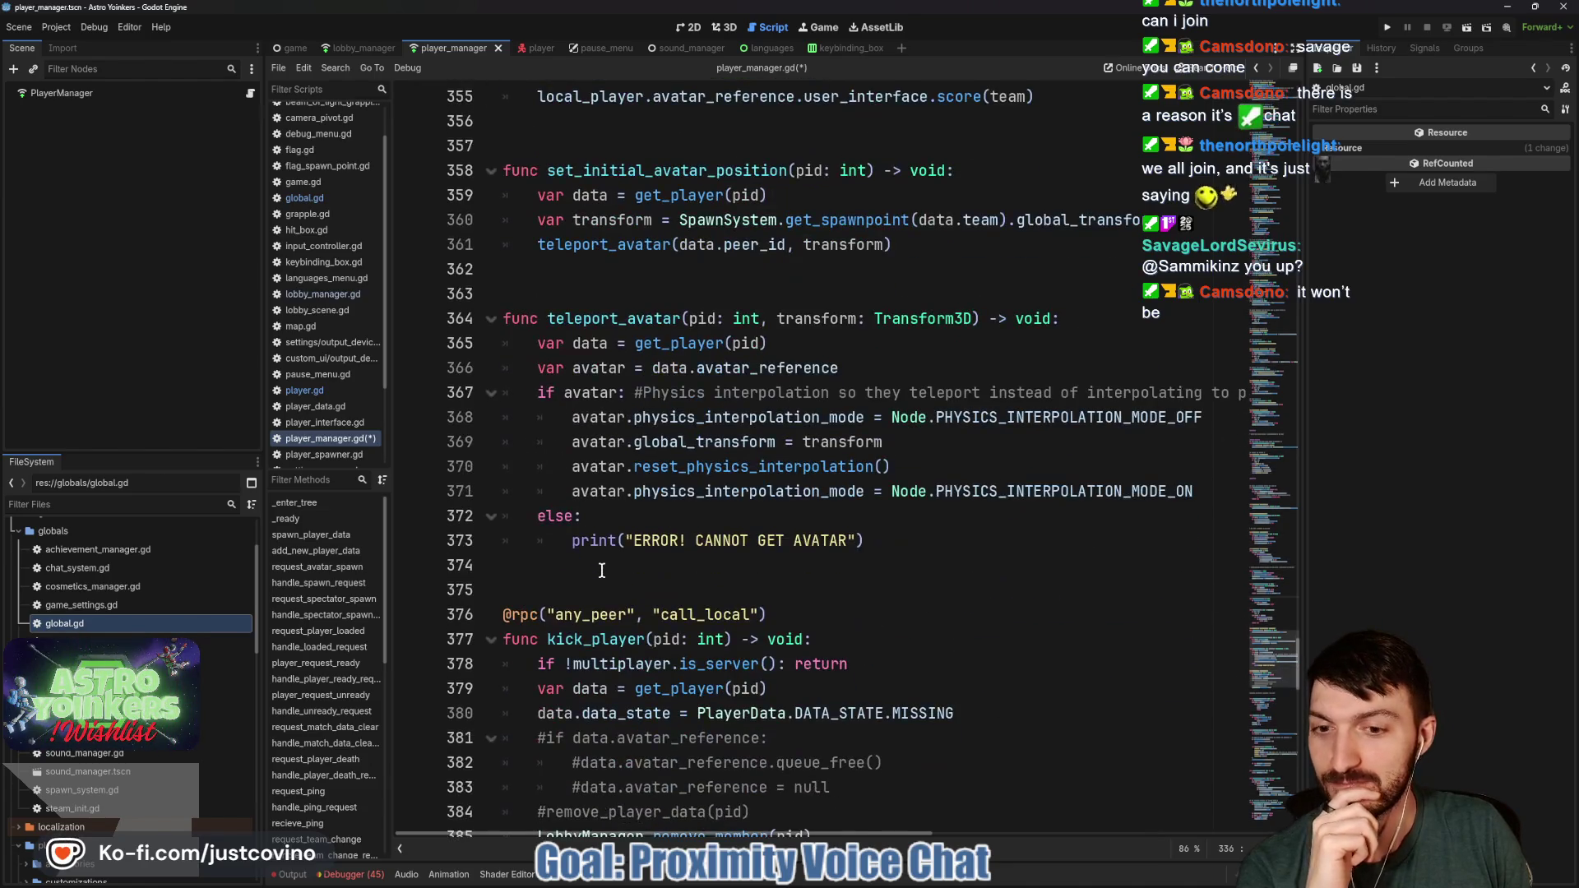
{"action": "left_click", "coordinate": [601, 515]}
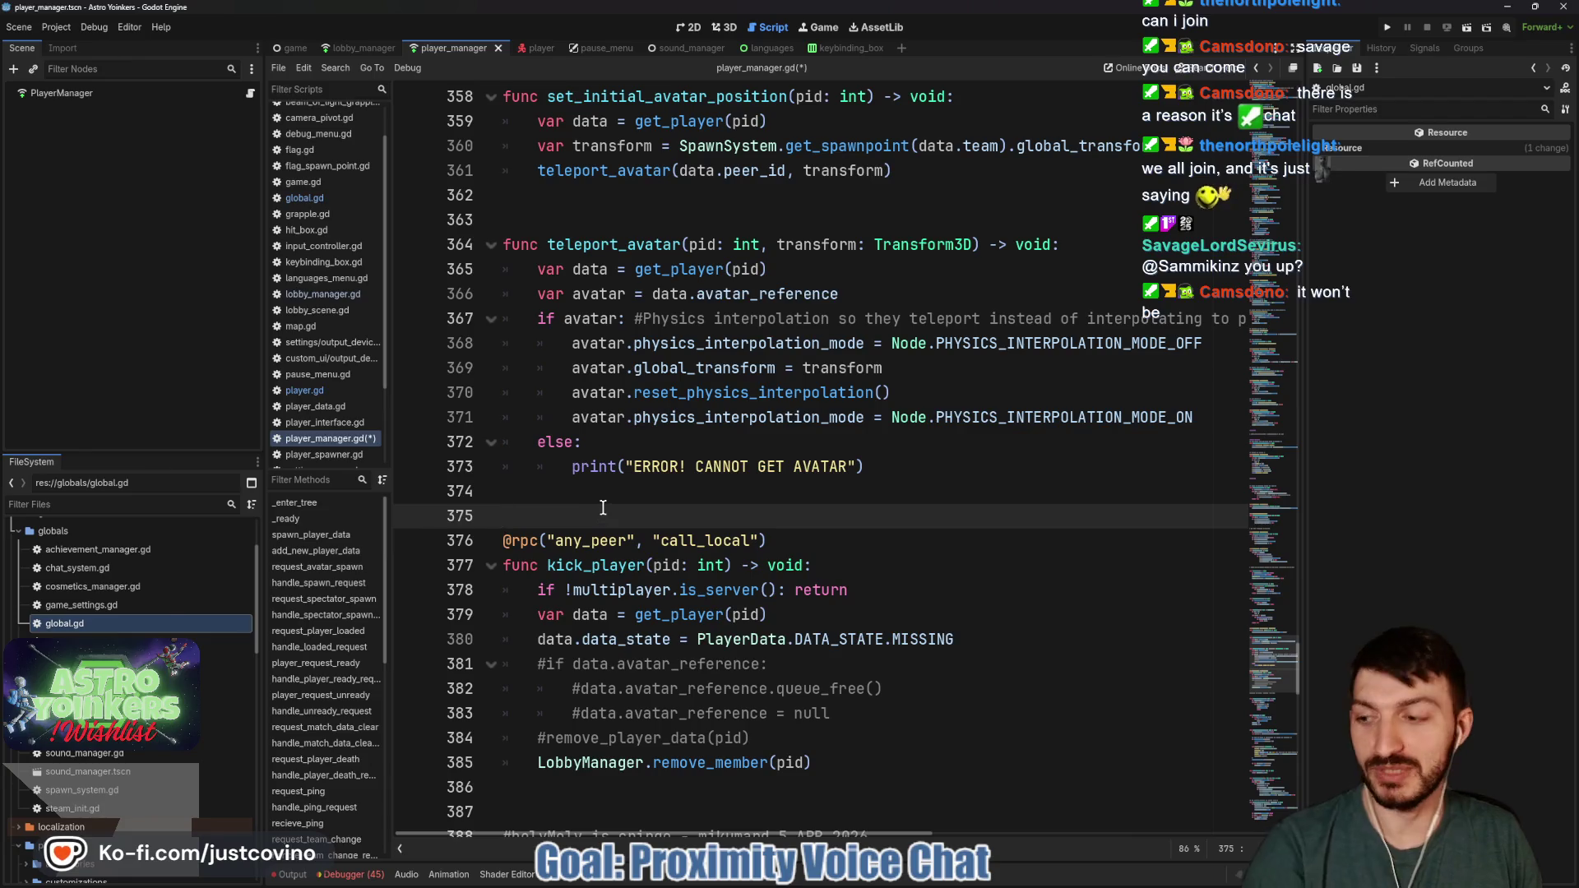
{"action": "key", "text": "ctrl+s"}
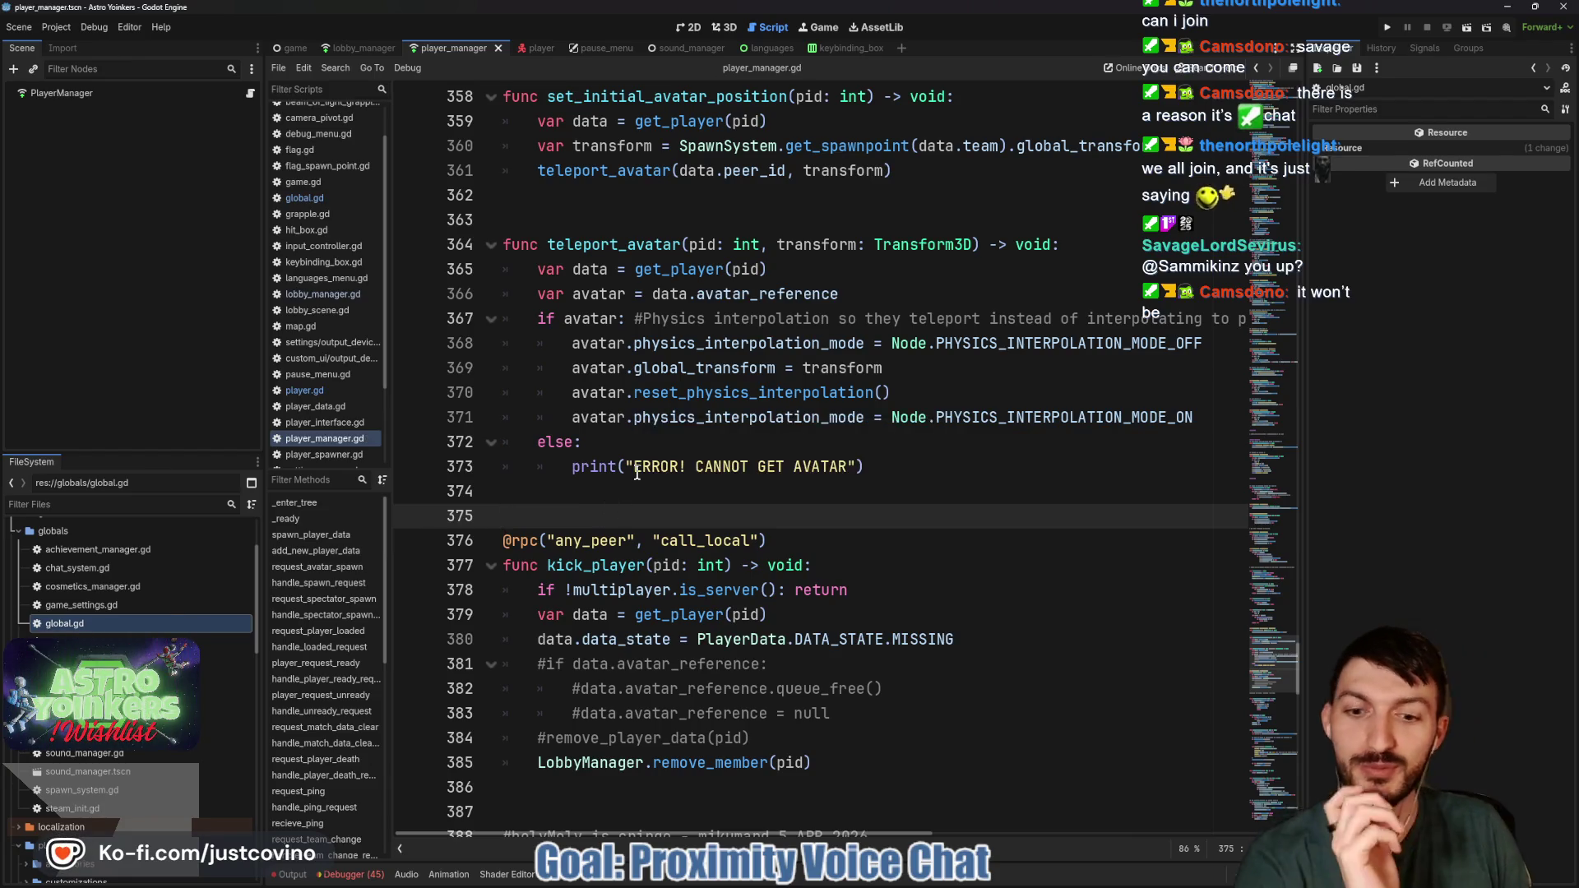
Move down to the blank line after is_reconnecting
{"action": "scroll", "coordinate": [636, 474], "scroll_direction": "down", "scroll_amount": 6}
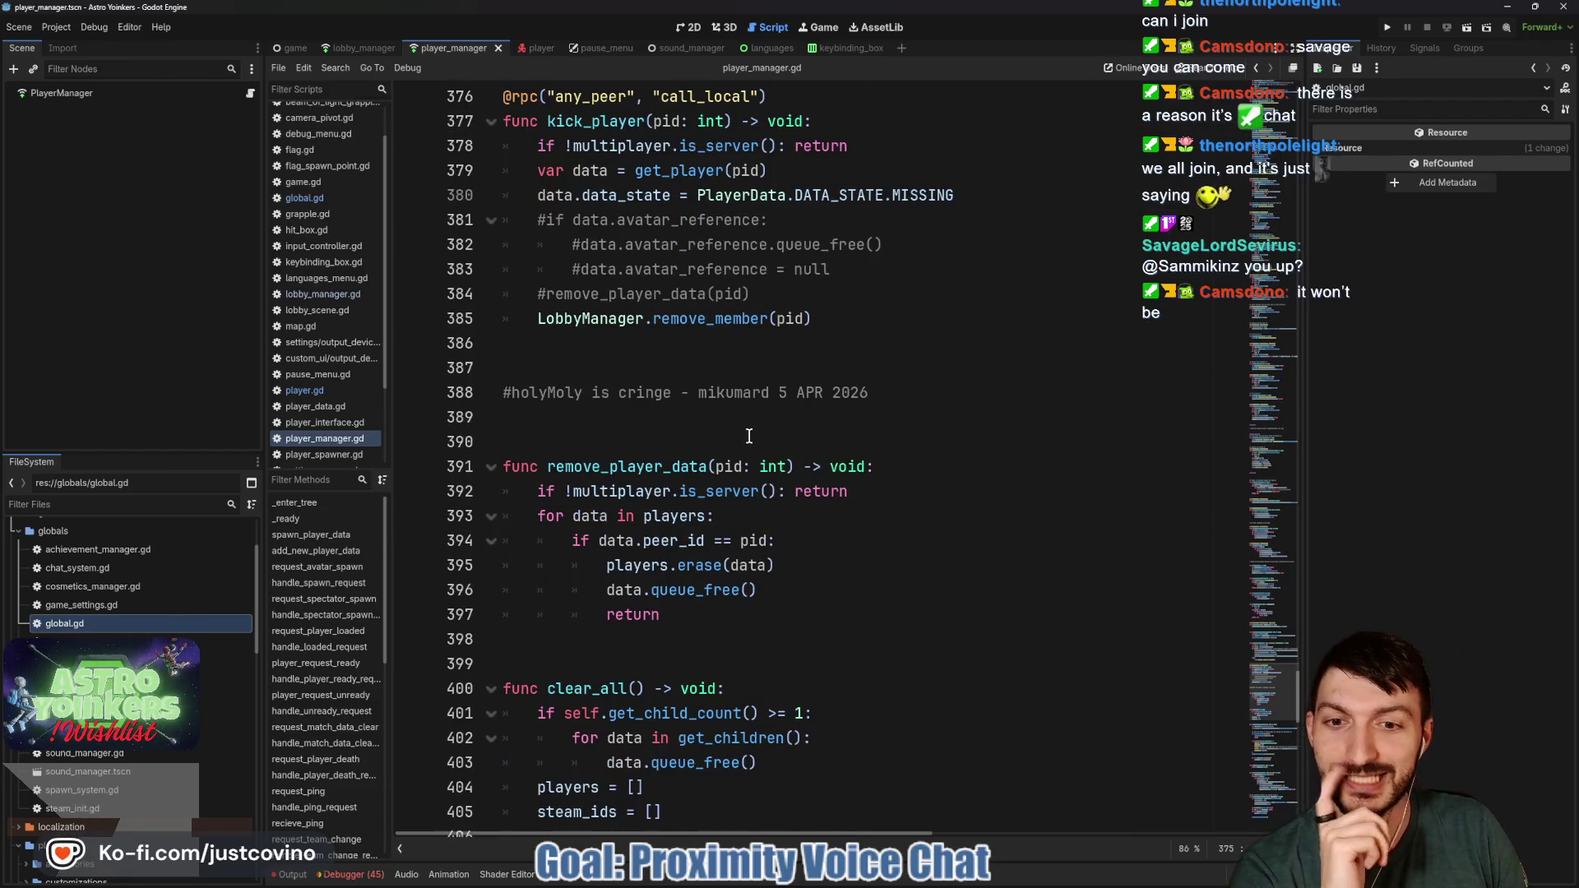
{"action": "scroll", "coordinate": [748, 436], "scroll_direction": "down", "scroll_amount": 9}
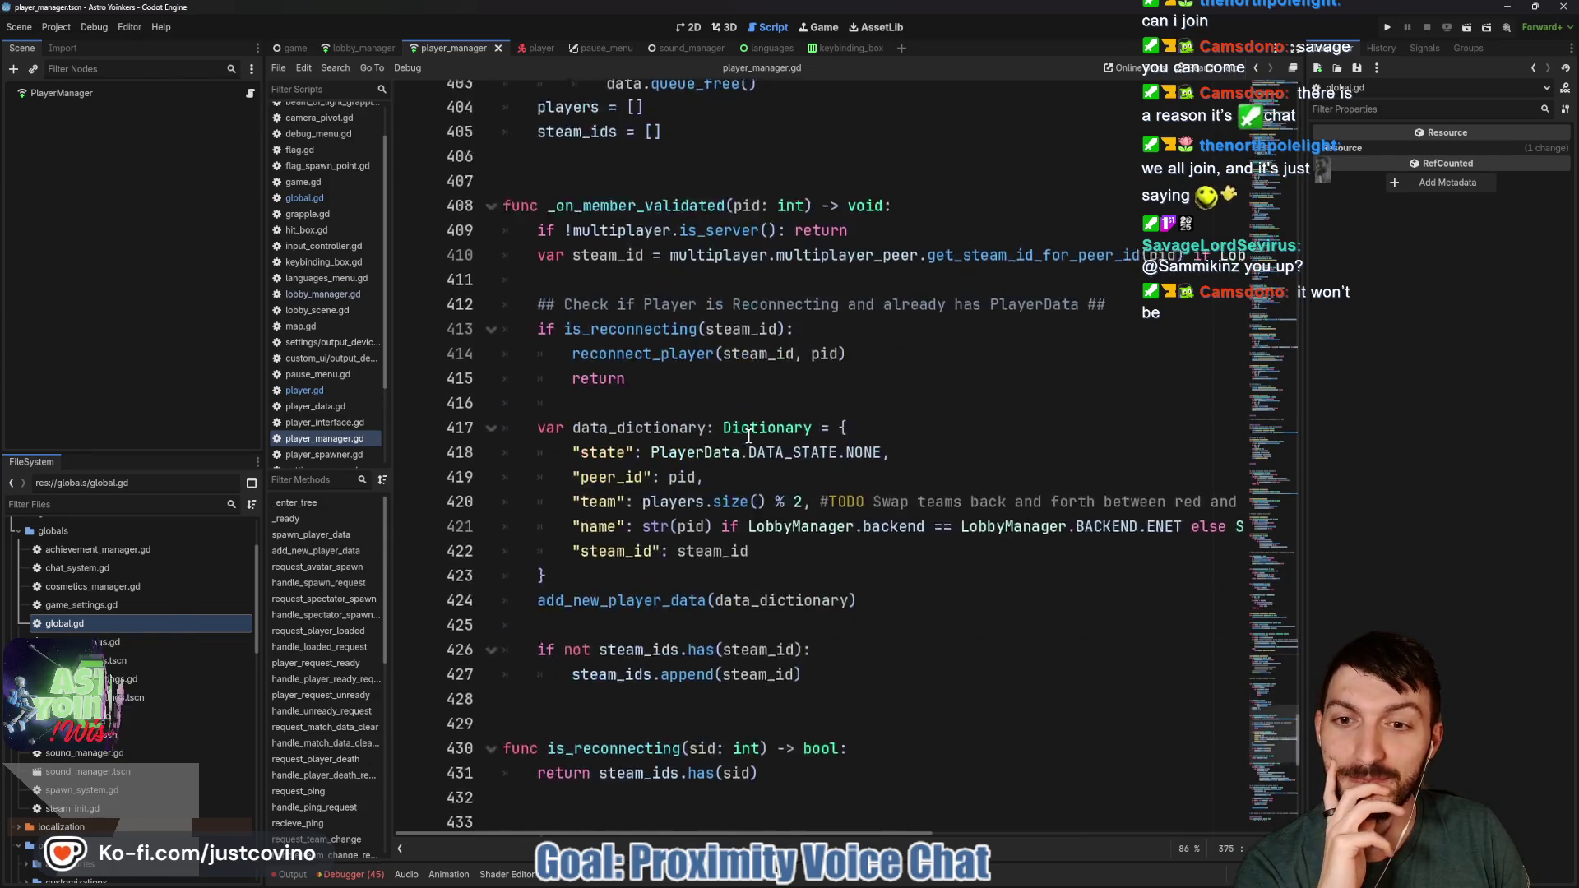
{"action": "scroll", "coordinate": [748, 435], "scroll_direction": "down", "scroll_amount": 4}
{"action": "scroll", "coordinate": [748, 435], "scroll_direction": "down", "scroll_amount": 3}
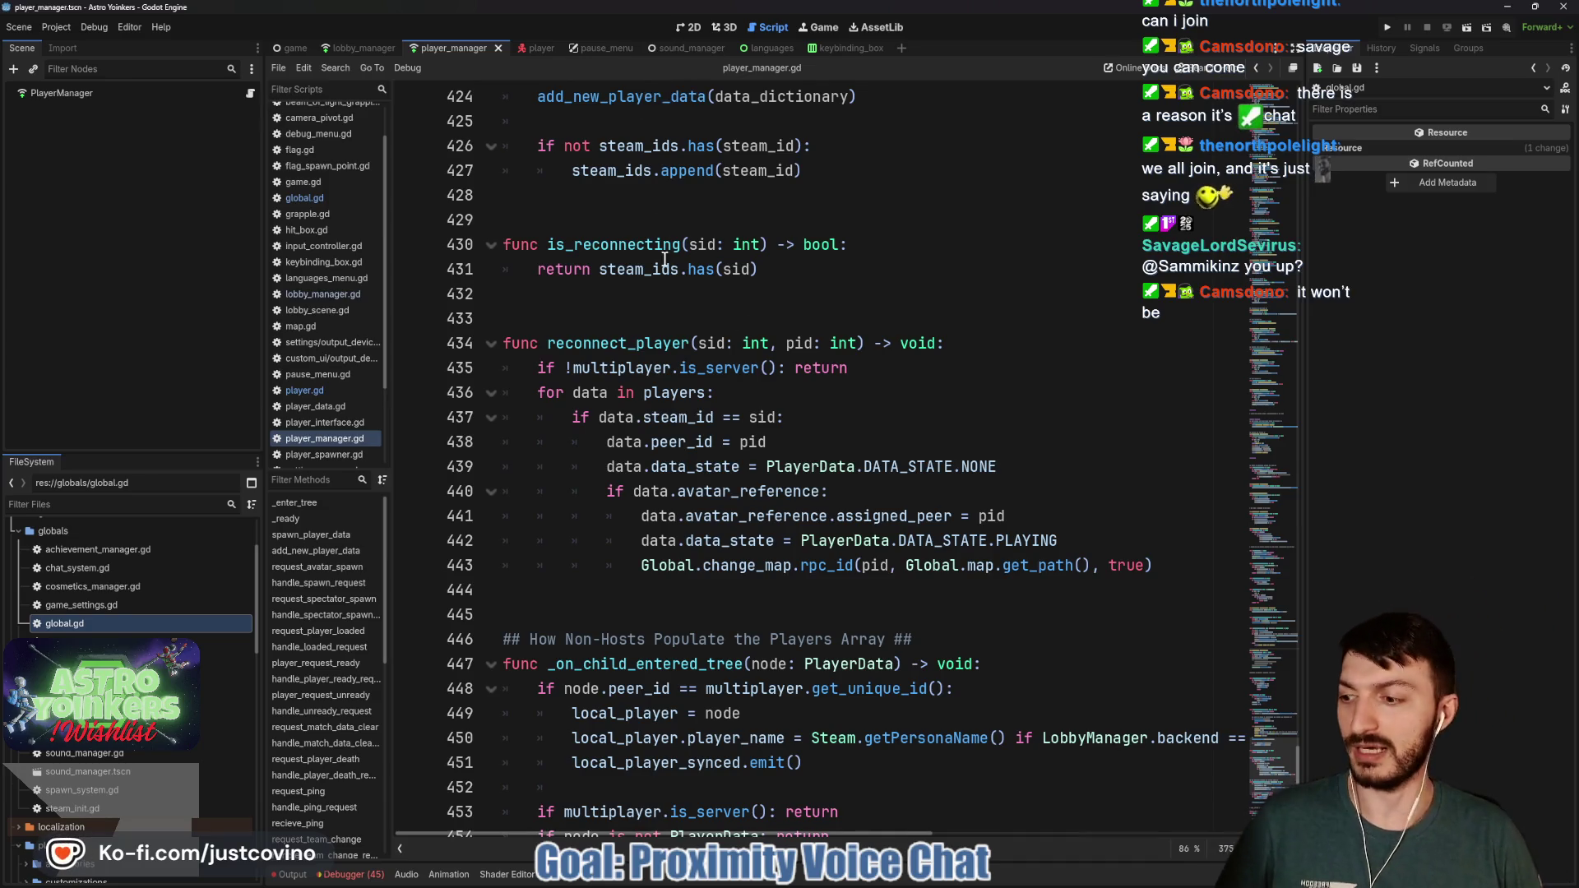
{"action": "left_click", "coordinate": [526, 319]}
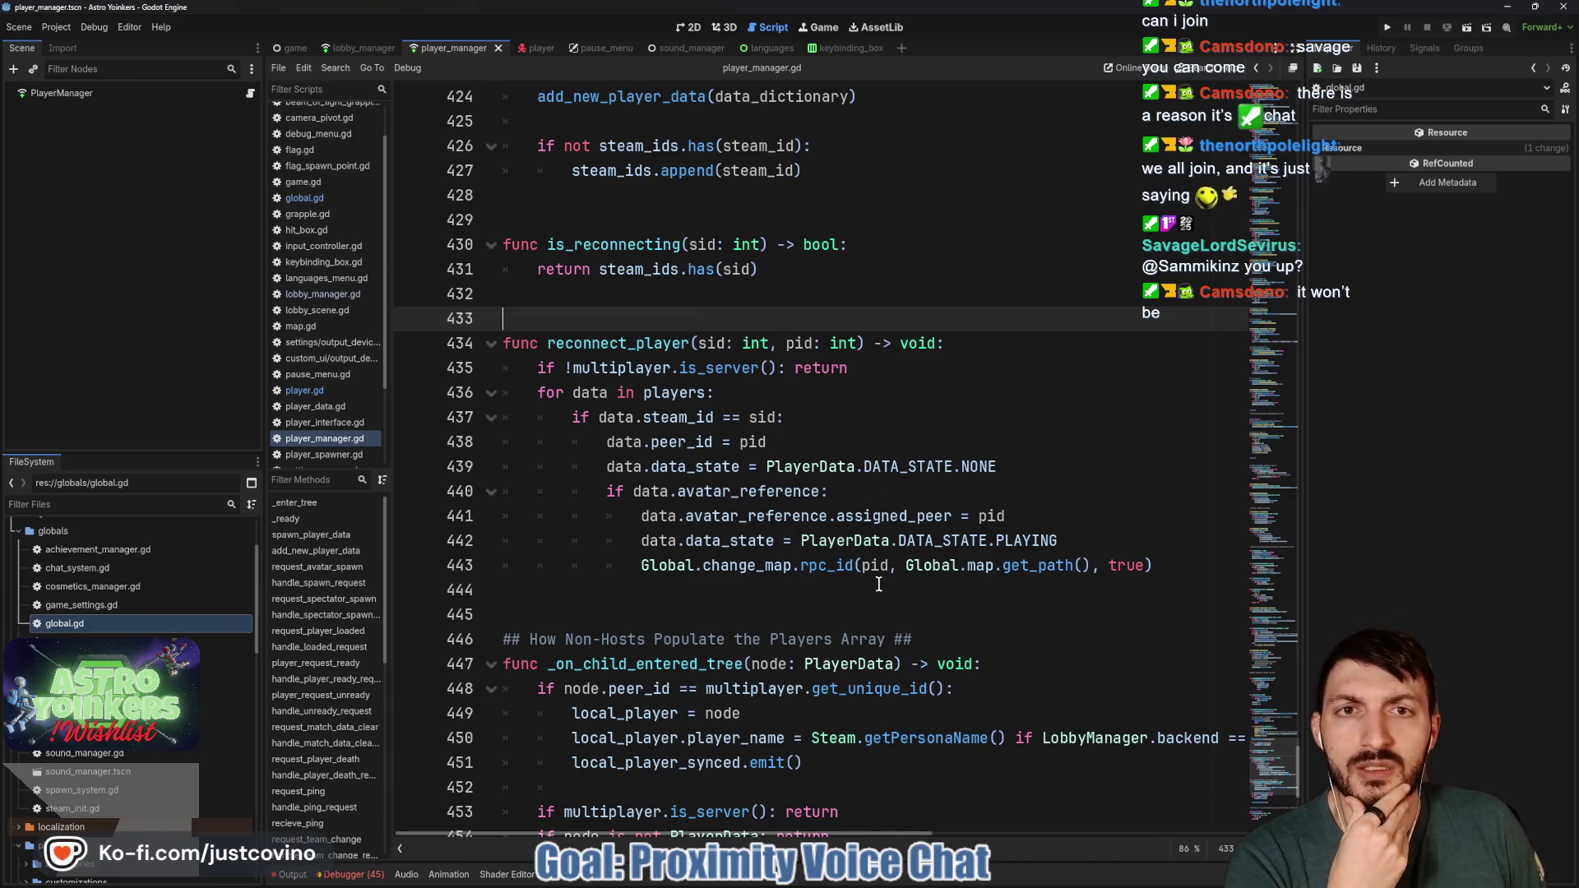
Switch to the player scene and expand AstronautSkin under the Player root
{"action": "left_click", "coordinate": [535, 48]}
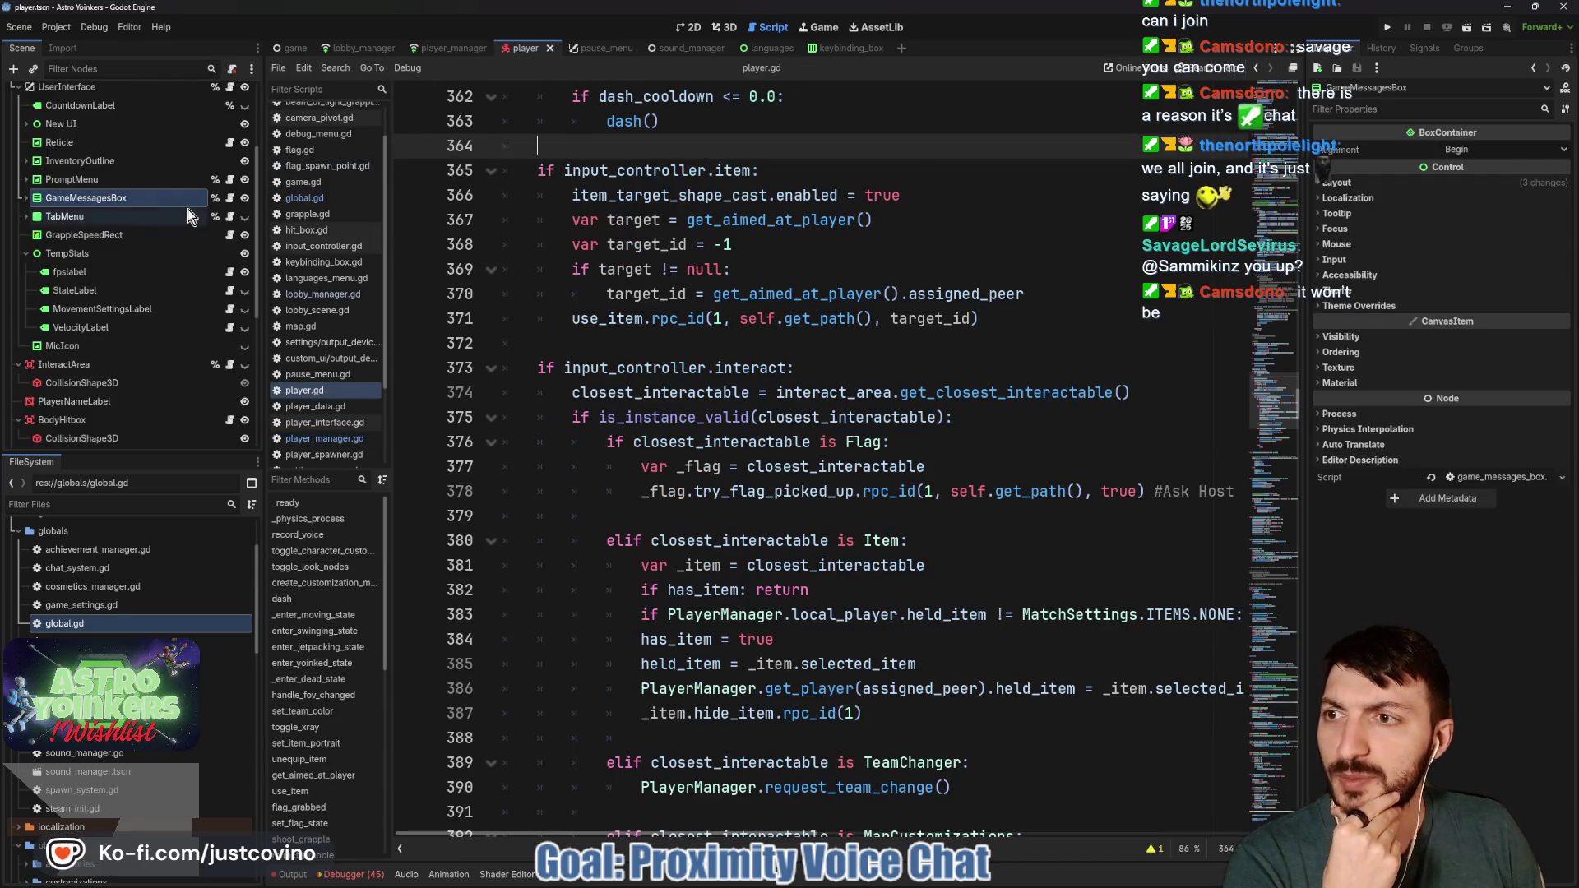
{"action": "scroll", "coordinate": [132, 175], "scroll_direction": "up", "scroll_amount": 1}
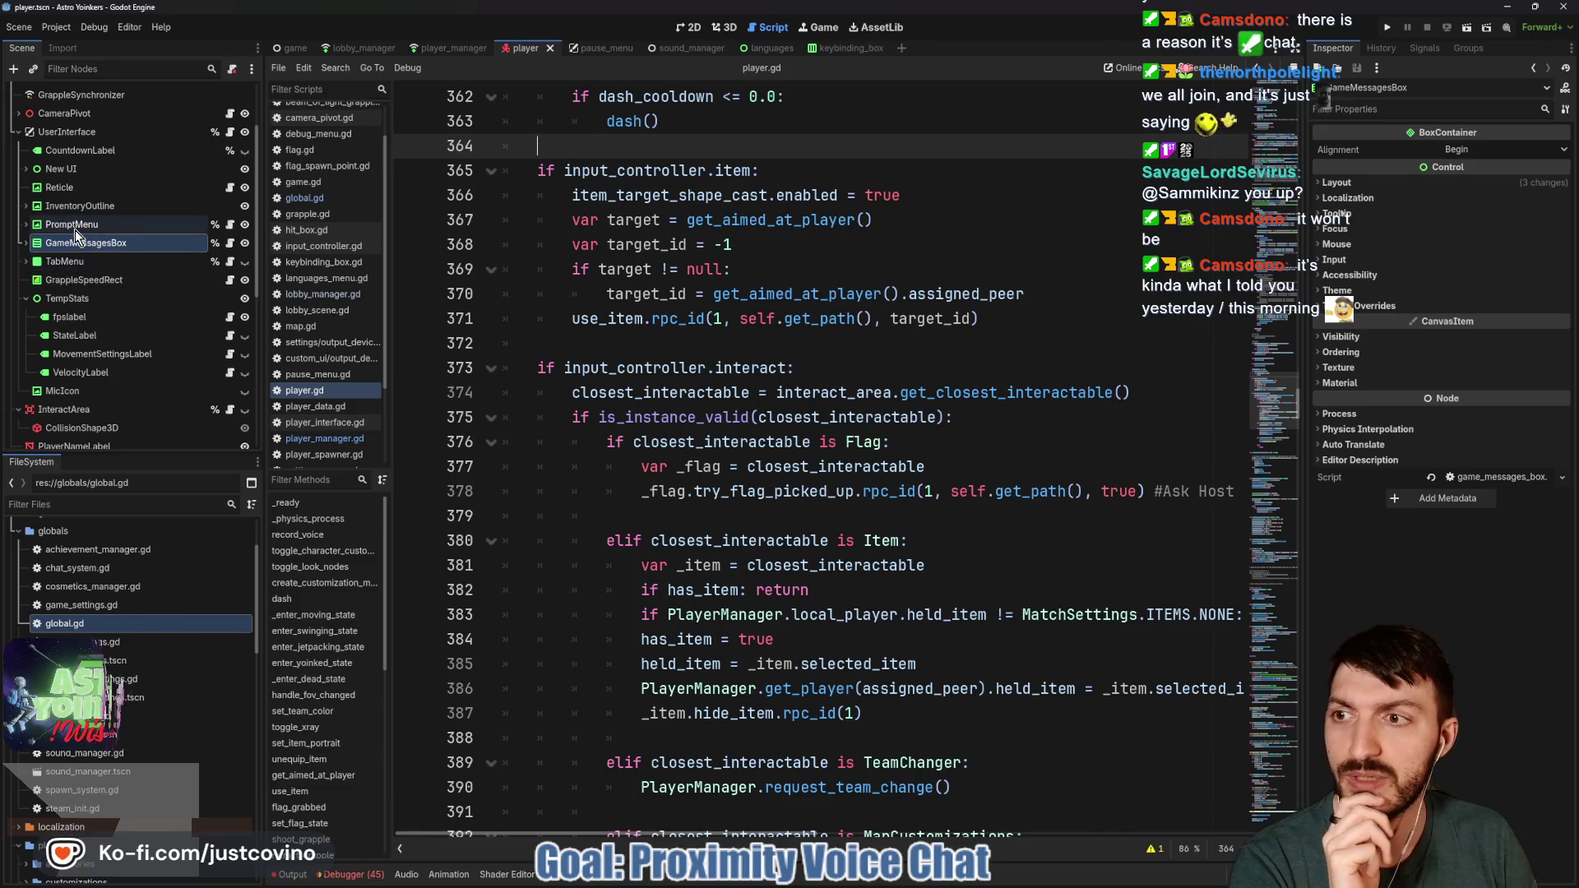
{"action": "scroll", "coordinate": [82, 223], "scroll_direction": "down", "scroll_amount": 4}
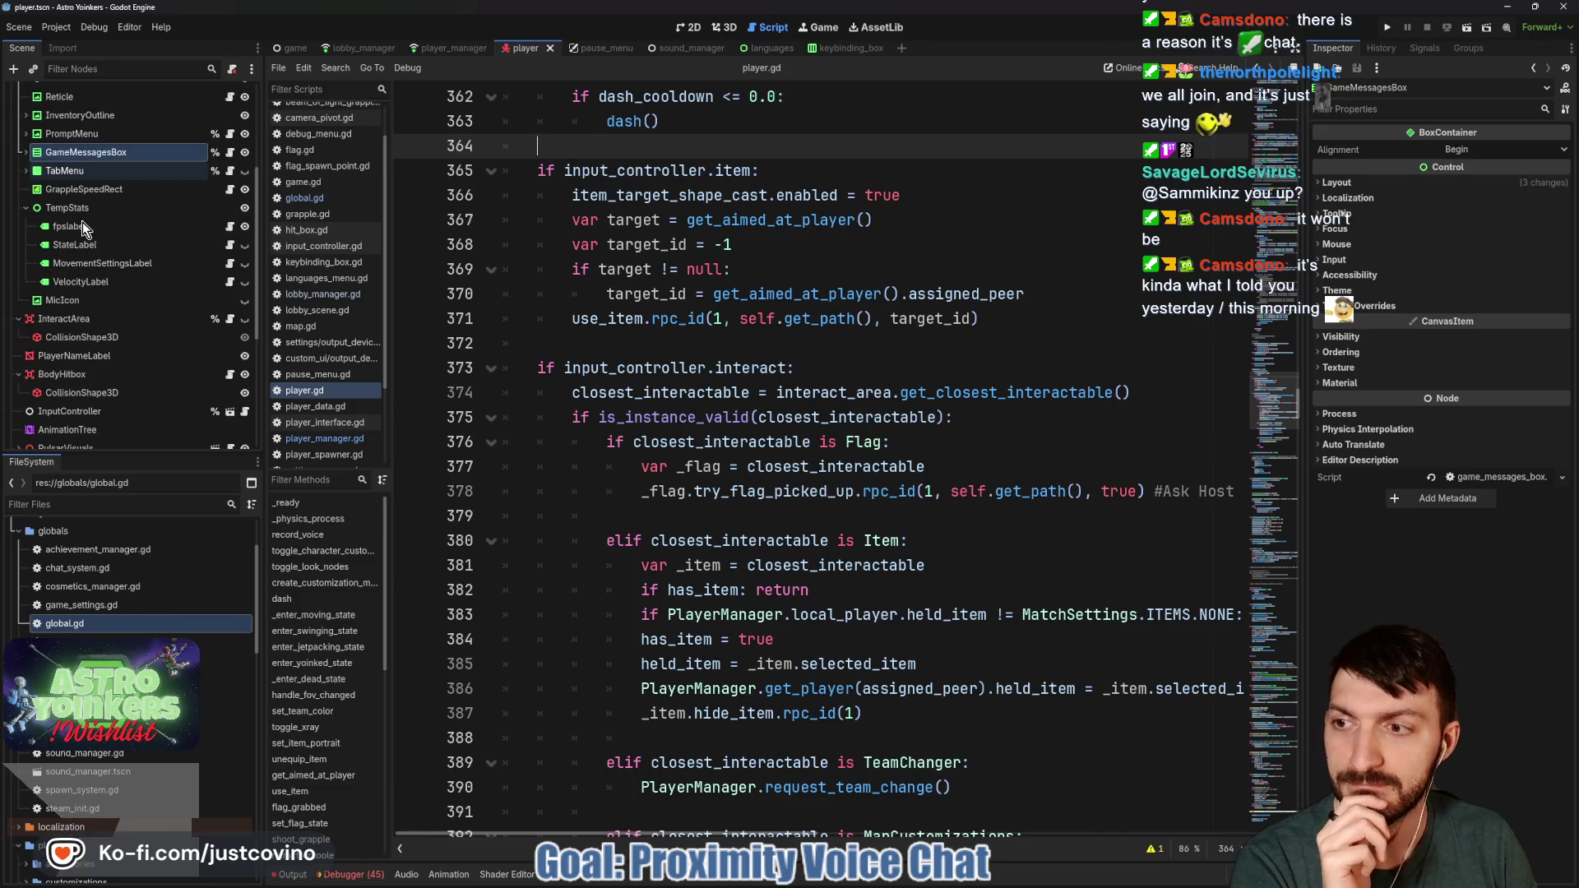
{"action": "scroll", "coordinate": [82, 222], "scroll_direction": "down", "scroll_amount": 3}
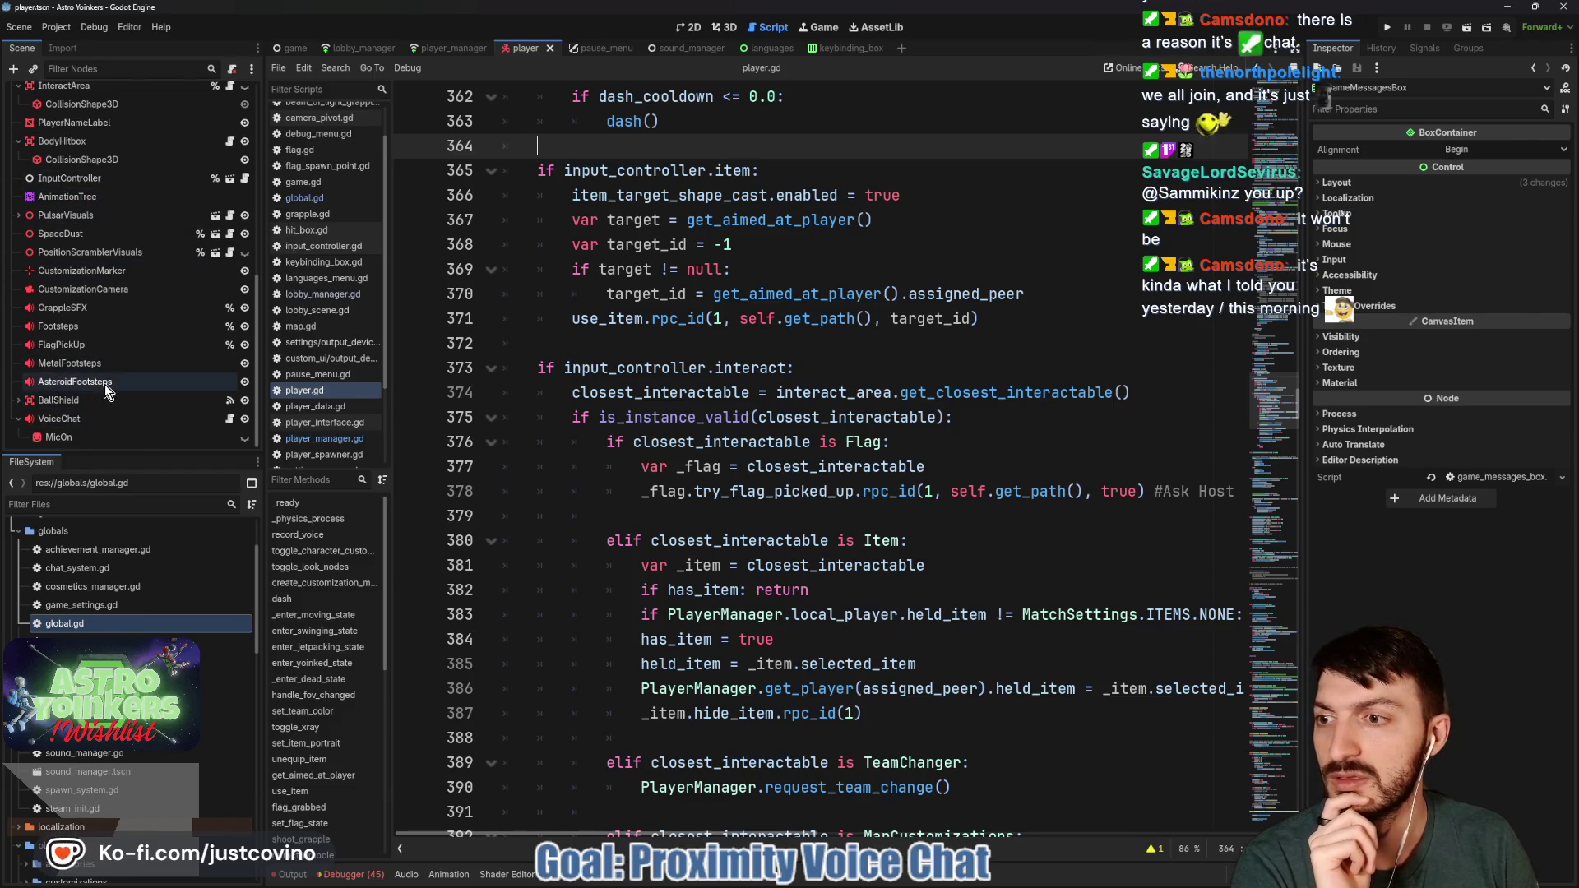
{"action": "scroll", "coordinate": [101, 366], "scroll_direction": "up", "scroll_amount": 2}
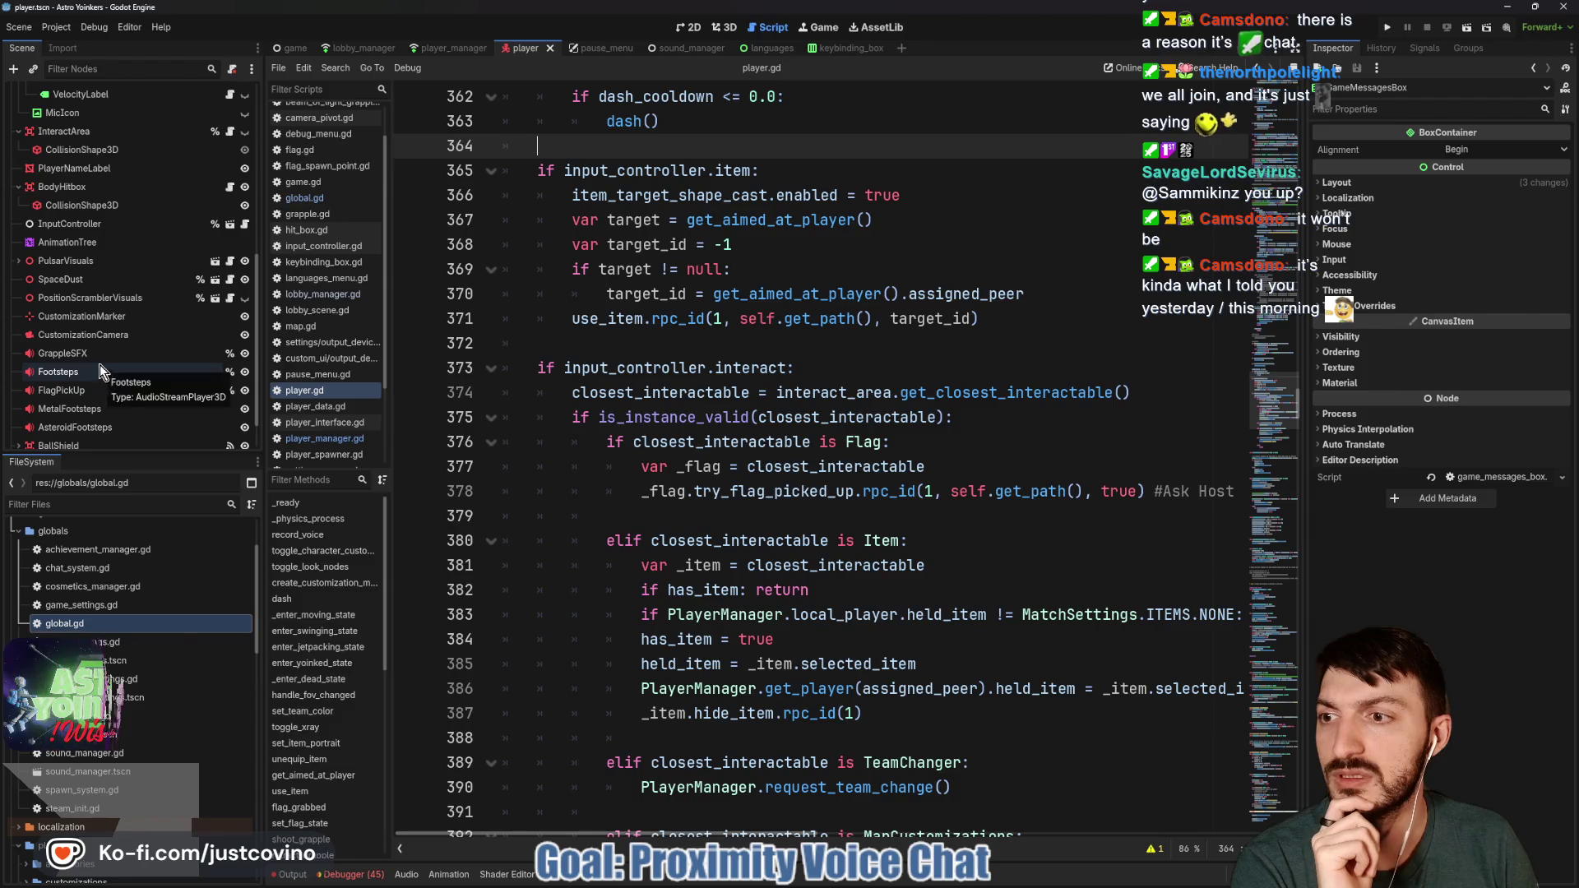
{"action": "scroll", "coordinate": [101, 363], "scroll_direction": "up", "scroll_amount": 2}
{"action": "scroll", "coordinate": [76, 327], "scroll_direction": "up", "scroll_amount": 2}
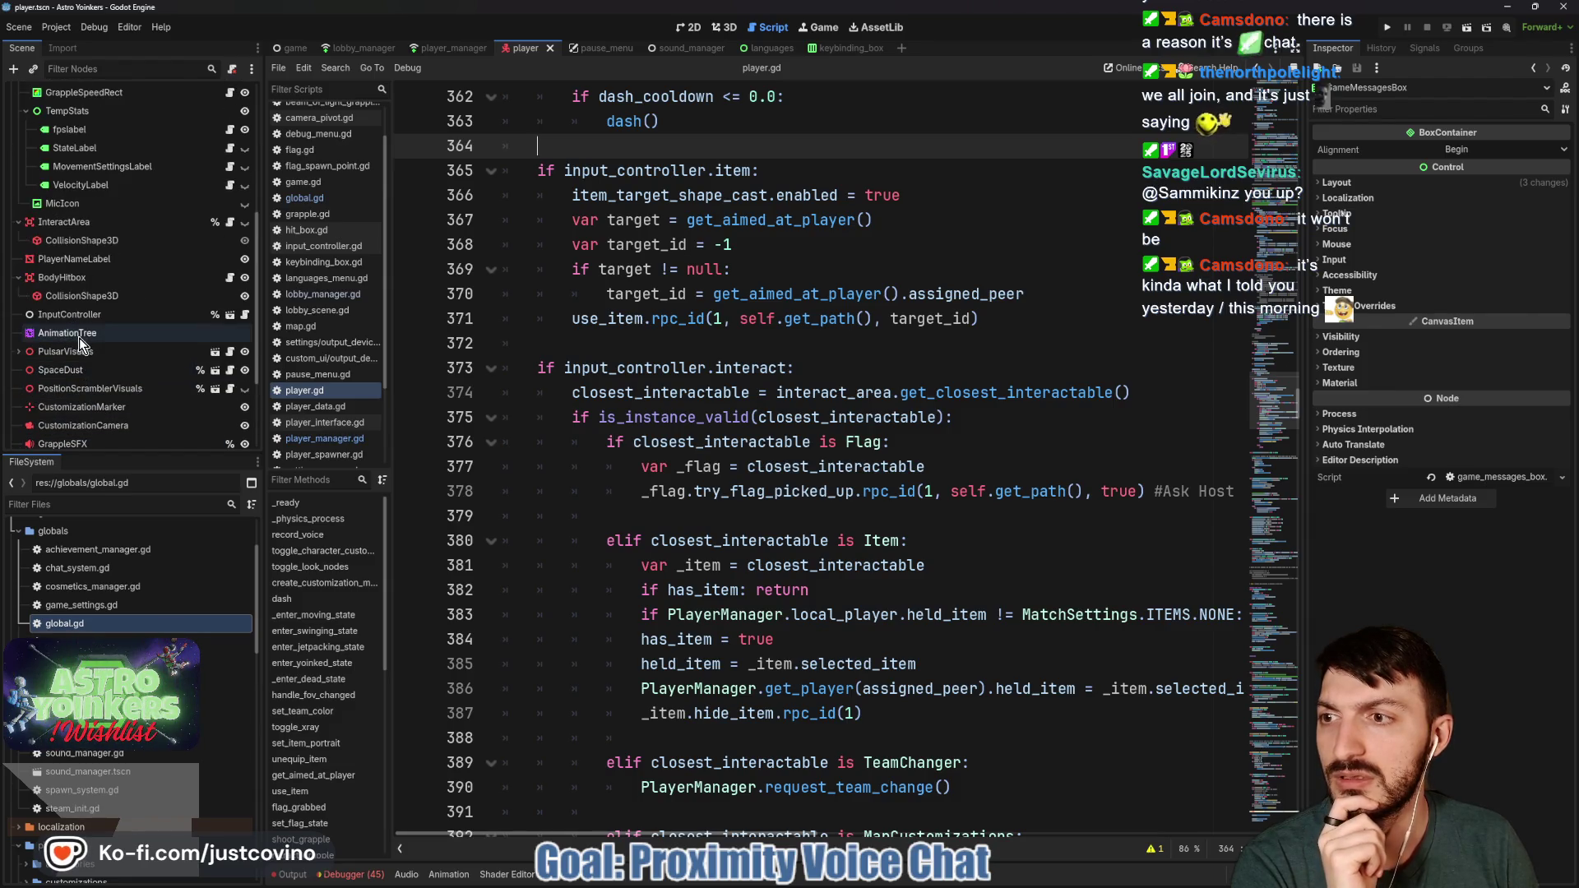
{"action": "scroll", "coordinate": [79, 339], "scroll_direction": "up", "scroll_amount": 2}
{"action": "scroll", "coordinate": [82, 273], "scroll_direction": "up", "scroll_amount": 6}
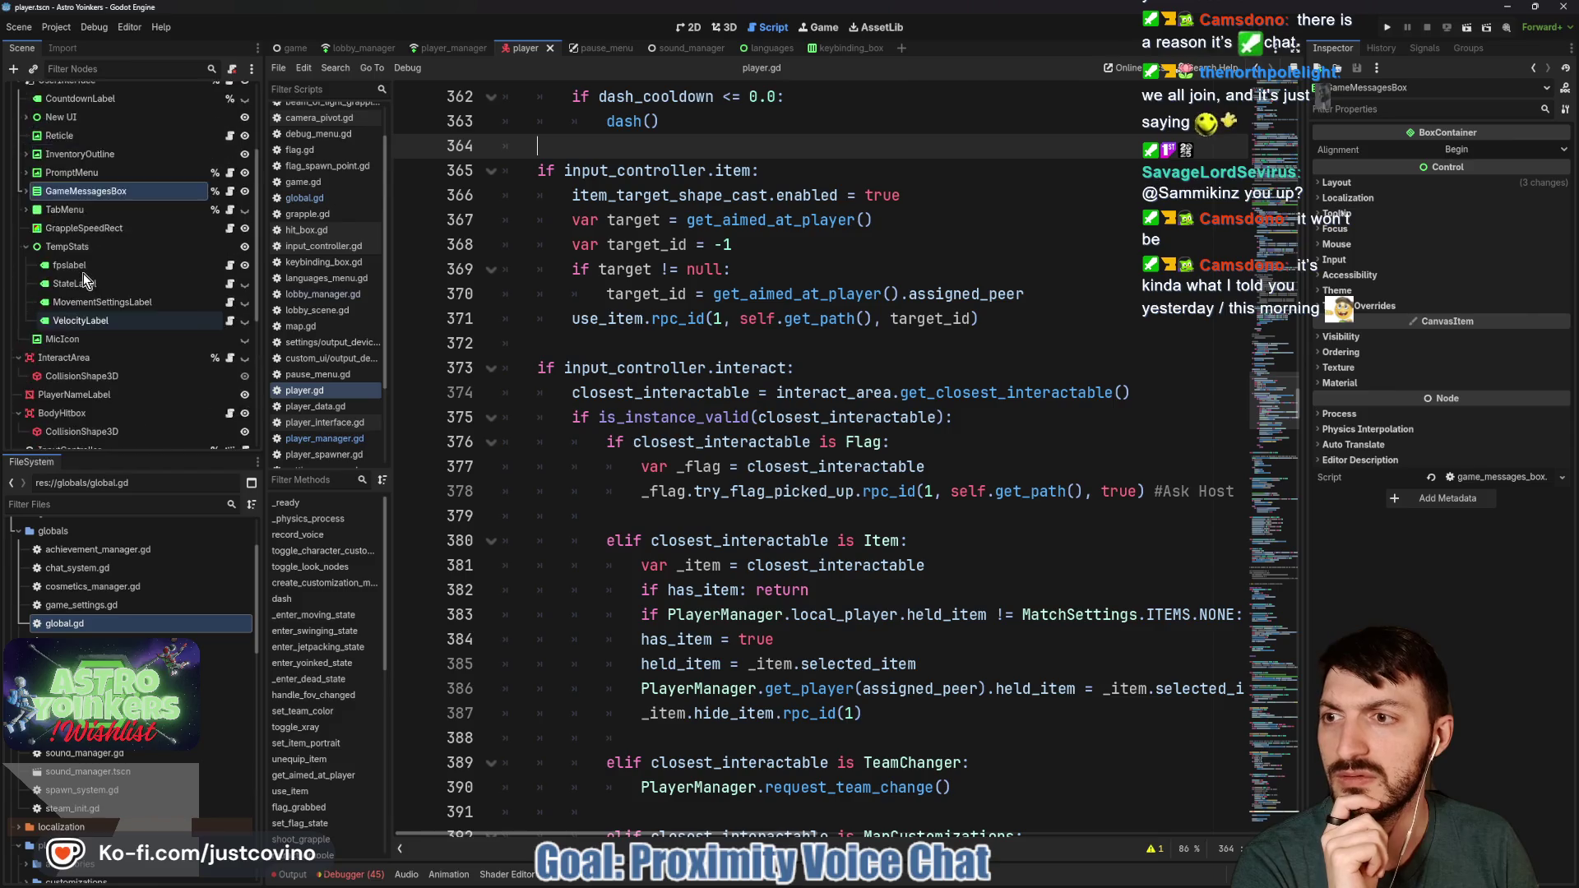
{"action": "scroll", "coordinate": [82, 273], "scroll_direction": "up", "scroll_amount": 4}
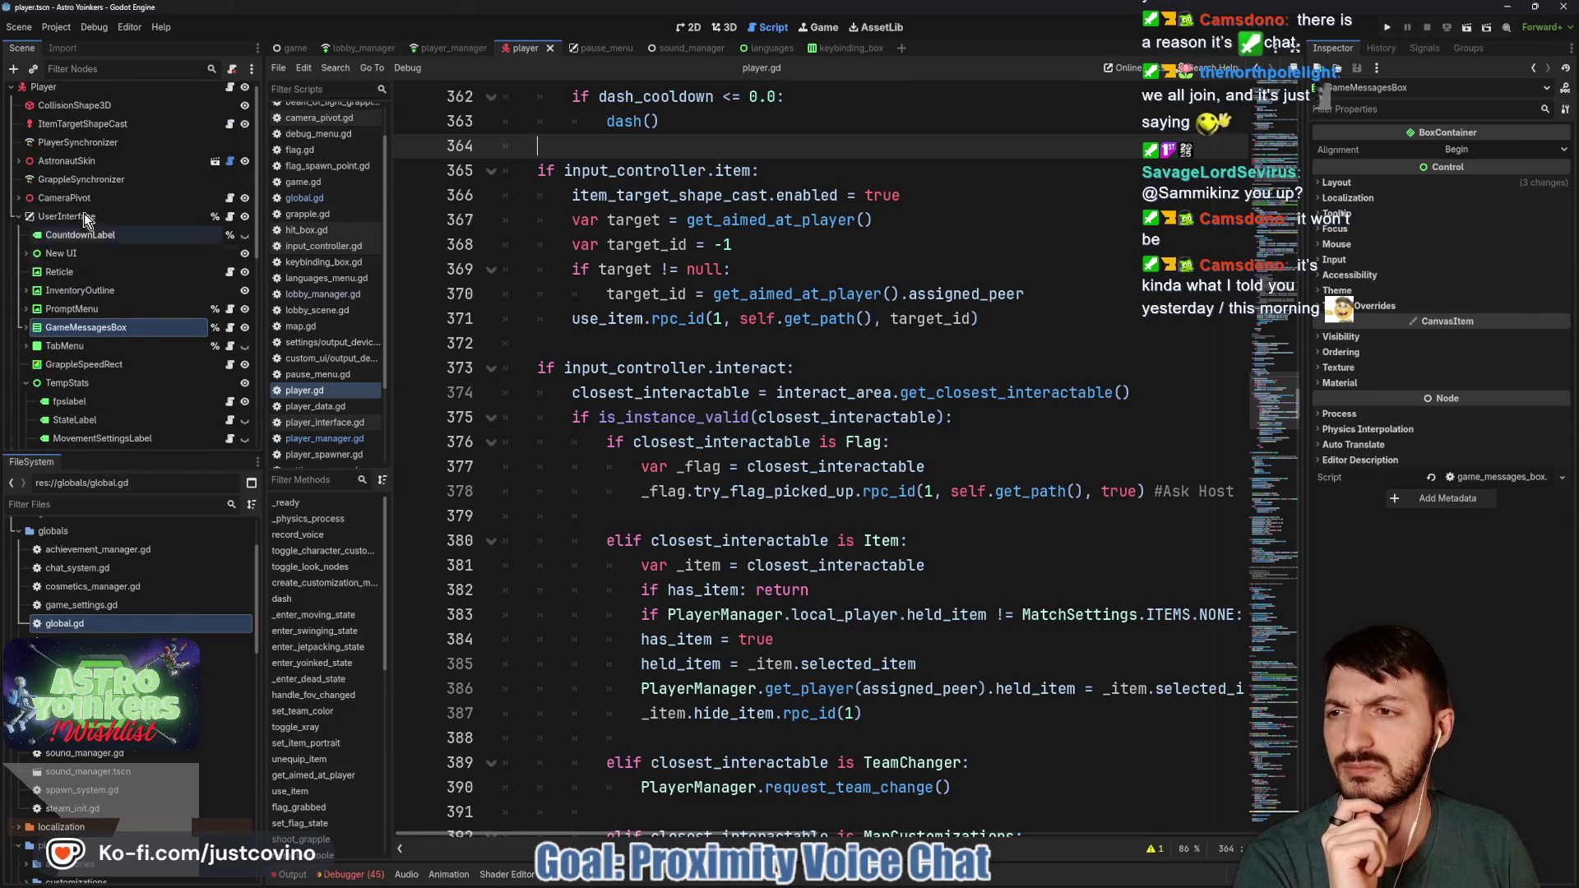
{"action": "left_click", "coordinate": [19, 167]}
Browse AstronautSkin's armature children, then filter the Scene dock by 't:pin'
{"action": "scroll", "coordinate": [99, 279], "scroll_direction": "down", "scroll_amount": 5}
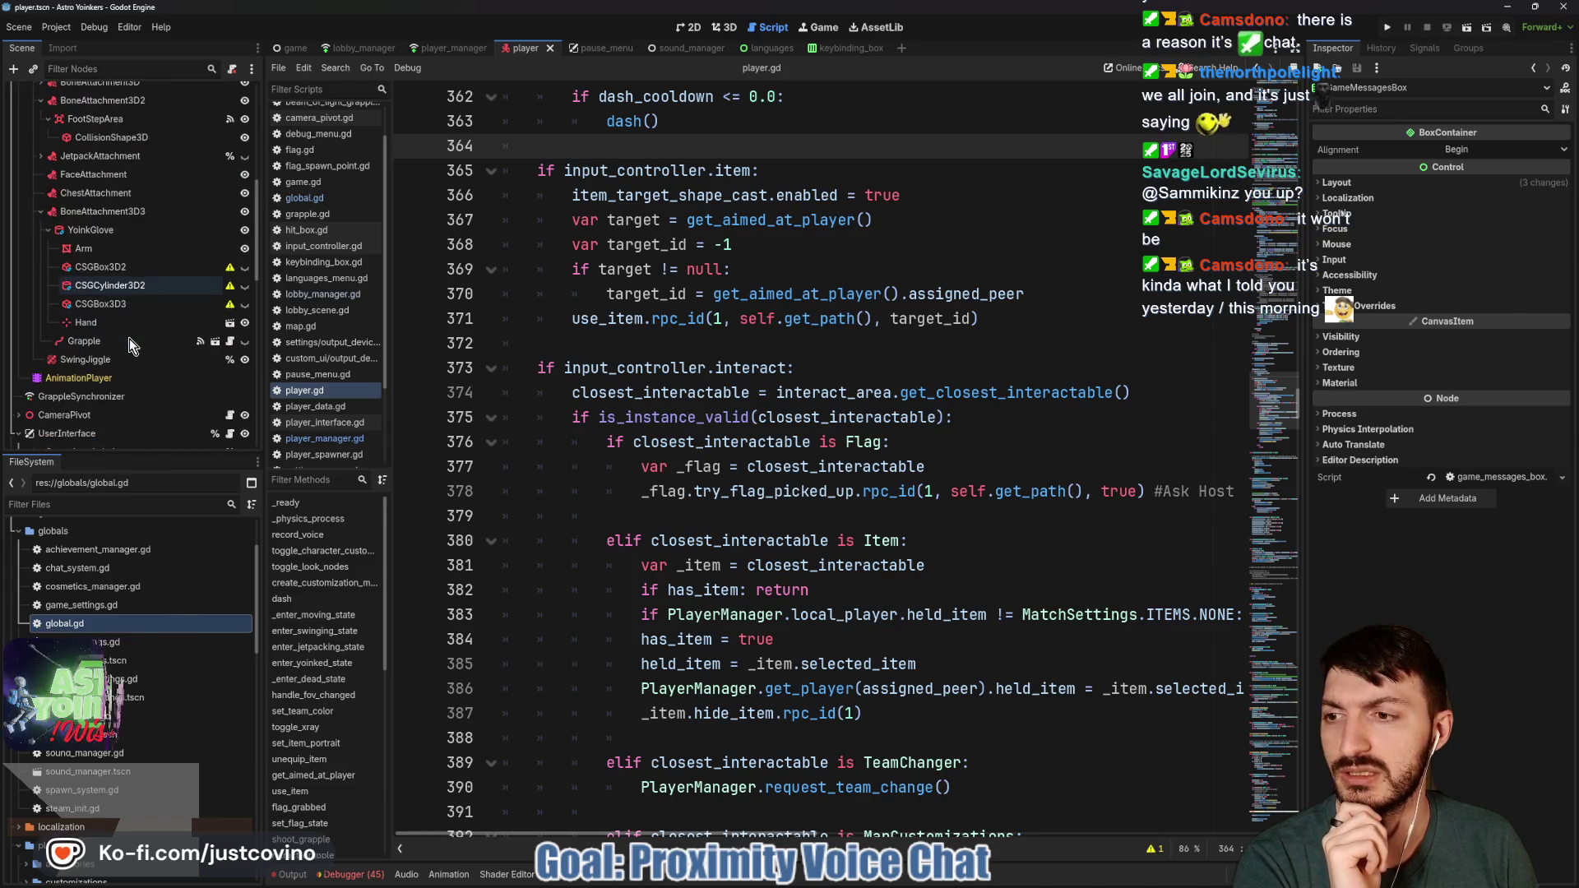
{"action": "scroll", "coordinate": [127, 375], "scroll_direction": "down", "scroll_amount": 2}
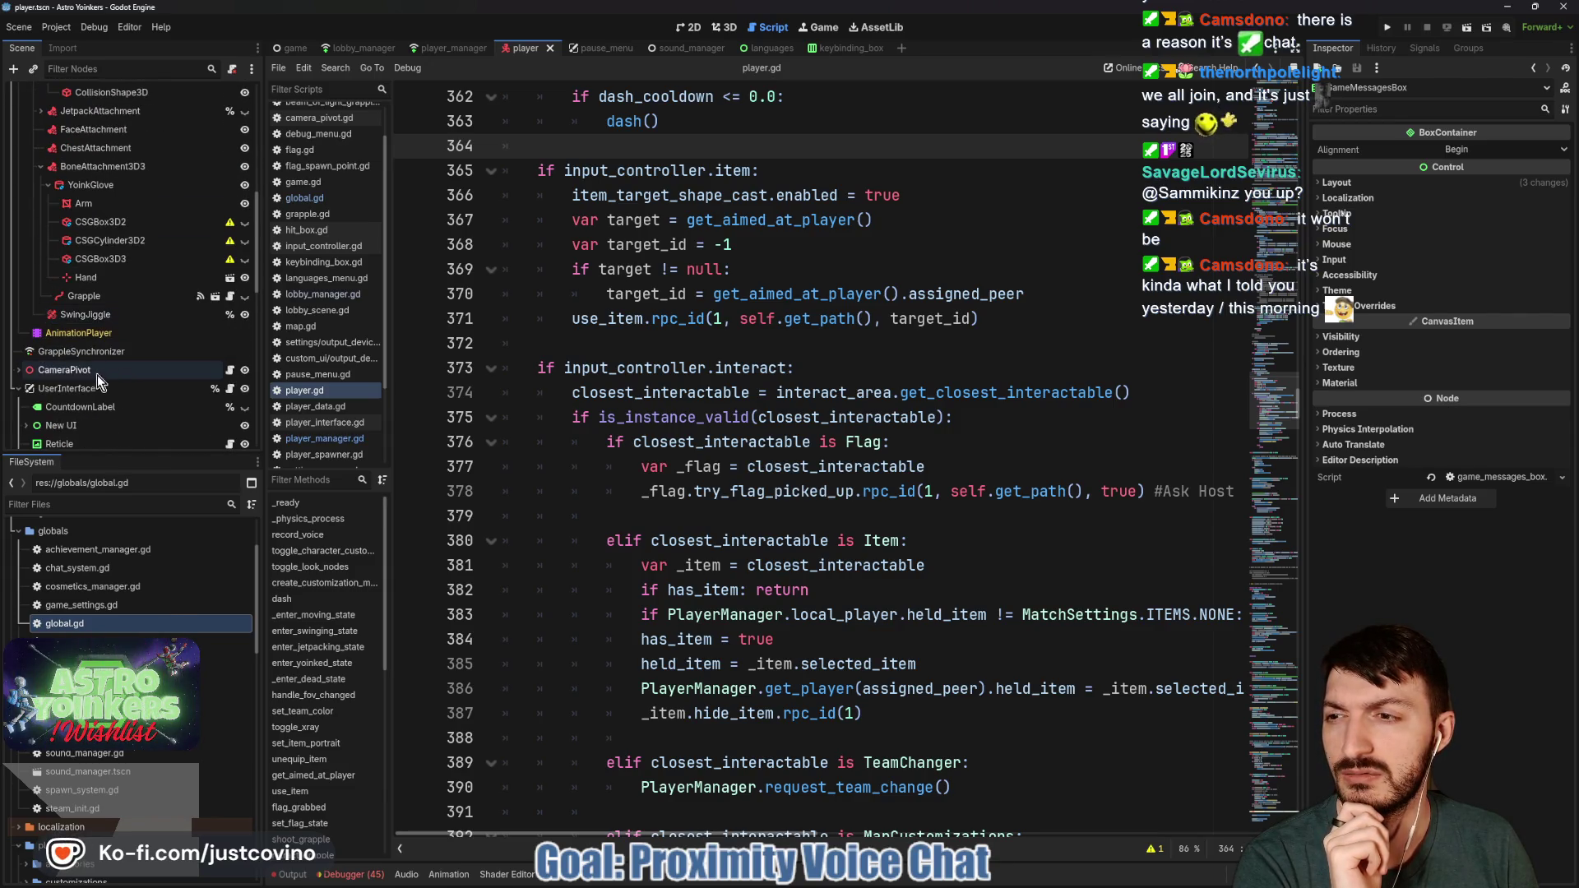
{"action": "scroll", "coordinate": [100, 400], "scroll_direction": "down", "scroll_amount": 4}
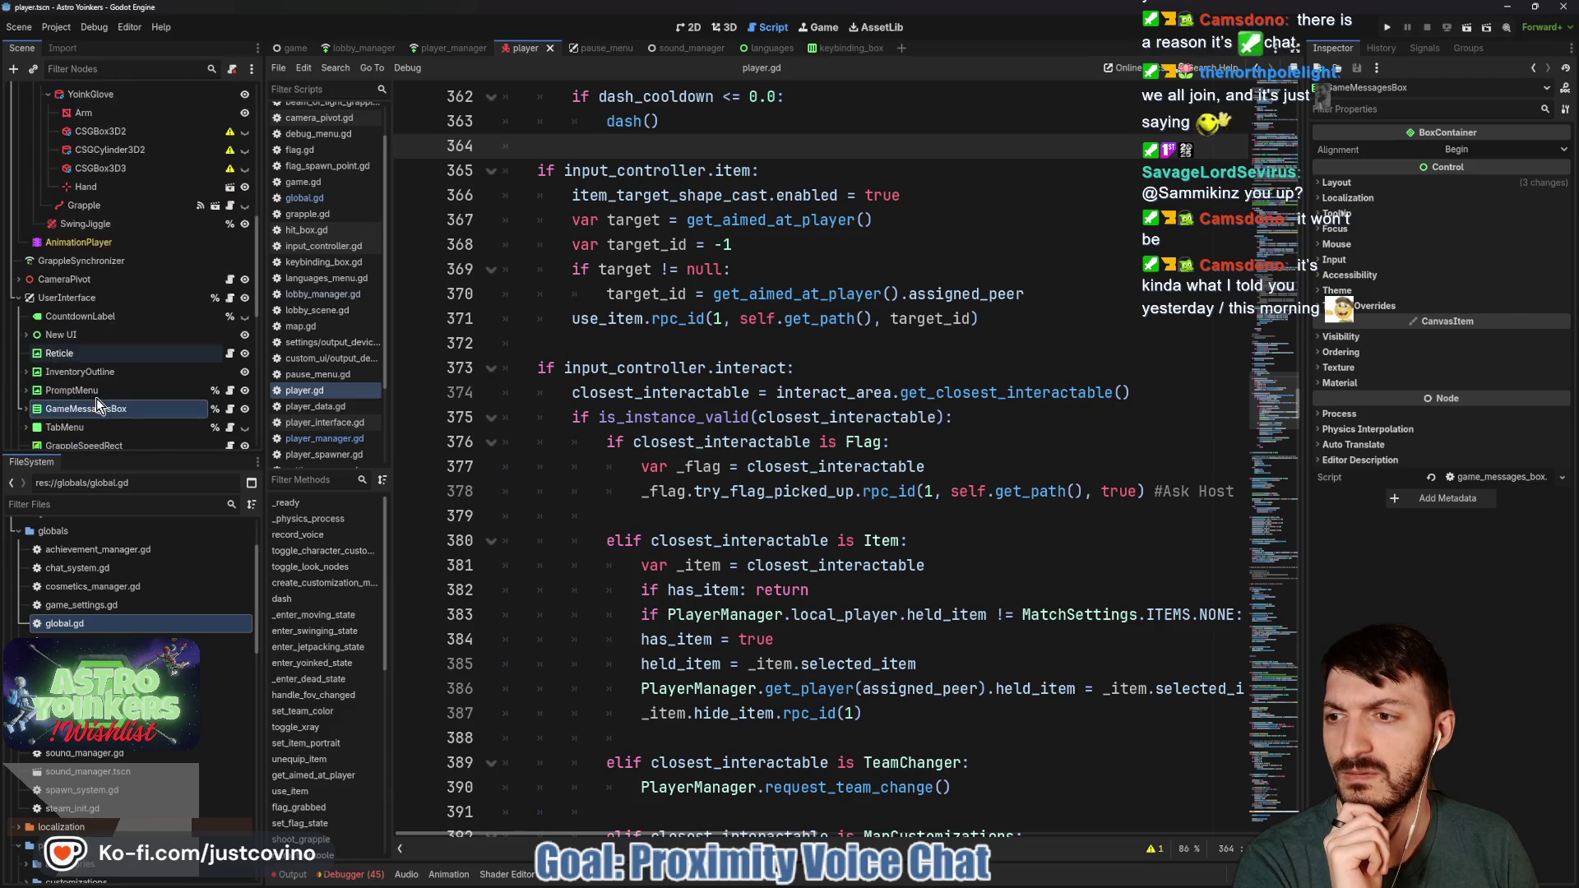
{"action": "scroll", "coordinate": [142, 378], "scroll_direction": "up", "scroll_amount": 10}
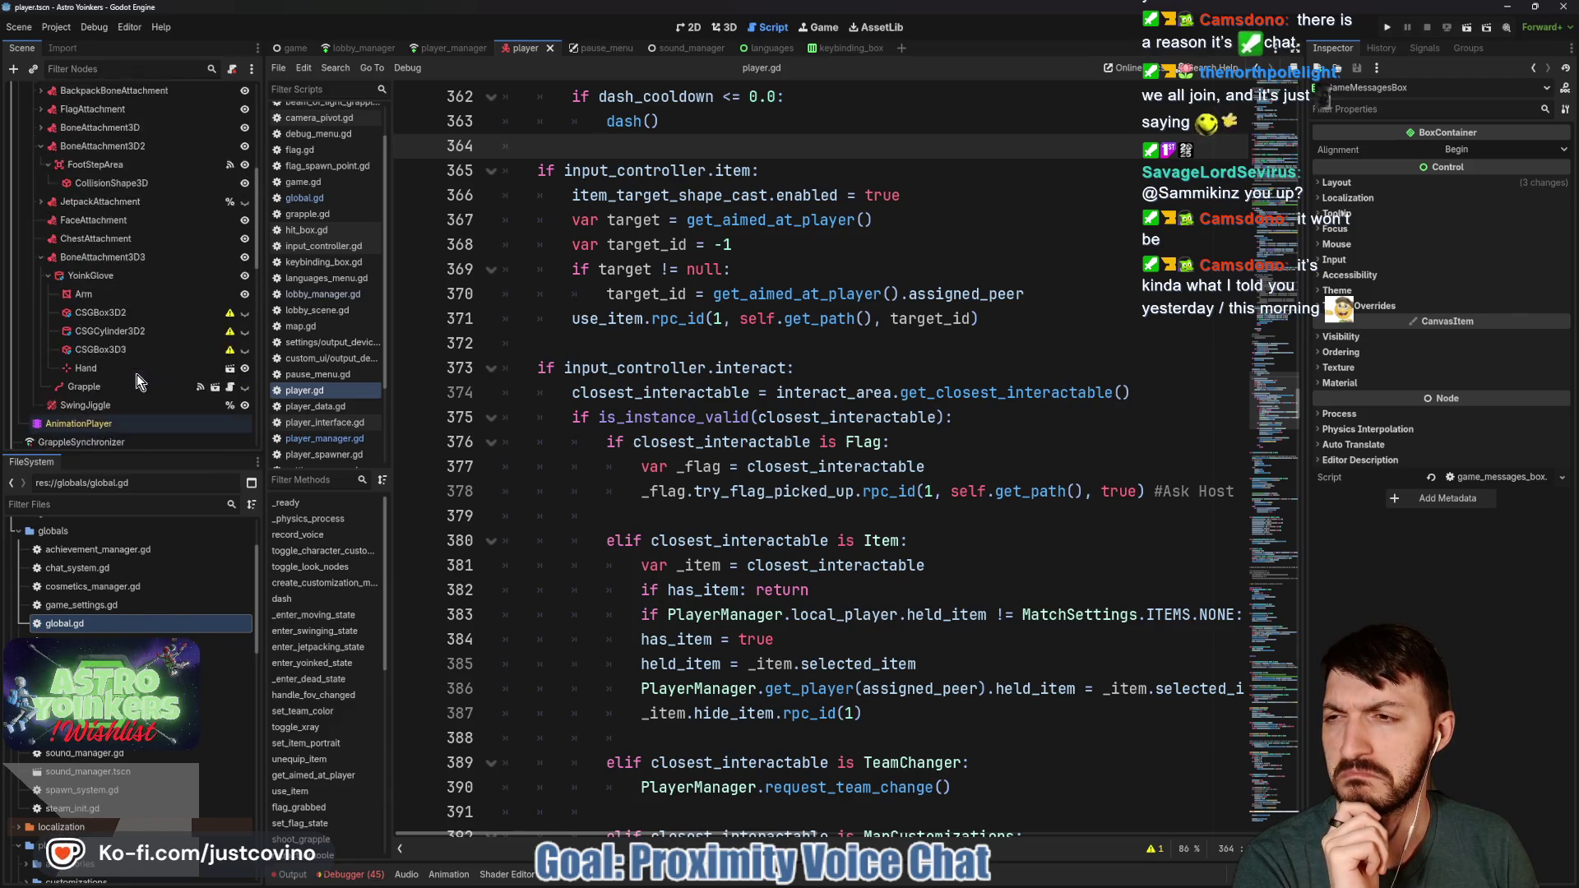
{"action": "scroll", "coordinate": [136, 375], "scroll_direction": "up", "scroll_amount": 3}
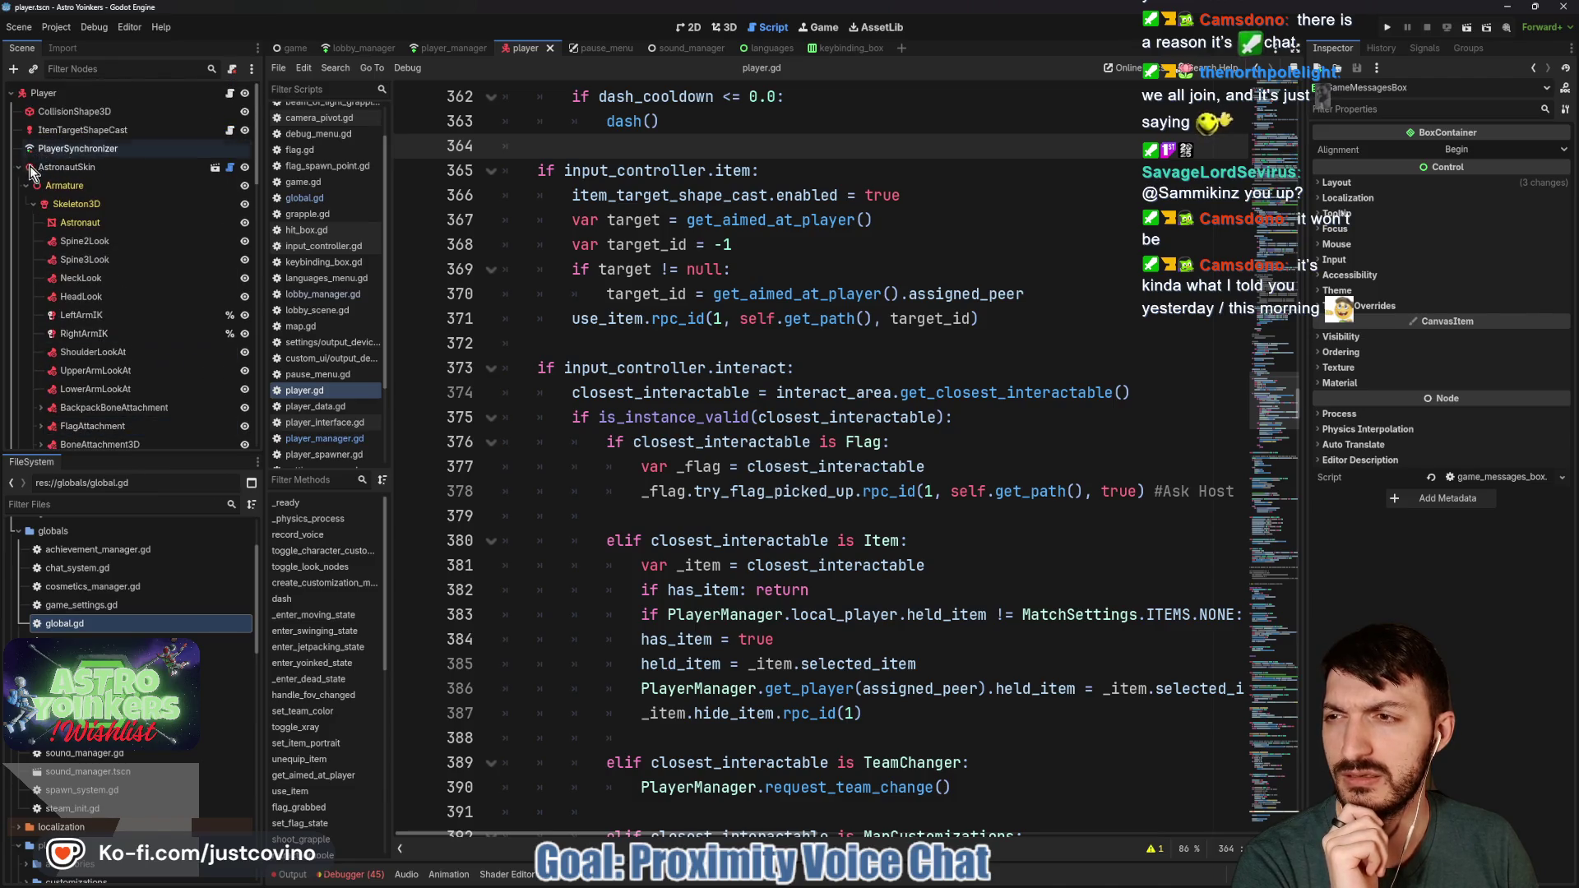
{"action": "left_click", "coordinate": [96, 70]}
{"action": "type", "text": "t:pin"}
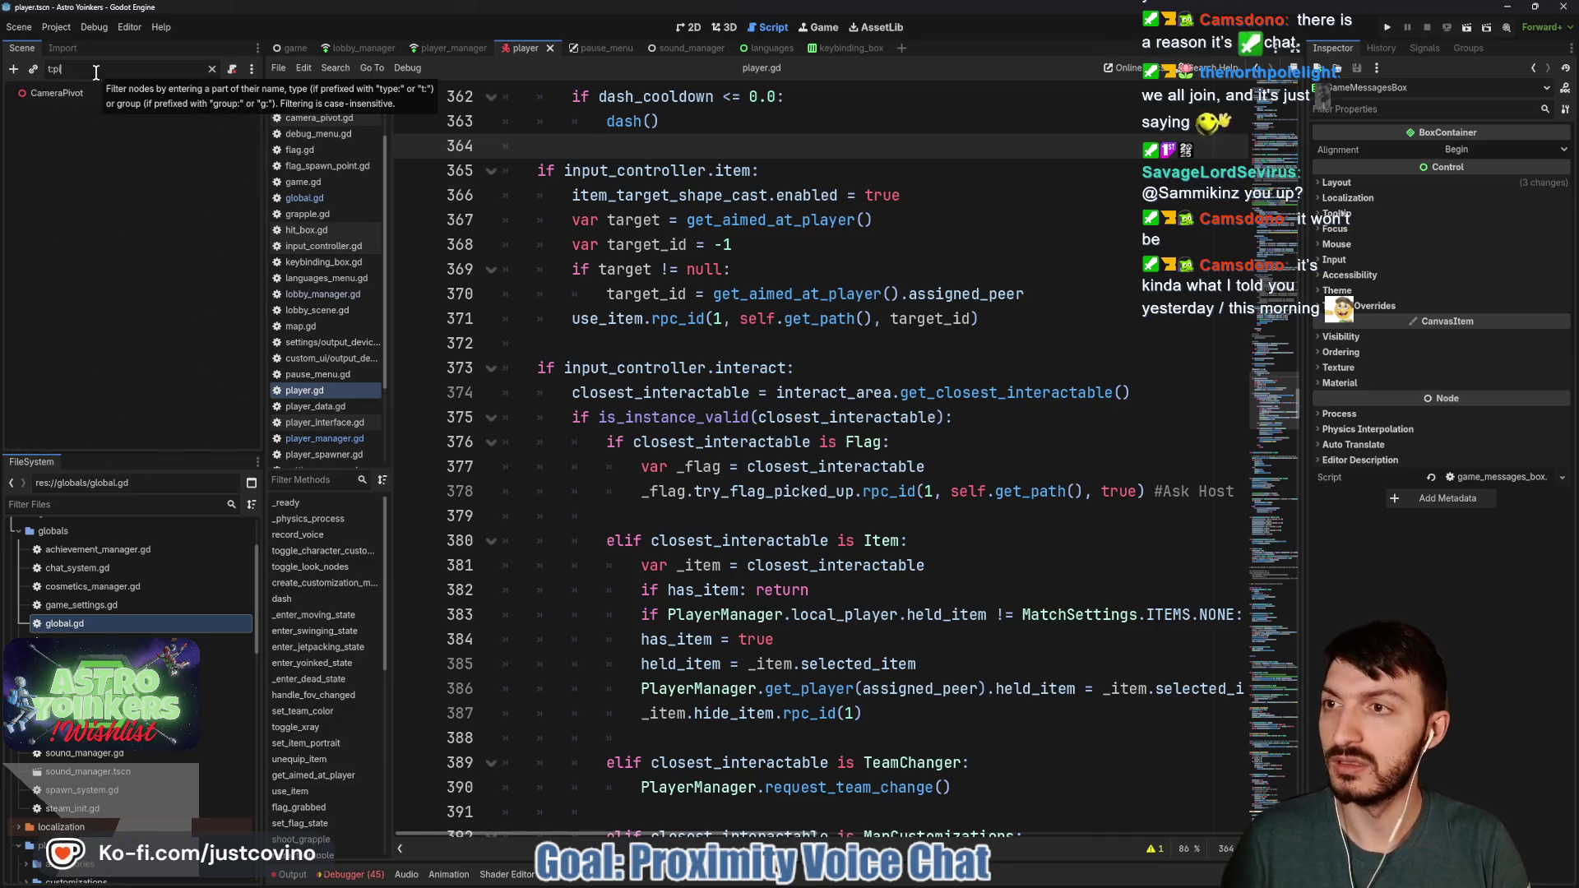
{"action": "key", "text": "BackSpace"}
{"action": "type", "text": "ra"}
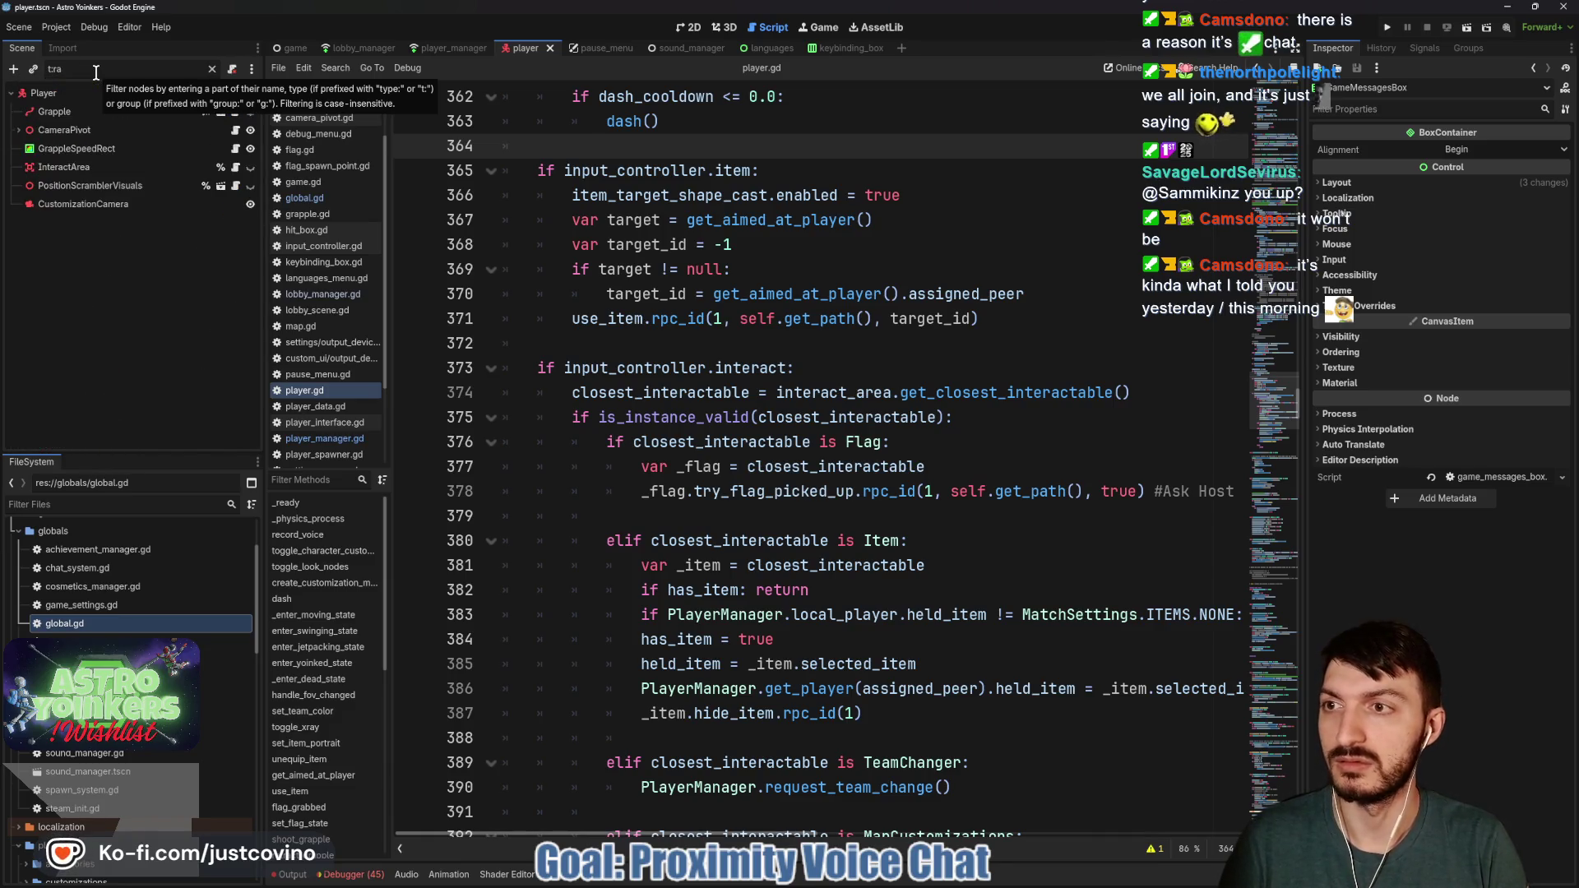
{"action": "key", "text": "BackSpace"}
{"action": "key", "text": "BackSpace"}
{"action": "key", "text": "BackSpace"}
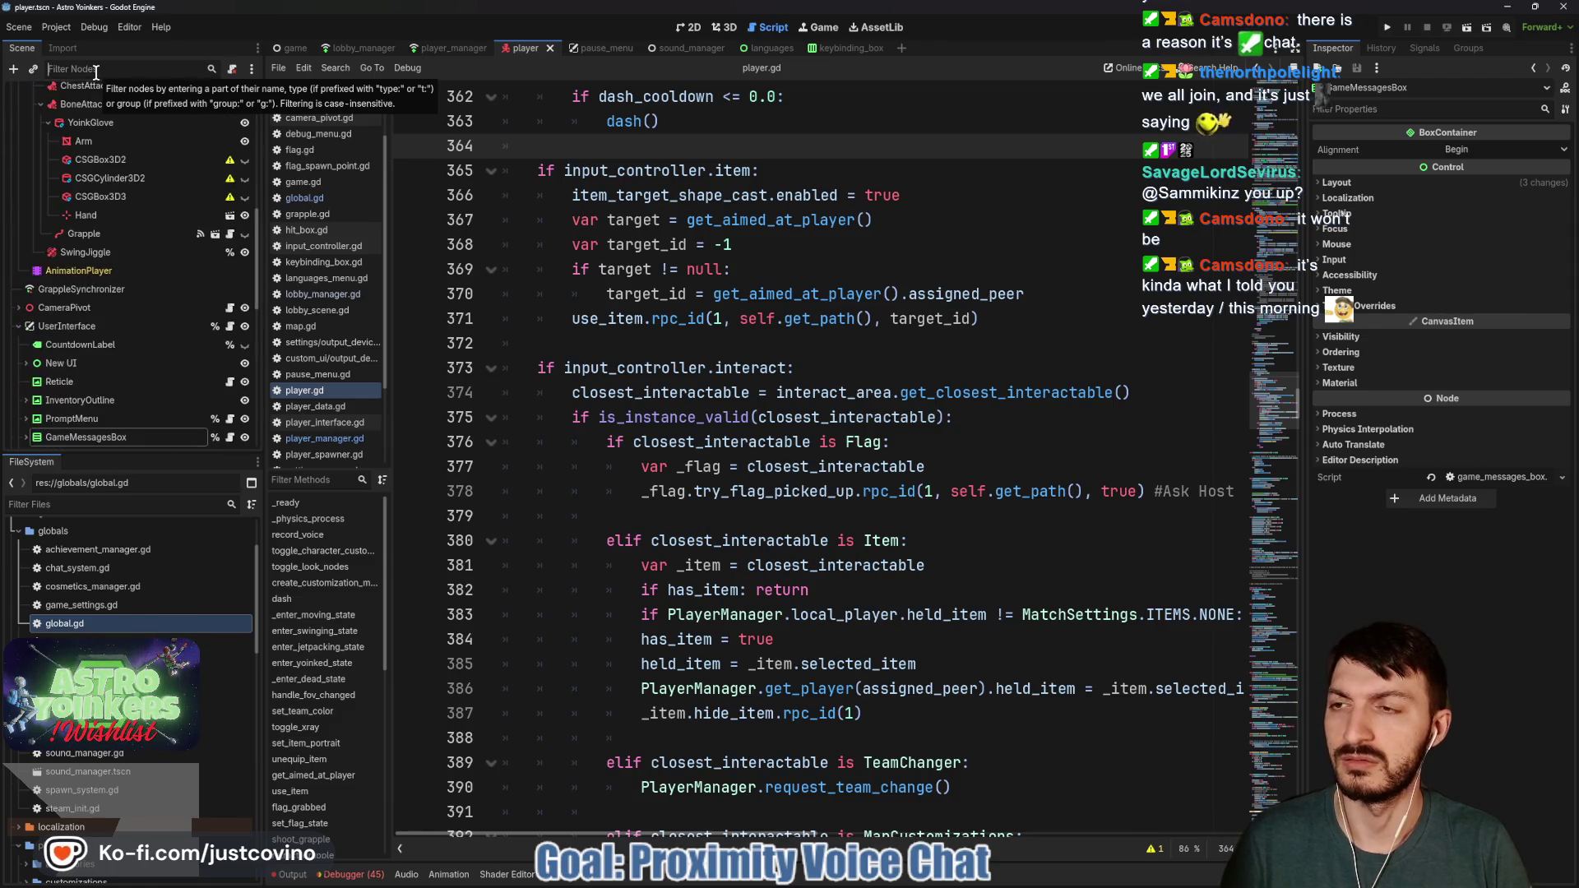
{"action": "scroll", "coordinate": [126, 214], "scroll_direction": "down", "scroll_amount": 3}
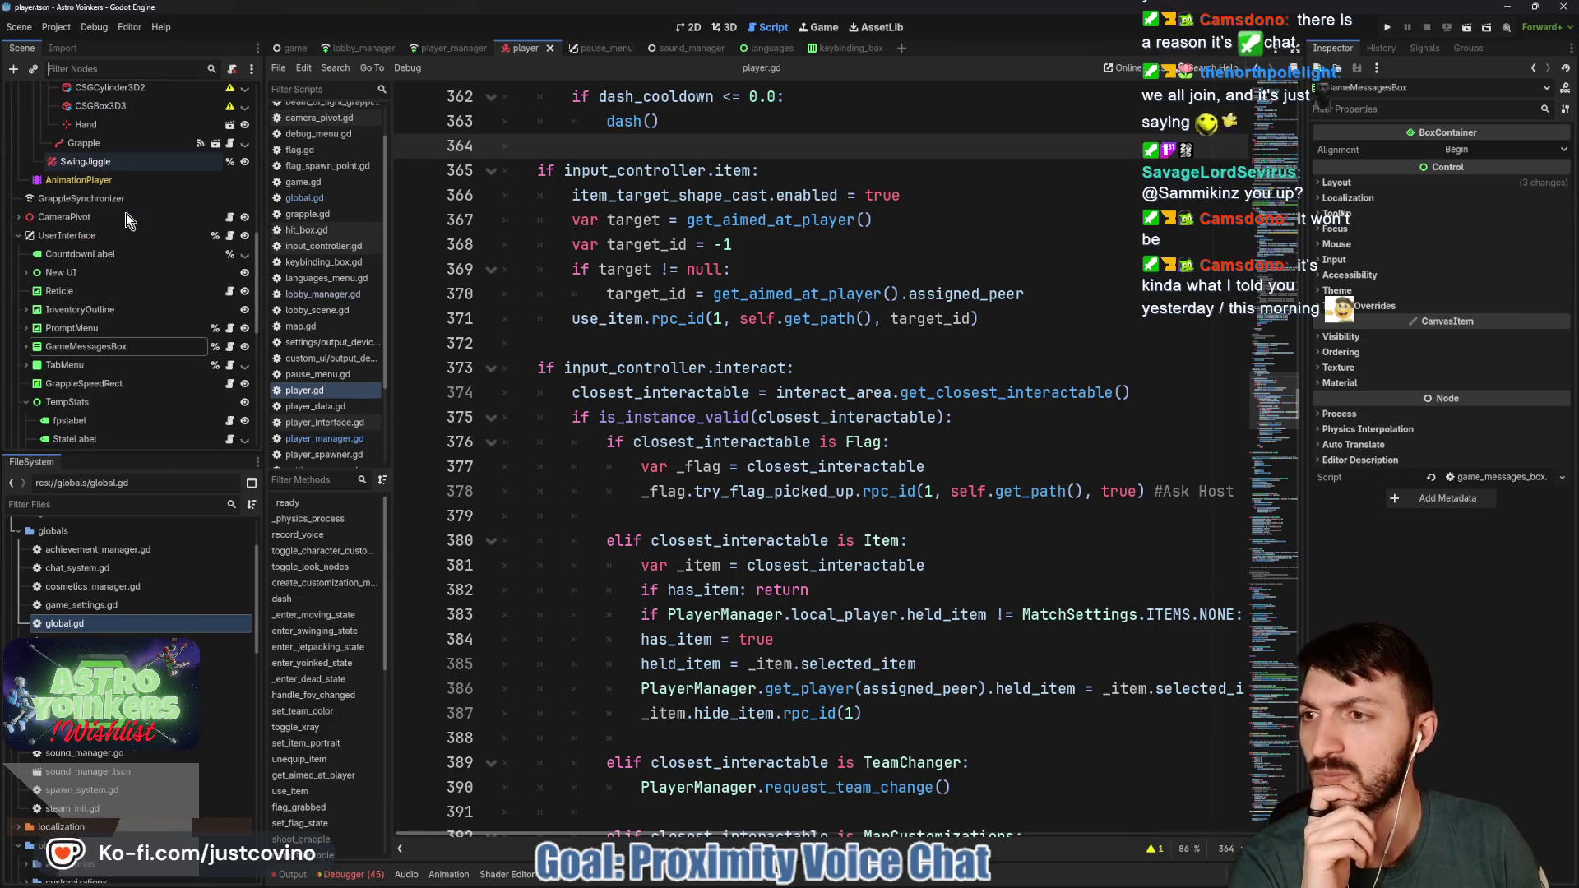
{"action": "scroll", "coordinate": [122, 215], "scroll_direction": "down", "scroll_amount": 2}
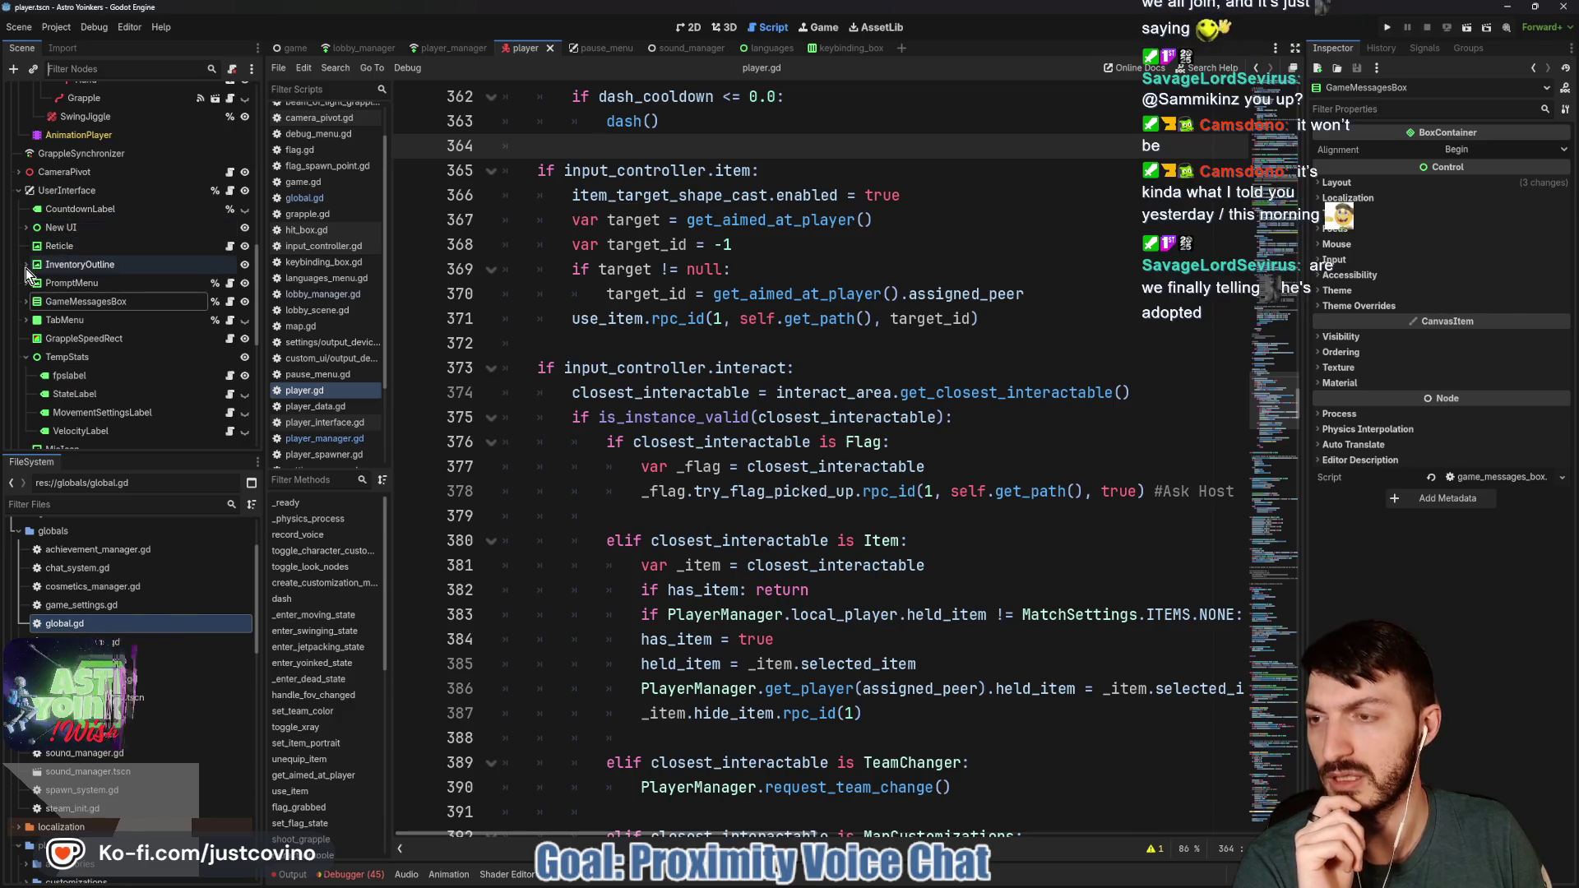
{"action": "scroll", "coordinate": [124, 306], "scroll_direction": "down", "scroll_amount": 10}
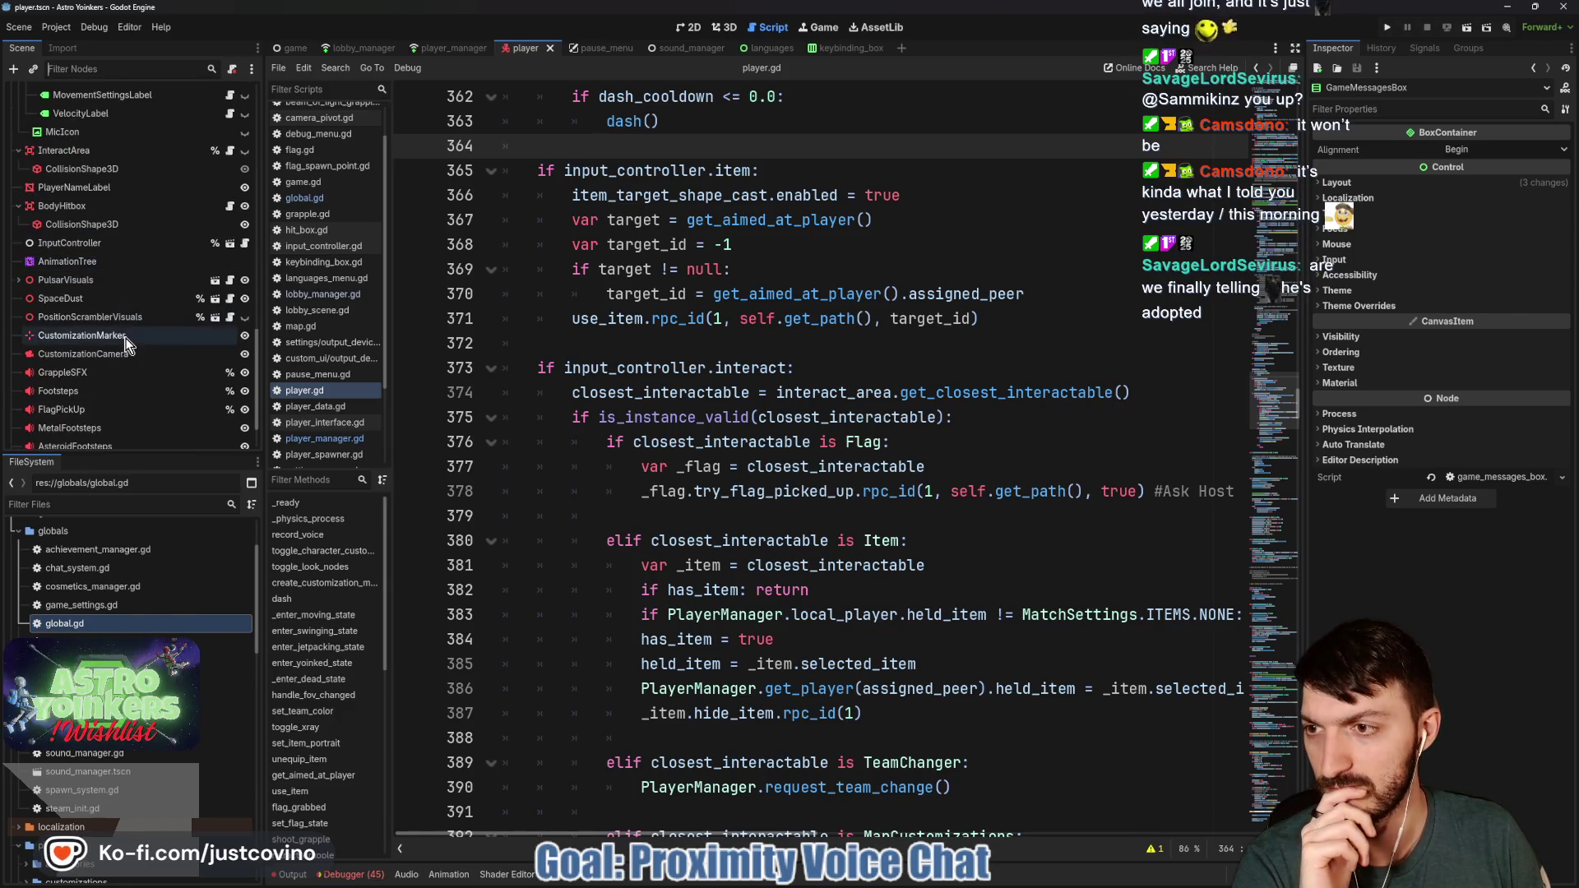
{"action": "scroll", "coordinate": [128, 340], "scroll_direction": "down", "scroll_amount": 2}
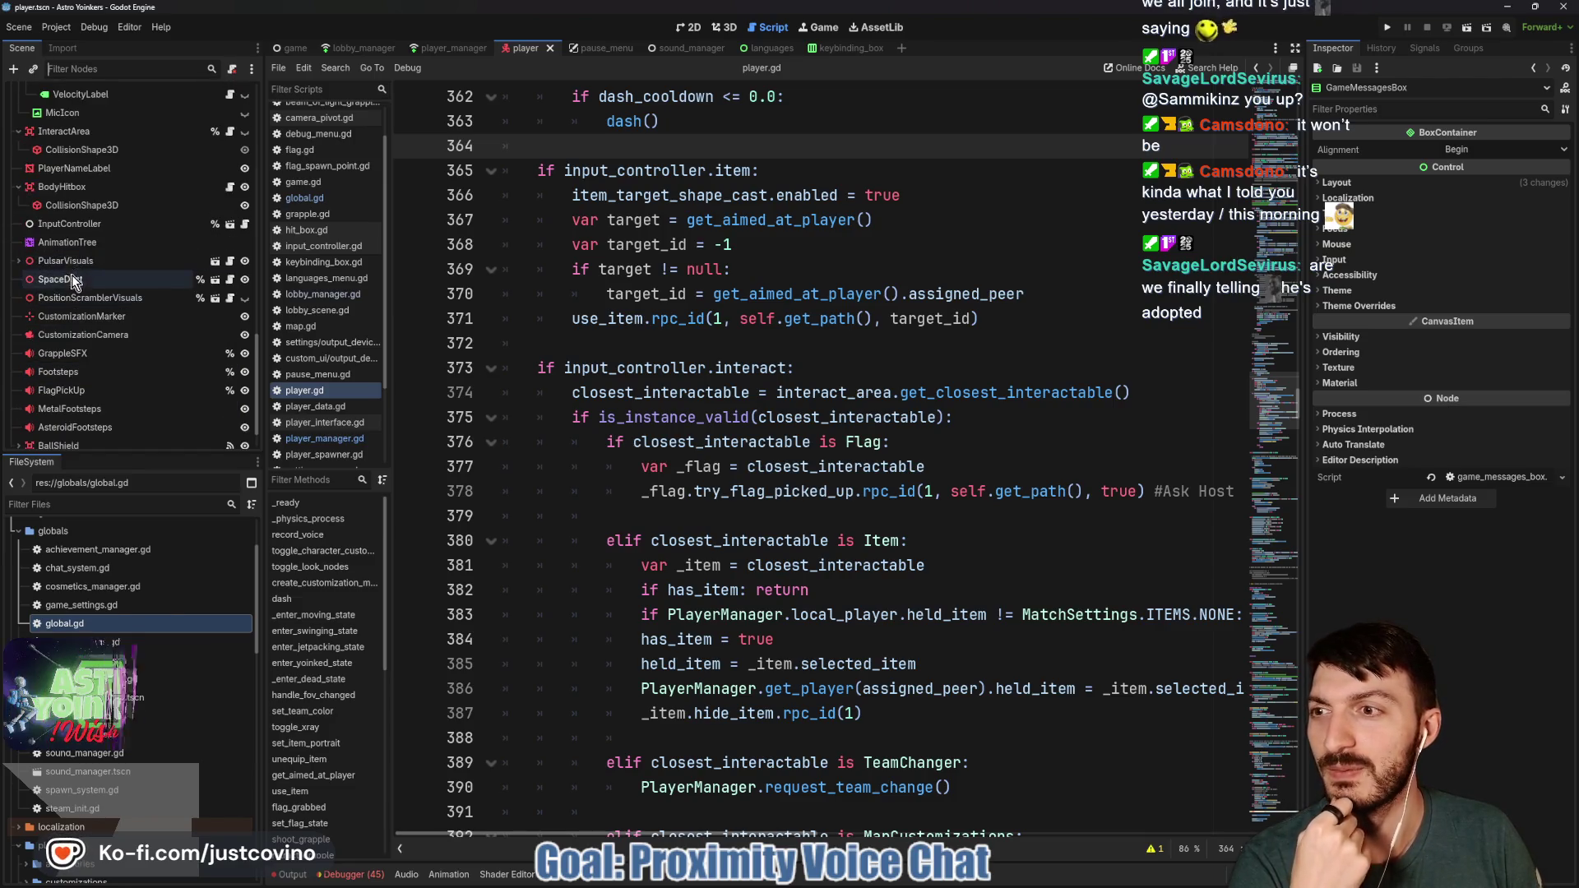
{"action": "scroll", "coordinate": [36, 251], "scroll_direction": "up", "scroll_amount": 2}
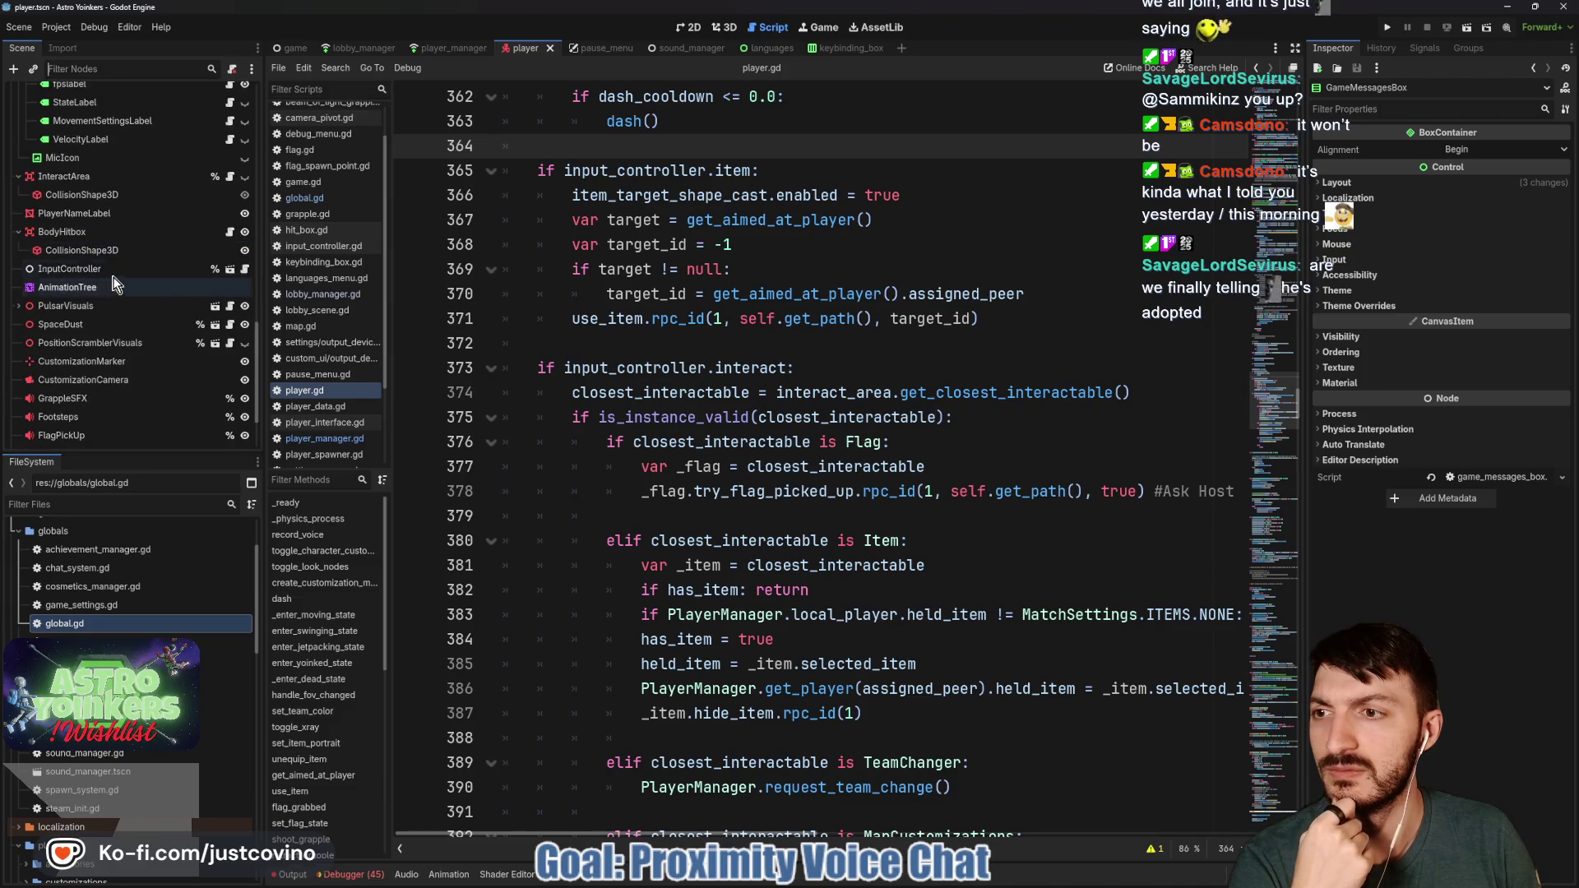
{"action": "left_click", "coordinate": [245, 271]}
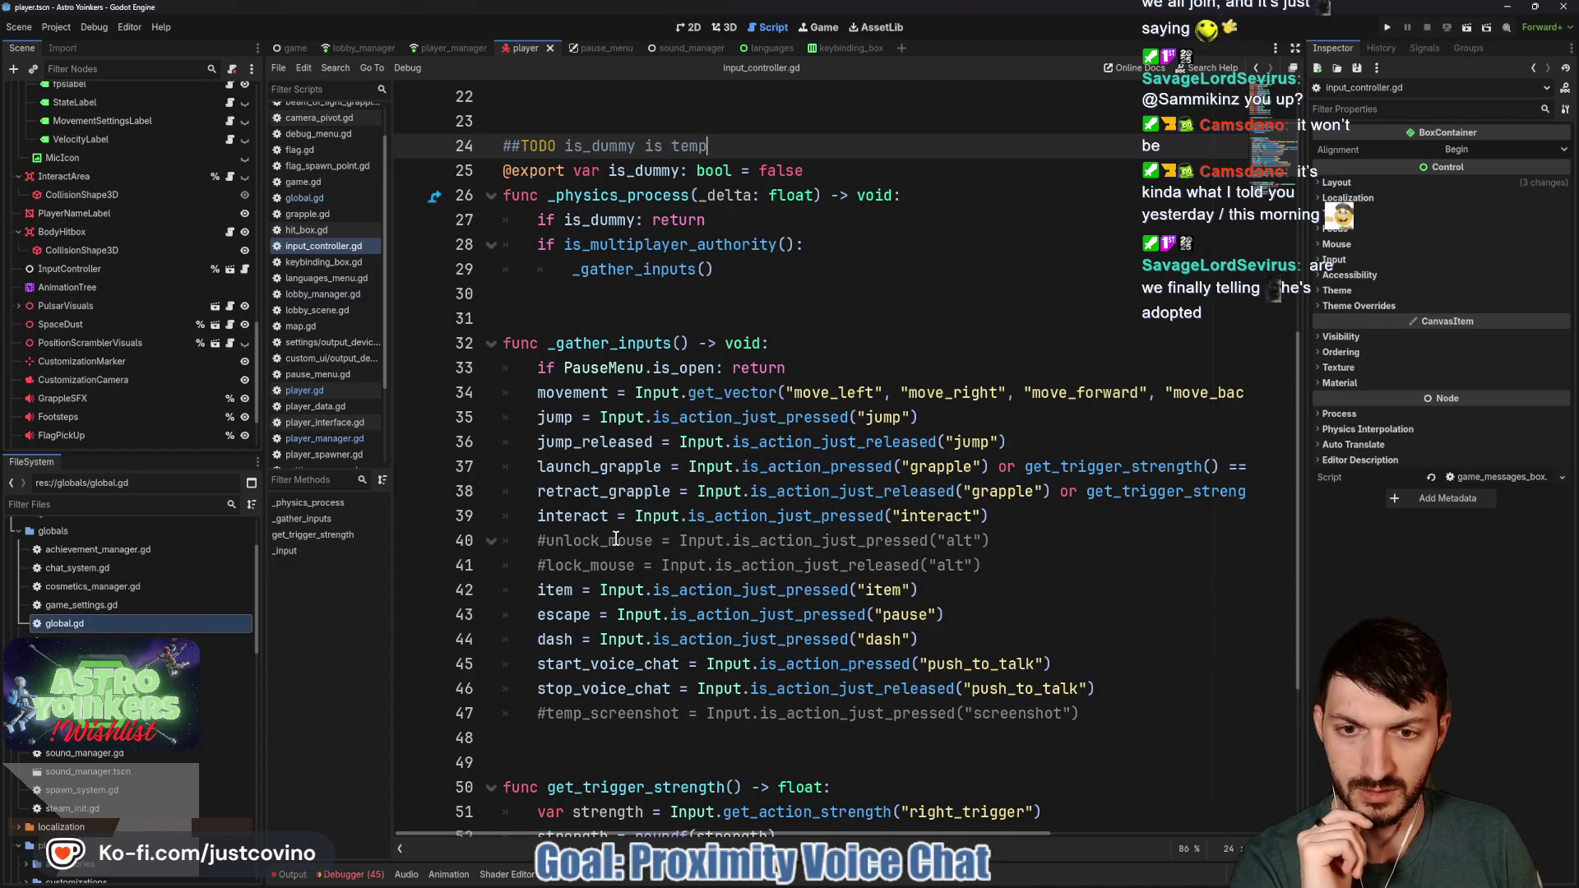
Scroll input_controller.gd down to the get_trigger_strength function
{"action": "scroll", "coordinate": [615, 539], "scroll_direction": "down", "scroll_amount": 1}
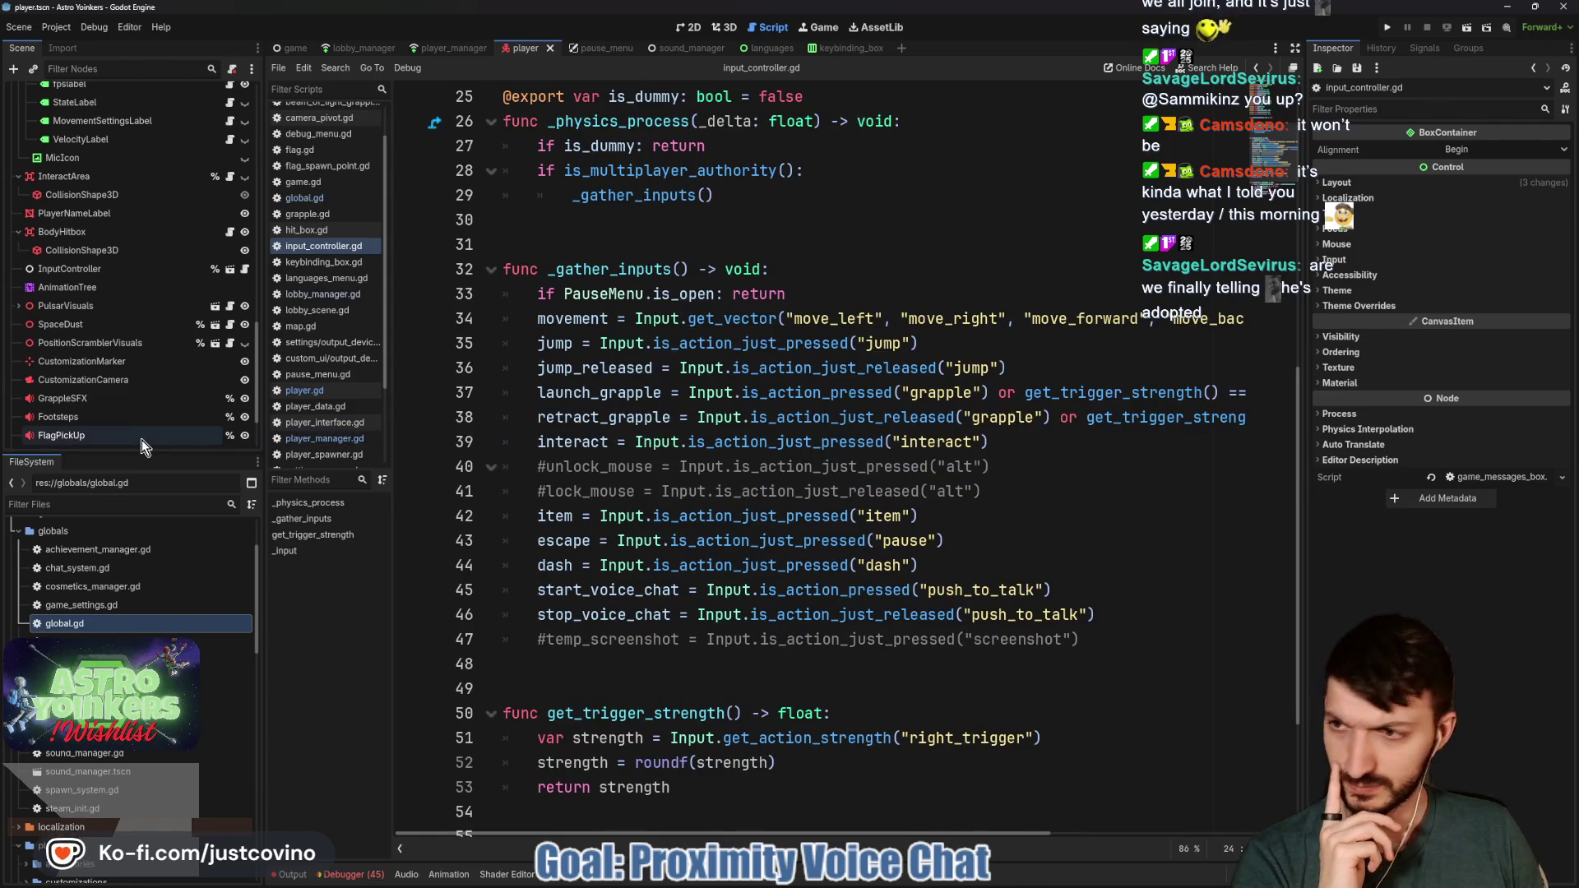
Inspect PulsarVisuals and briefly expand the TabMenu and PromptMenu nodes
{"action": "scroll", "coordinate": [117, 380], "scroll_direction": "down", "scroll_amount": 2}
{"action": "scroll", "coordinate": [117, 380], "scroll_direction": "down", "scroll_amount": 2}
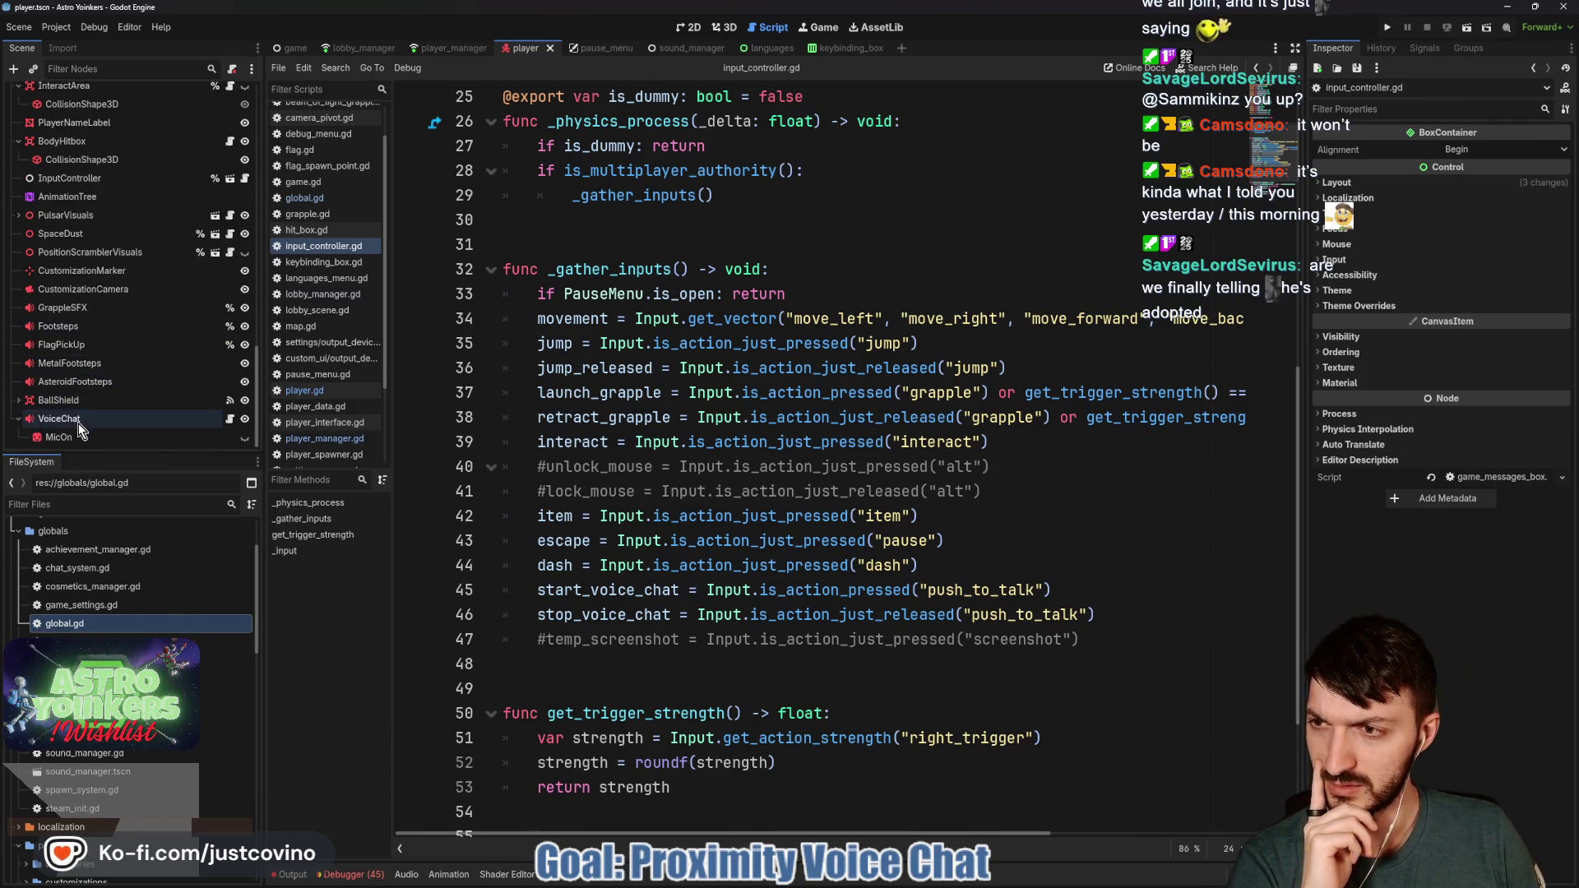
{"action": "scroll", "coordinate": [77, 422], "scroll_direction": "up", "scroll_amount": 2}
{"action": "left_click", "coordinate": [33, 262]}
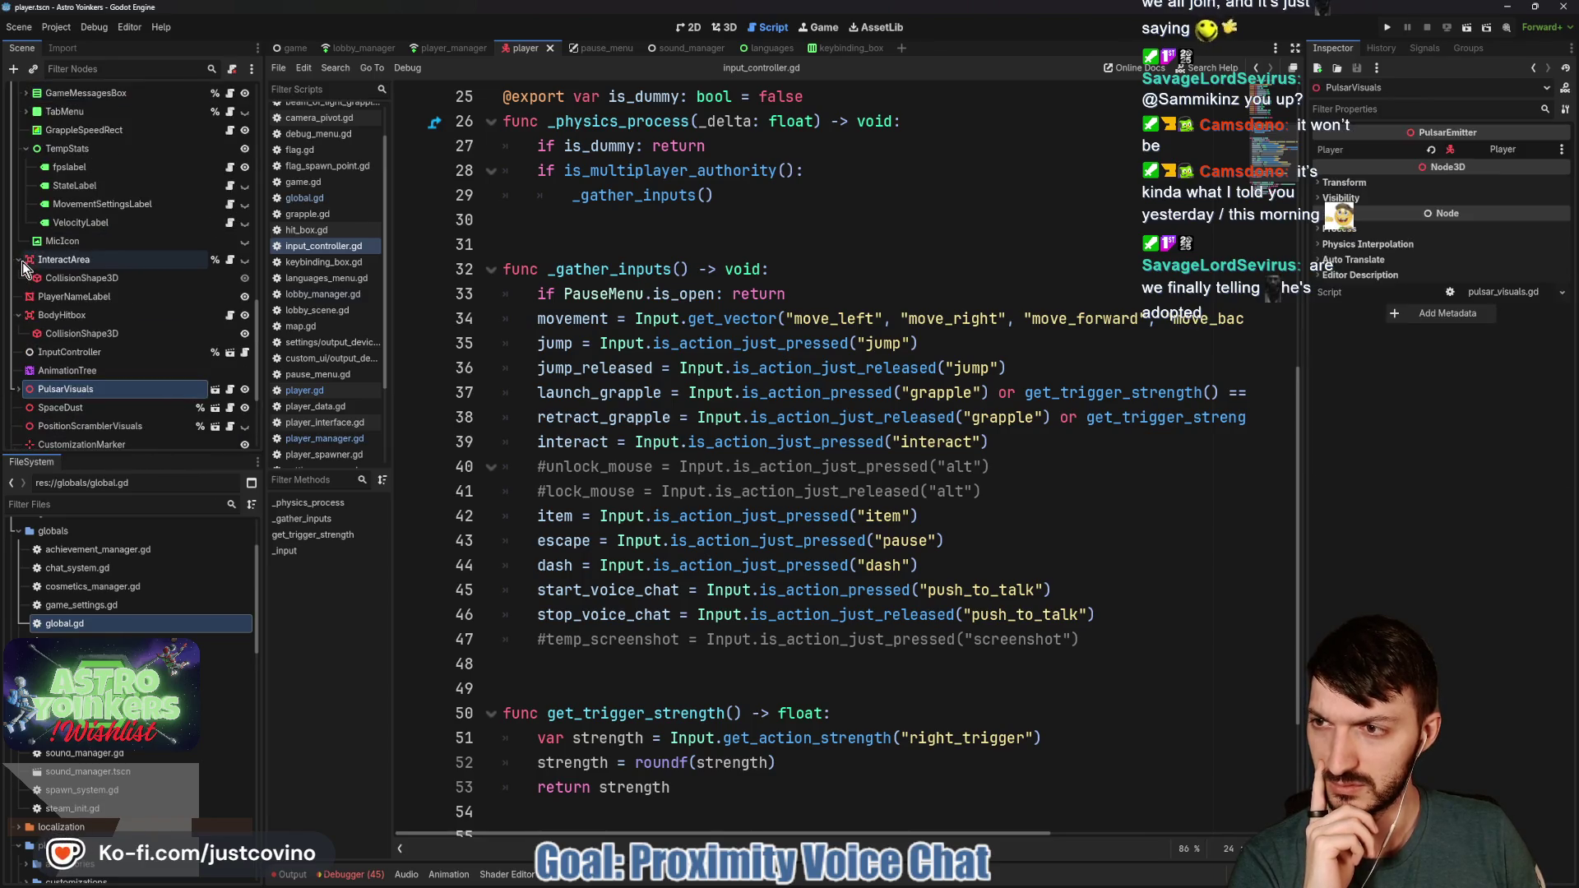
{"action": "scroll", "coordinate": [56, 319], "scroll_direction": "up", "scroll_amount": 7}
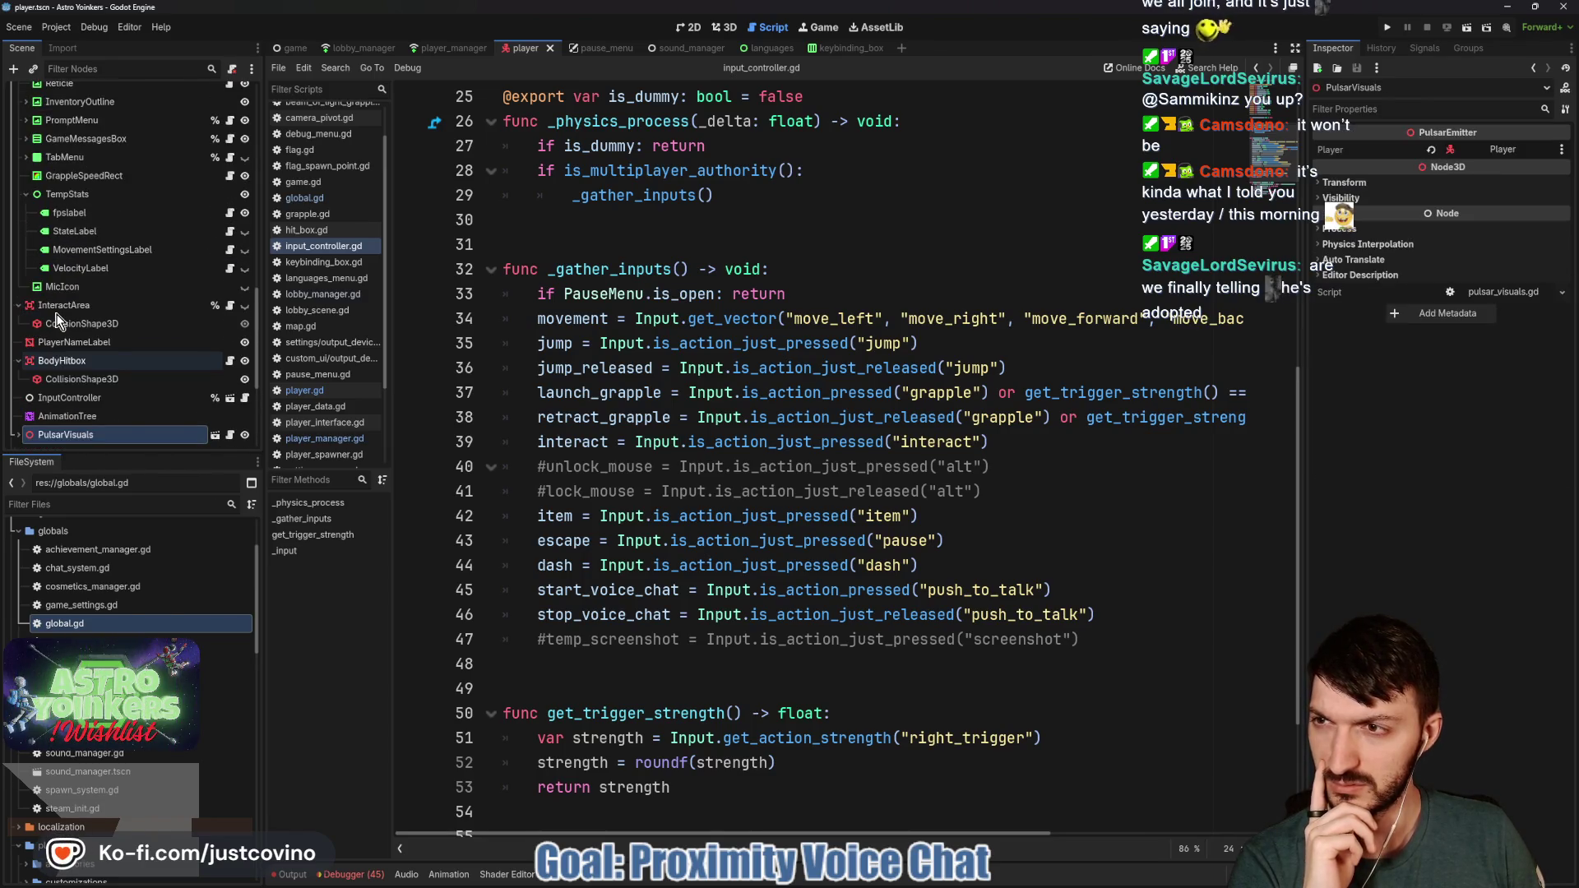
{"action": "scroll", "coordinate": [56, 319], "scroll_direction": "up", "scroll_amount": 2}
{"action": "left_click", "coordinate": [26, 201]}
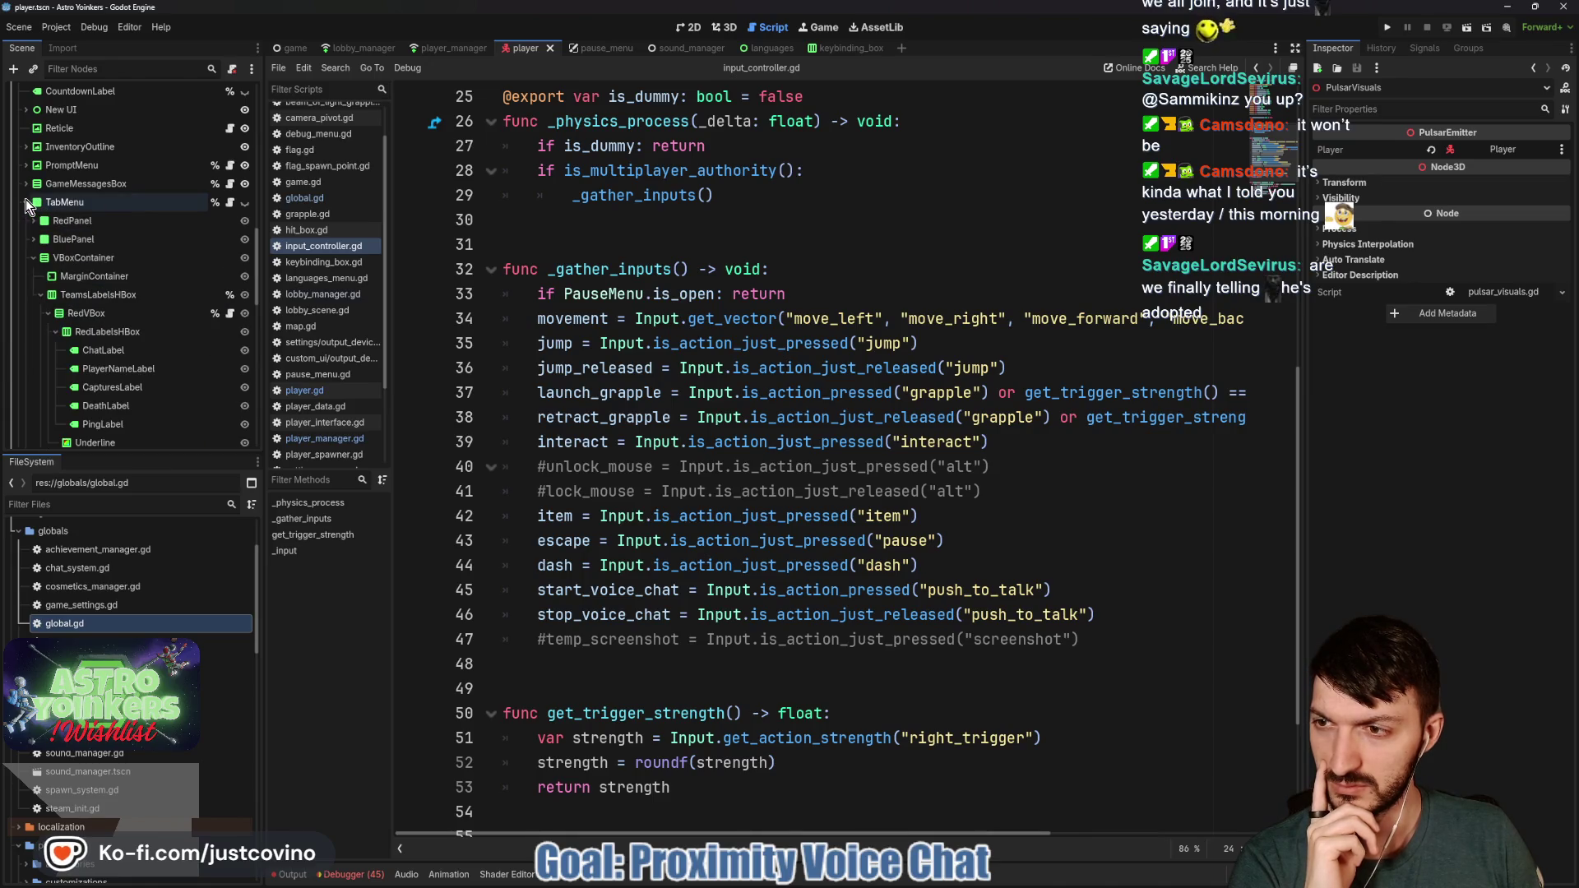
{"action": "left_click", "coordinate": [26, 201]}
{"action": "left_click", "coordinate": [24, 166]}
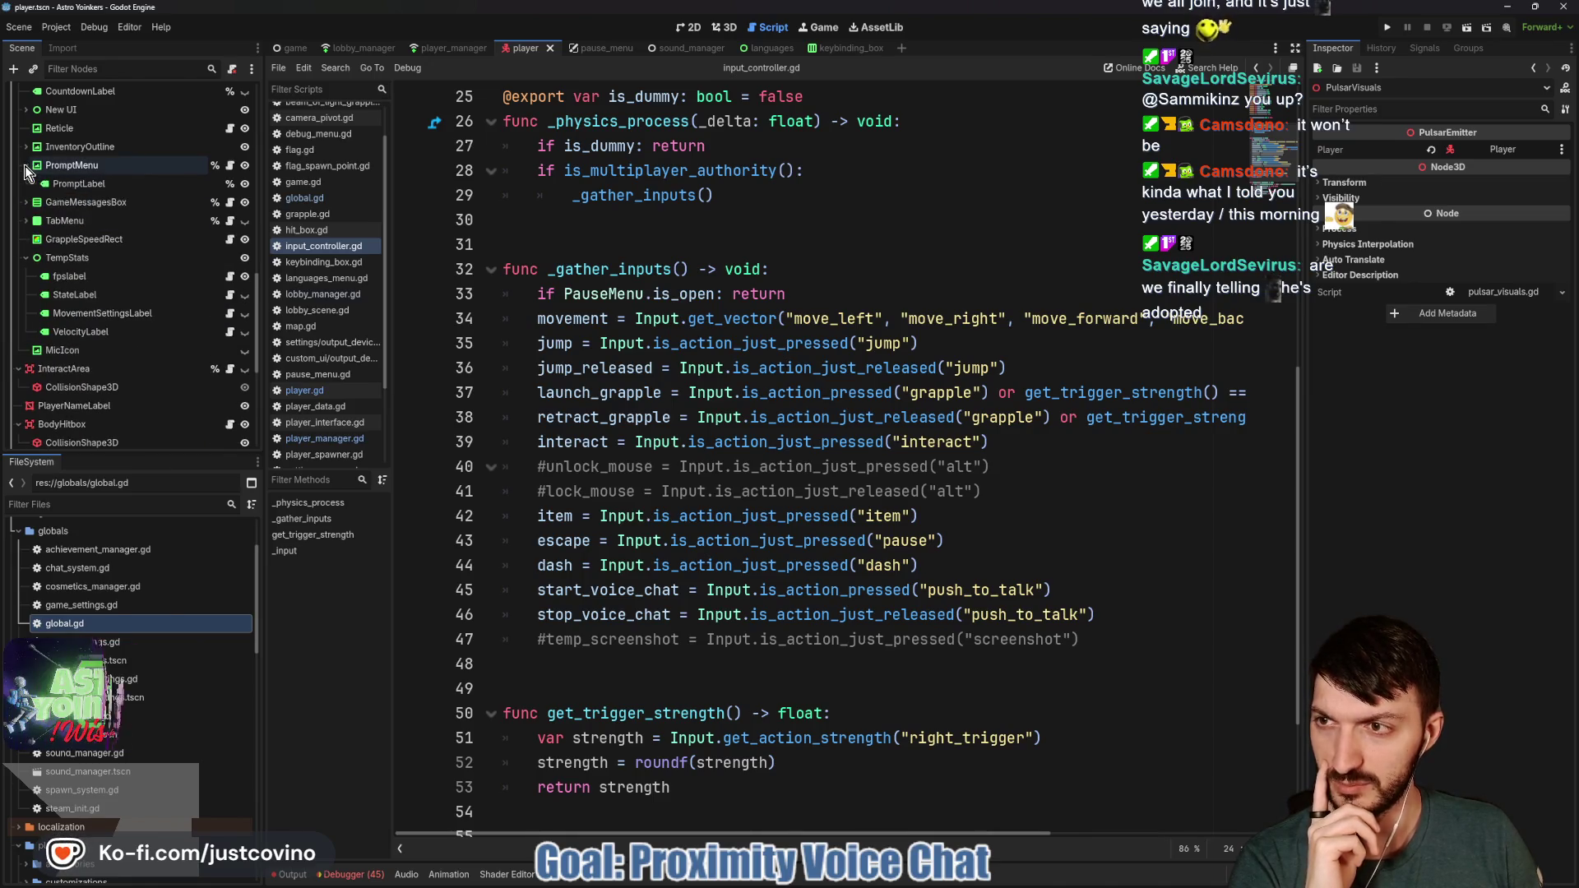
{"action": "left_click", "coordinate": [25, 165]}
Select RadialMenu3DFlat under CameraPivot's Camera3D and begin deleting it
{"action": "scroll", "coordinate": [62, 215], "scroll_direction": "up", "scroll_amount": 6}
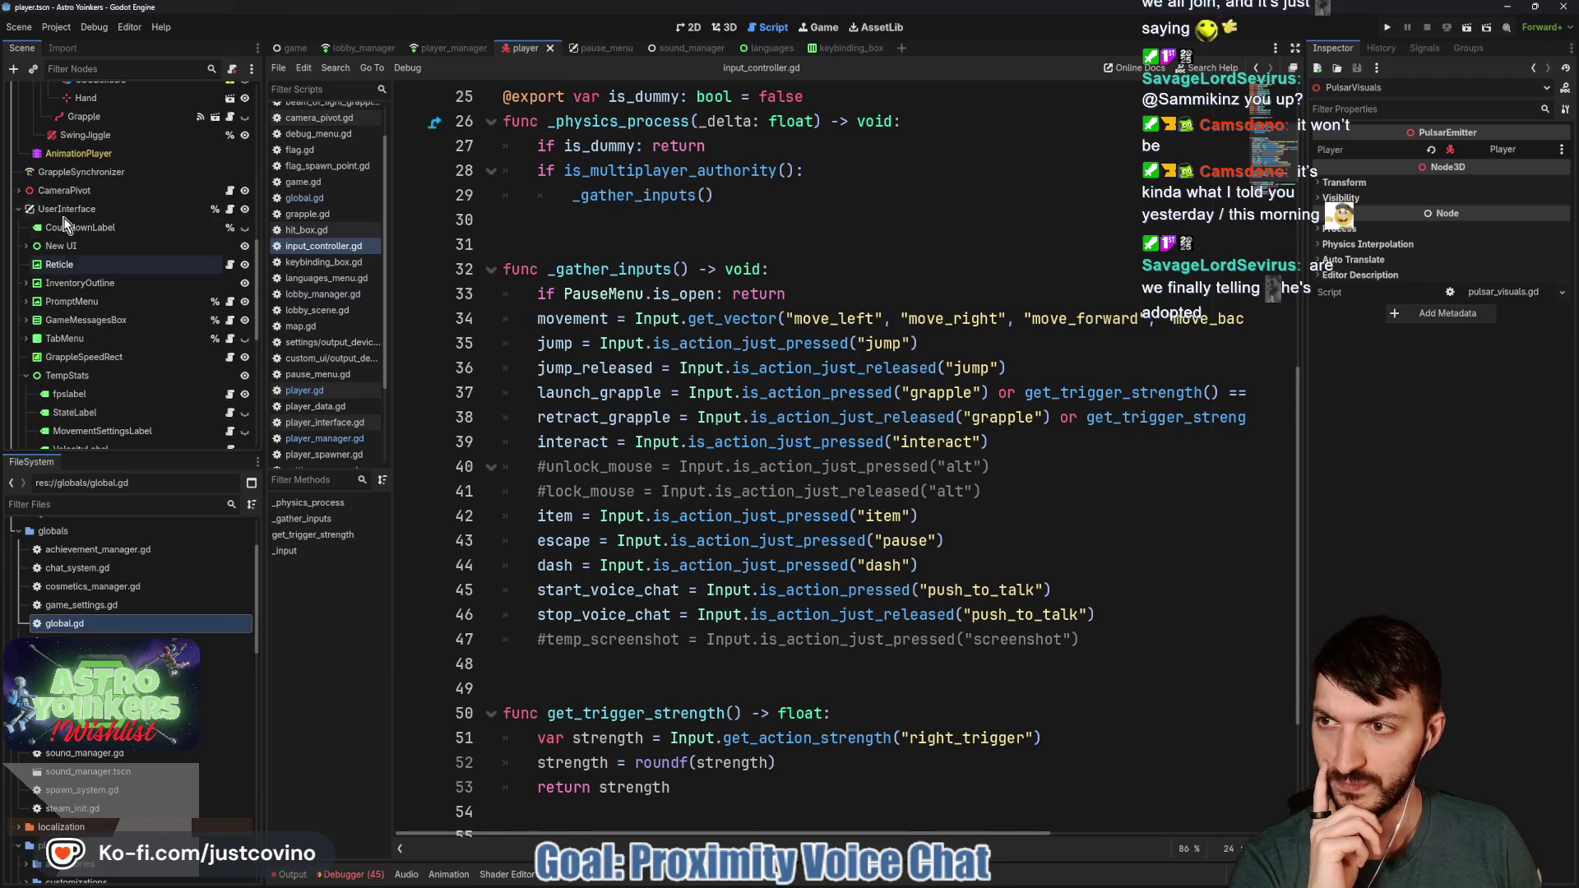
{"action": "left_click", "coordinate": [18, 190]}
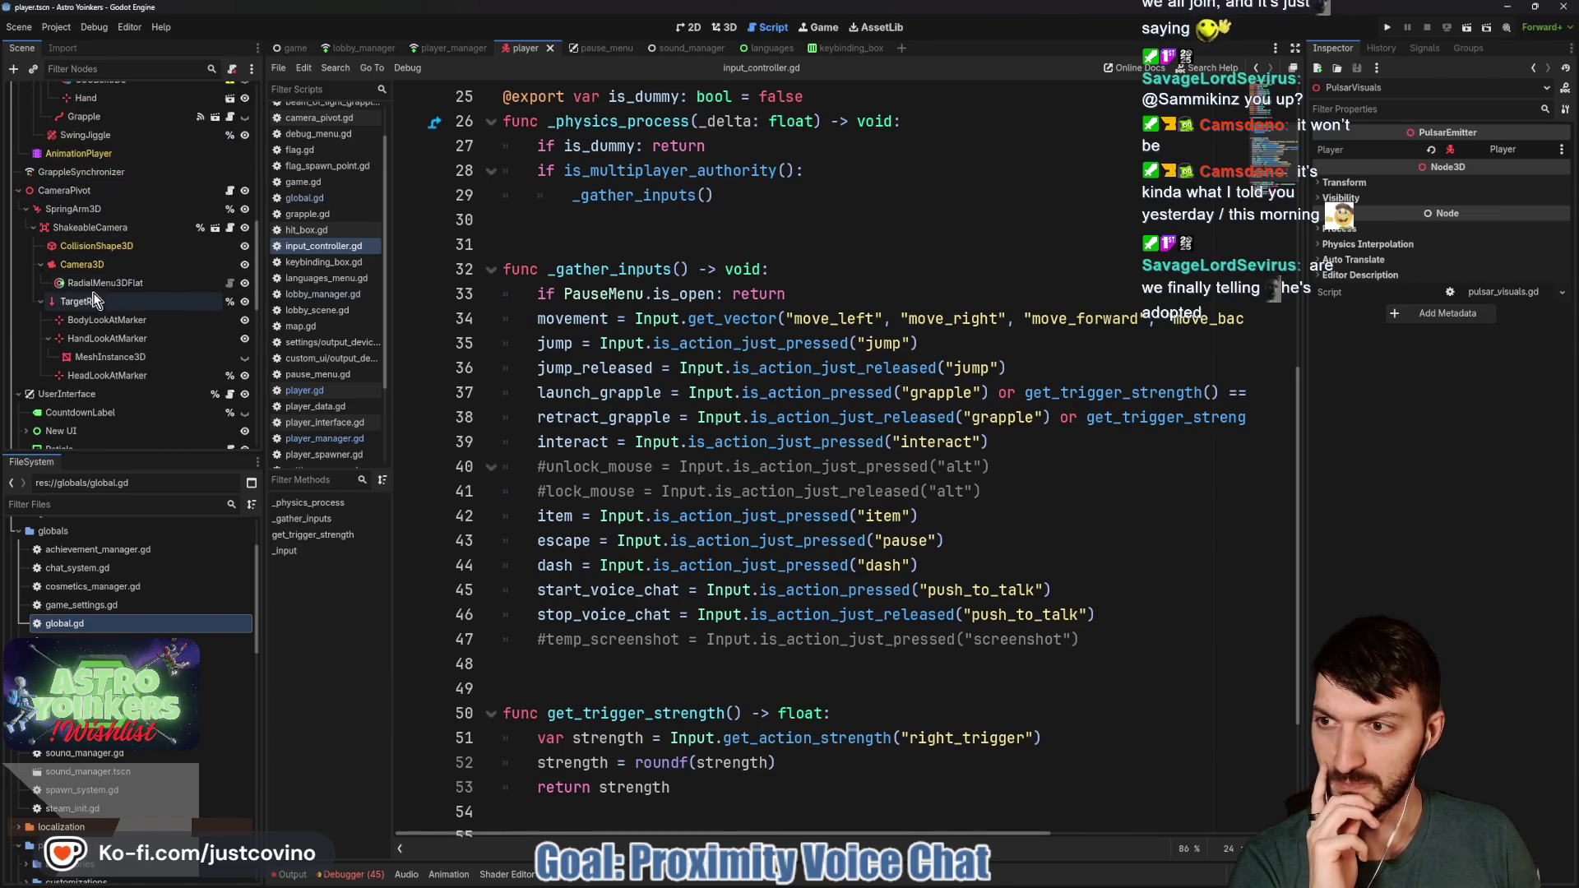
{"action": "left_click", "coordinate": [100, 283]}
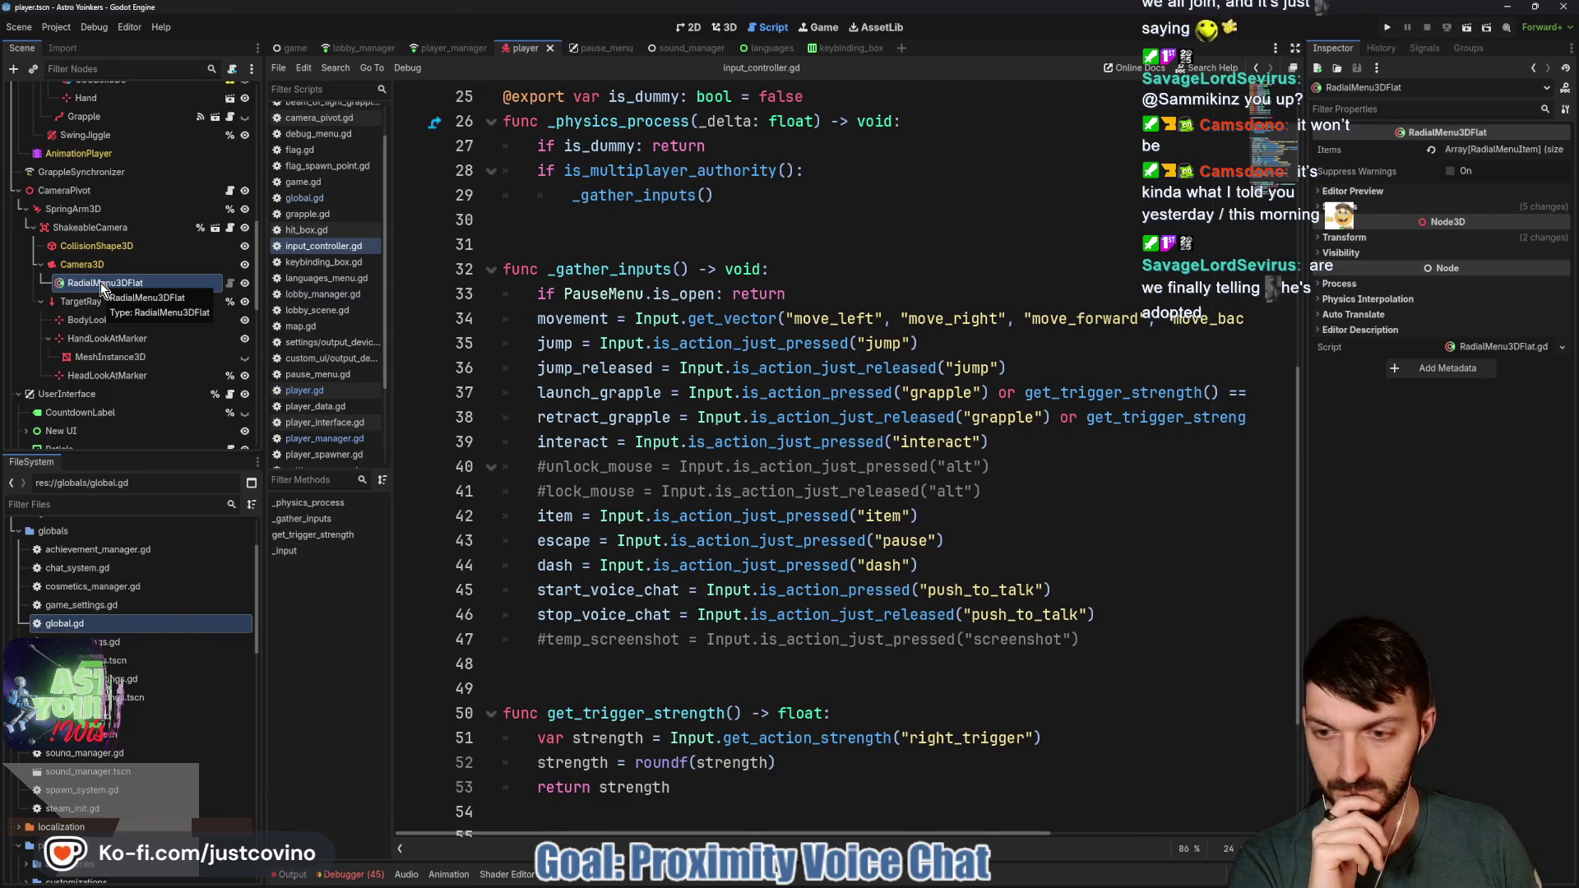
{"action": "key", "text": "Delete"}
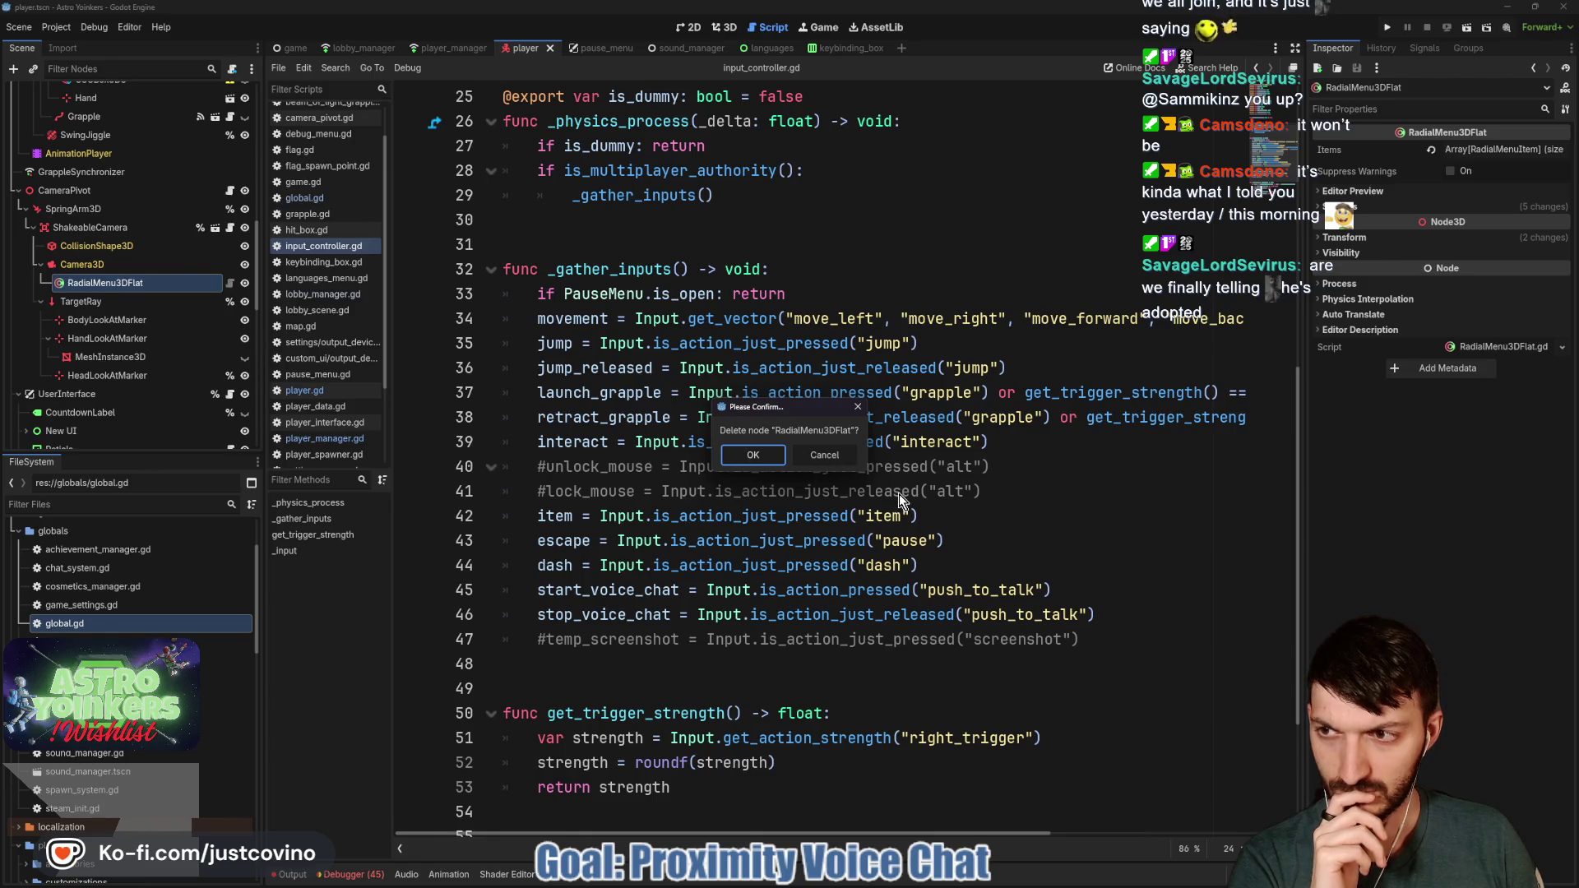
{"action": "left_click", "coordinate": [828, 461]}
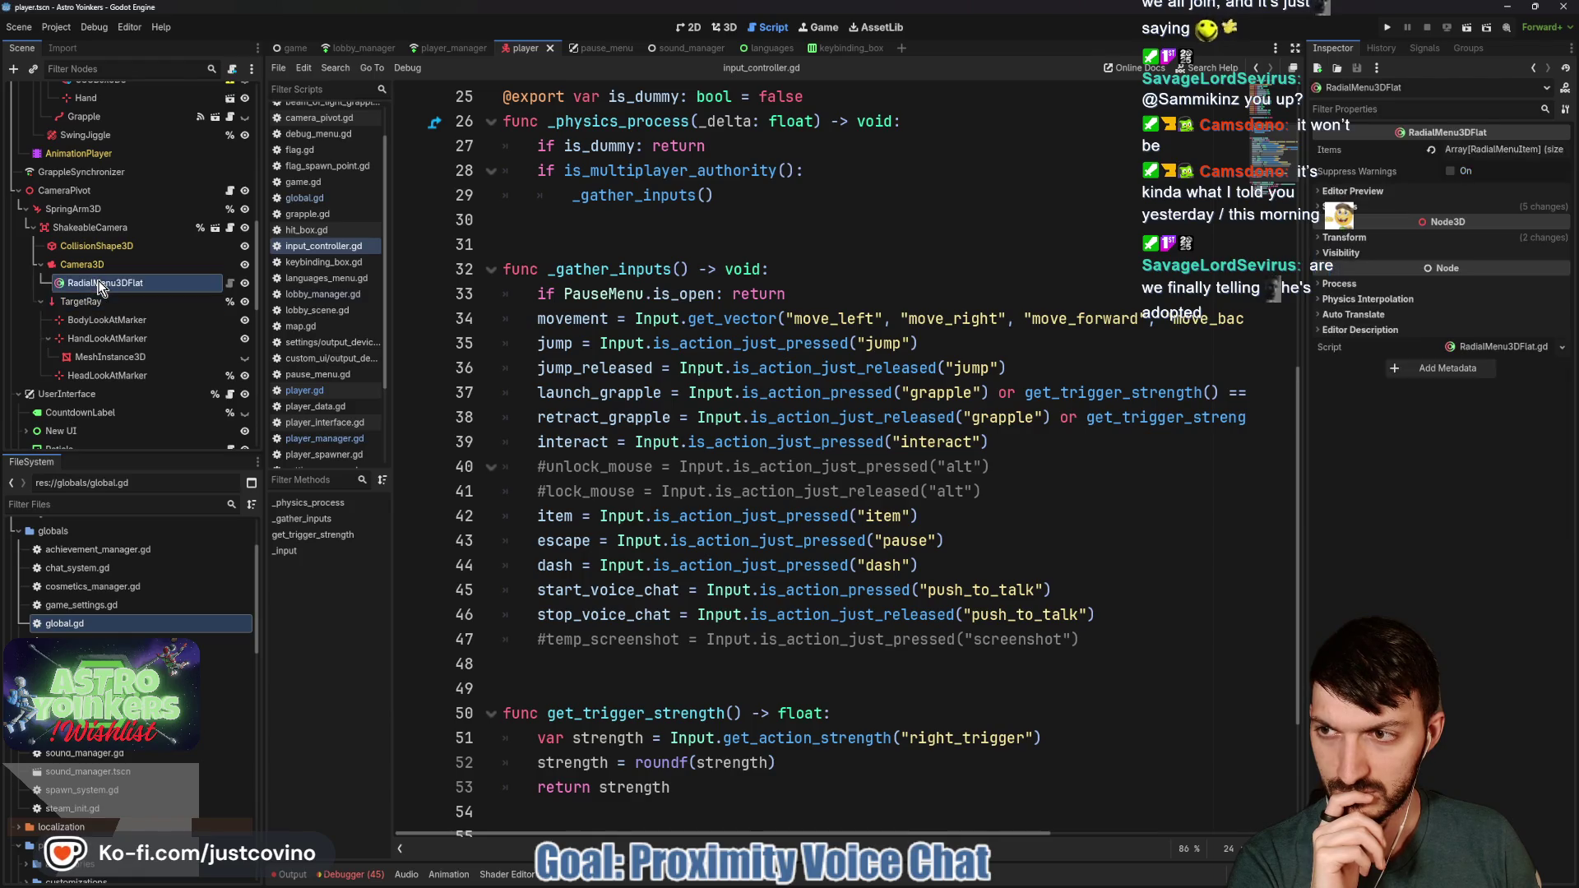
{"action": "key", "text": "Delete"}
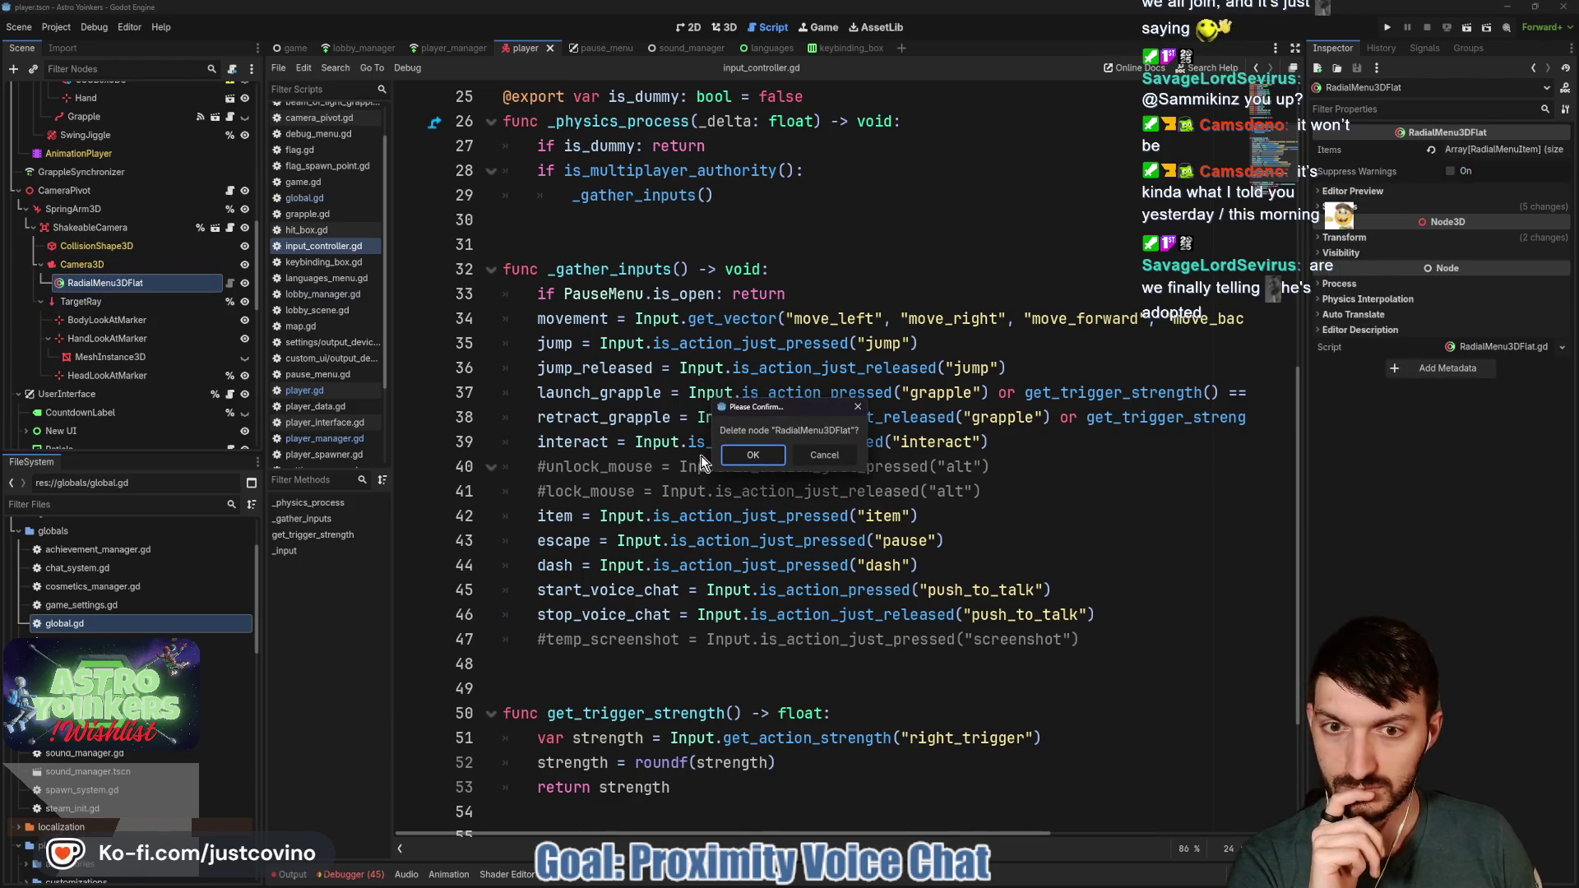
{"action": "left_click", "coordinate": [757, 456]}
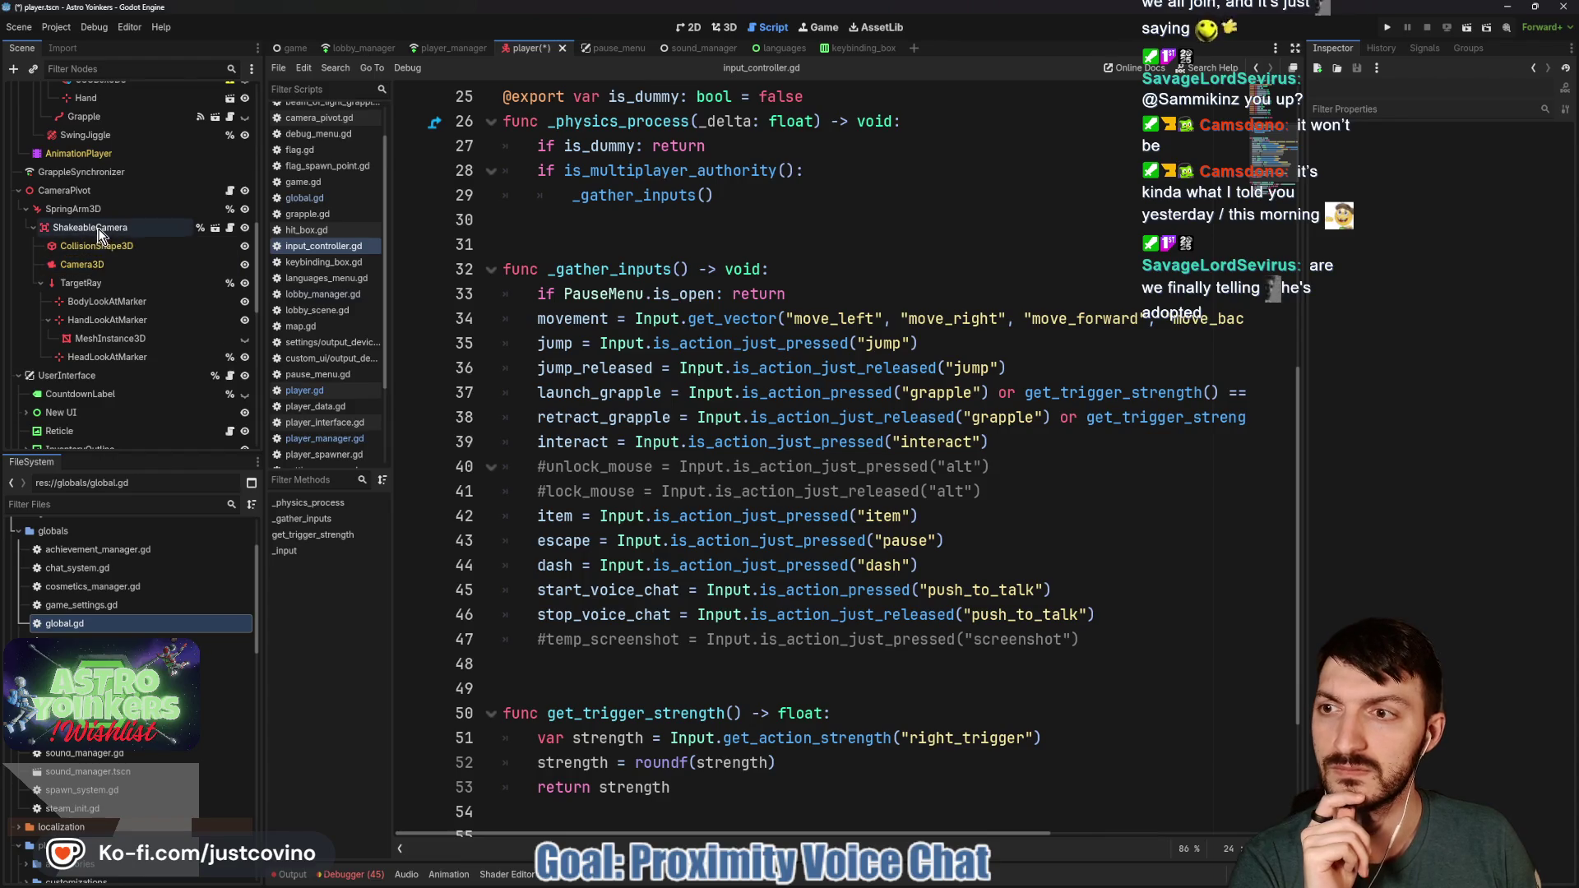
{"action": "scroll", "coordinate": [174, 261], "scroll_direction": "up", "scroll_amount": 1}
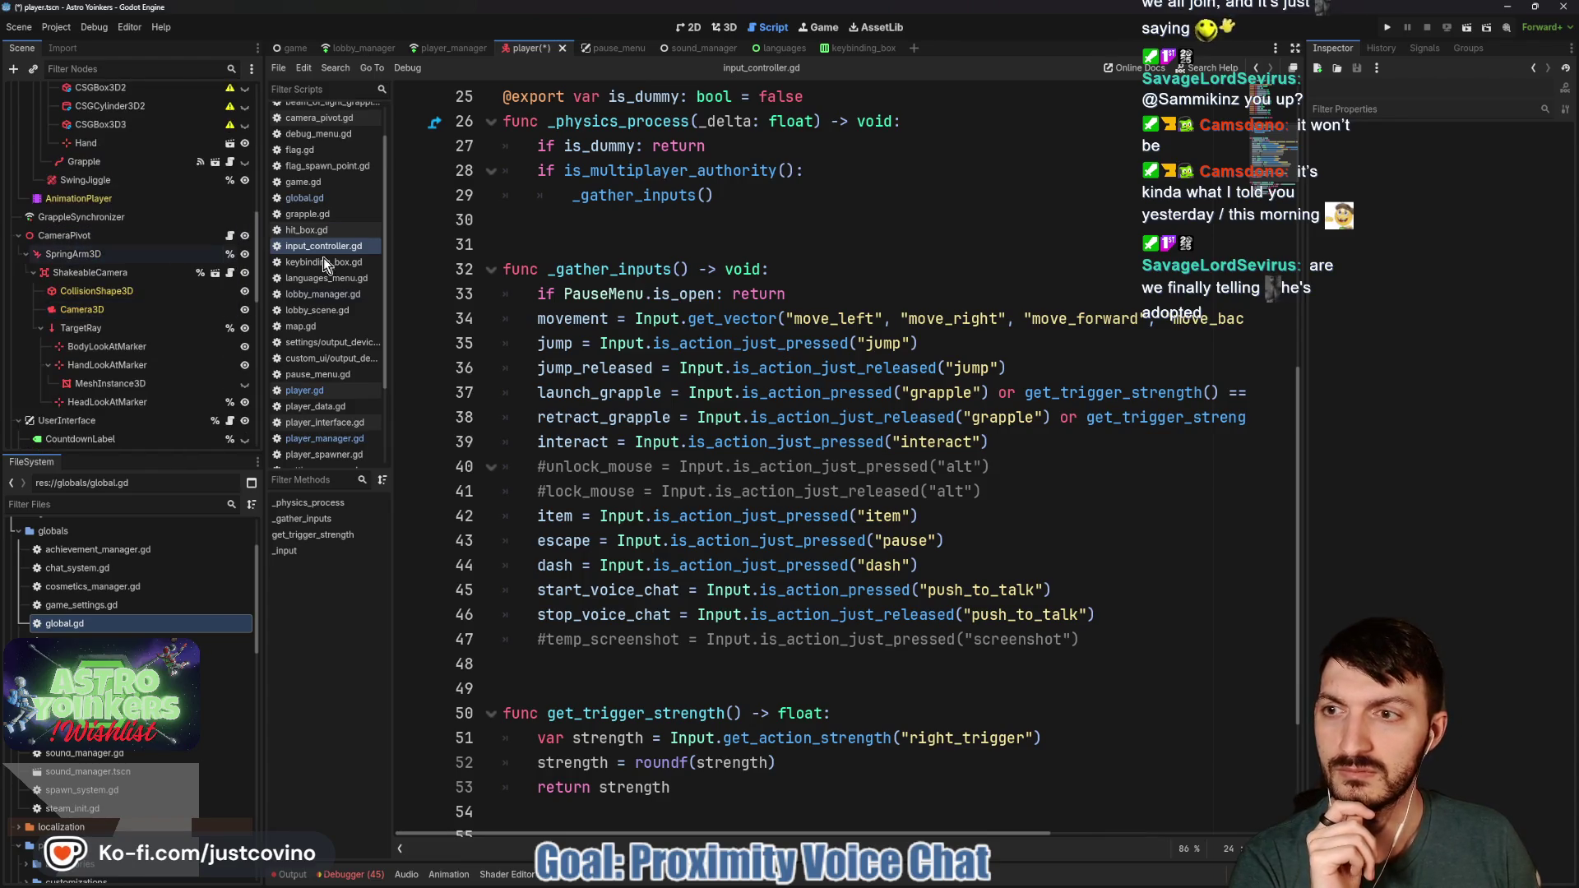
{"action": "left_click", "coordinate": [668, 236]}
Launch a debug run, close the extra game window, and host a lobby
{"action": "key", "text": "F5"}
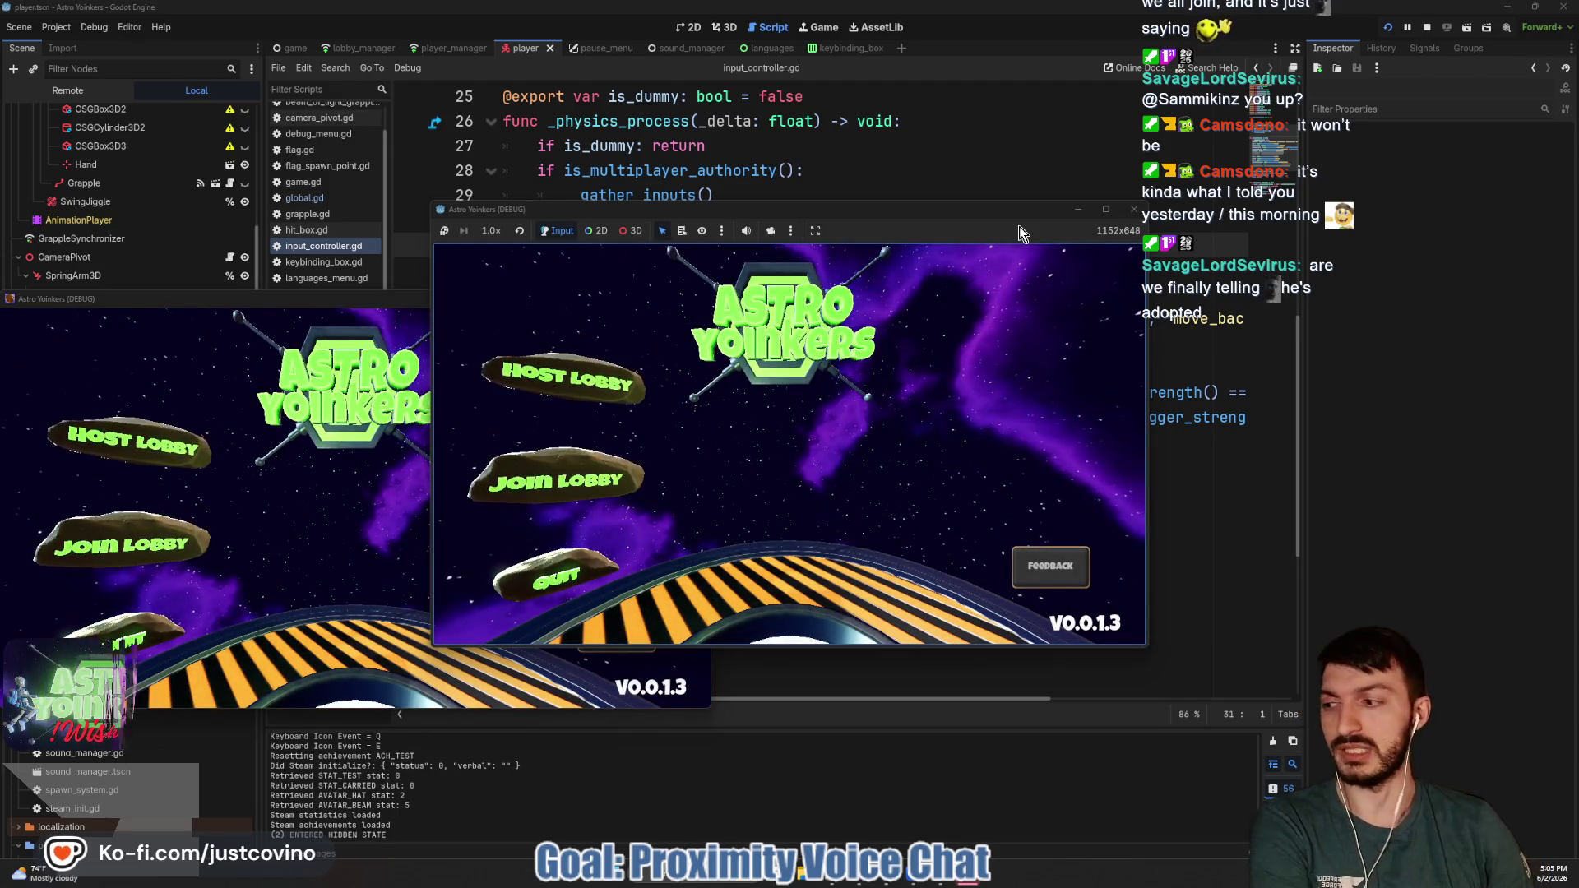
{"action": "left_click", "coordinate": [419, 312]}
{"action": "left_click", "coordinate": [697, 299]}
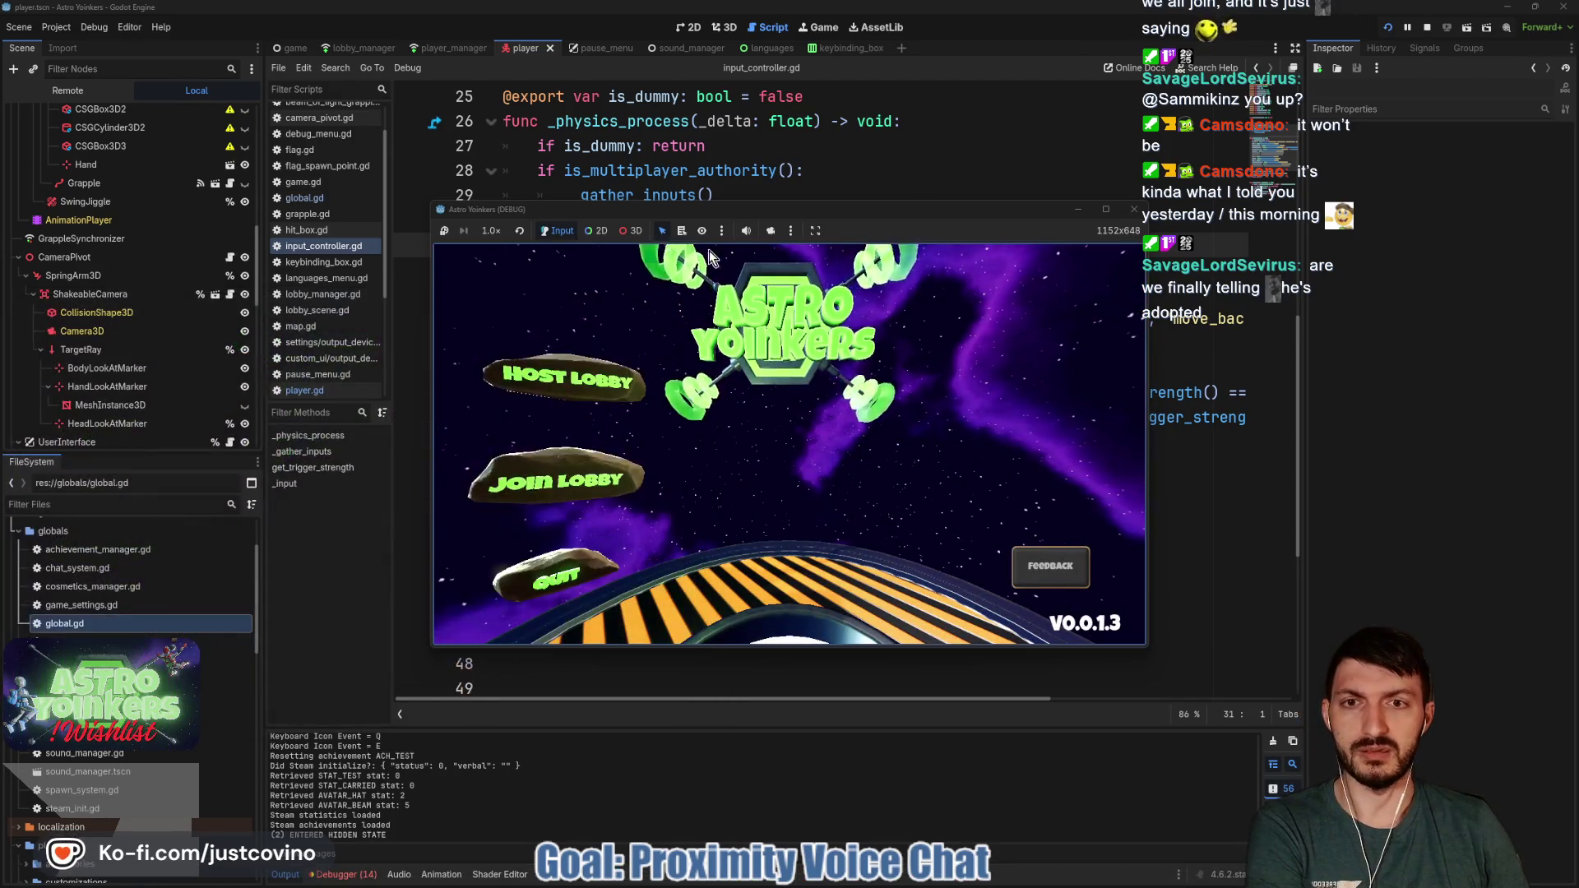
{"action": "left_click", "coordinate": [601, 401]}
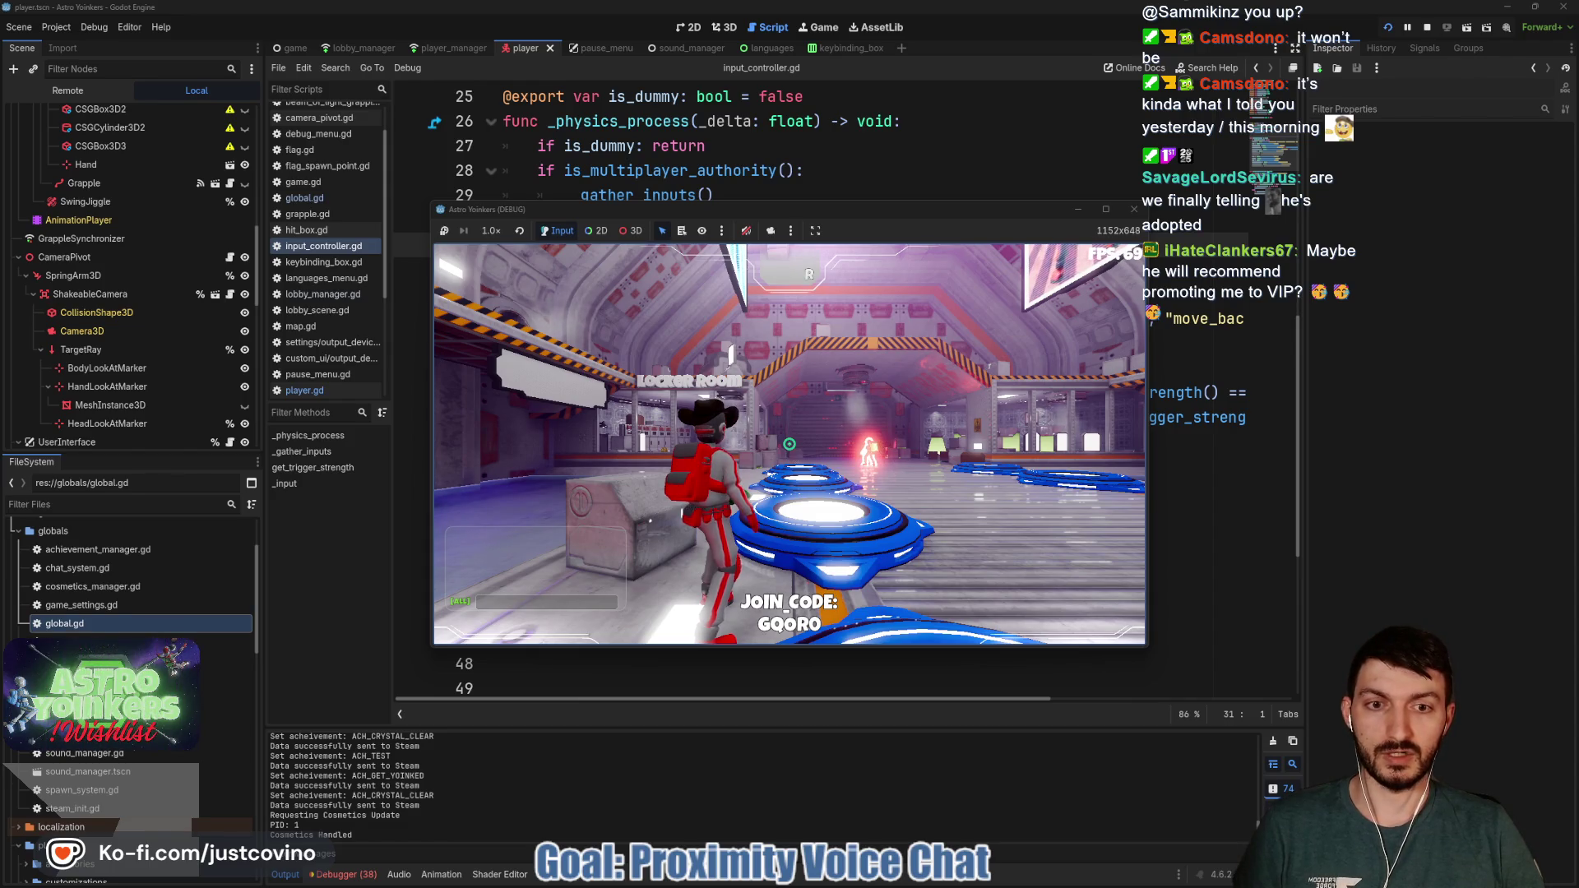
Run the character through the locker room toward the Asteroid Map area, then stop the run
{"action": "key", "text": "w"}
{"action": "key", "text": "w"}
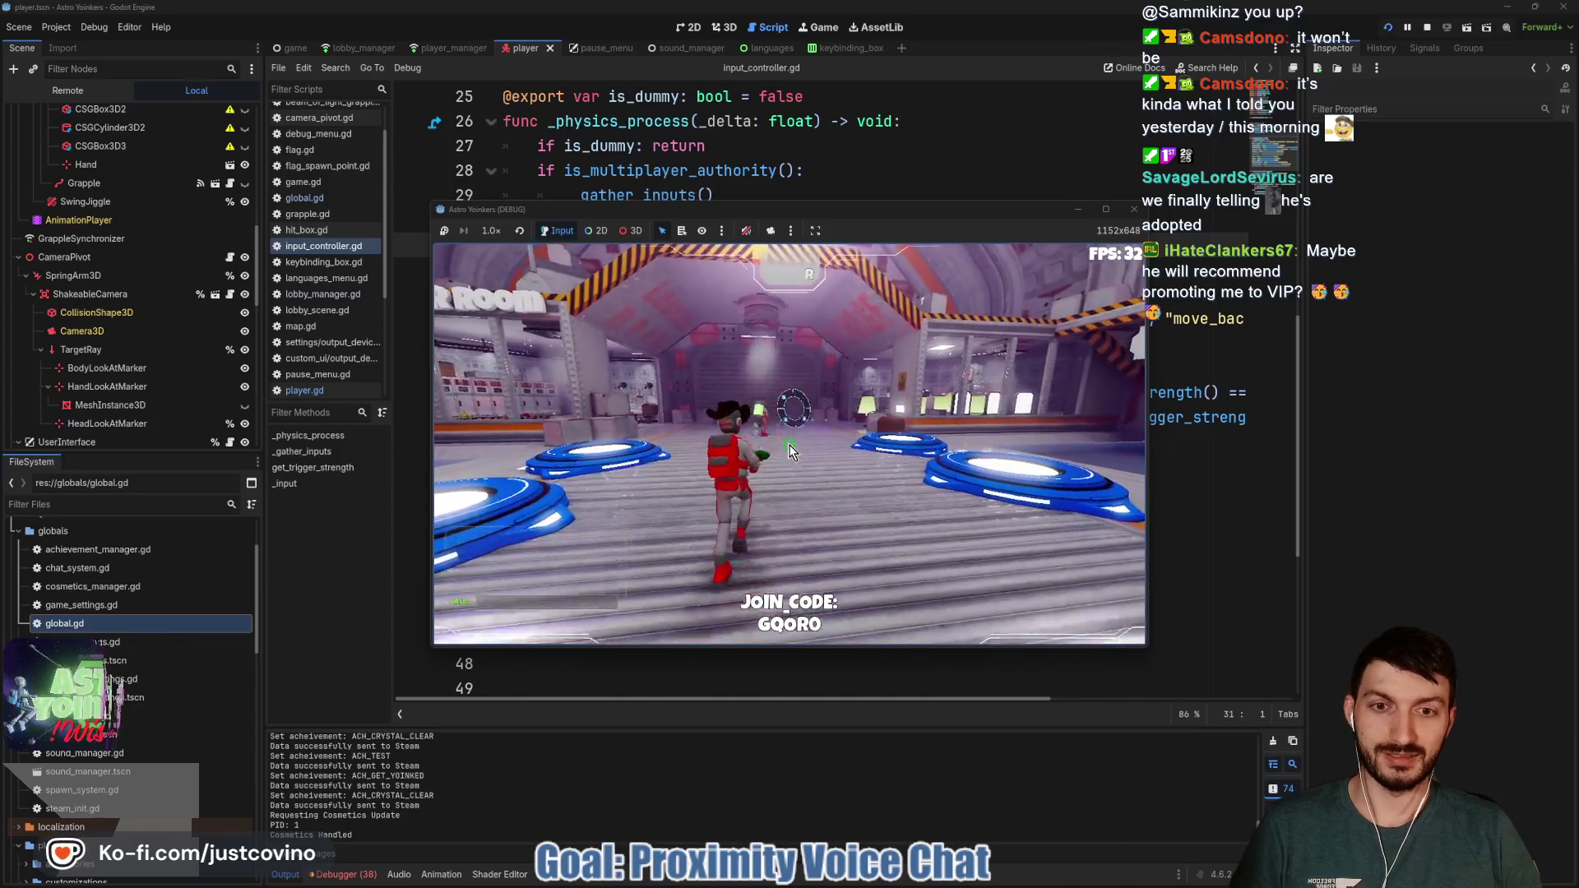
{"action": "key", "text": "w"}
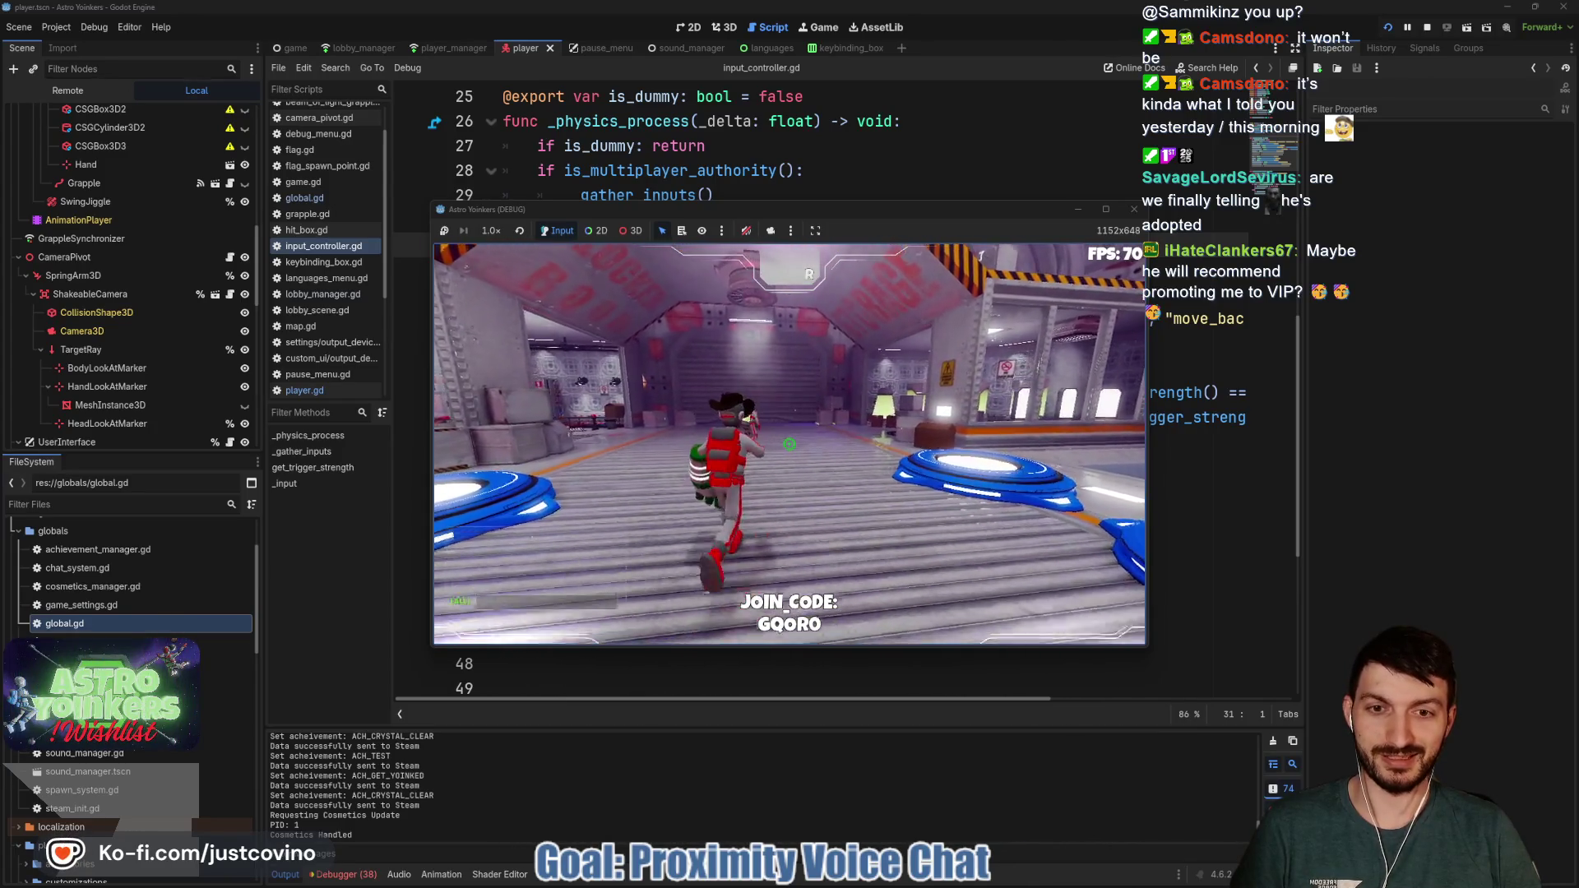
{"action": "key", "text": "w"}
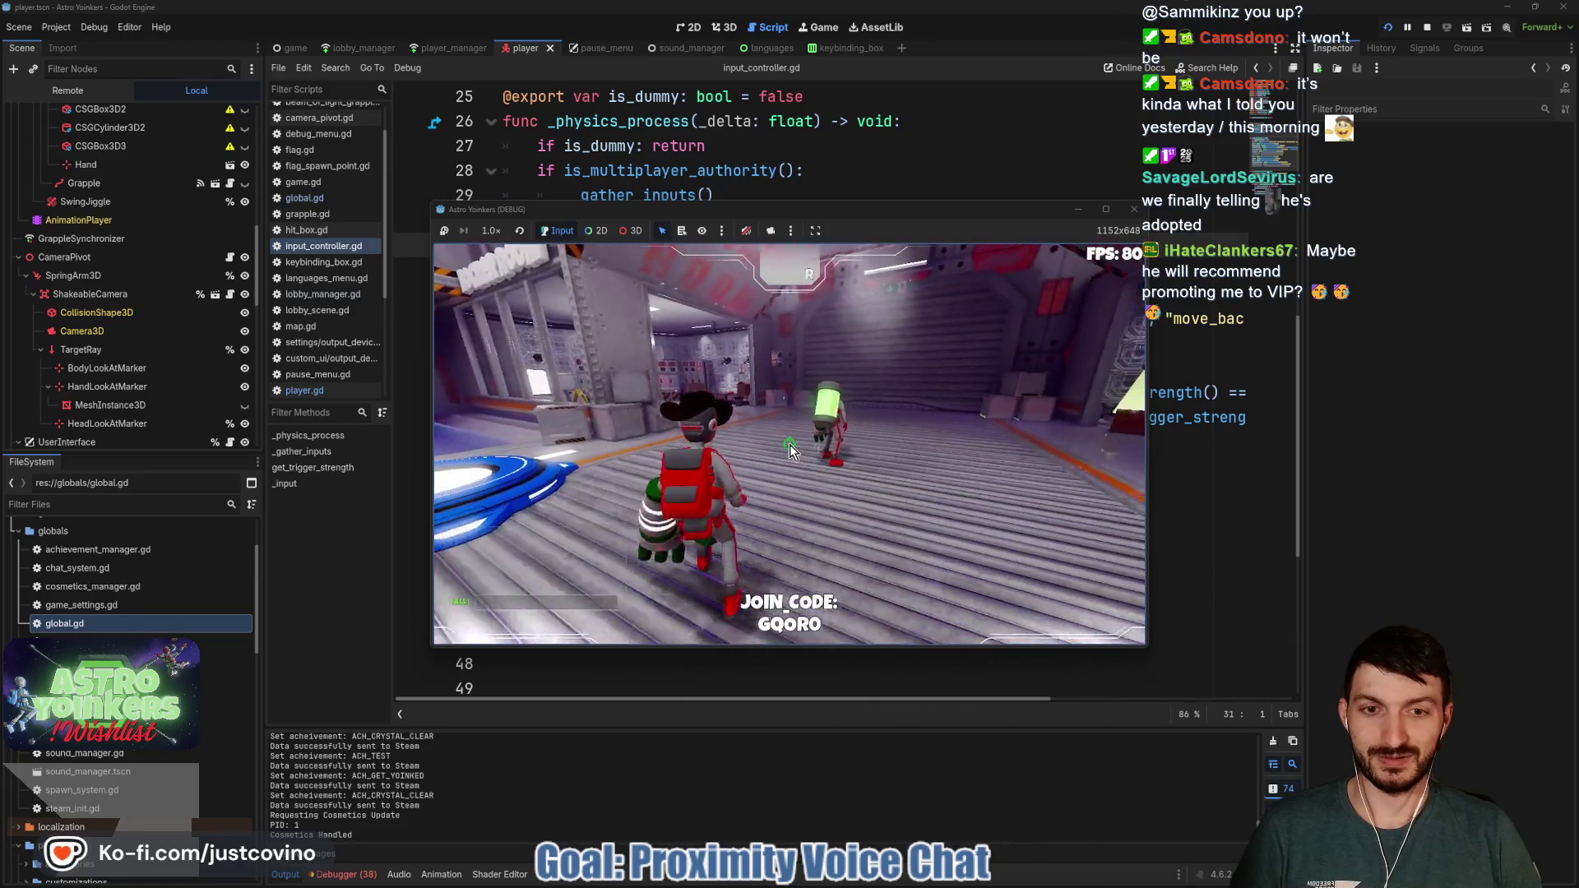
{"action": "key", "text": "w"}
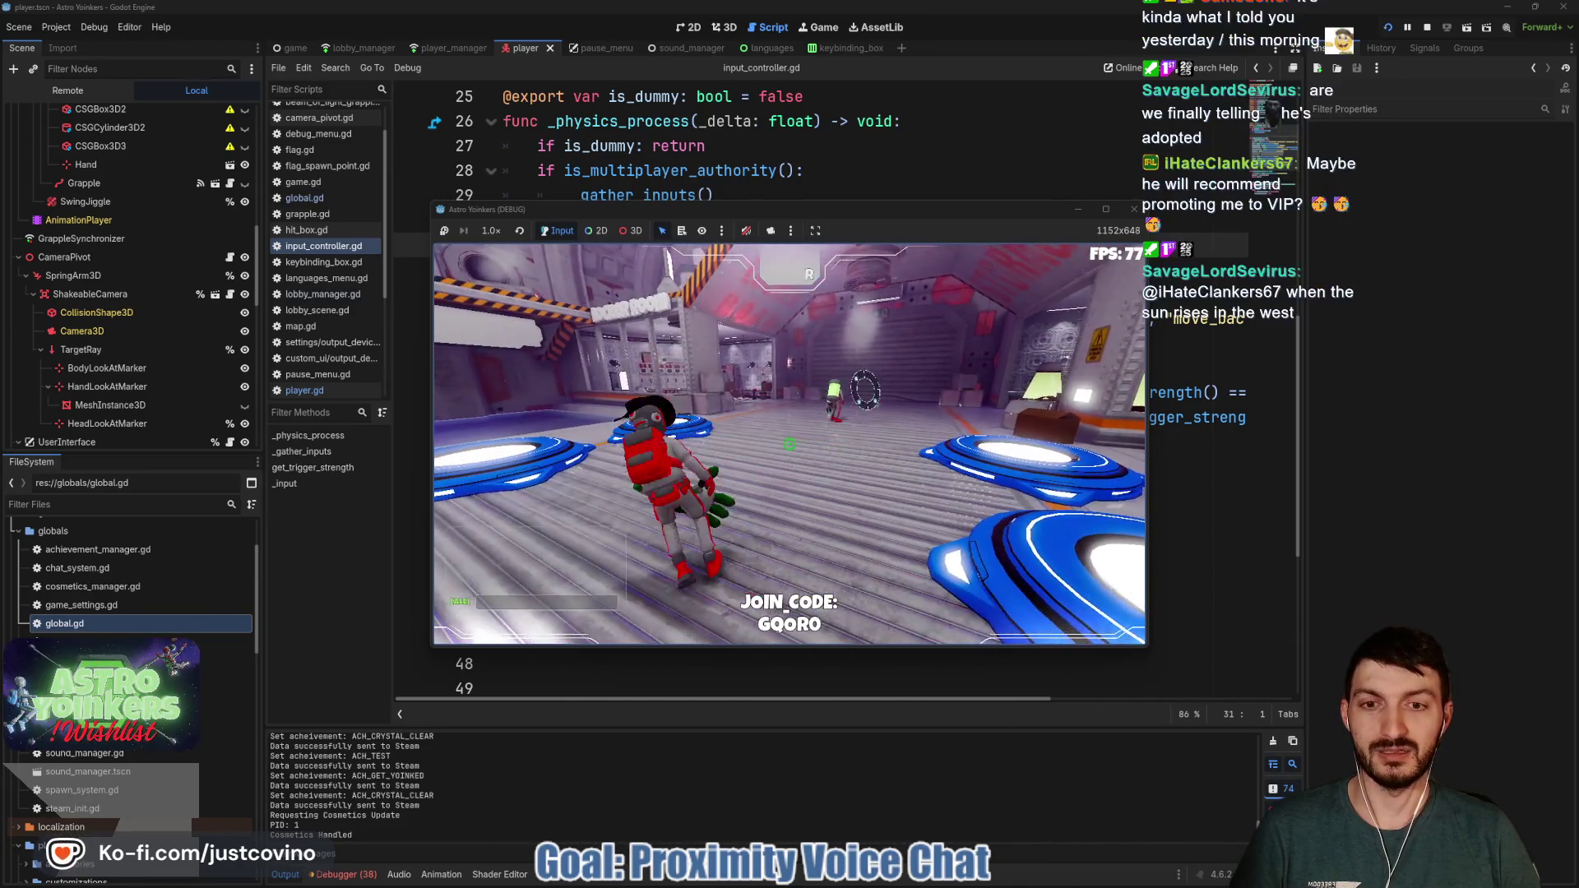
{"action": "key", "text": "w"}
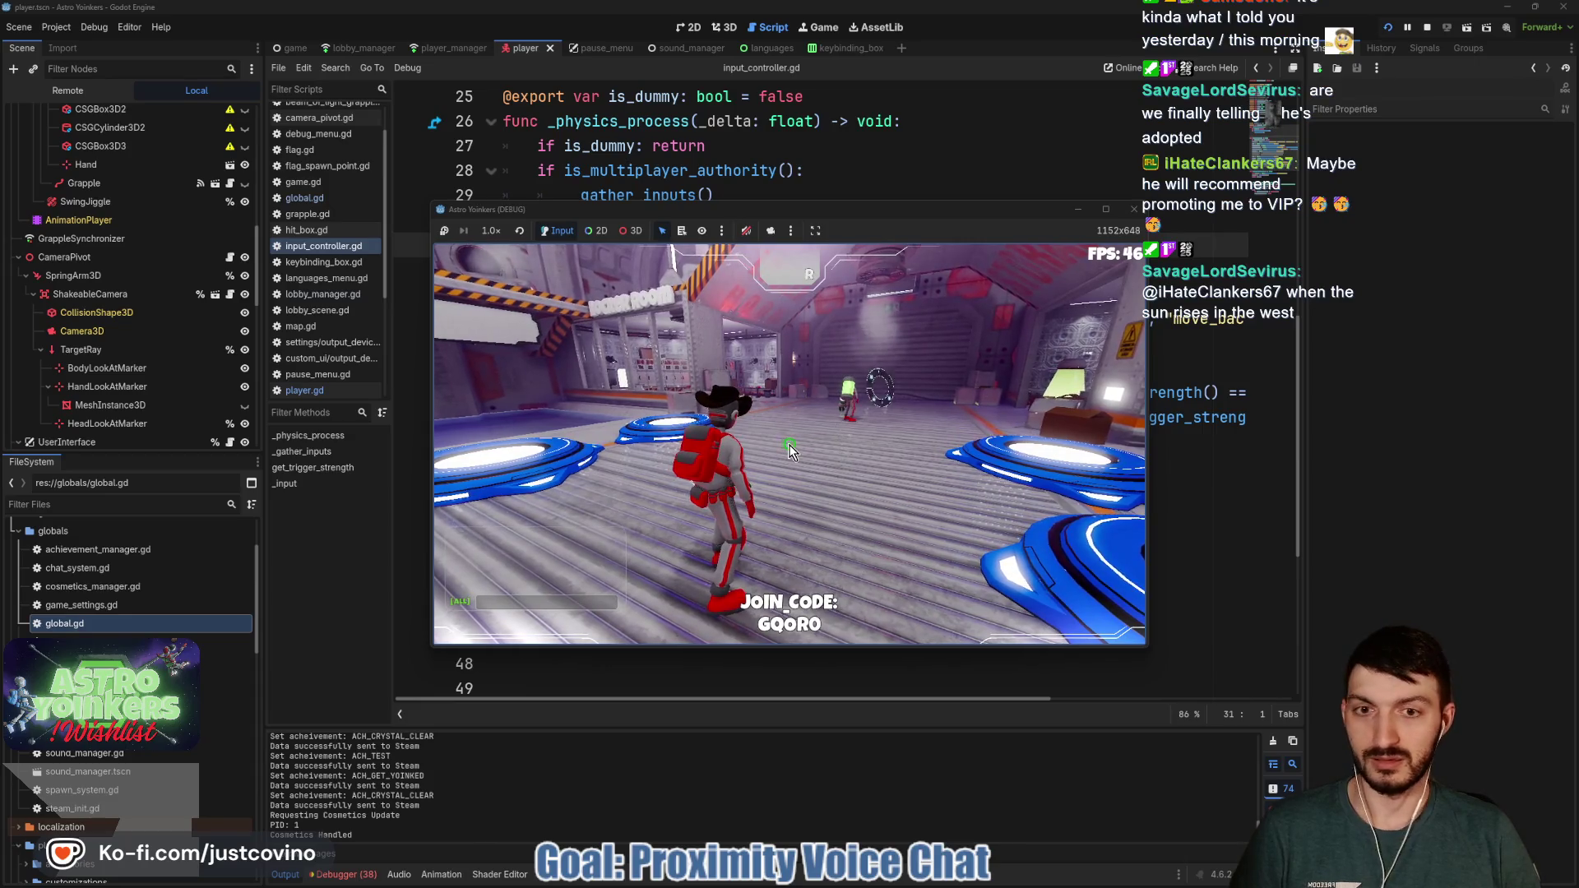
{"action": "key", "text": "w"}
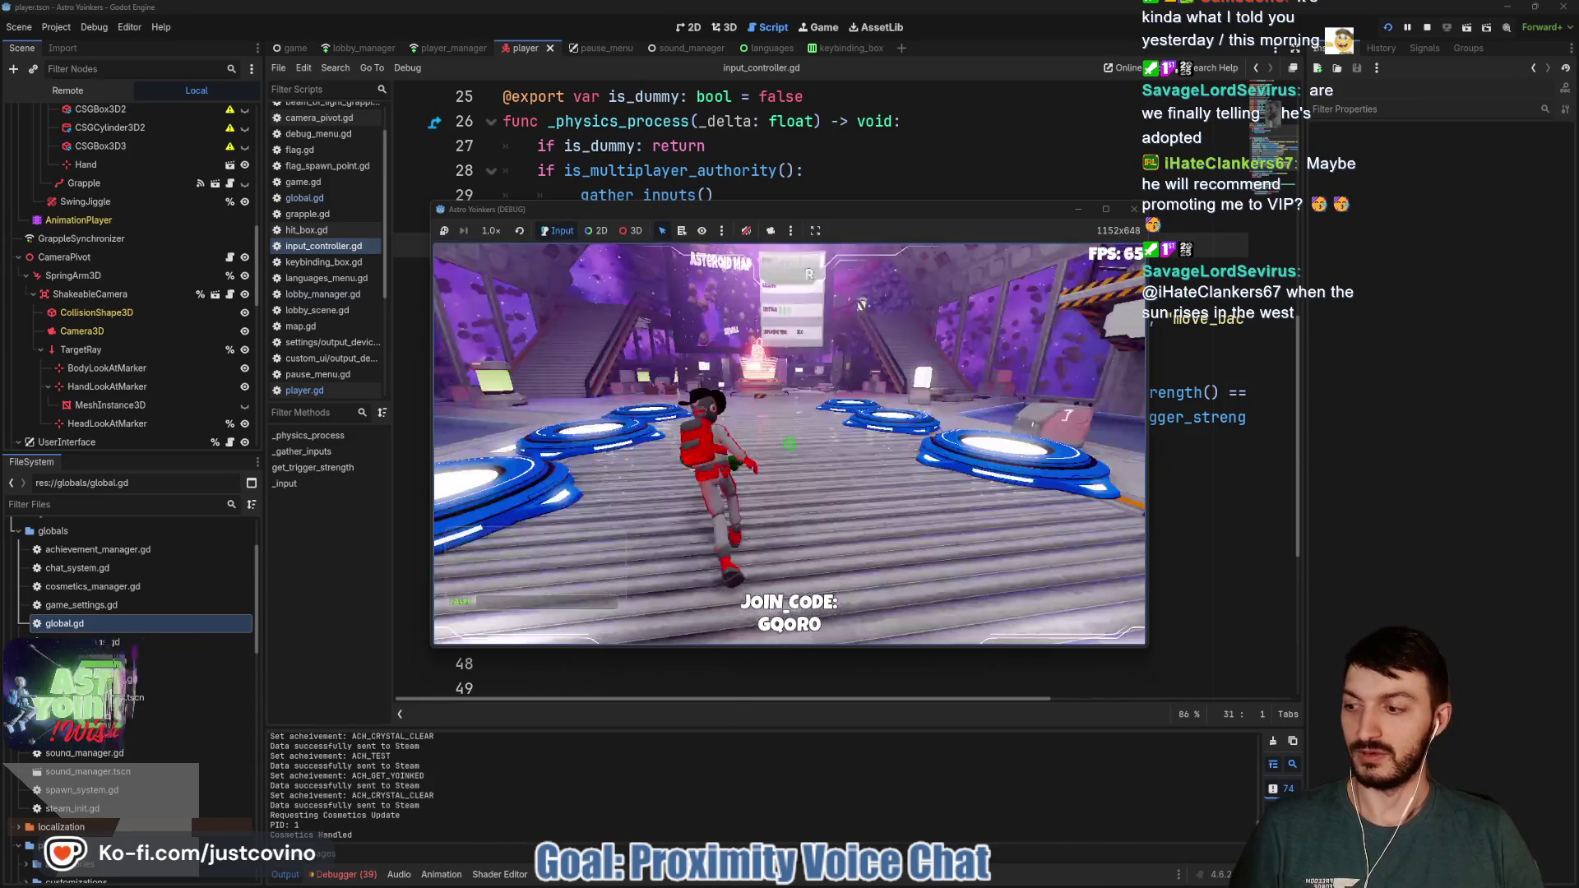
{"action": "key", "text": "F8"}
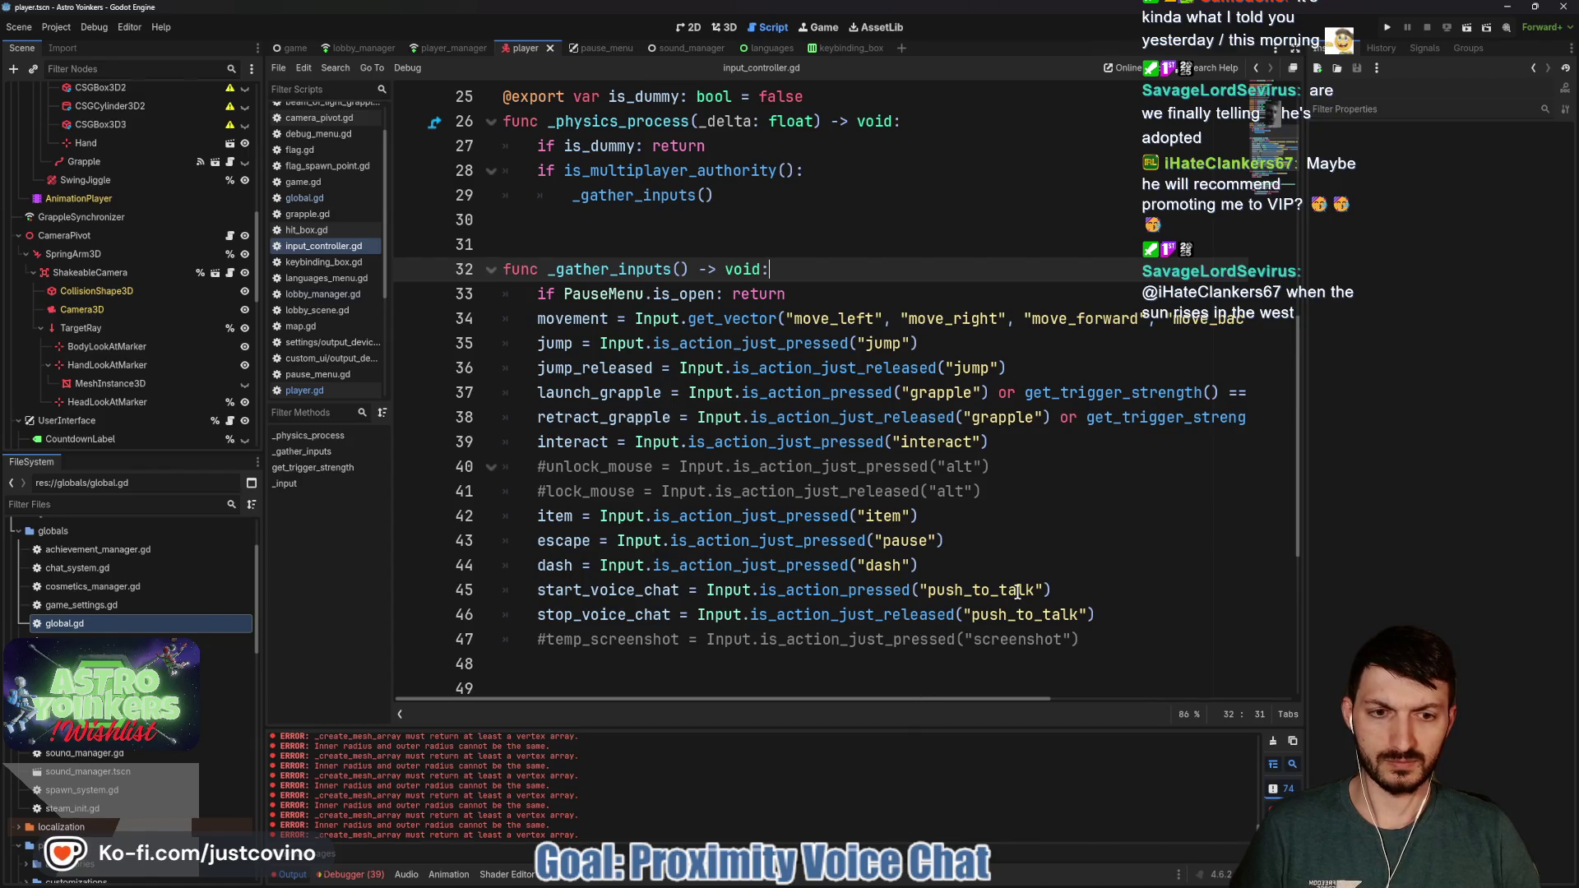
{"action": "scroll", "coordinate": [1005, 590], "scroll_direction": "down", "scroll_amount": 5}
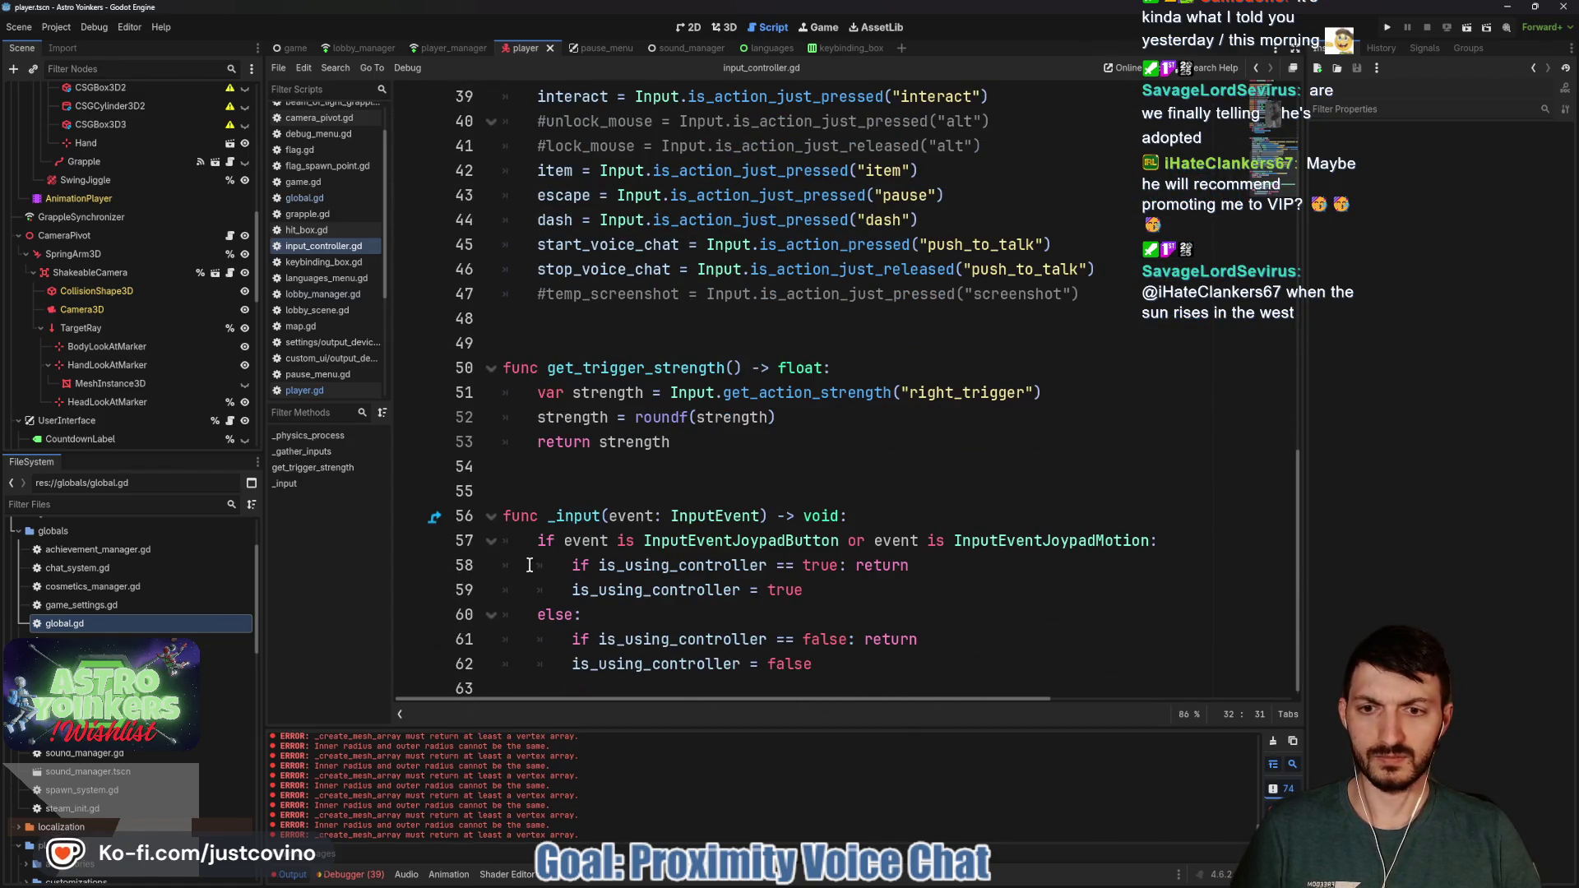
{"action": "scroll", "coordinate": [810, 559], "scroll_direction": "up", "scroll_amount": 7}
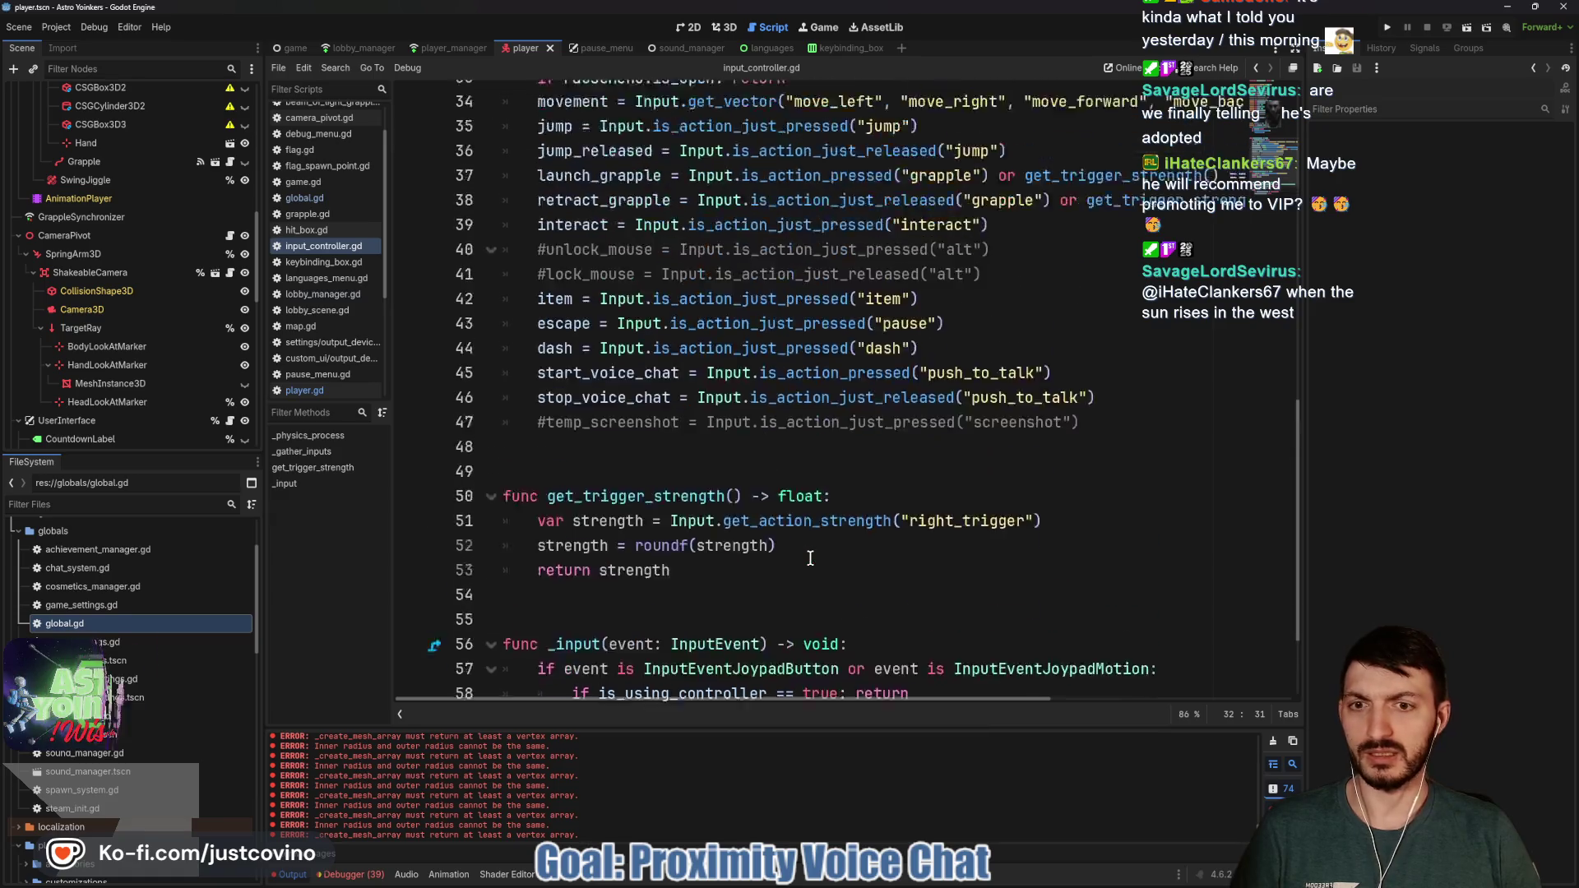
{"action": "scroll", "coordinate": [810, 559], "scroll_direction": "up", "scroll_amount": 1}
{"action": "left_click", "coordinate": [662, 294]}
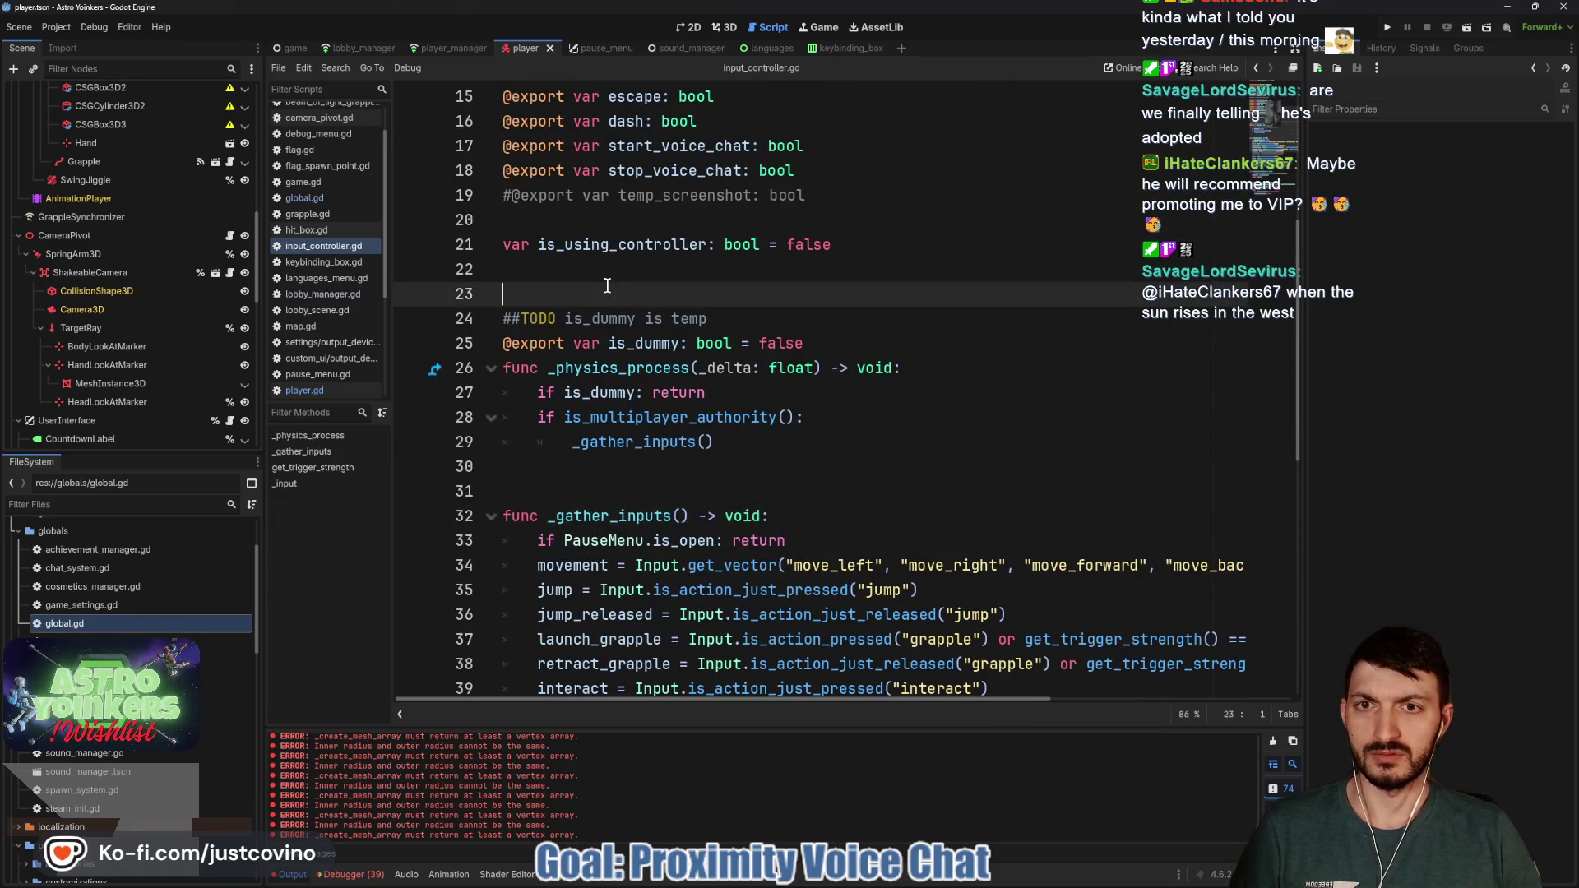
{"action": "left_click", "coordinate": [849, 882]}
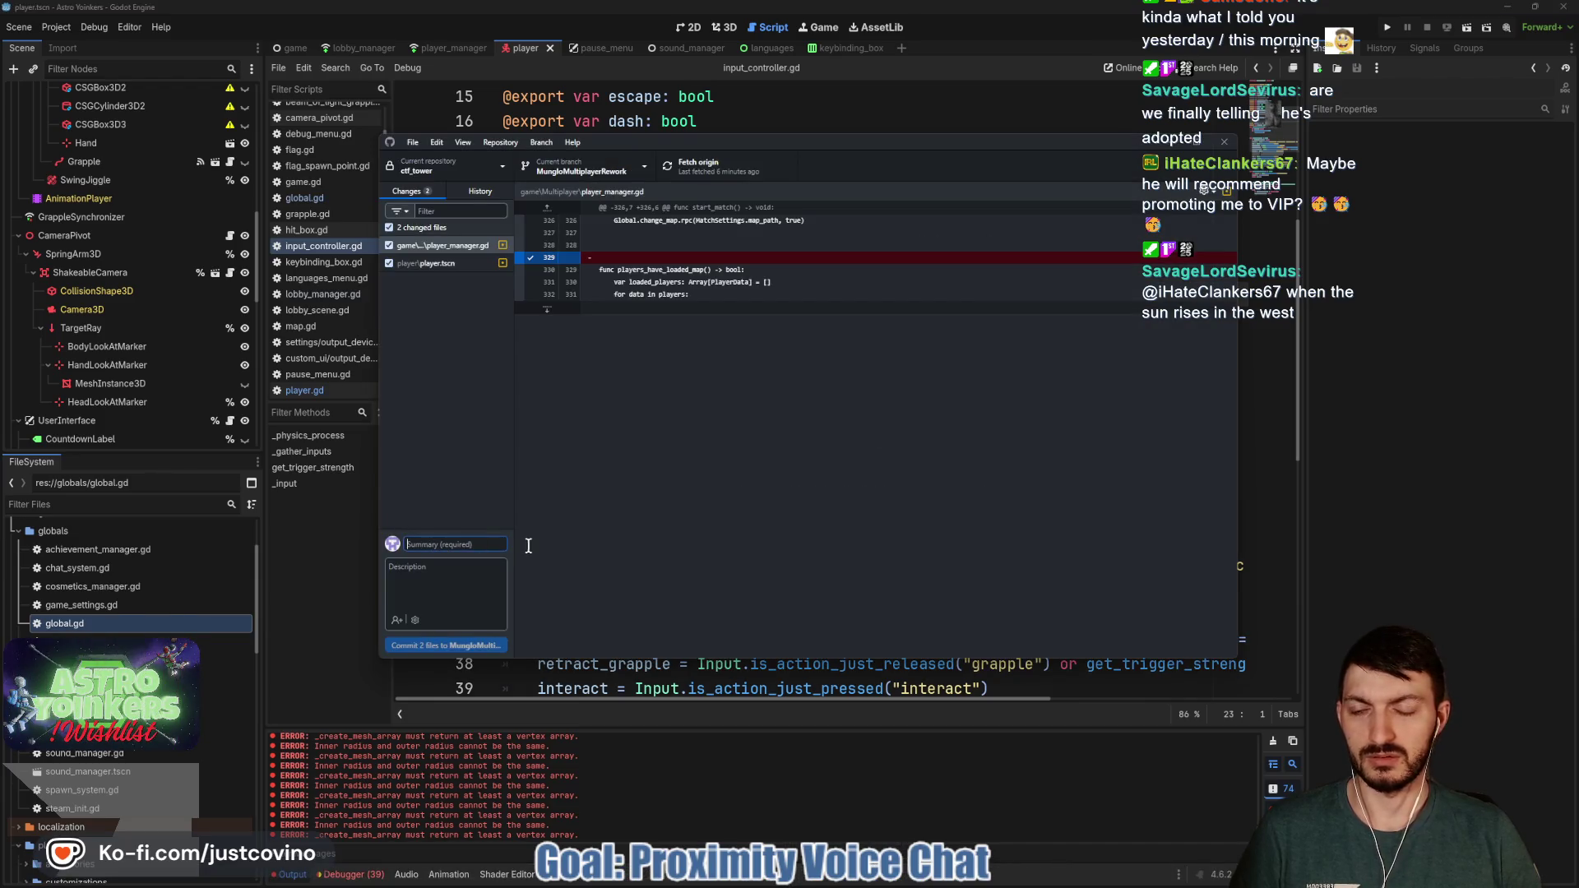
Commit player_manager.gd and player.tscn as 'Removed Ping Menu + Text Chat'
{"action": "type", "text": "Removed R"}
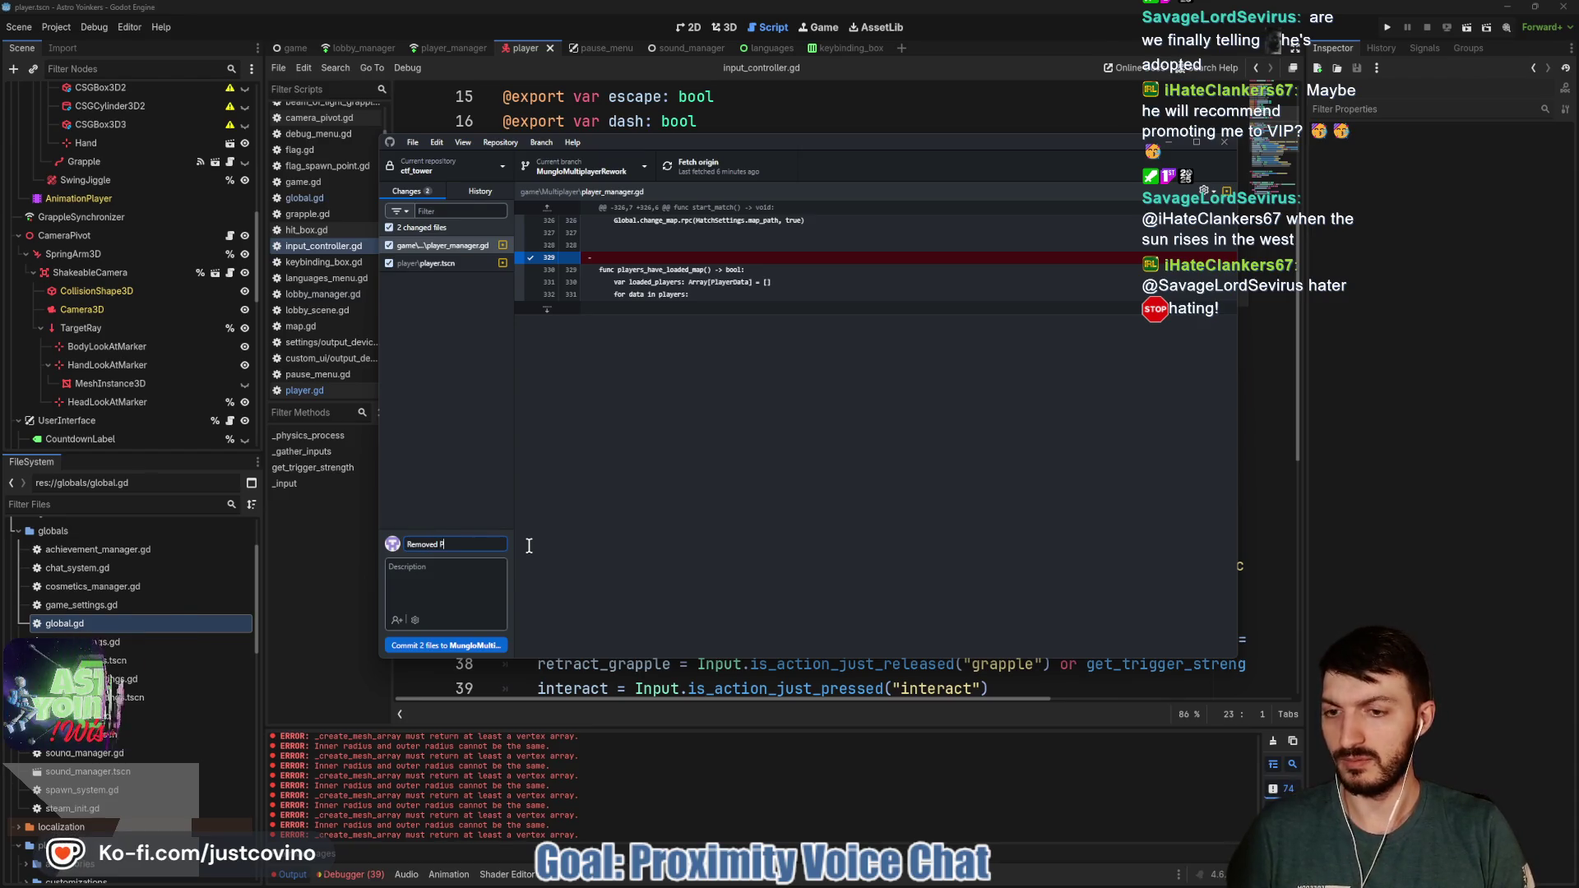
{"action": "type", "text": " Ping Menu + Text"}
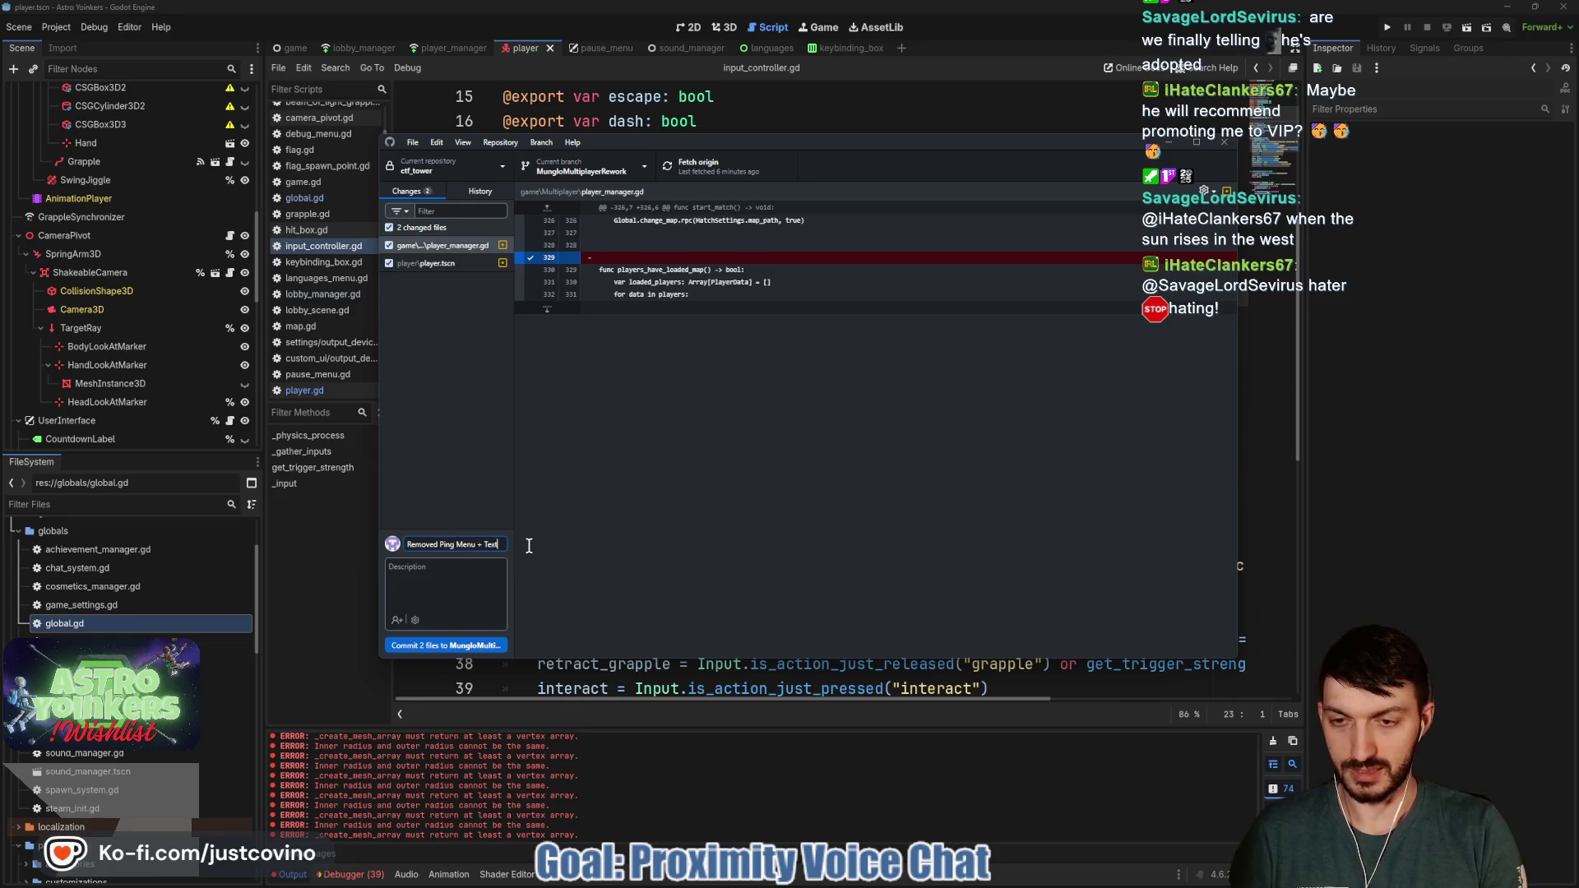
{"action": "type", "text": " Chat"}
{"action": "left_click", "coordinate": [420, 645]}
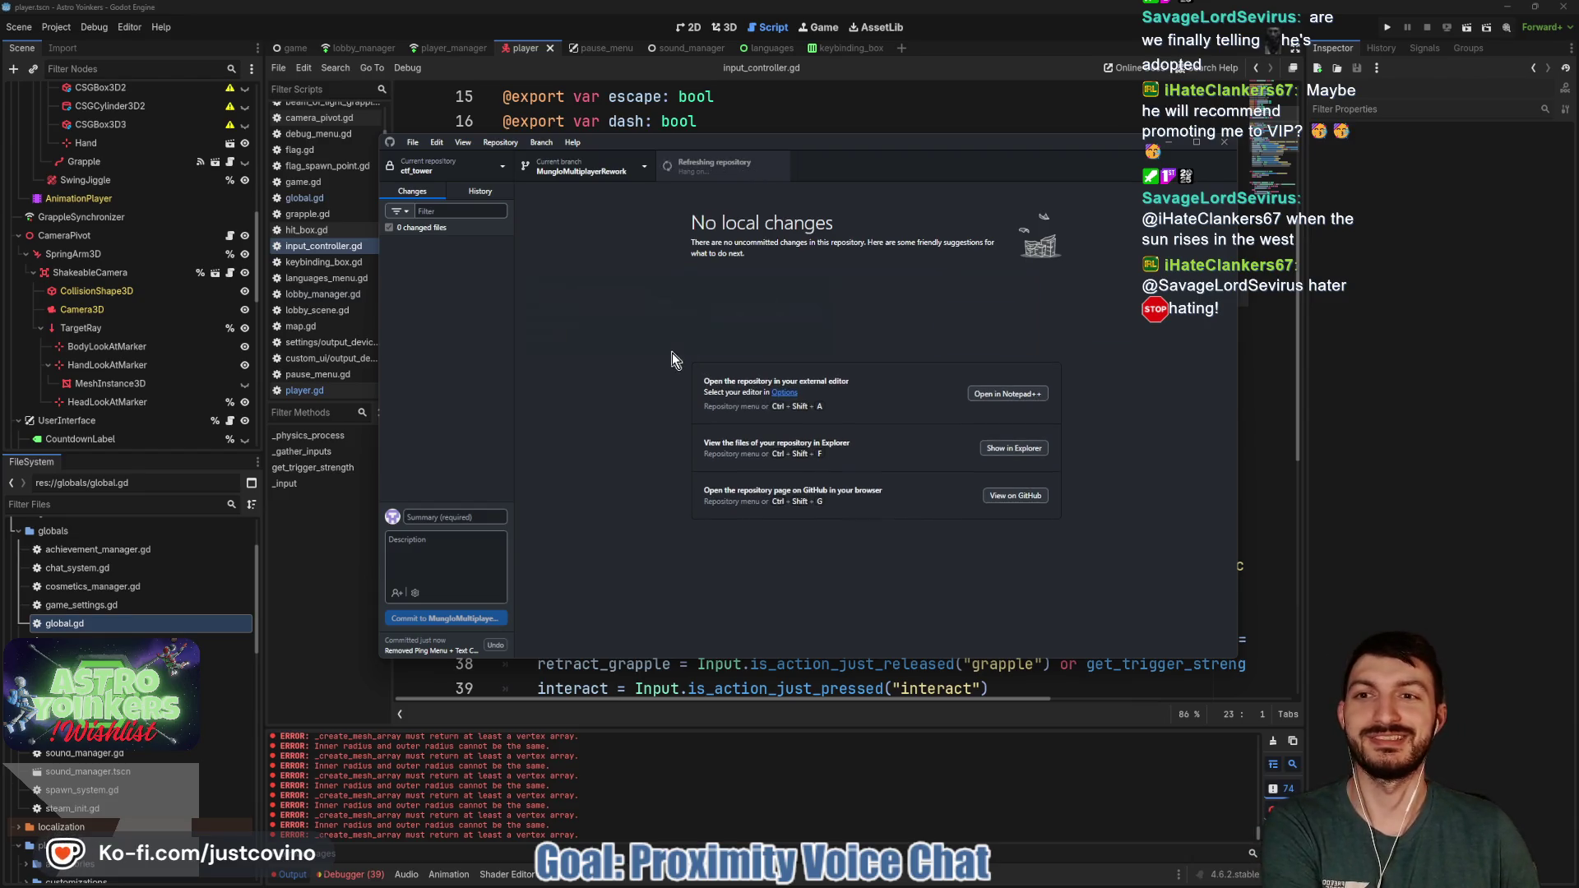
{"action": "left_click", "coordinate": [889, 113]}
Scroll to the top of input_controller.gd and select spawn_basic_tower on line 13
{"action": "scroll", "coordinate": [723, 231], "scroll_direction": "up", "scroll_amount": 4}
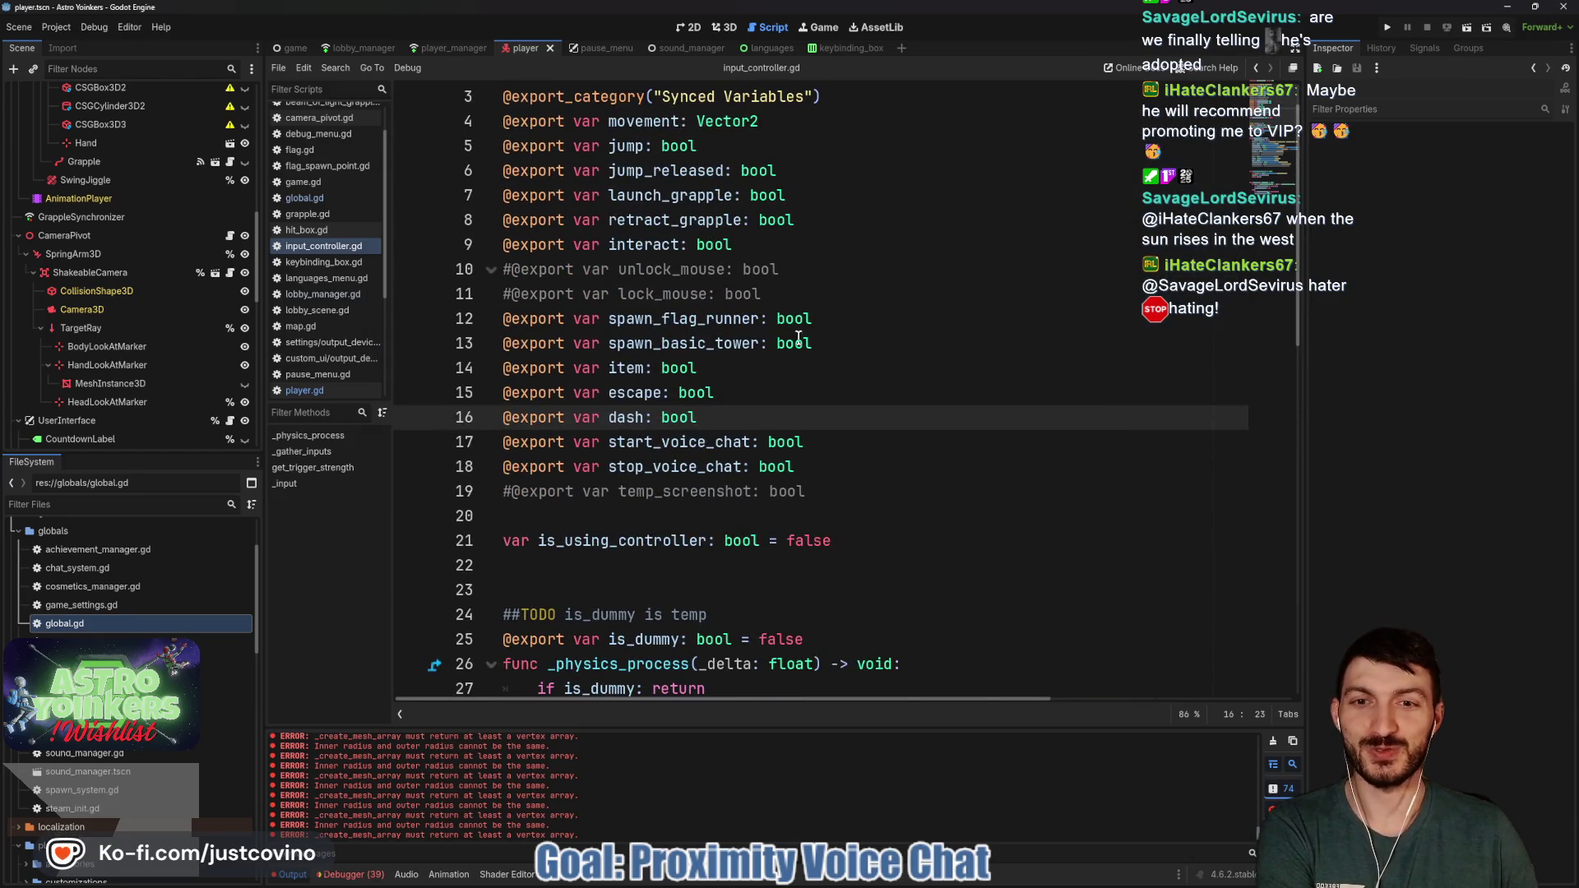
{"action": "scroll", "coordinate": [845, 365], "scroll_direction": "up", "scroll_amount": 1}
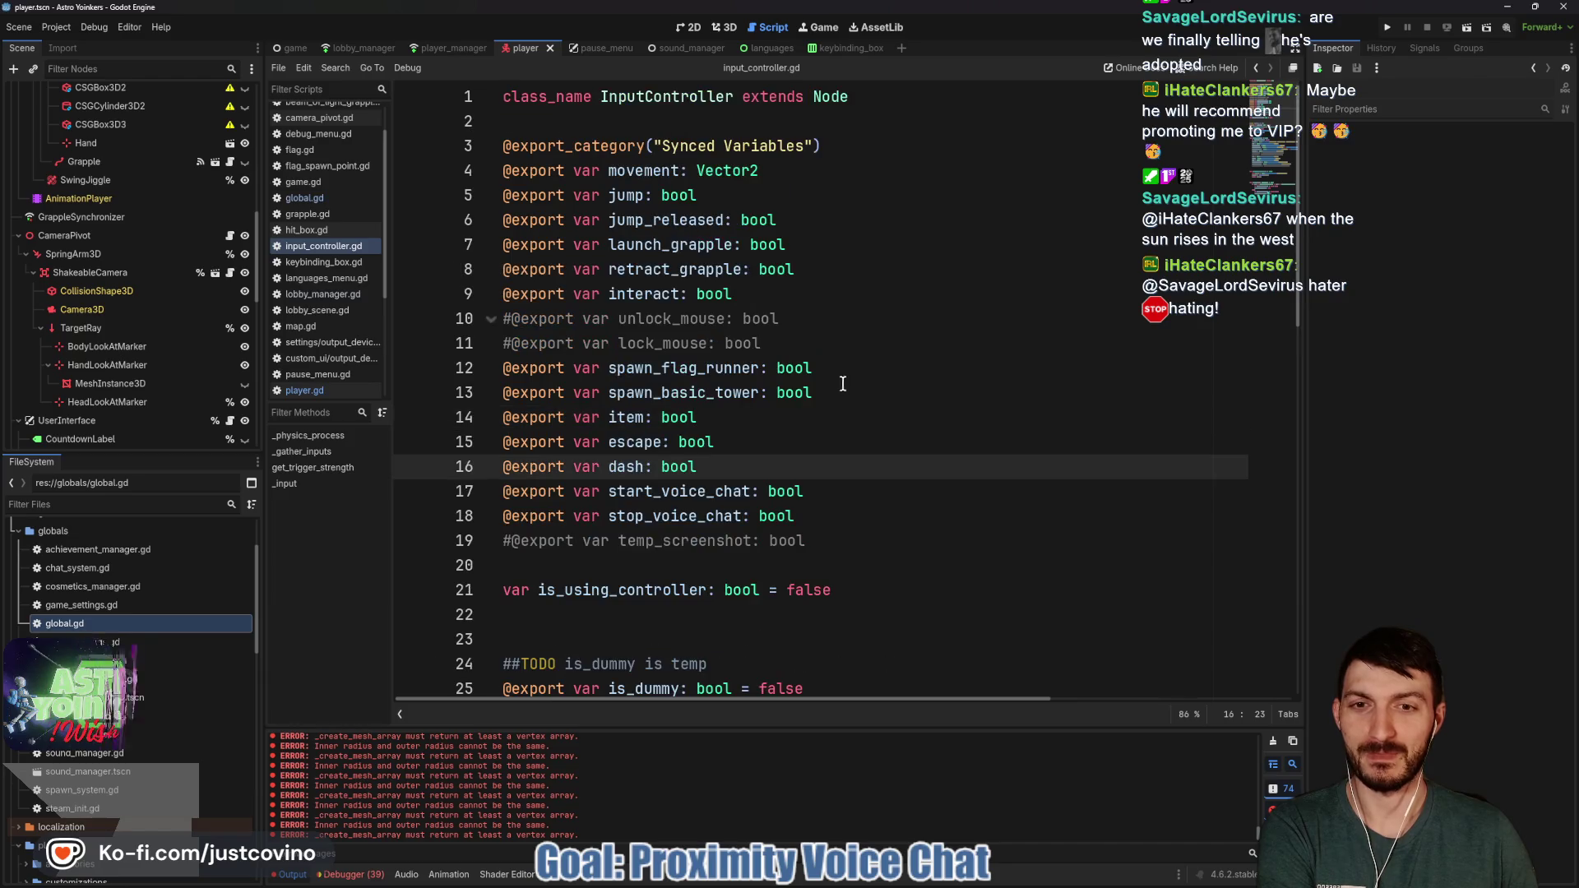
{"action": "double_click", "coordinate": [647, 397]}
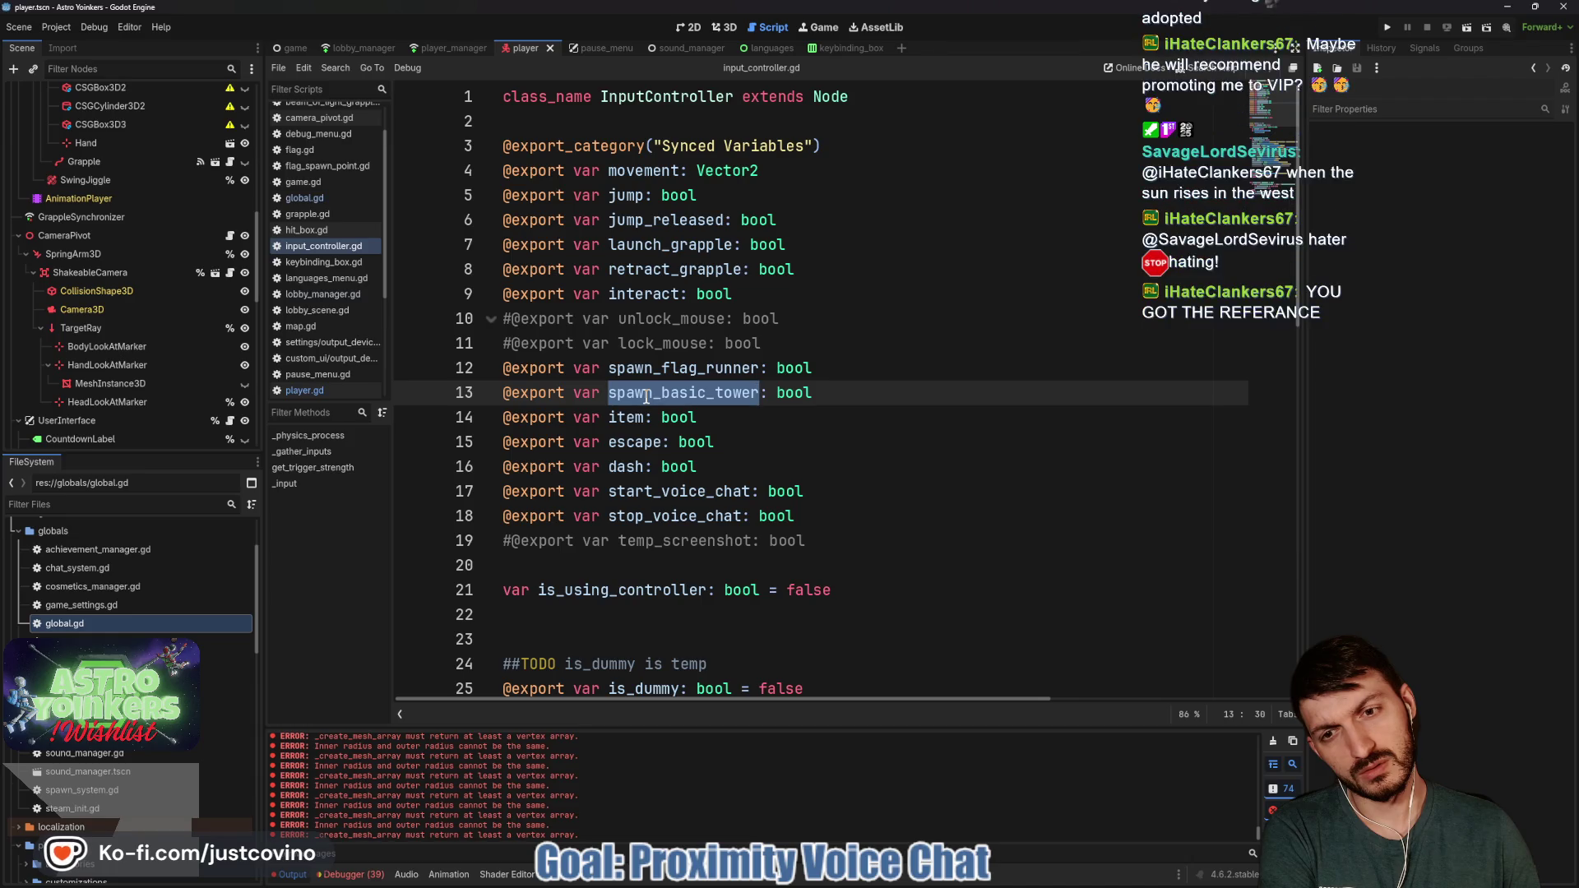
Comment out the spawn_flag_runner and spawn_basic_tower lines and save the script
{"action": "scroll", "coordinate": [646, 397], "scroll_direction": "down", "scroll_amount": 5}
{"action": "scroll", "coordinate": [646, 397], "scroll_direction": "up", "scroll_amount": 5}
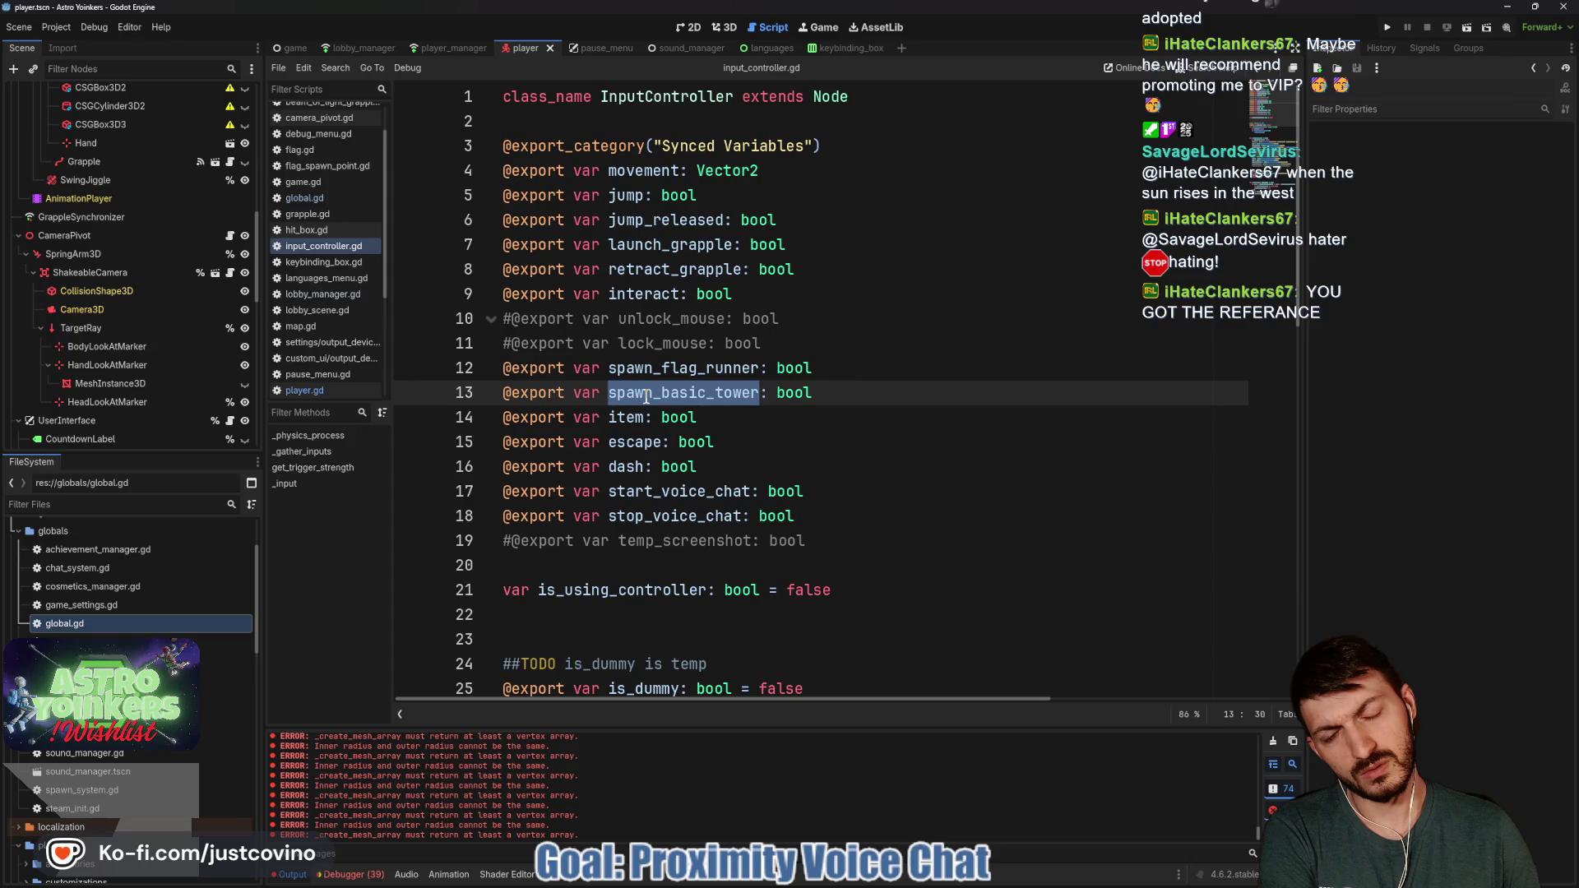
{"action": "left_click", "coordinate": [651, 372]}
{"action": "mouse_move", "coordinate": [883, 391]}
{"action": "left_mouse_down"}
{"action": "mouse_move", "coordinate": [504, 393]}
{"action": "mouse_move", "coordinate": [502, 367]}
{"action": "left_mouse_up"}
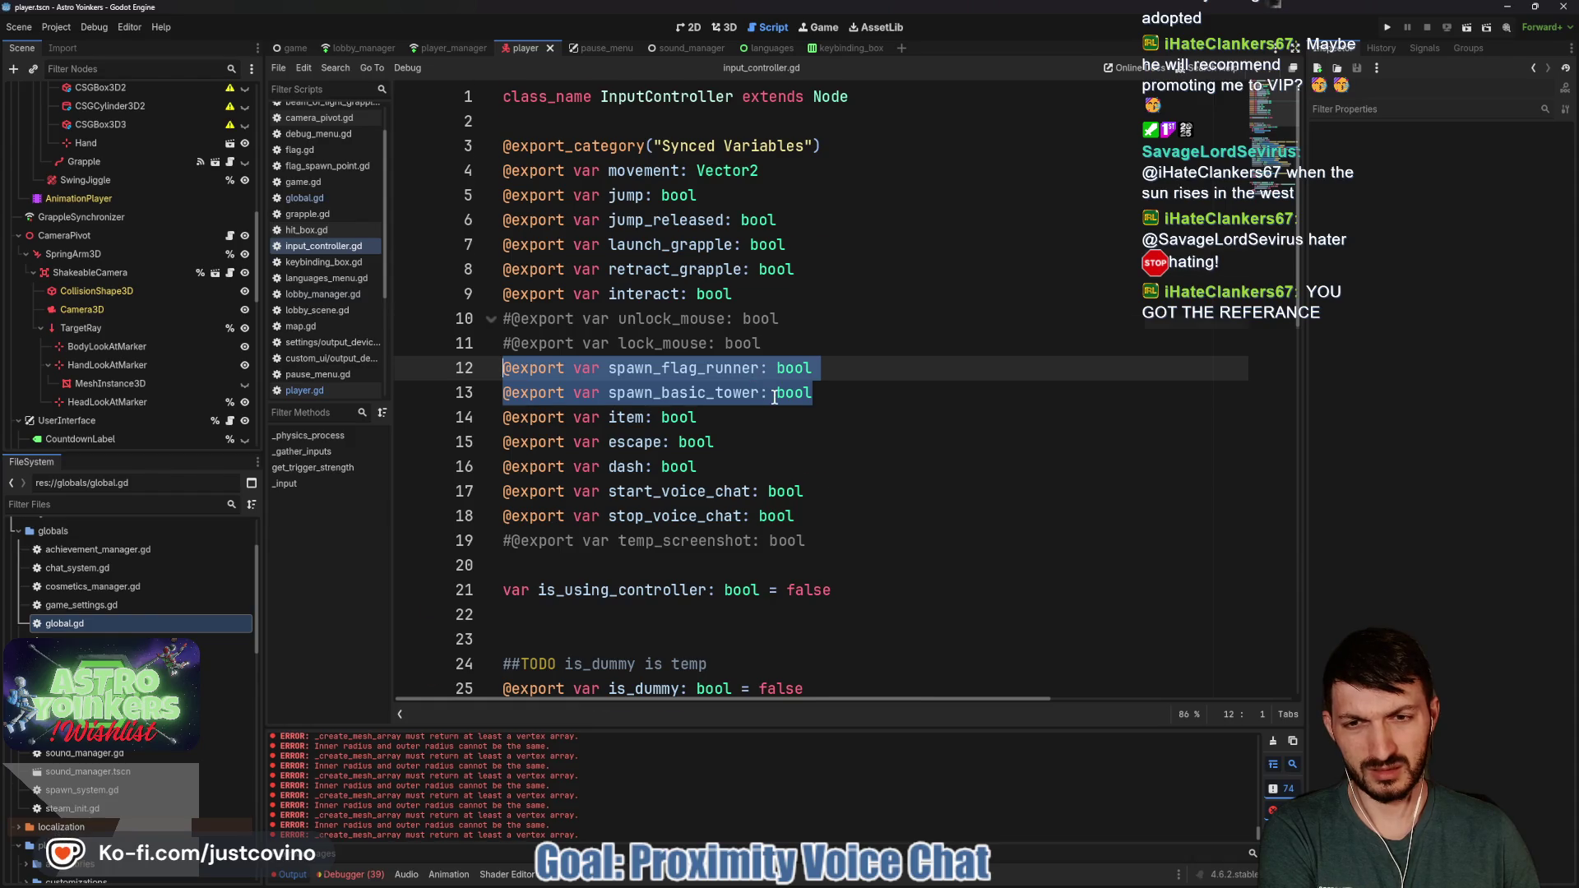
{"action": "scroll", "coordinate": [765, 387], "scroll_direction": "down", "scroll_amount": 8}
{"action": "scroll", "coordinate": [749, 350], "scroll_direction": "down", "scroll_amount": 1}
{"action": "scroll", "coordinate": [749, 348], "scroll_direction": "up", "scroll_amount": 2}
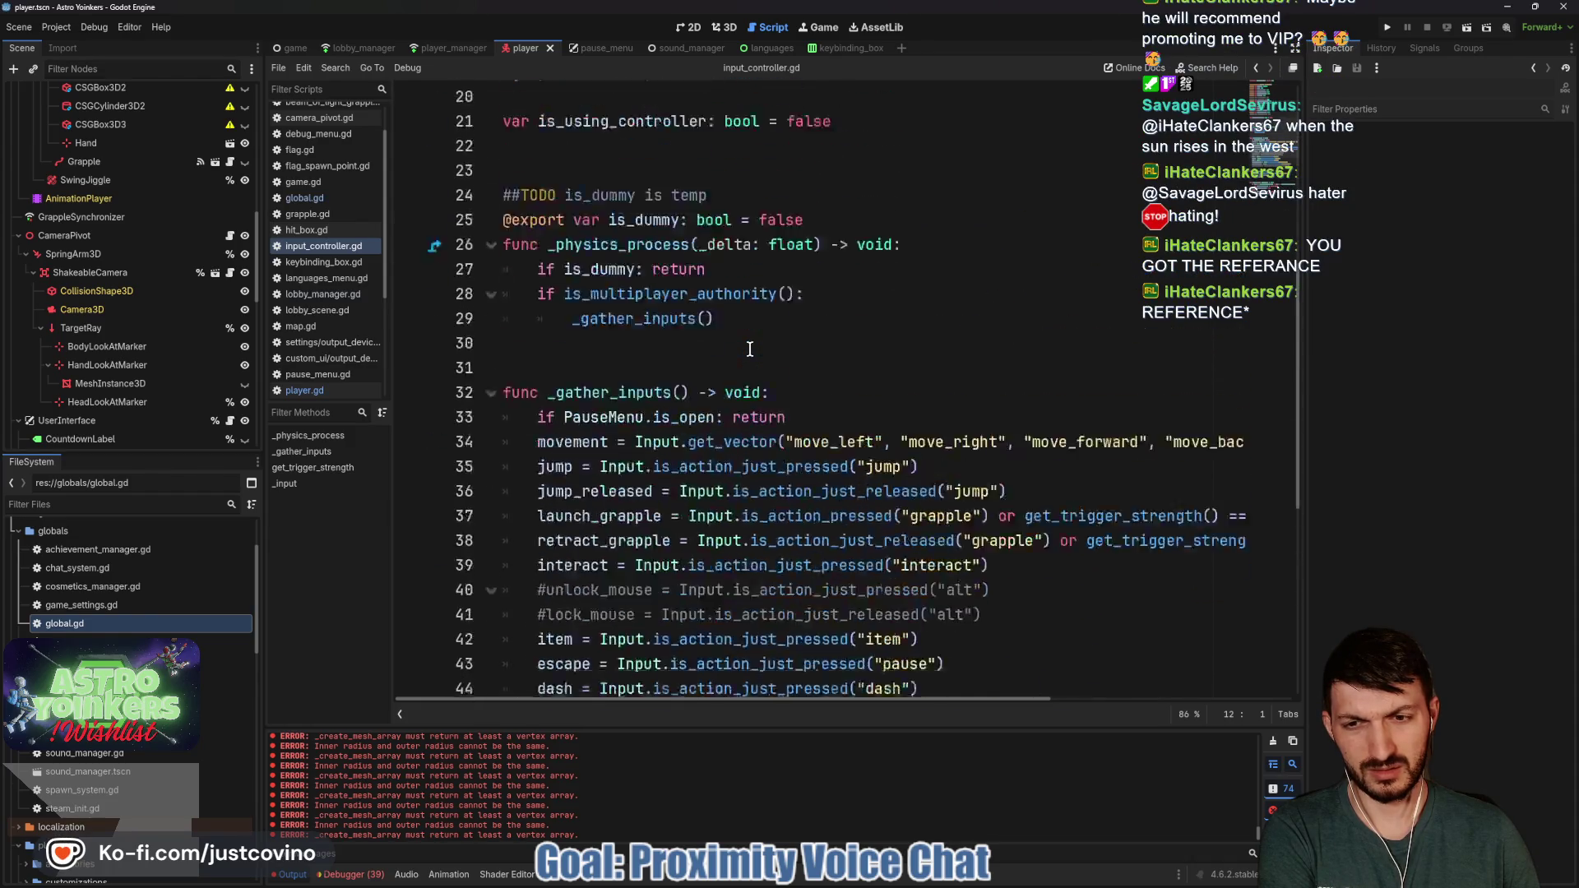
{"action": "scroll", "coordinate": [749, 349], "scroll_direction": "up", "scroll_amount": 5}
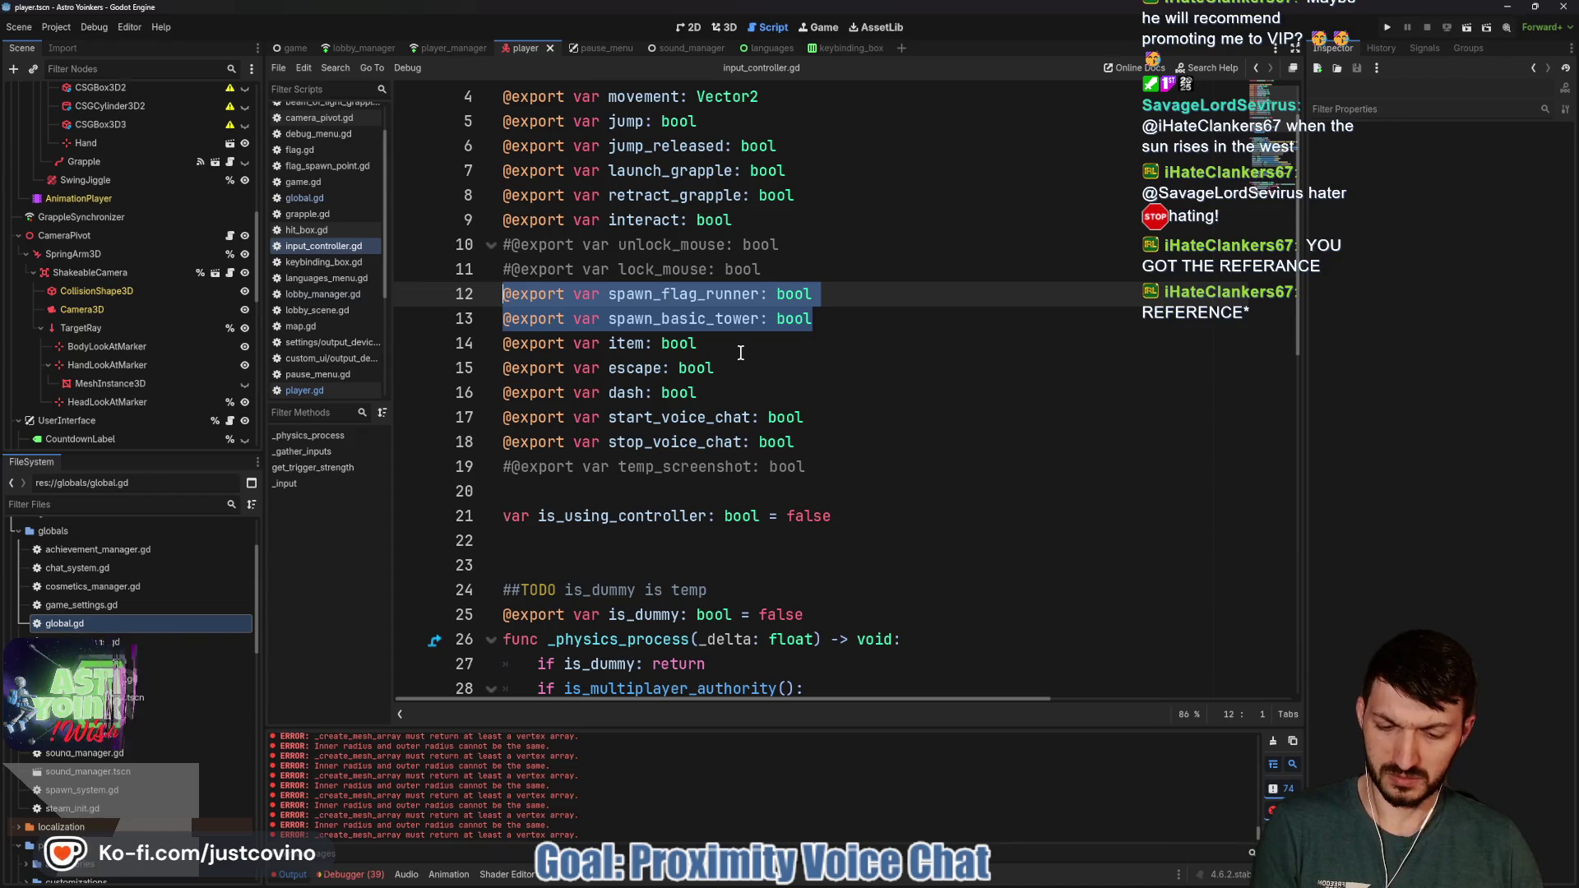
{"action": "key", "text": "ctrl+k"}
{"action": "left_click", "coordinate": [865, 322]}
{"action": "key", "text": "ctrl+s"}
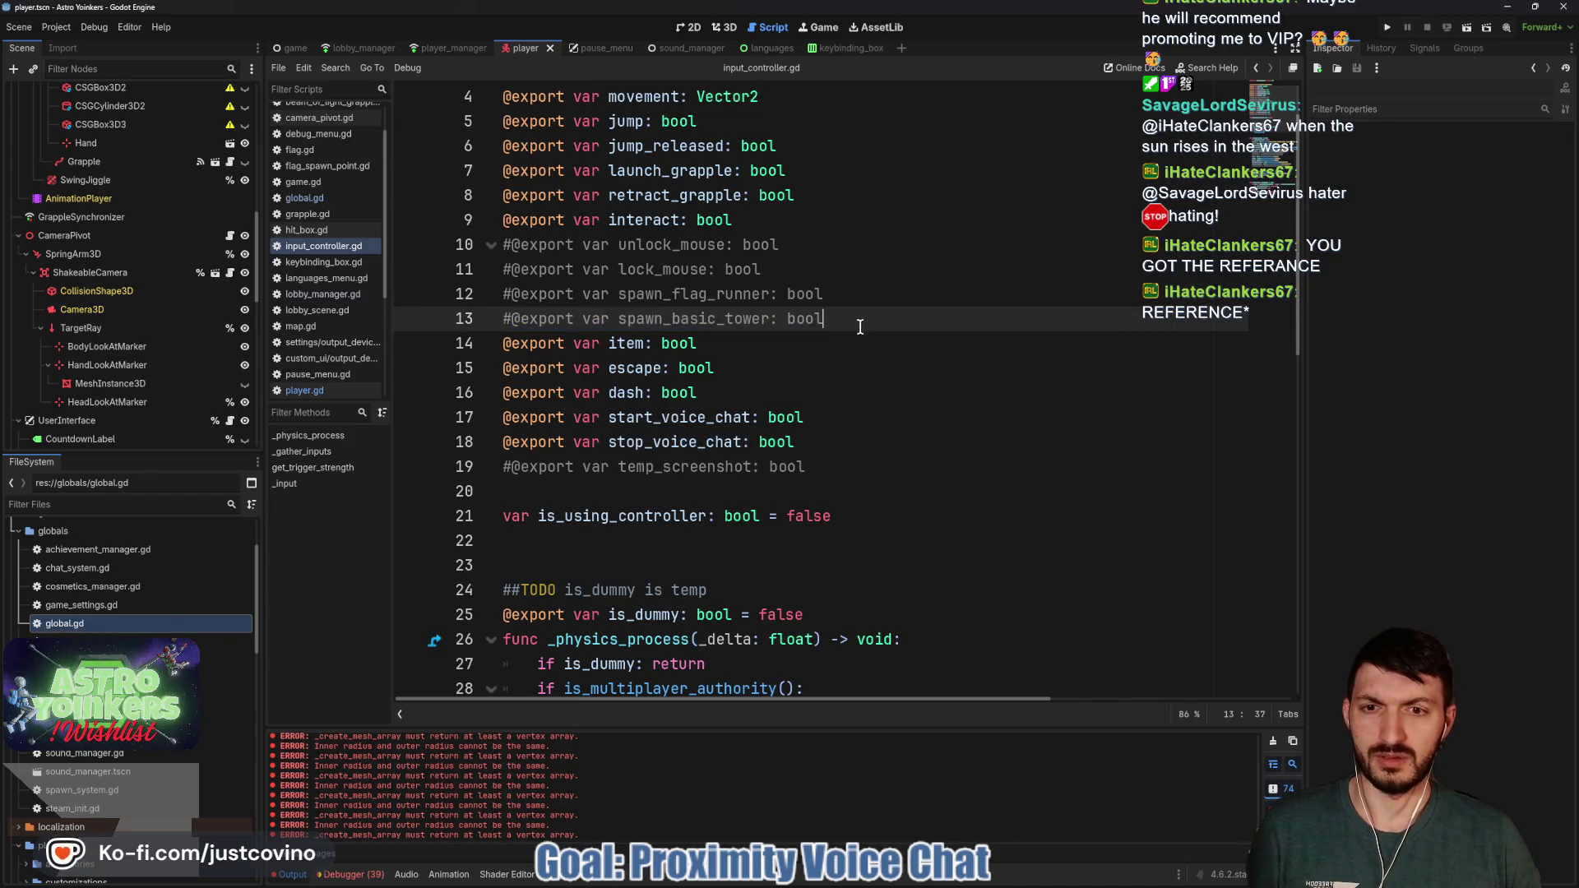
Review the synced input variables, checking the item and commented unlock_mouse lines
{"action": "scroll", "coordinate": [857, 332], "scroll_direction": "up", "scroll_amount": 1}
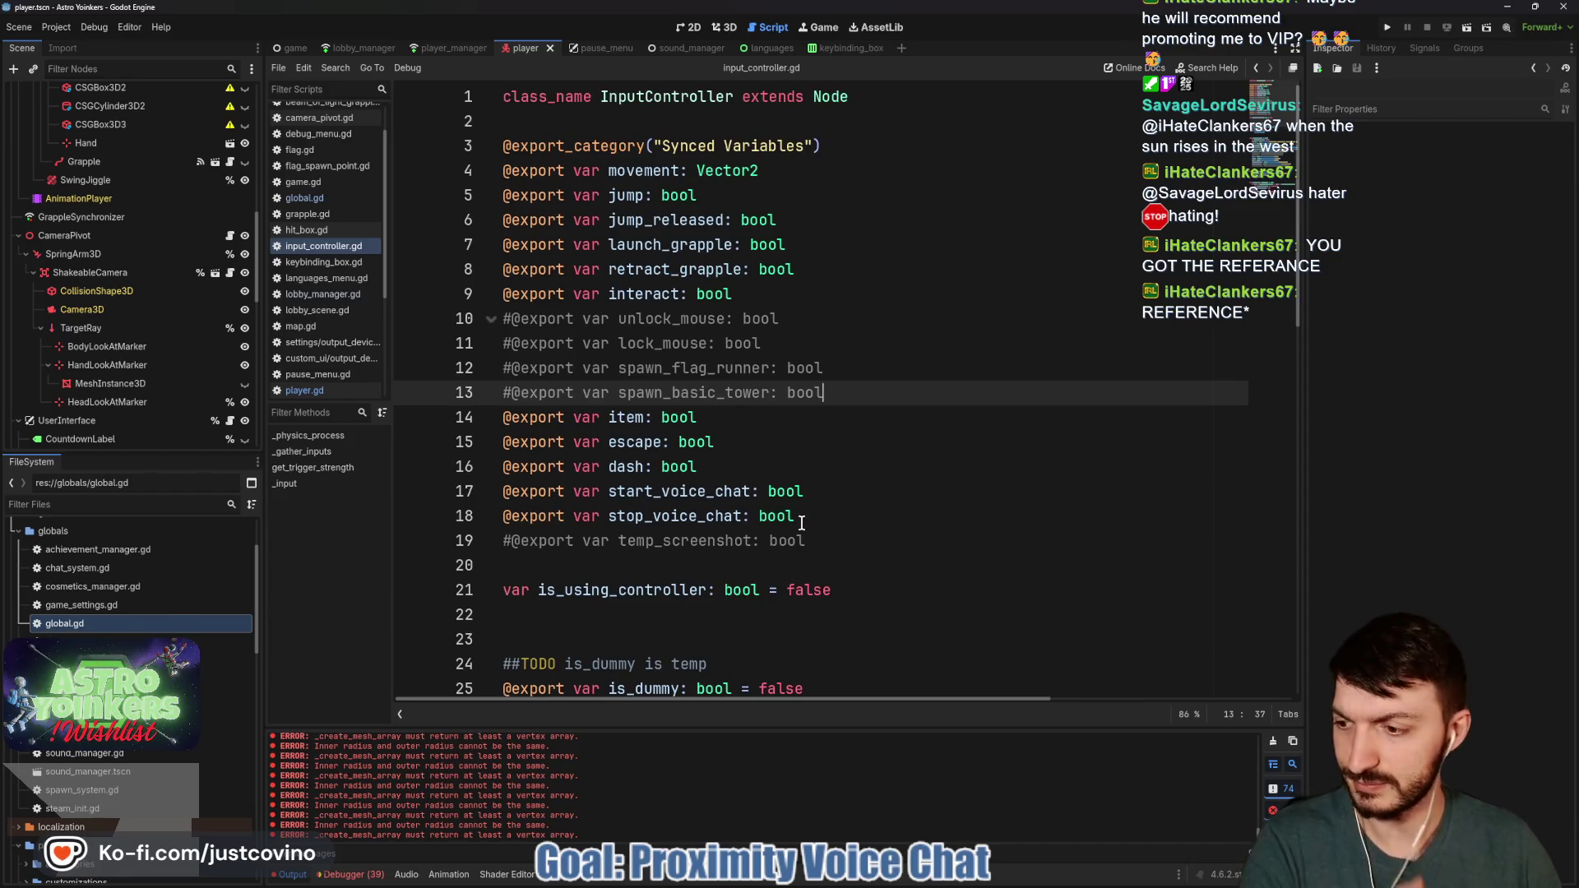
{"action": "scroll", "coordinate": [798, 517], "scroll_direction": "down", "scroll_amount": 3}
{"action": "scroll", "coordinate": [797, 517], "scroll_direction": "down", "scroll_amount": 1}
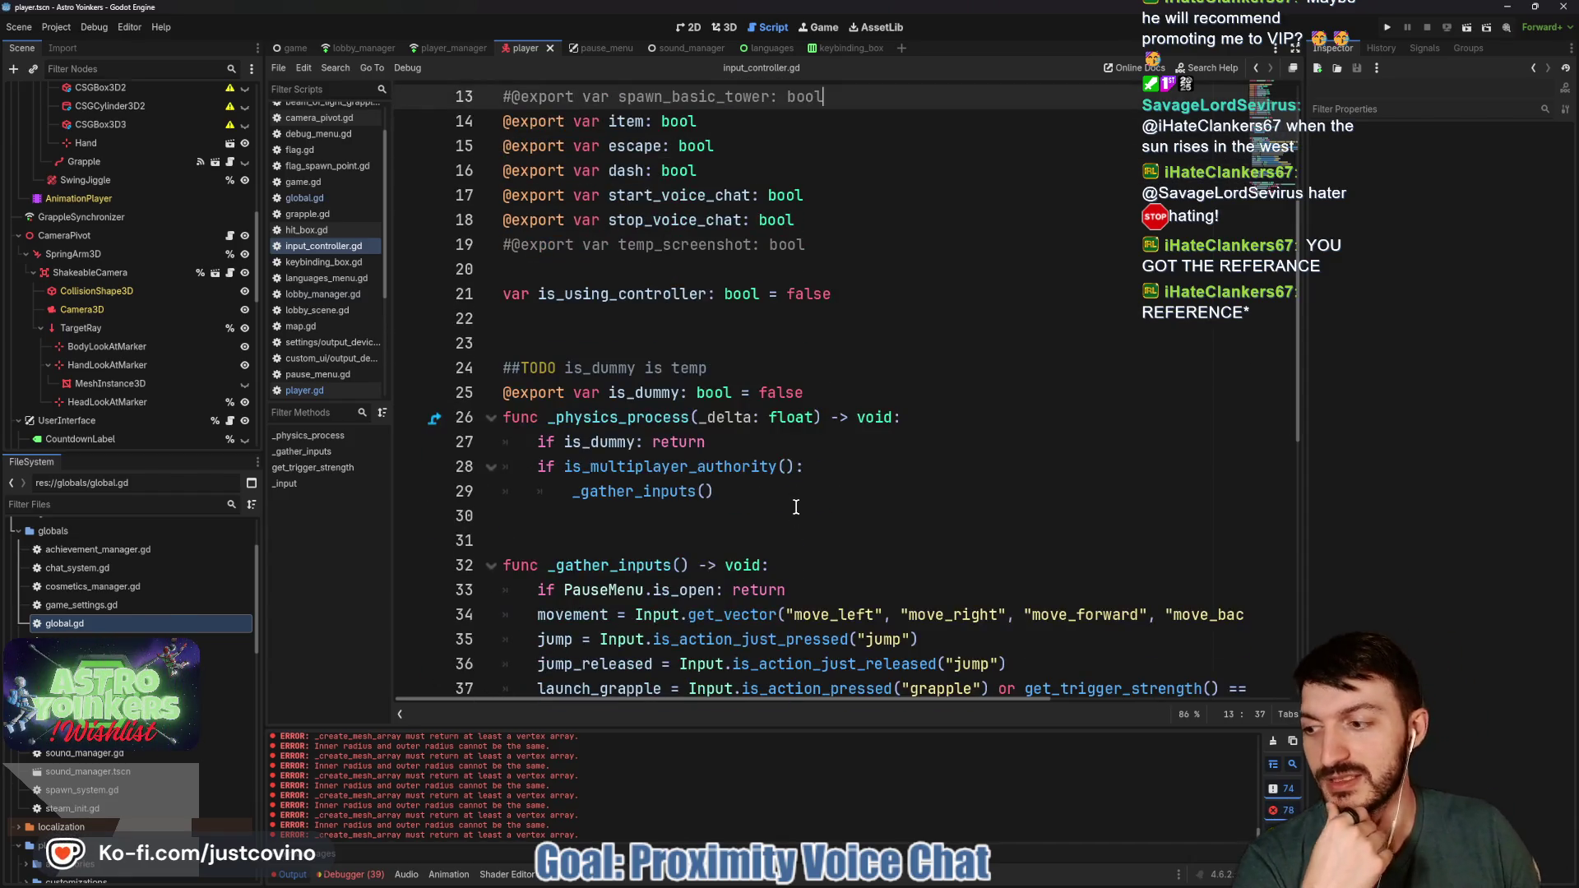
{"action": "scroll", "coordinate": [780, 504], "scroll_direction": "down", "scroll_amount": 5}
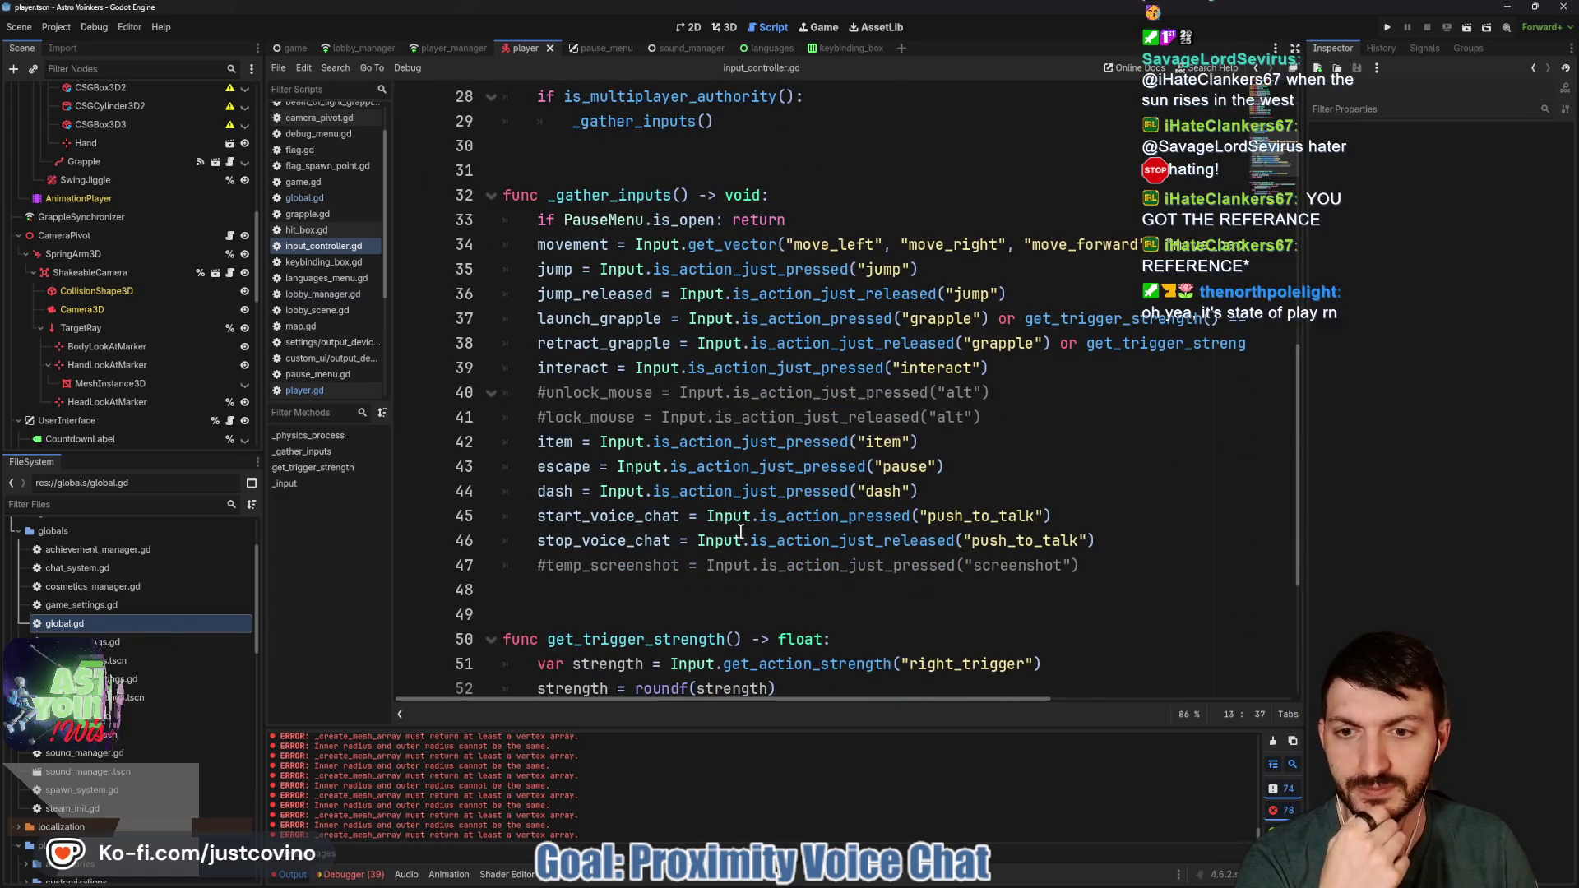
{"action": "scroll", "coordinate": [658, 488], "scroll_direction": "down", "scroll_amount": 3}
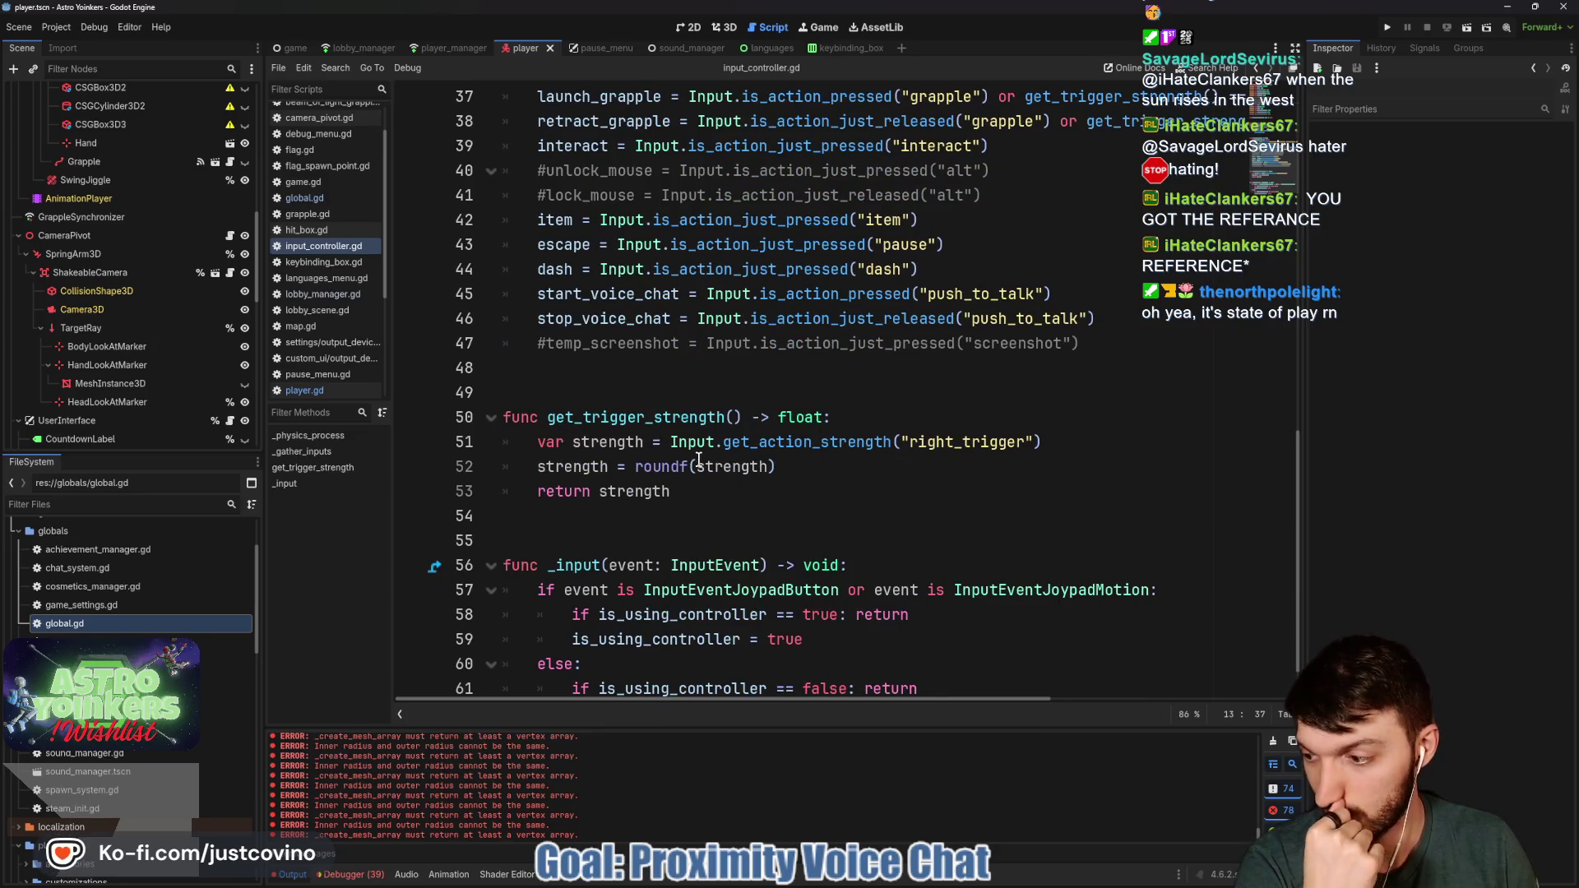
{"action": "scroll", "coordinate": [698, 461], "scroll_direction": "up", "scroll_amount": 9}
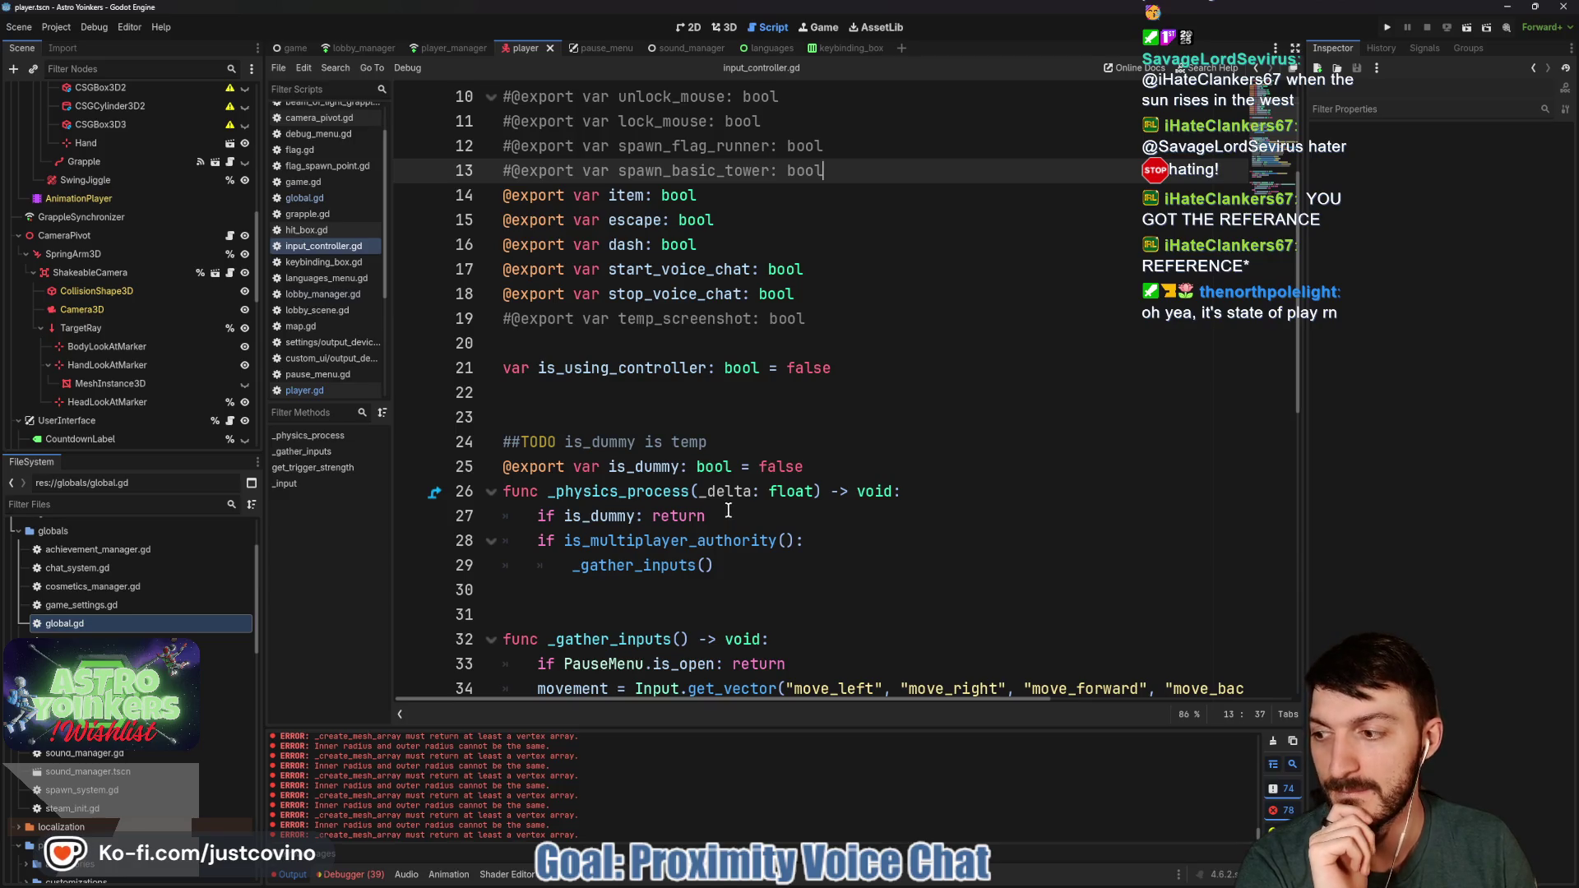
{"action": "scroll", "coordinate": [728, 511], "scroll_direction": "up", "scroll_amount": 3}
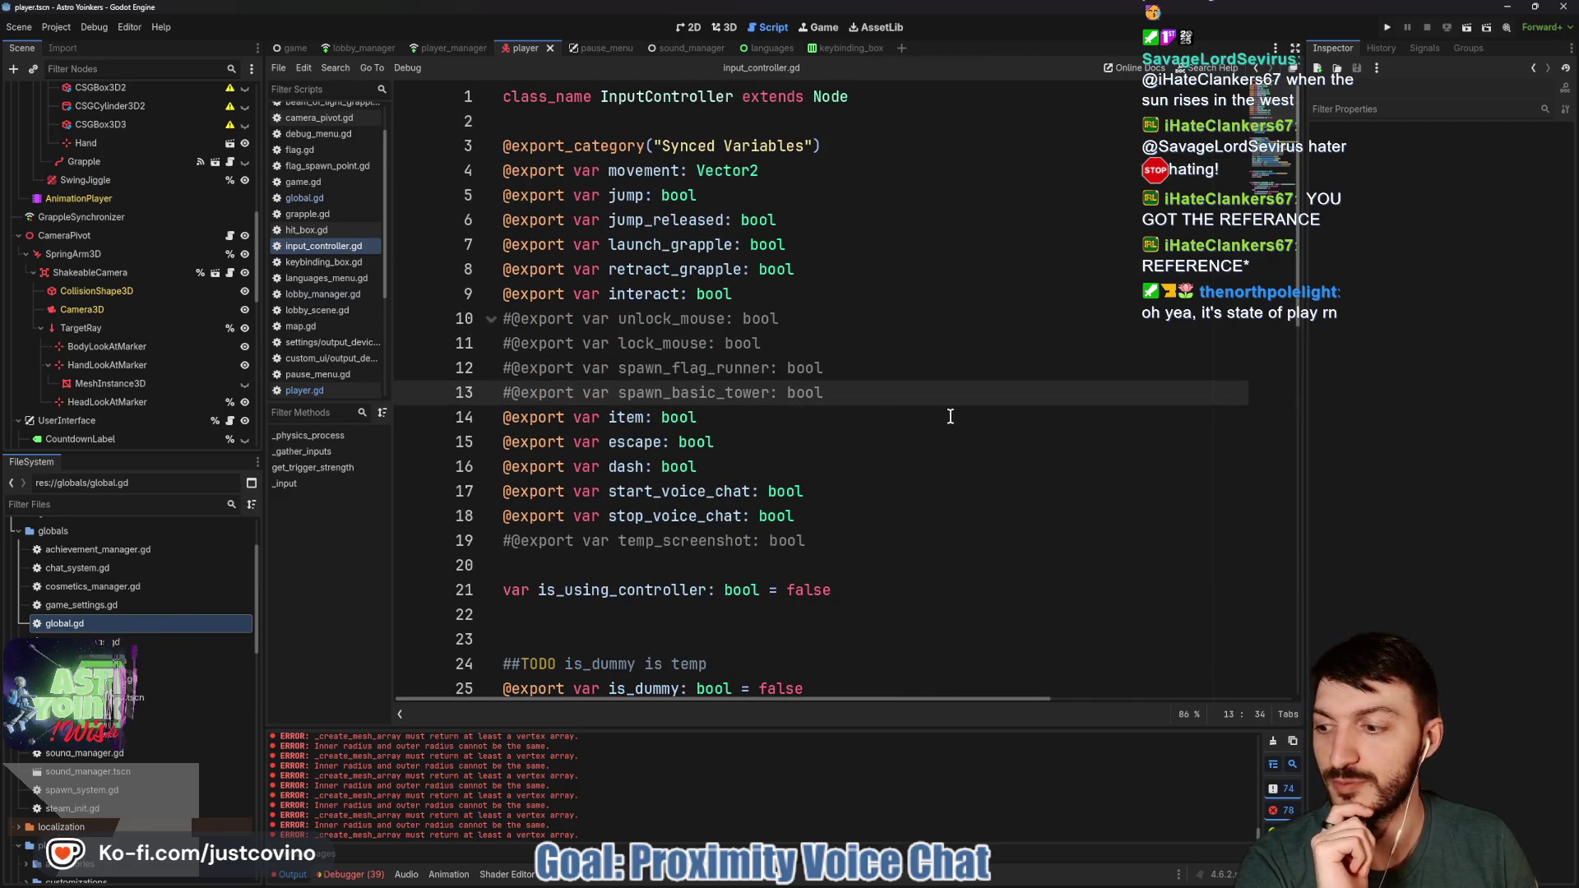
{"action": "left_click", "coordinate": [921, 421]}
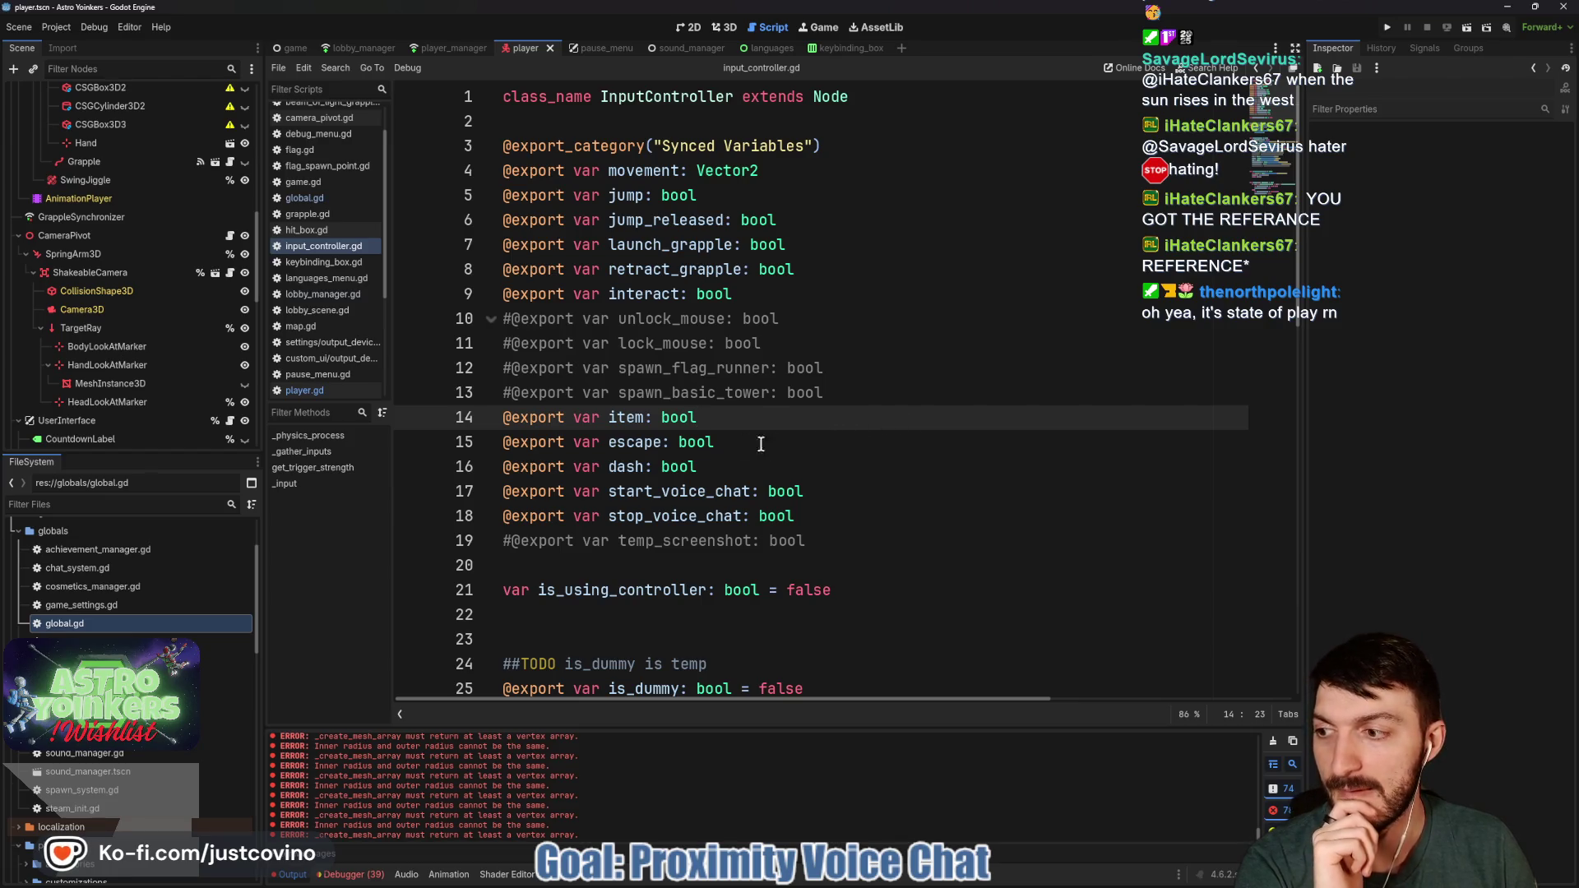
{"action": "left_click", "coordinate": [750, 319]}
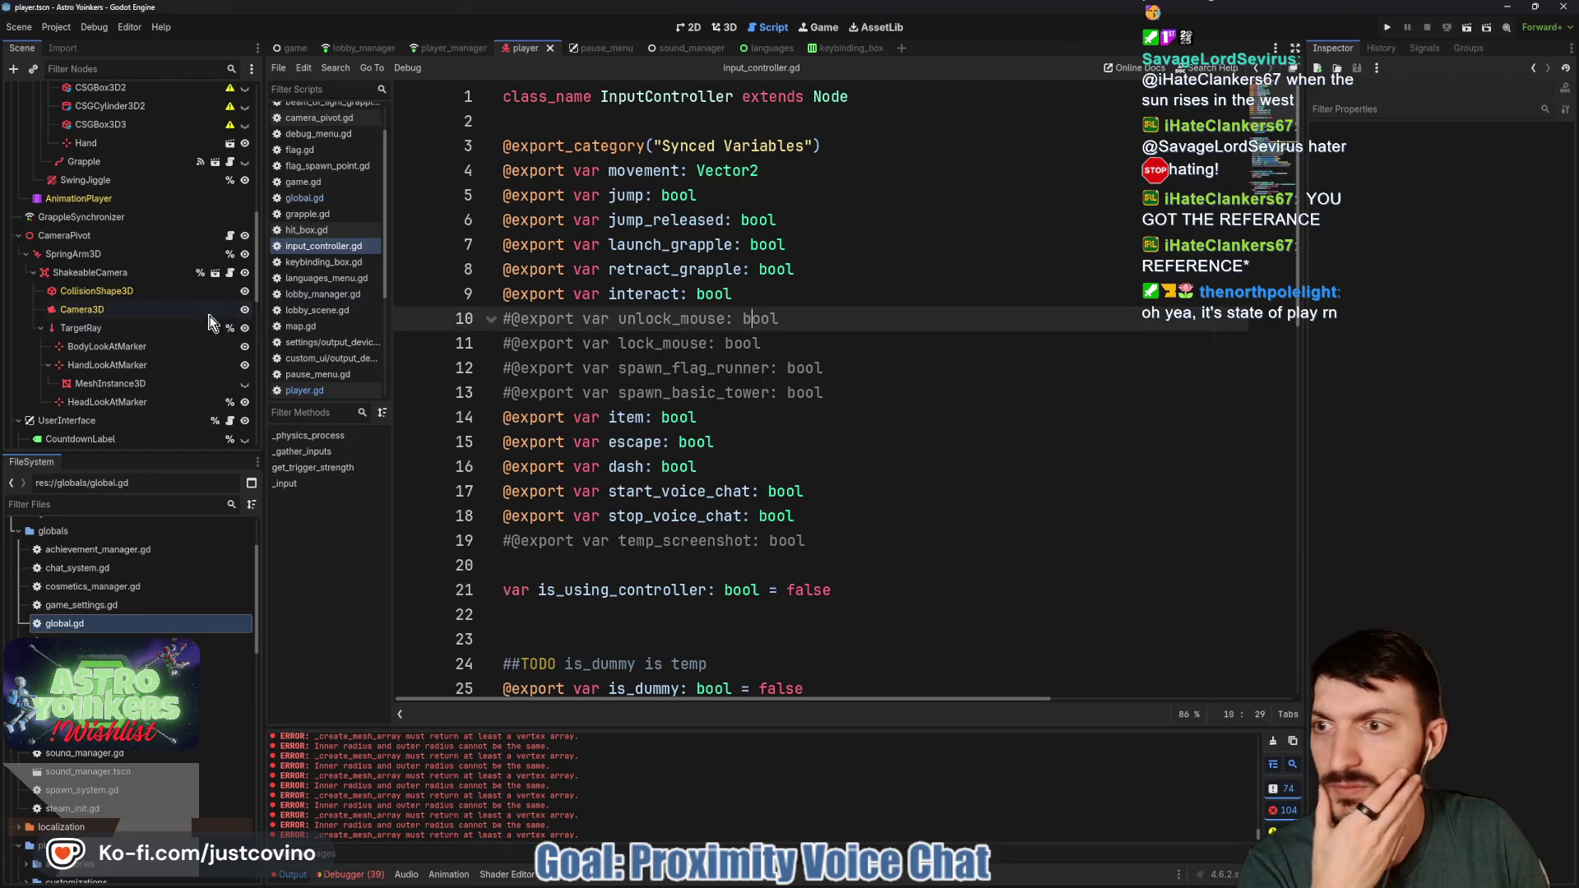
{"action": "scroll", "coordinate": [146, 306], "scroll_direction": "up", "scroll_amount": 3}
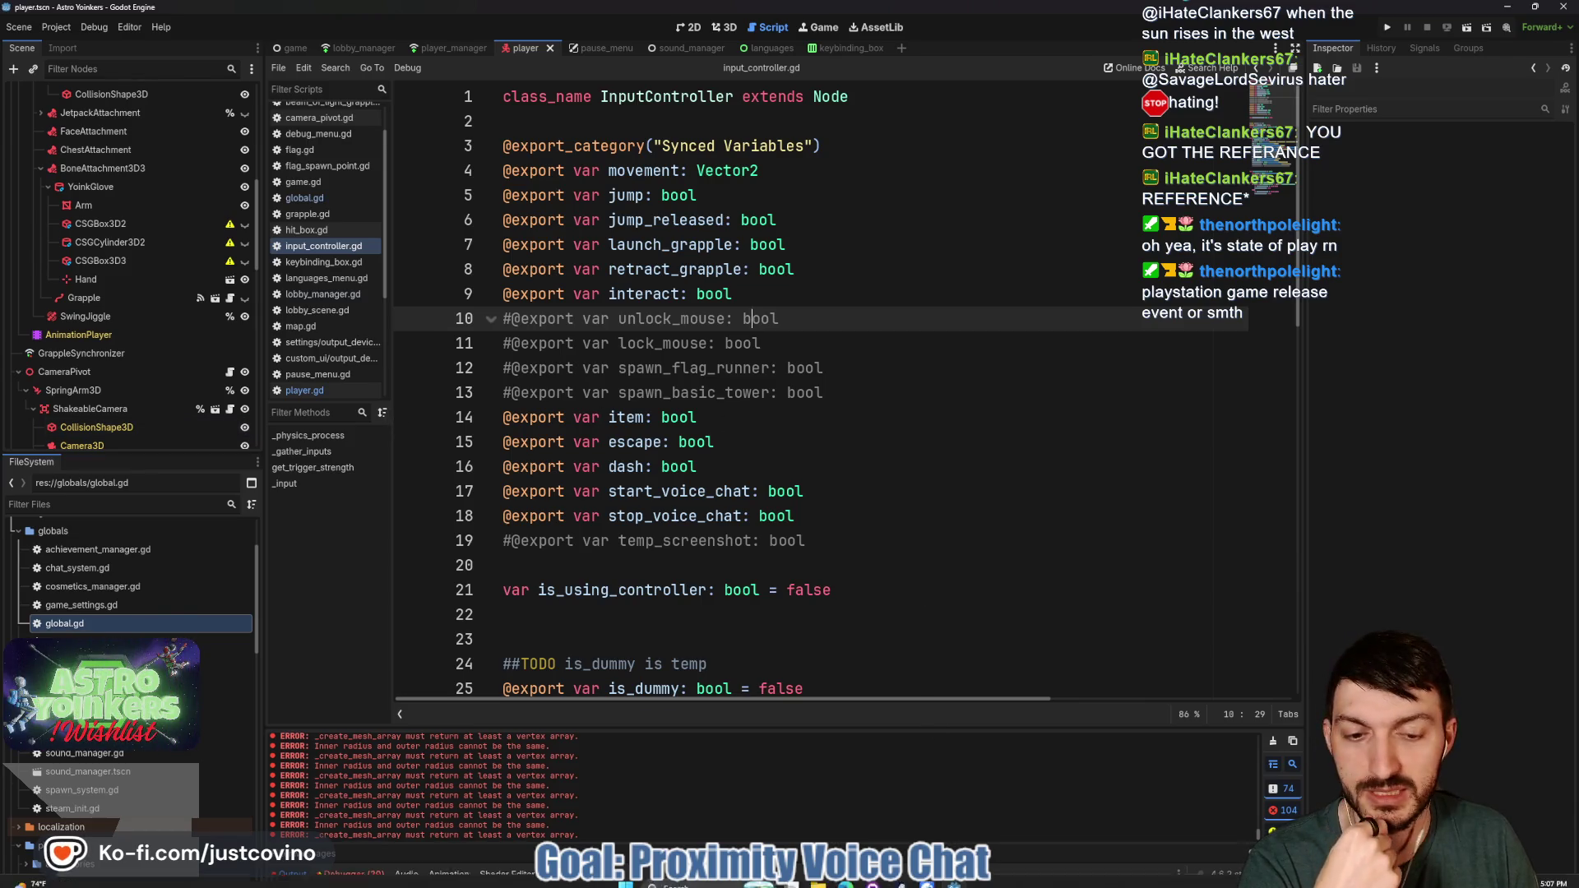
{"action": "left_click", "coordinate": [846, 884]}
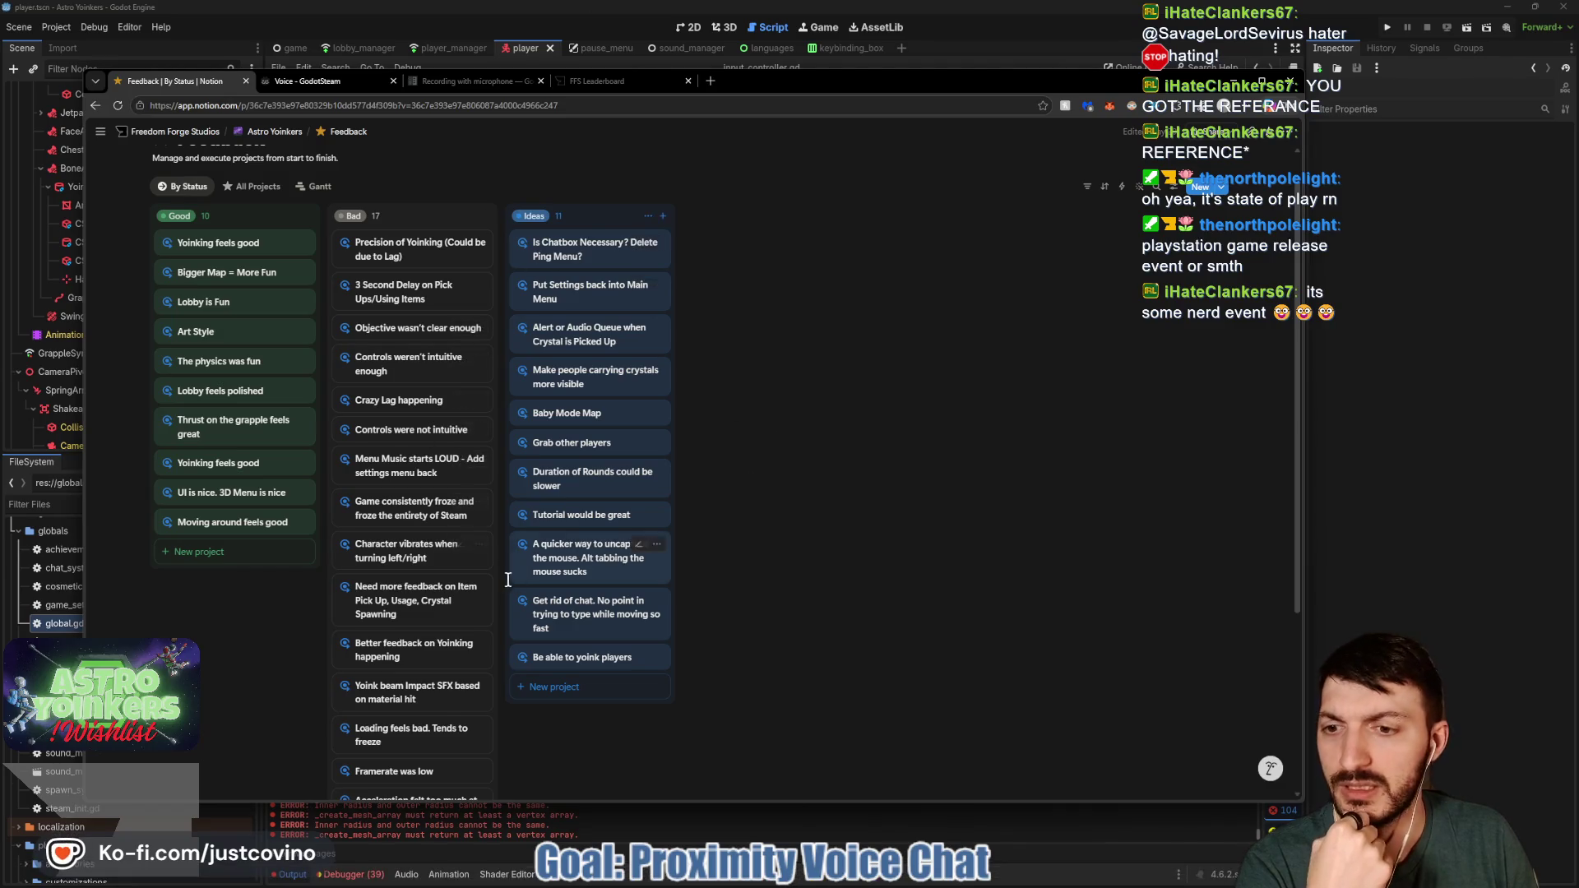
Scroll through the Good, Bad and Ideas cards on the Astro Yoinkers Feedback board
{"action": "scroll", "coordinate": [507, 580], "scroll_direction": "down", "scroll_amount": 5}
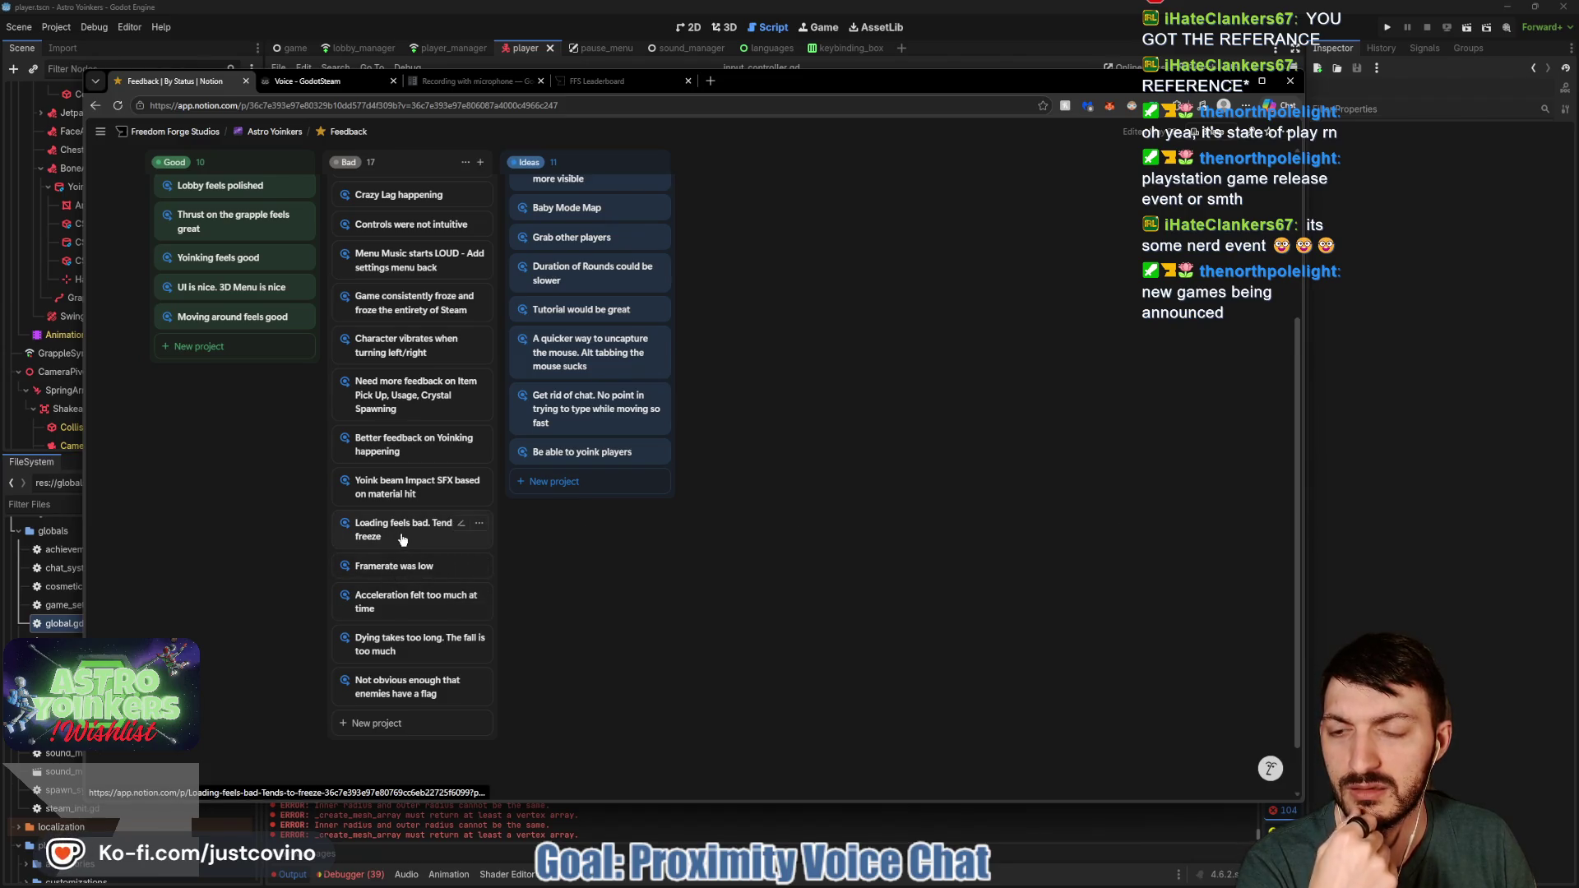
{"action": "scroll", "coordinate": [402, 539], "scroll_direction": "up", "scroll_amount": 2}
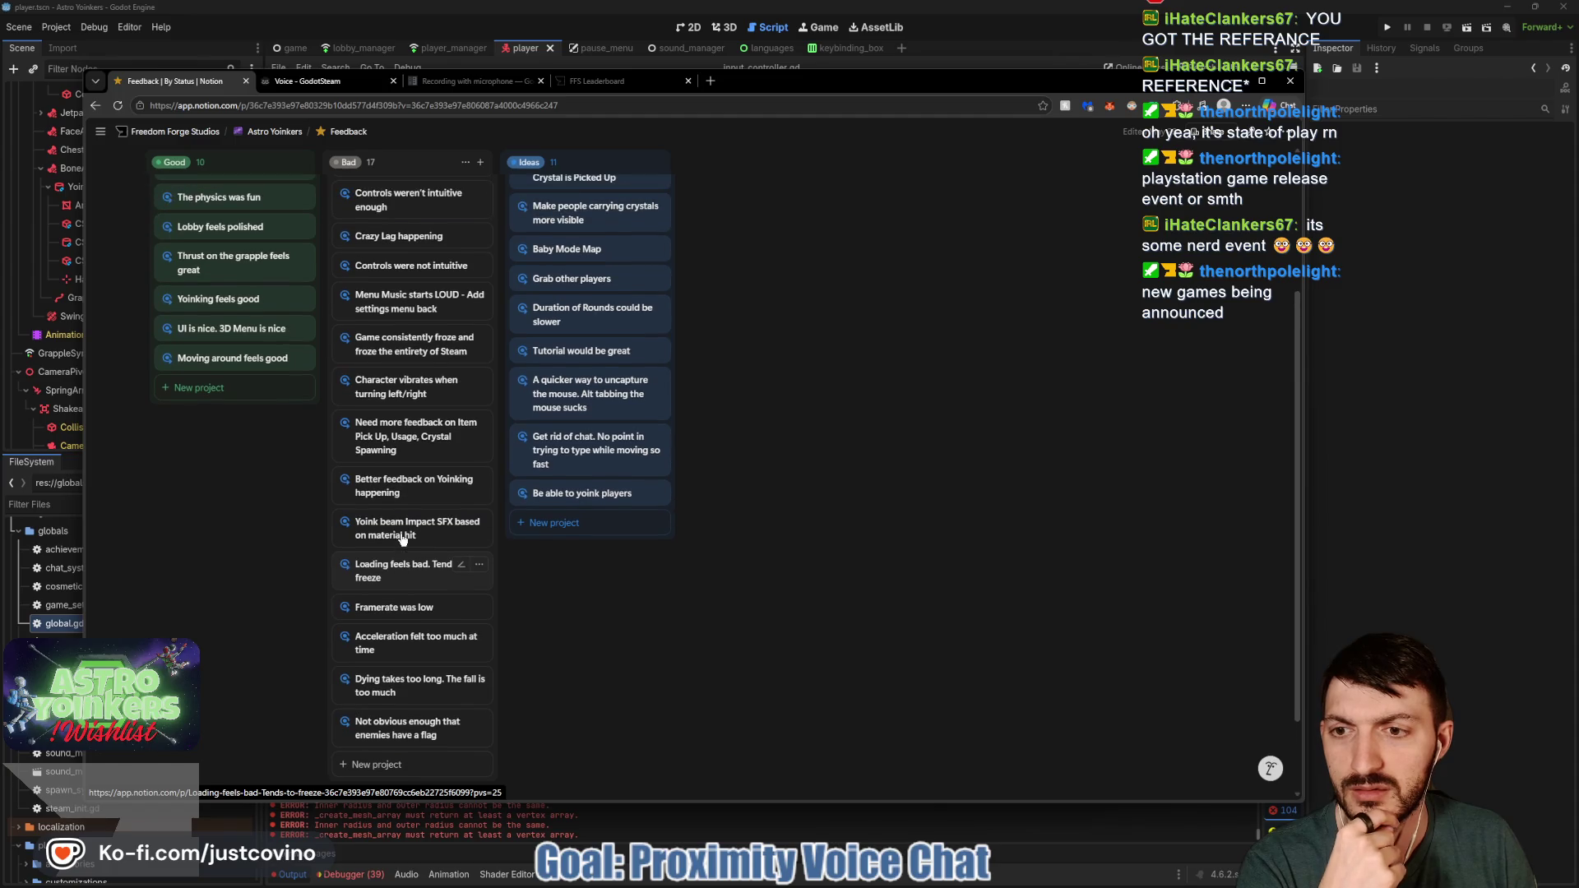
{"action": "scroll", "coordinate": [402, 539], "scroll_direction": "up", "scroll_amount": 3}
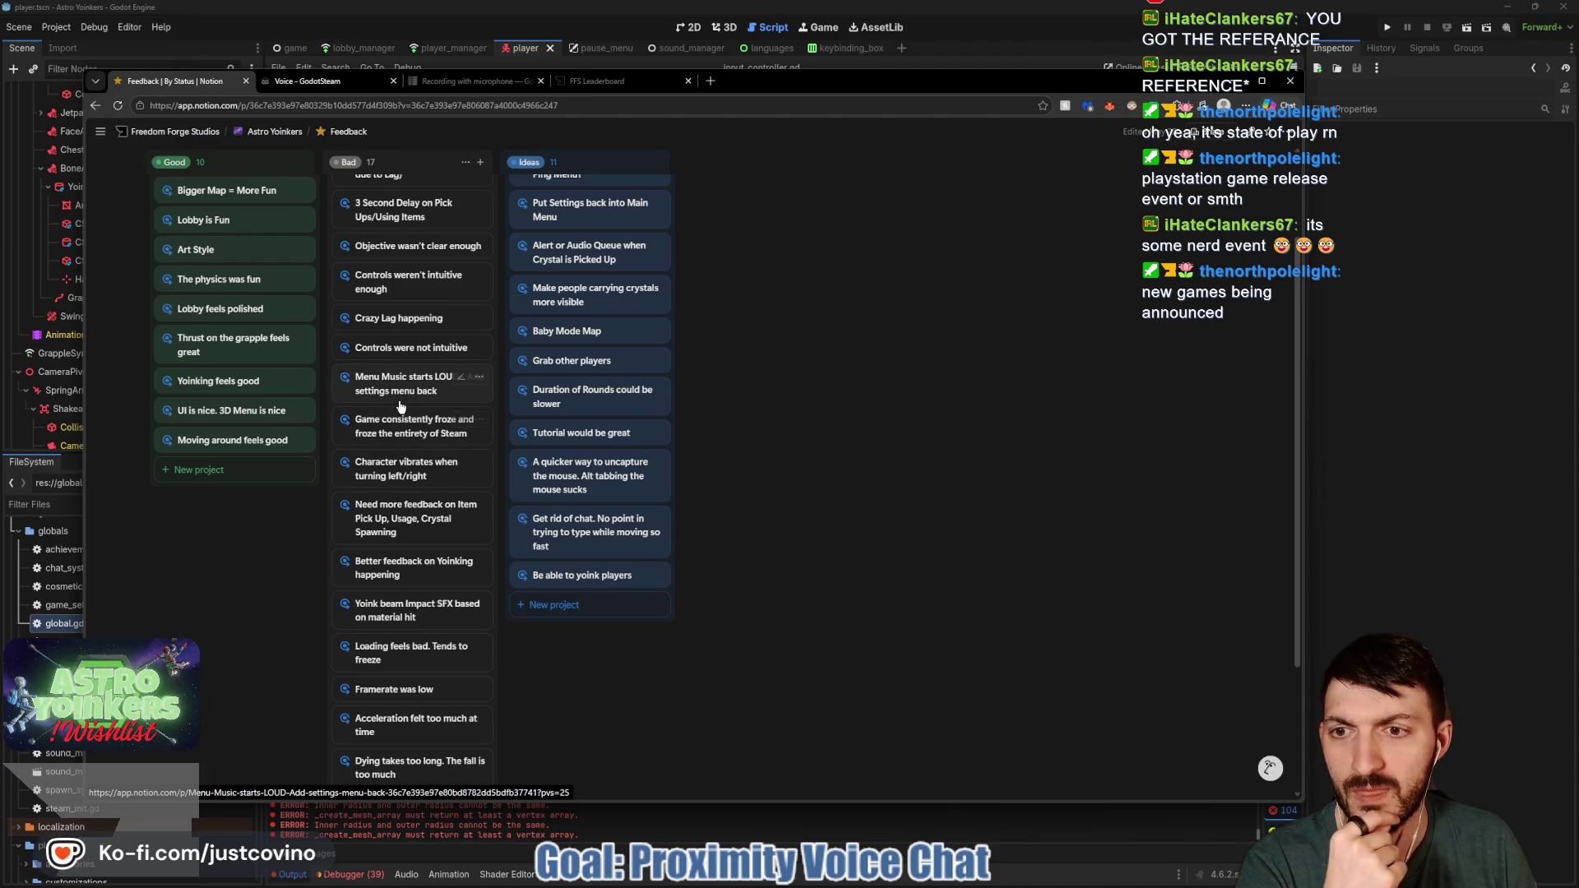
{"action": "scroll", "coordinate": [401, 406], "scroll_direction": "up", "scroll_amount": 1}
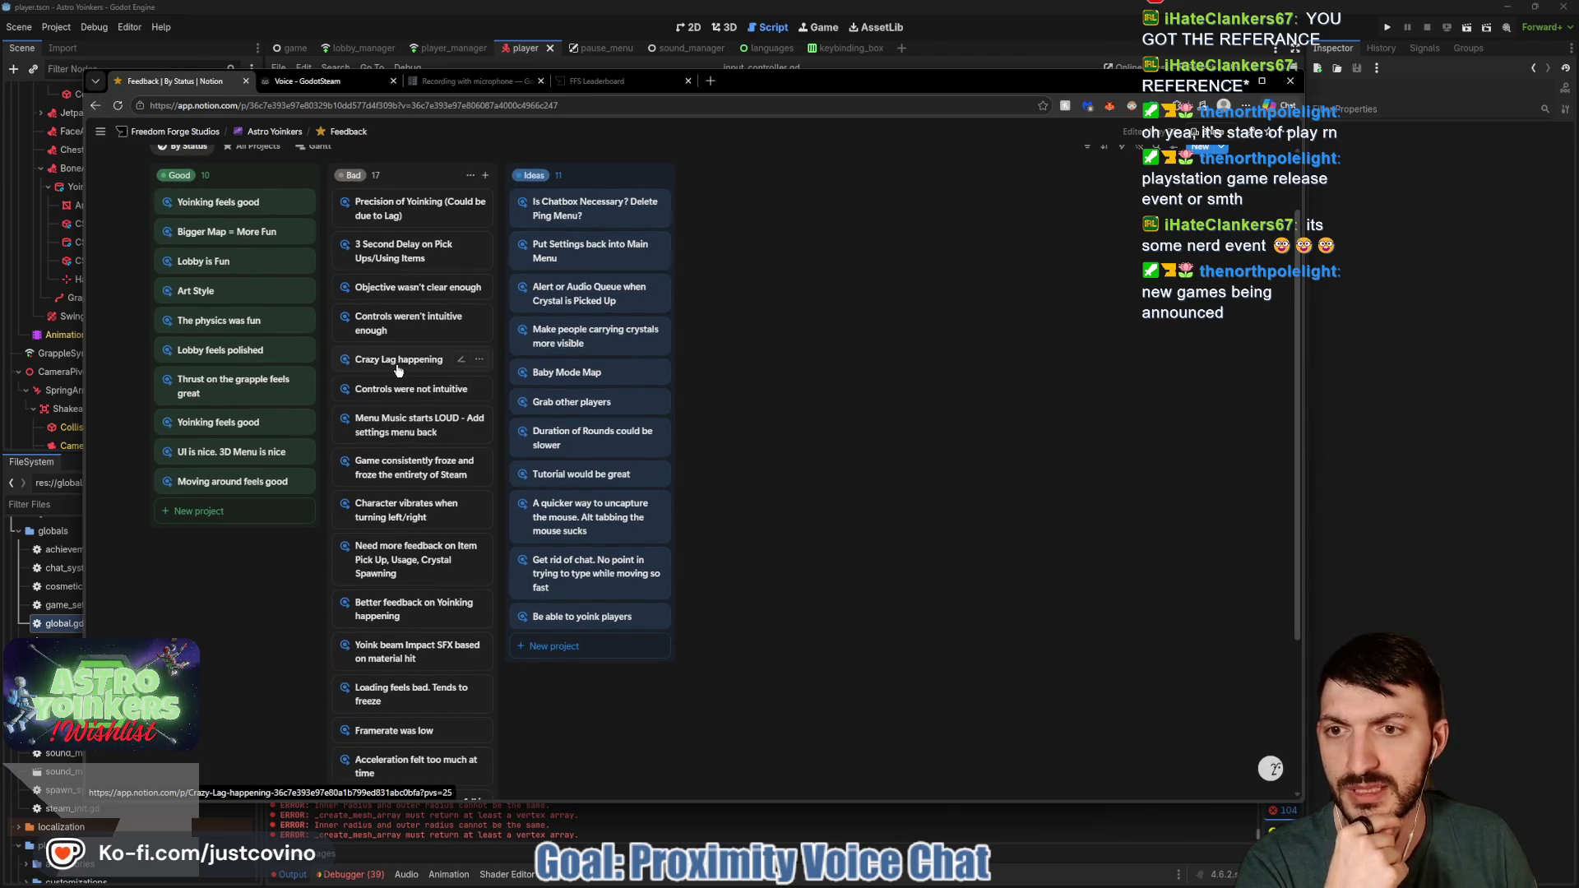
{"action": "left_click", "coordinate": [339, 133]}
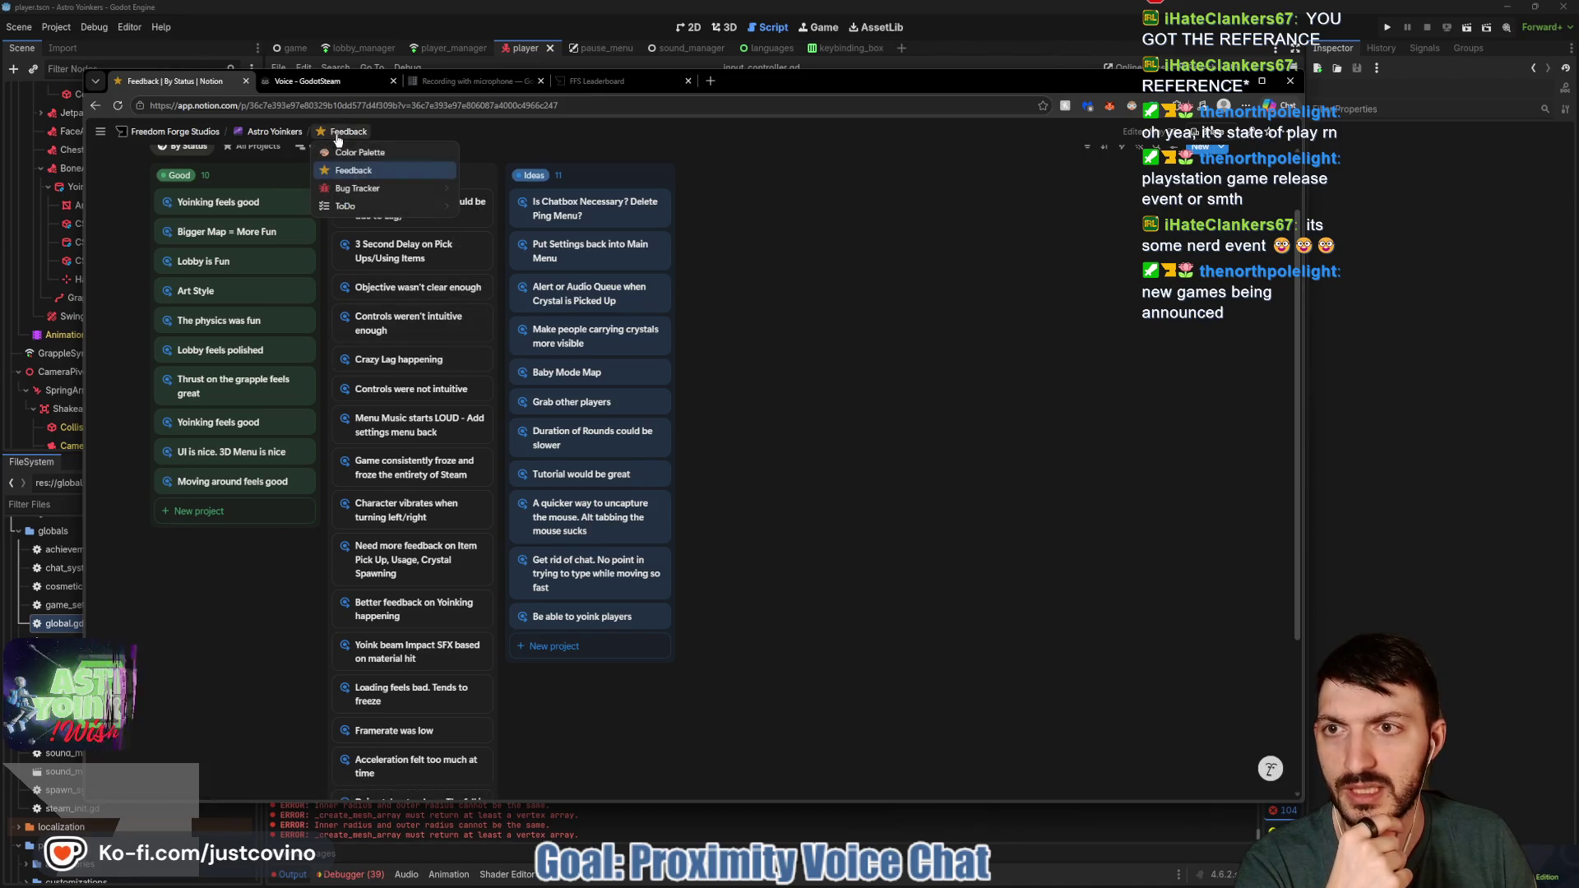
On Bug Tracker, move Chatbox Pause-menu to Needs Testing and Chat Breaks everything to Solved
{"action": "left_click", "coordinate": [347, 187]}
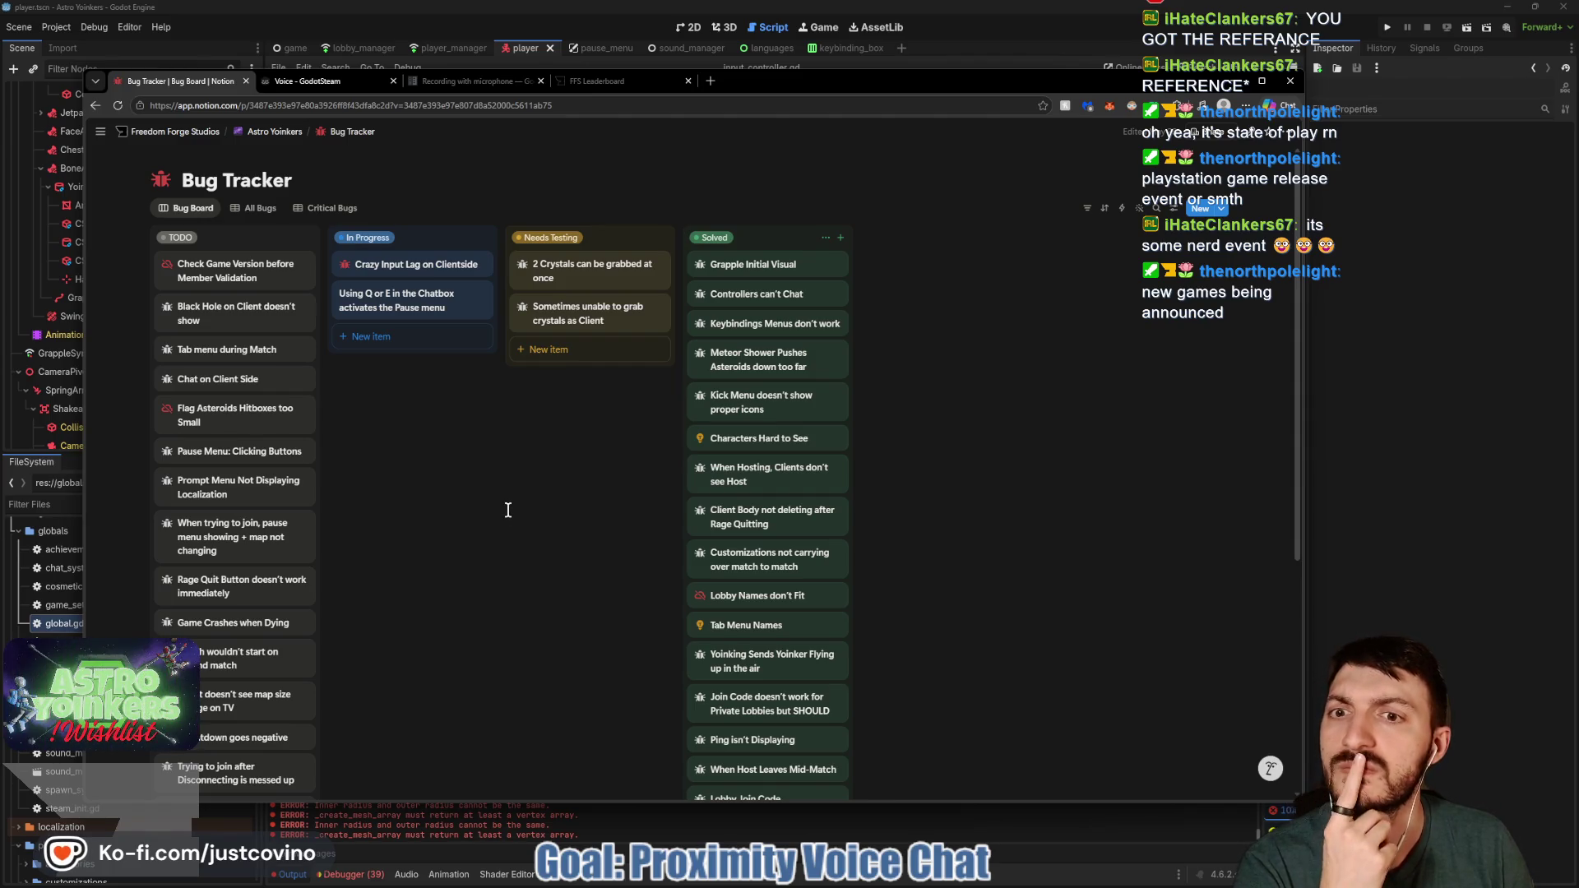
{"action": "mouse_move", "coordinate": [448, 318]}
{"action": "left_mouse_down"}
{"action": "mouse_move", "coordinate": [394, 302]}
{"action": "mouse_move", "coordinate": [576, 353]}
{"action": "left_mouse_up"}
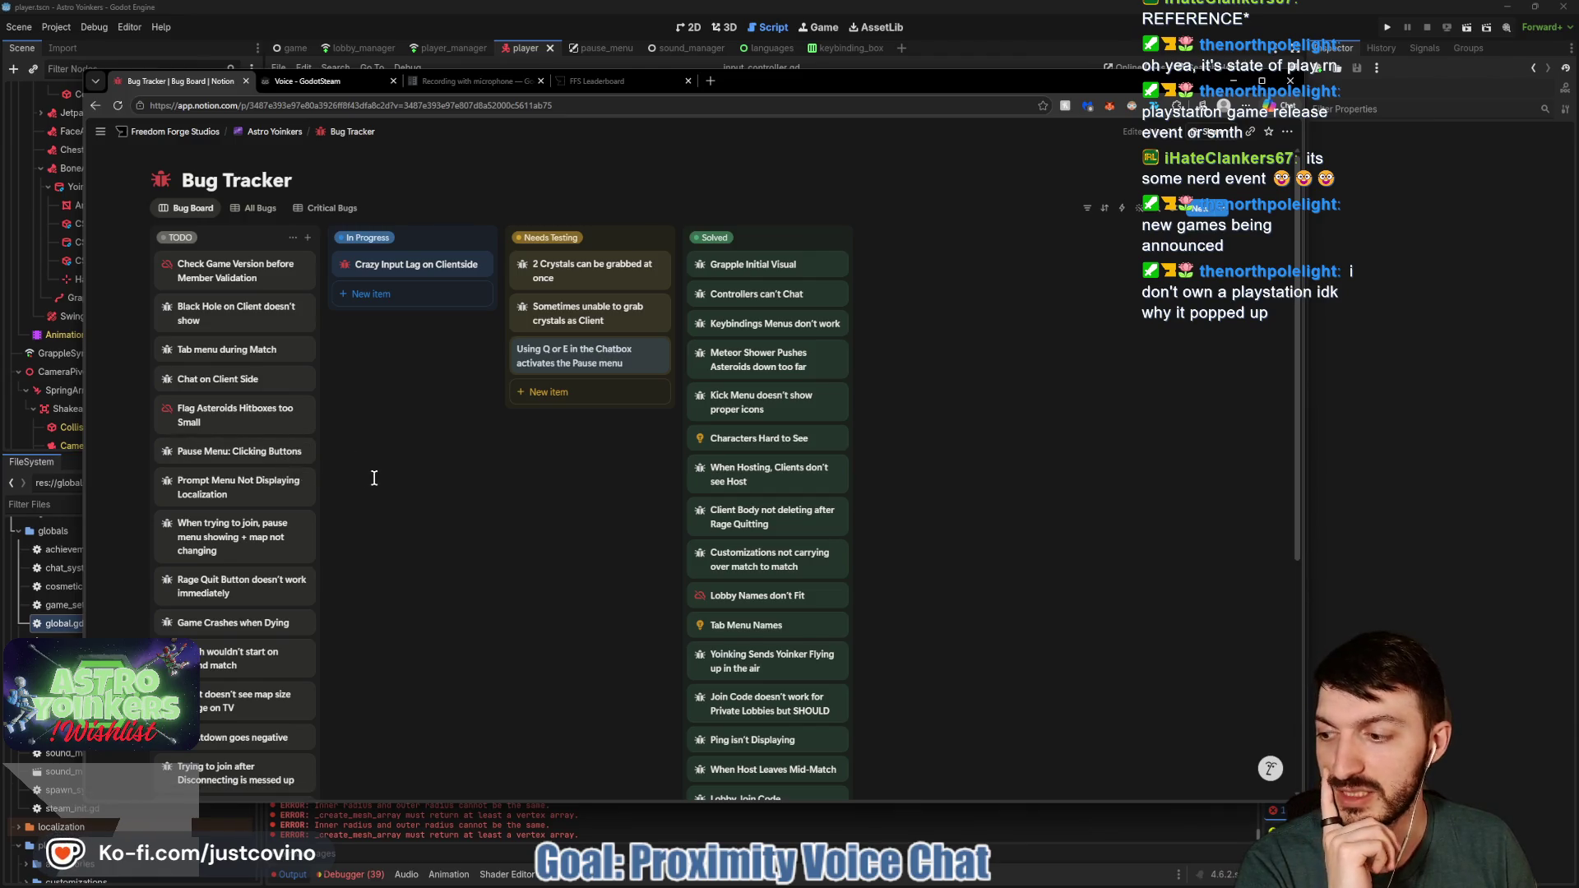
{"action": "scroll", "coordinate": [395, 493], "scroll_direction": "down", "scroll_amount": 1}
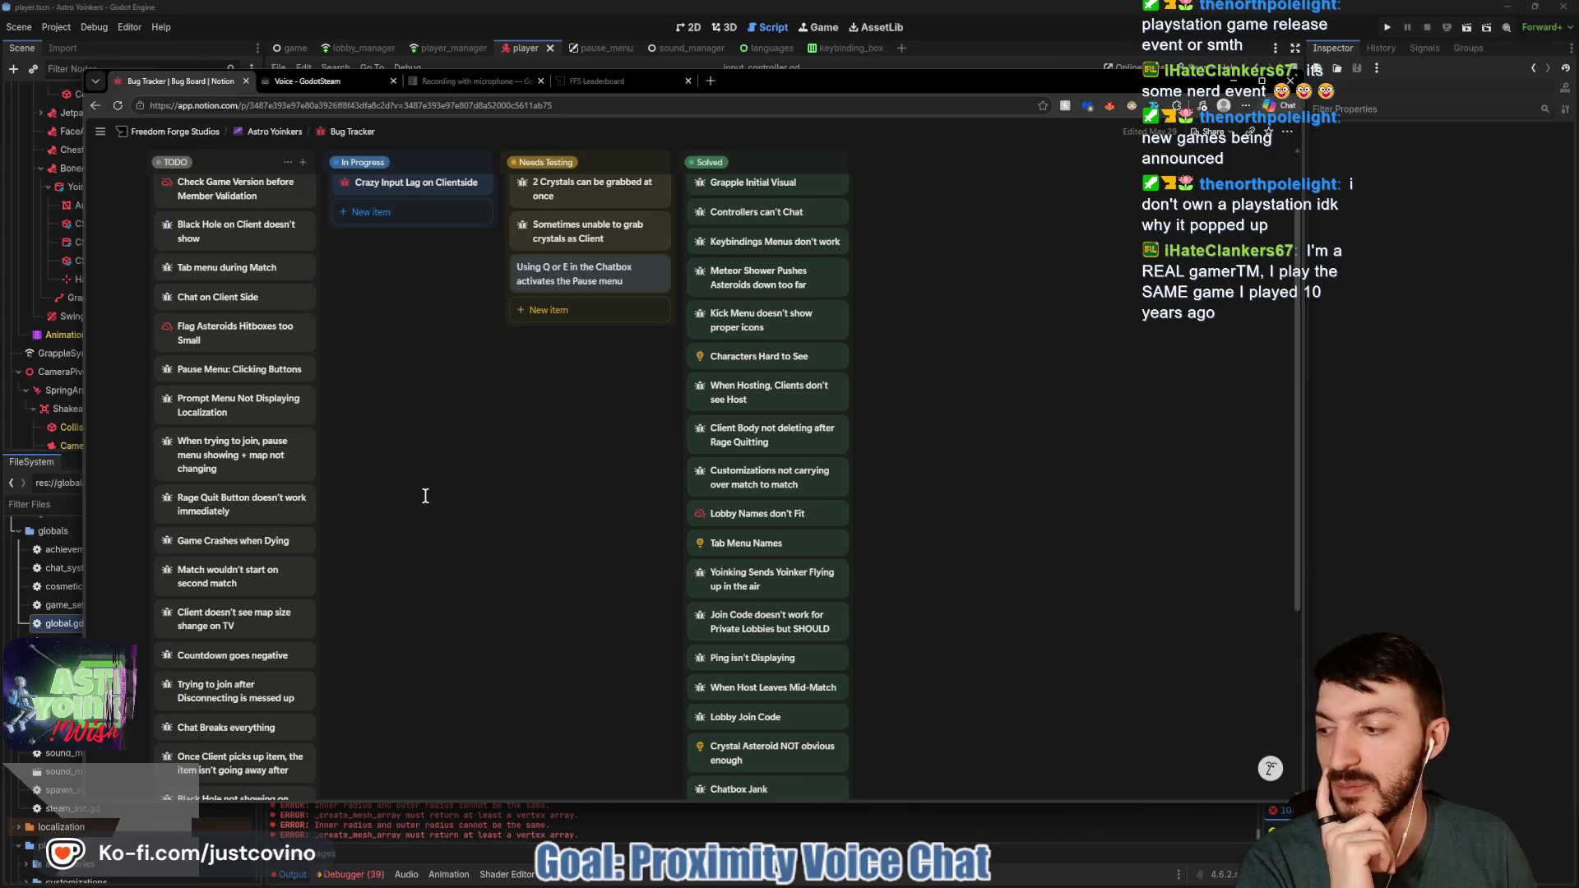
{"action": "scroll", "coordinate": [217, 568], "scroll_direction": "down", "scroll_amount": 1}
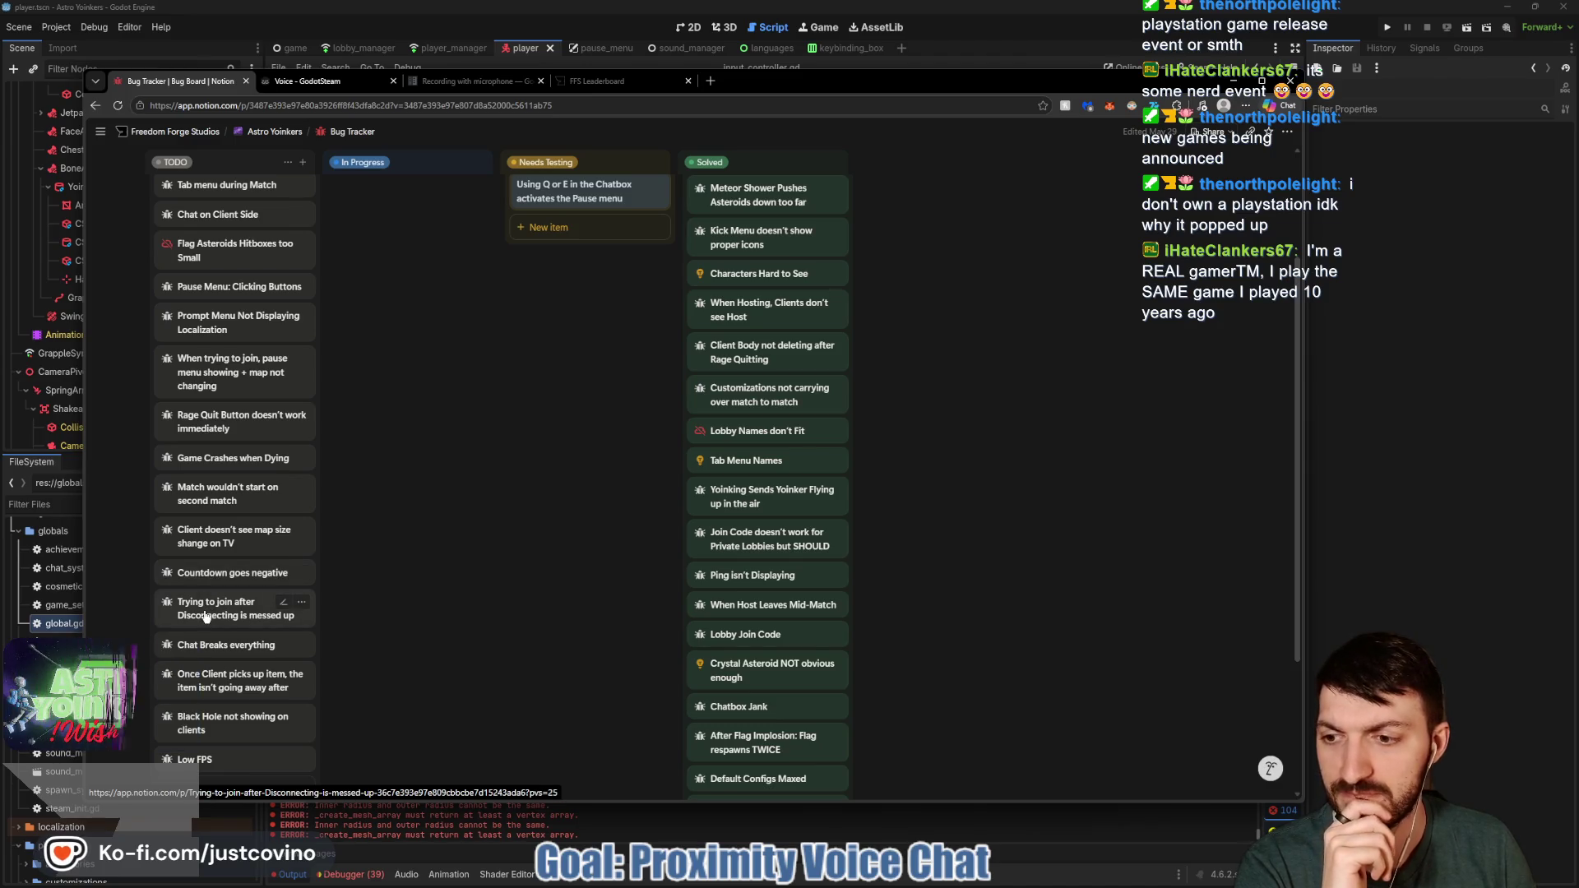
{"action": "scroll", "coordinate": [205, 616], "scroll_direction": "down", "scroll_amount": 3}
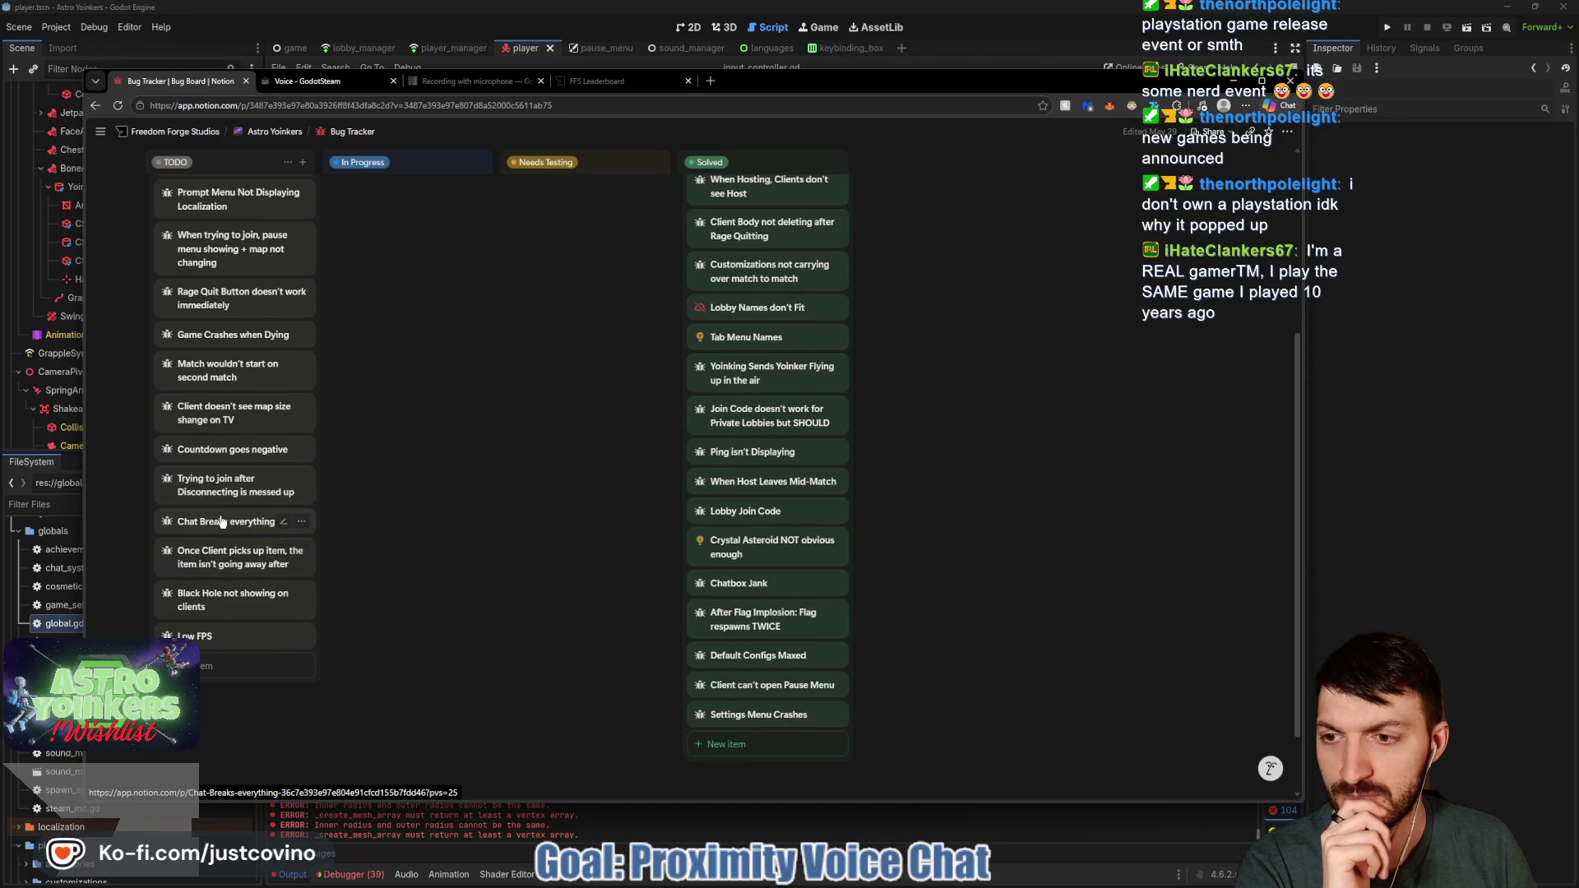
{"action": "left_click_drag", "start_coordinate": [714, 467], "coordinate": [714, 469]}
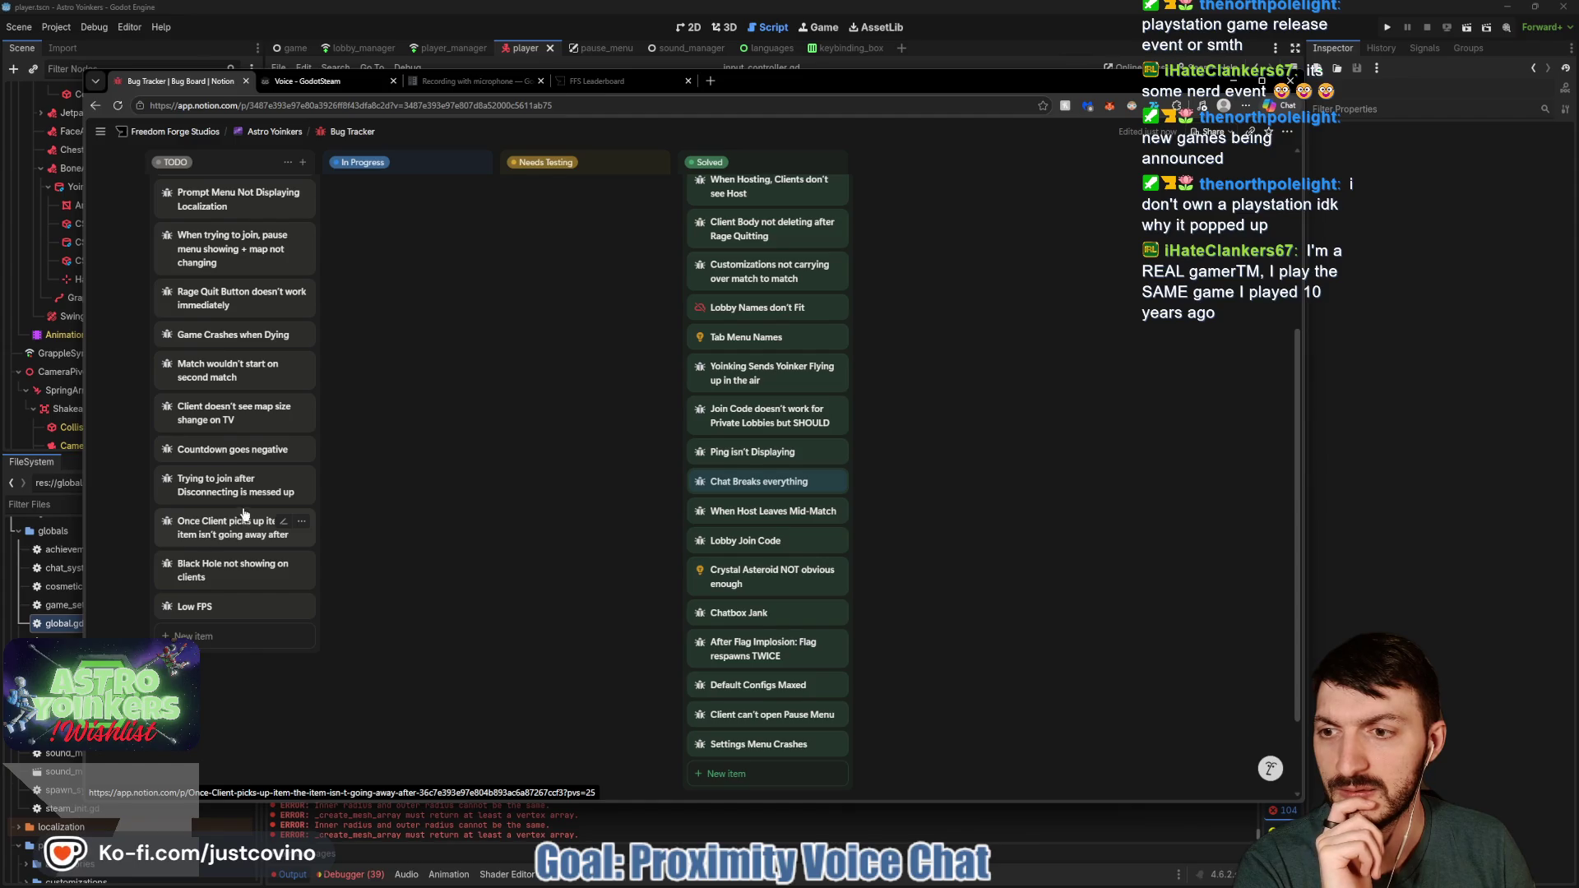
Go back to Godot and place the caret on the item variable line
{"action": "scroll", "coordinate": [244, 514], "scroll_direction": "up", "scroll_amount": 3}
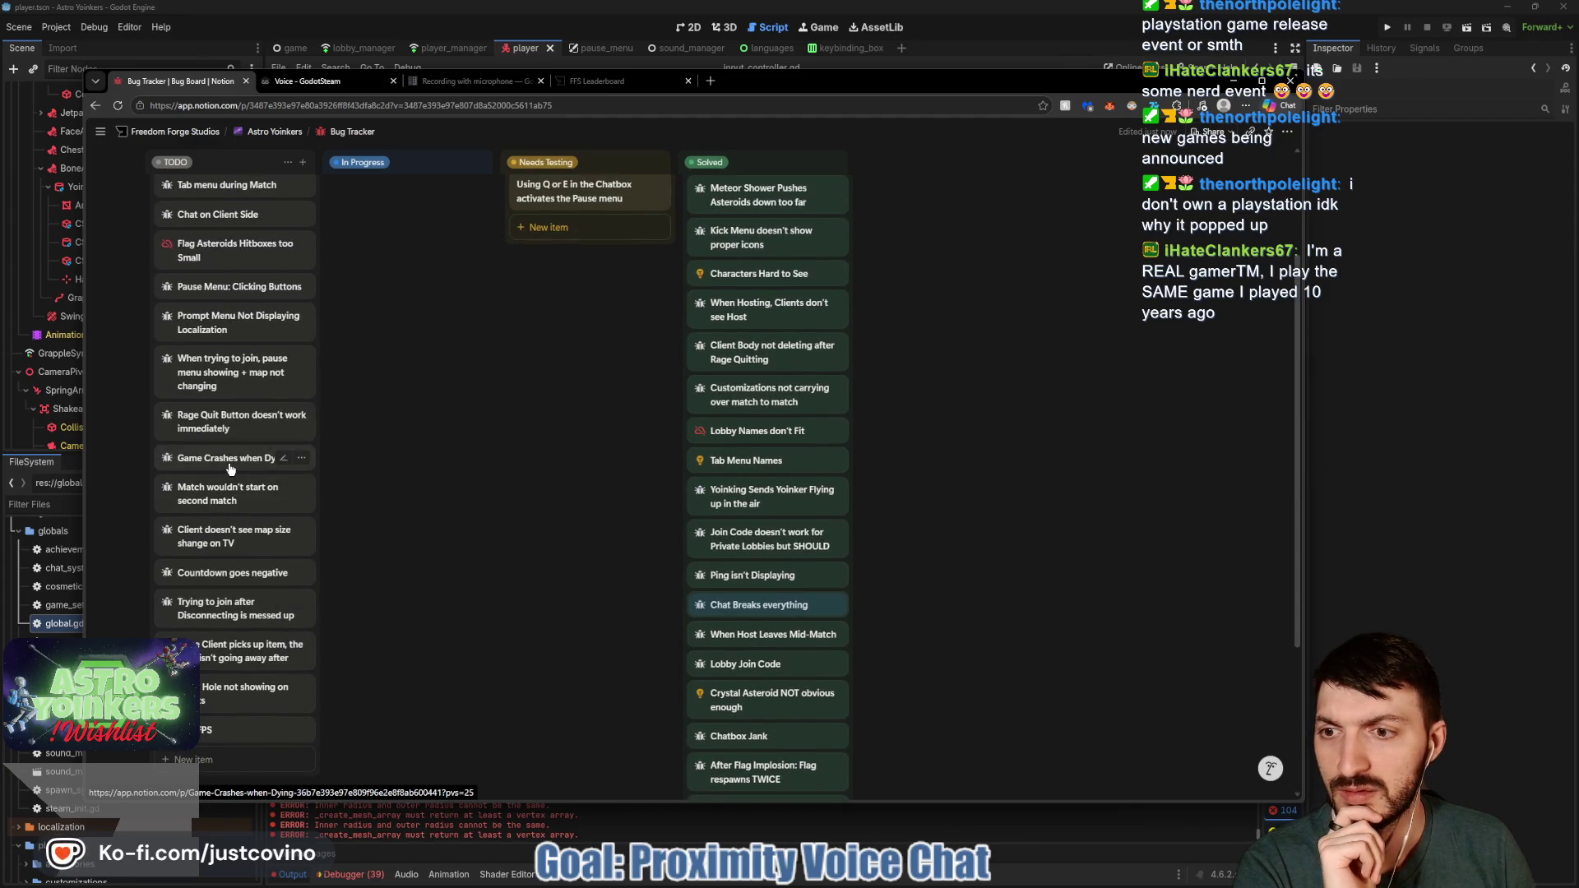
{"action": "scroll", "coordinate": [230, 469], "scroll_direction": "up", "scroll_amount": 4}
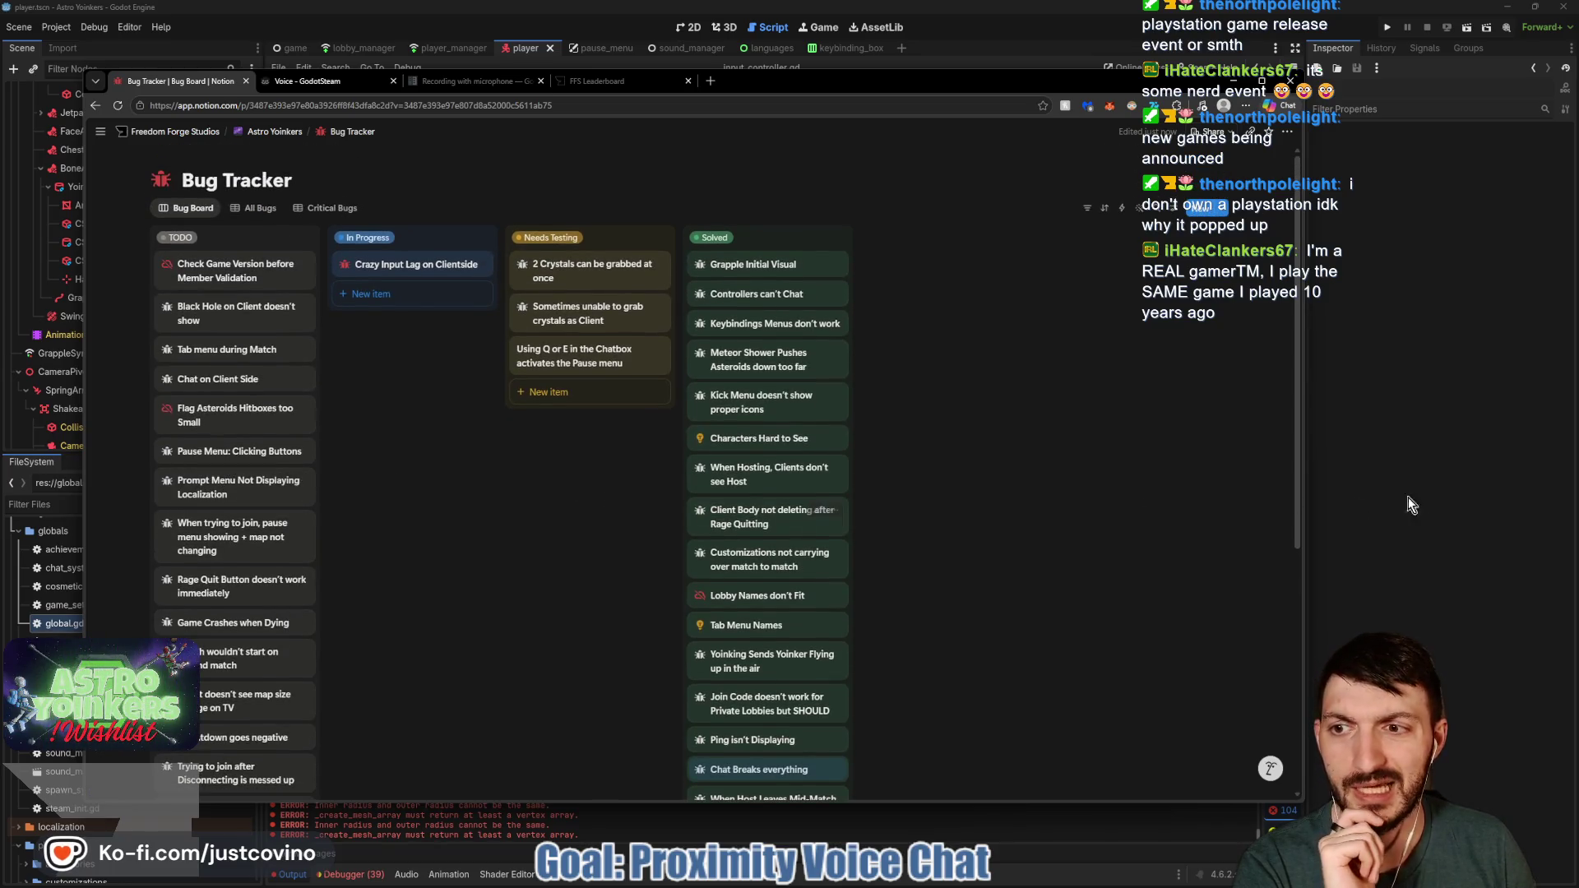
{"action": "left_click", "coordinate": [1491, 483]}
{"action": "left_click", "coordinate": [745, 421]}
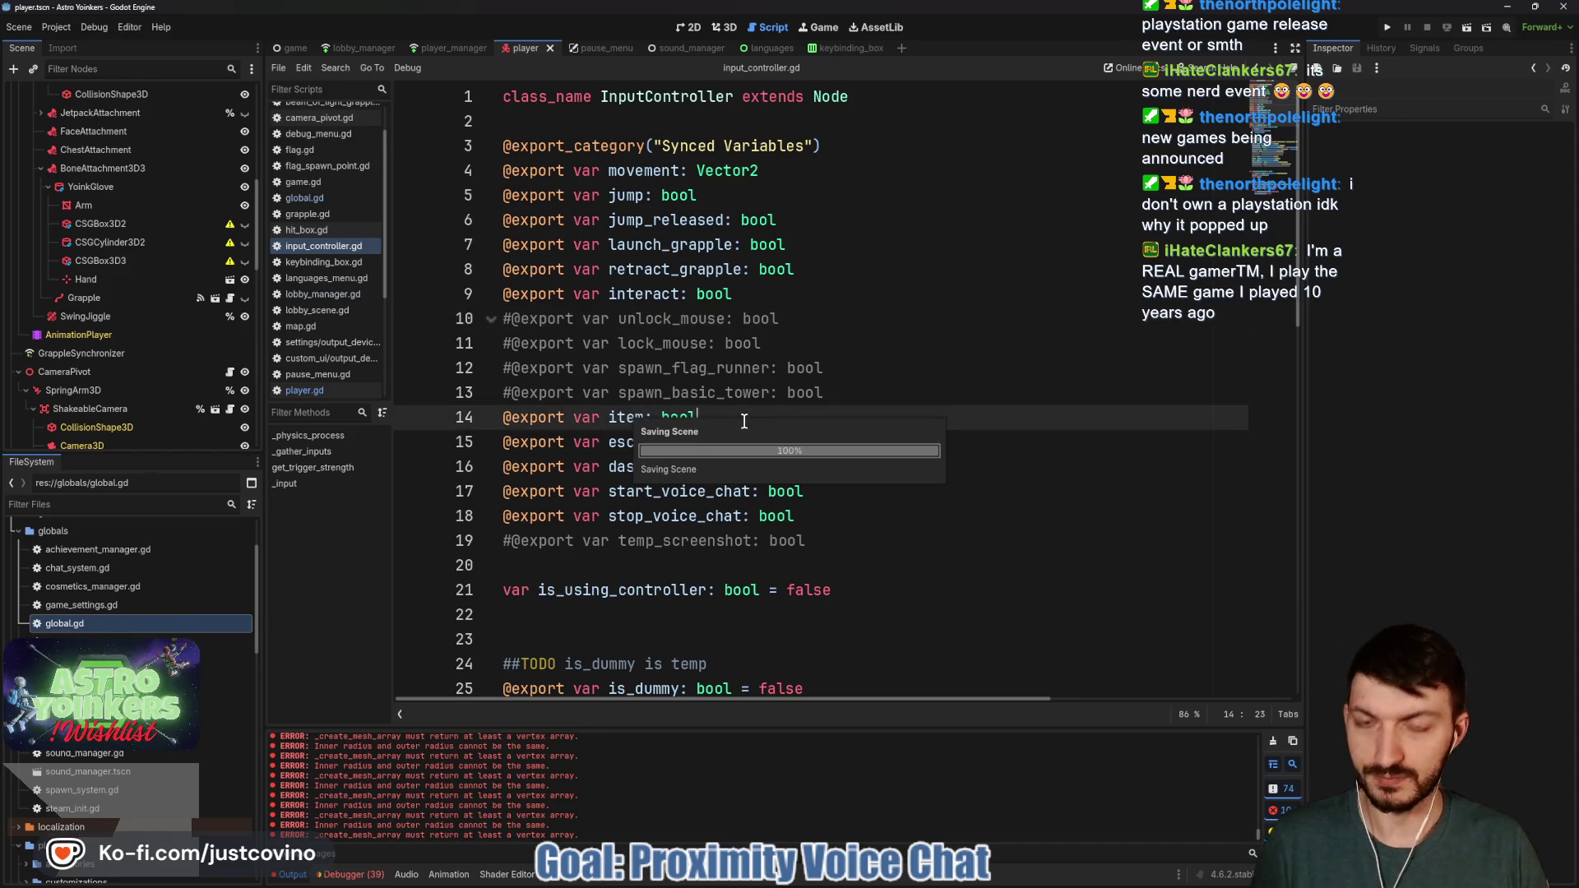
Switch to player.gd and delete the empty first line inside the record_voice function
{"action": "scroll", "coordinate": [152, 158], "scroll_direction": "up", "scroll_amount": 5}
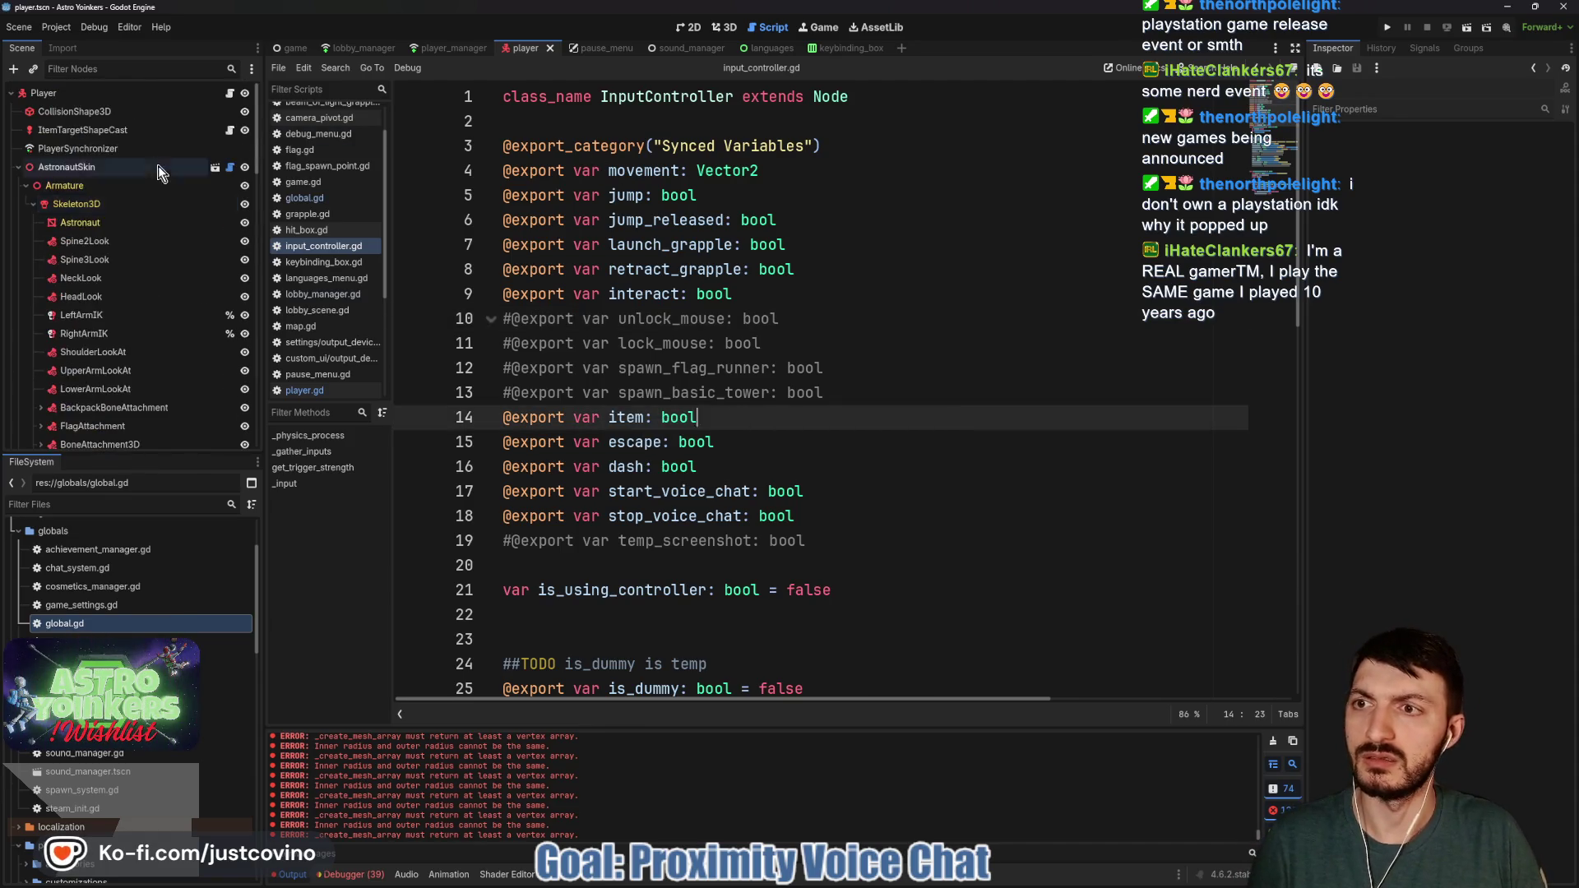
{"action": "left_click", "coordinate": [304, 391]}
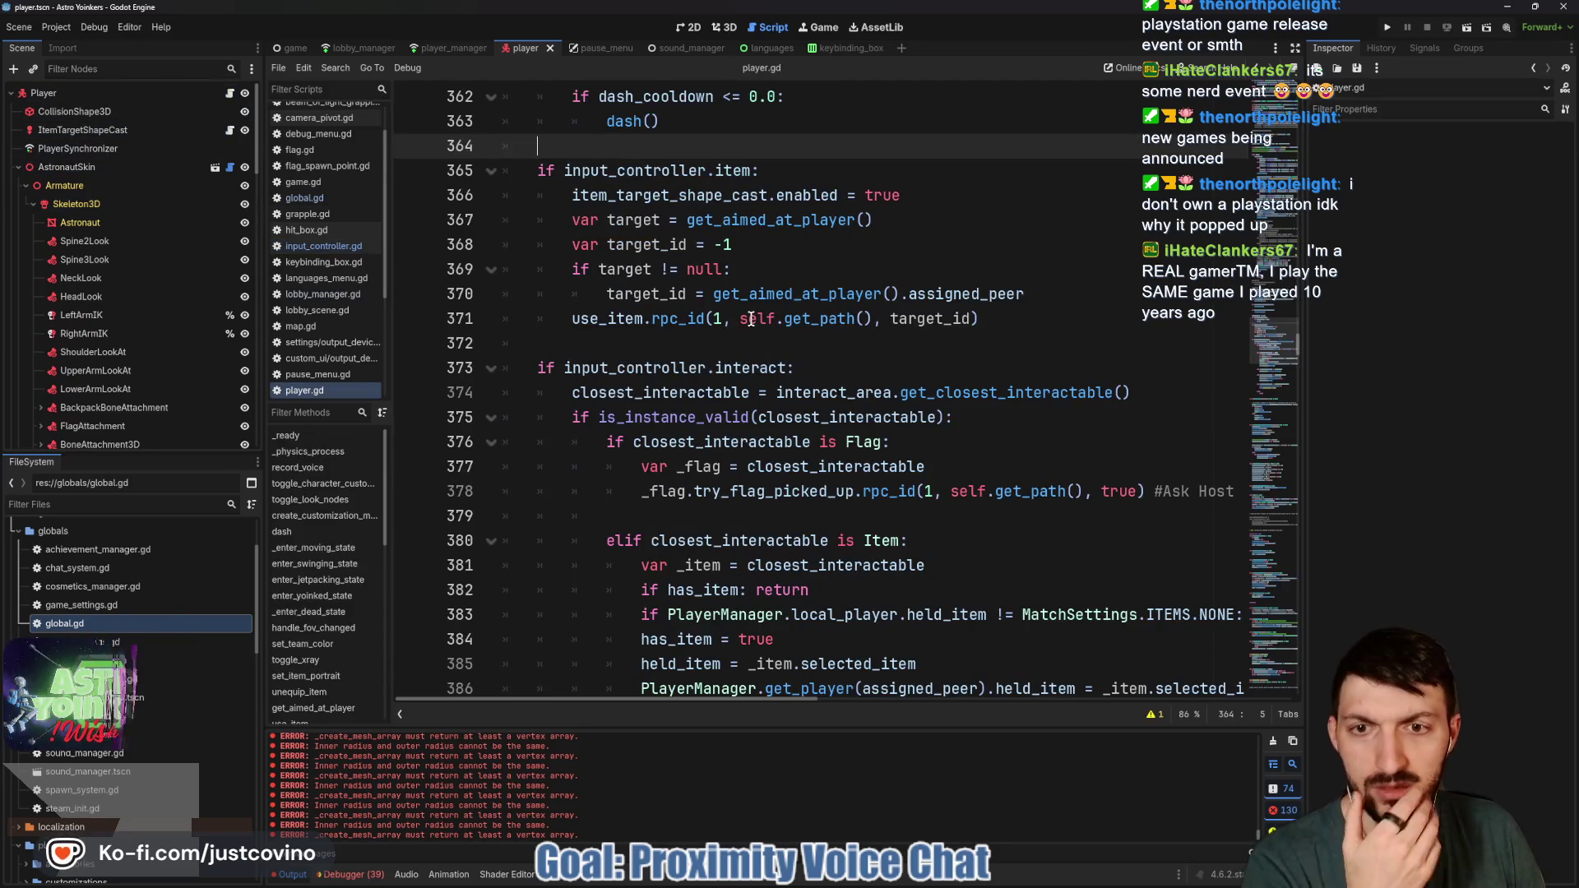
{"action": "scroll", "coordinate": [750, 318], "scroll_direction": "down", "scroll_amount": 3}
{"action": "scroll", "coordinate": [751, 319], "scroll_direction": "down", "scroll_amount": 12}
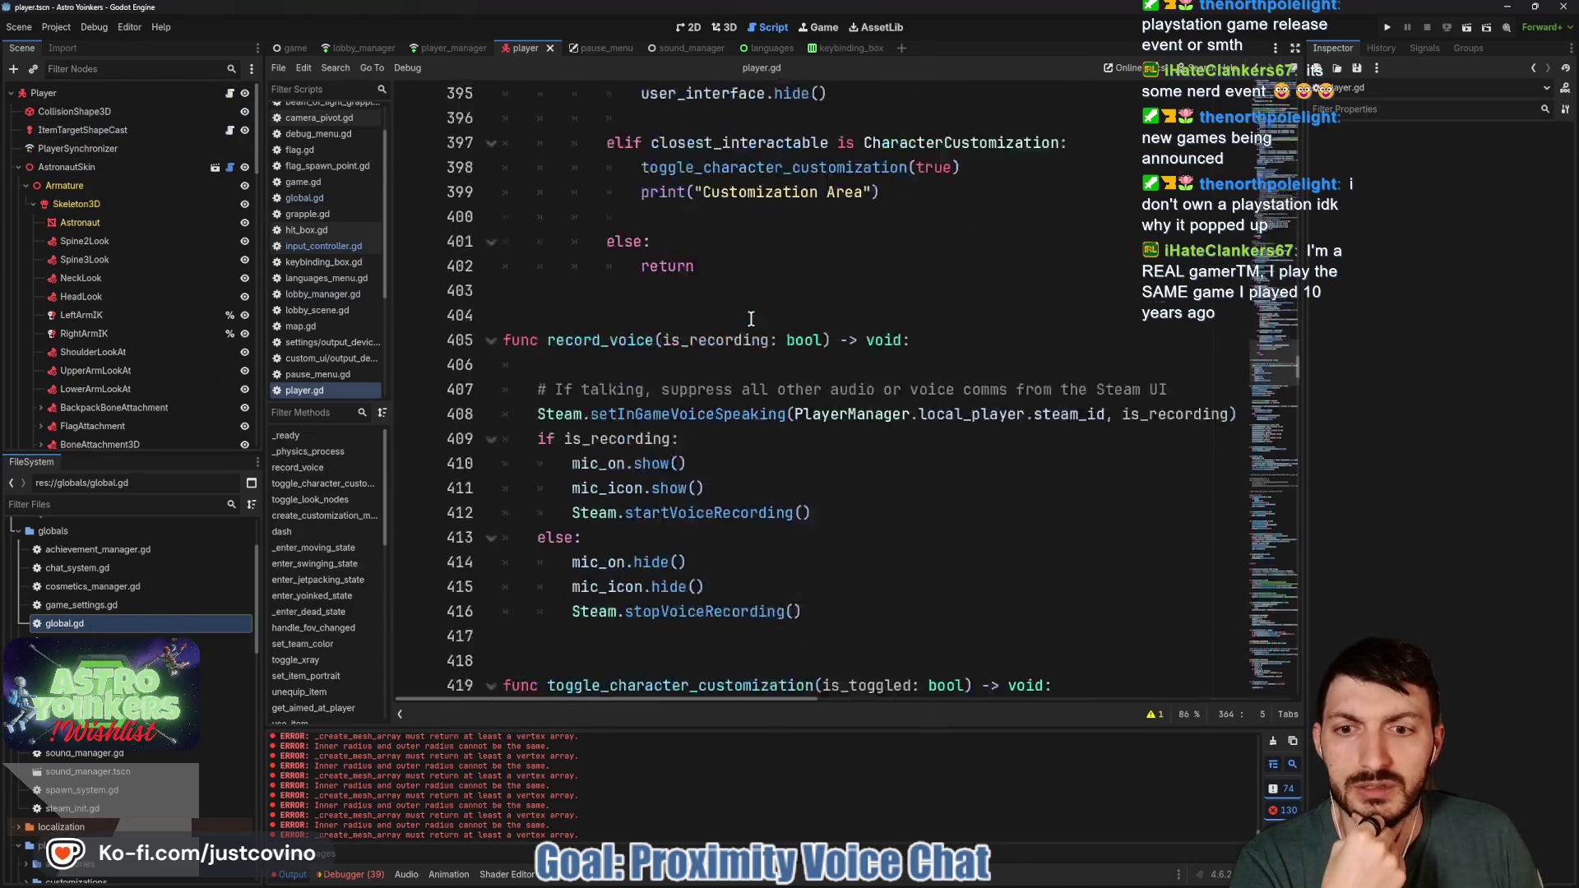
{"action": "scroll", "coordinate": [751, 318], "scroll_direction": "up", "scroll_amount": 3}
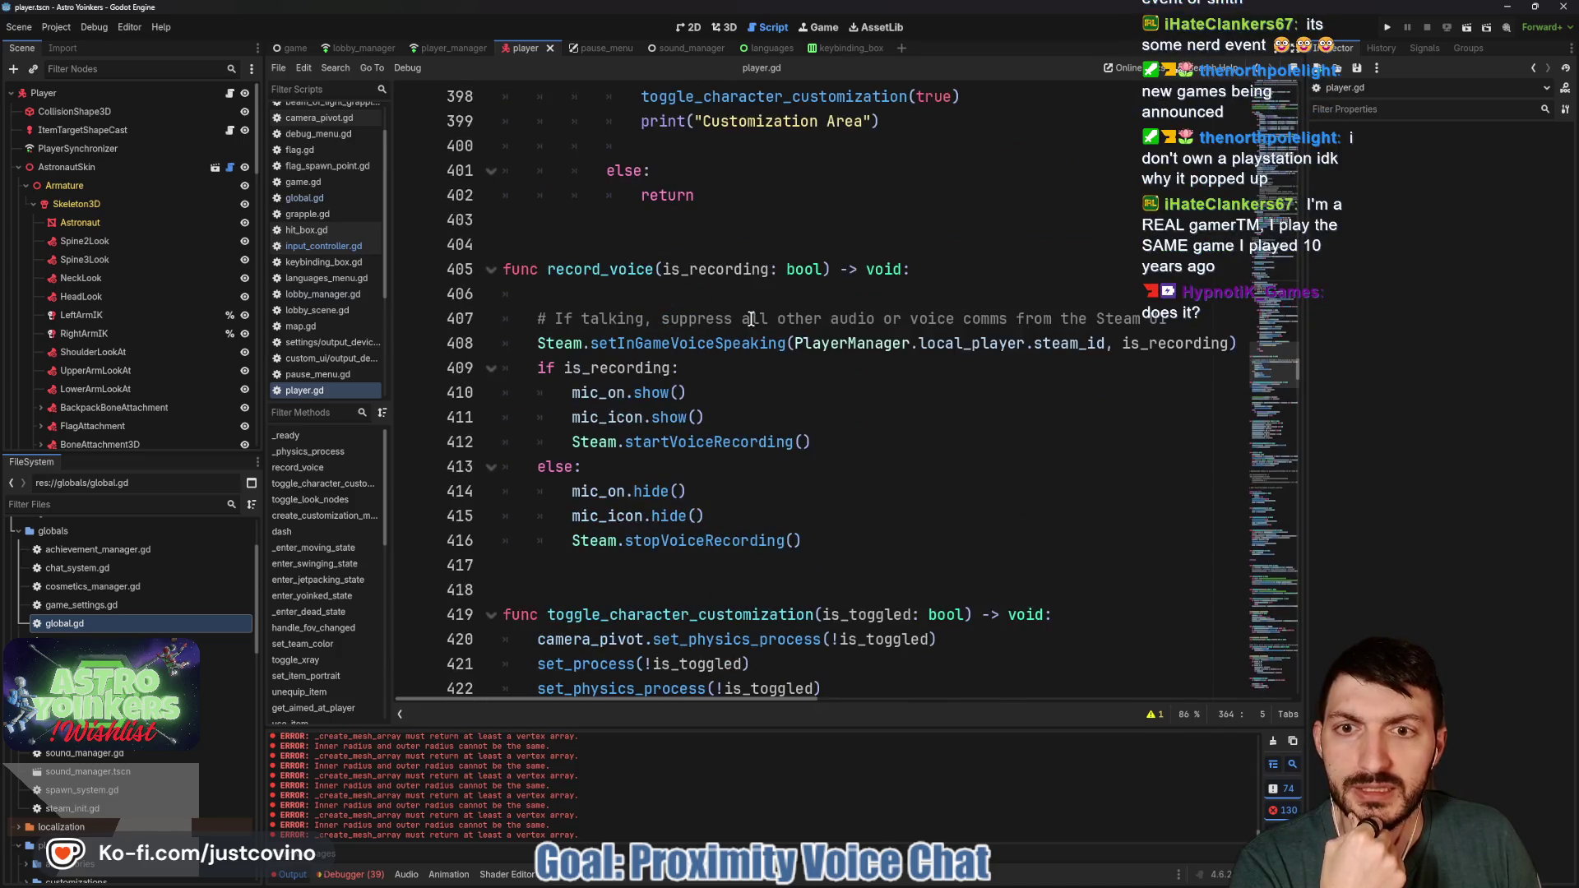
{"action": "left_click", "coordinate": [605, 298]}
{"action": "key", "text": "BackSpace"}
{"action": "key", "text": "BackSpace"}
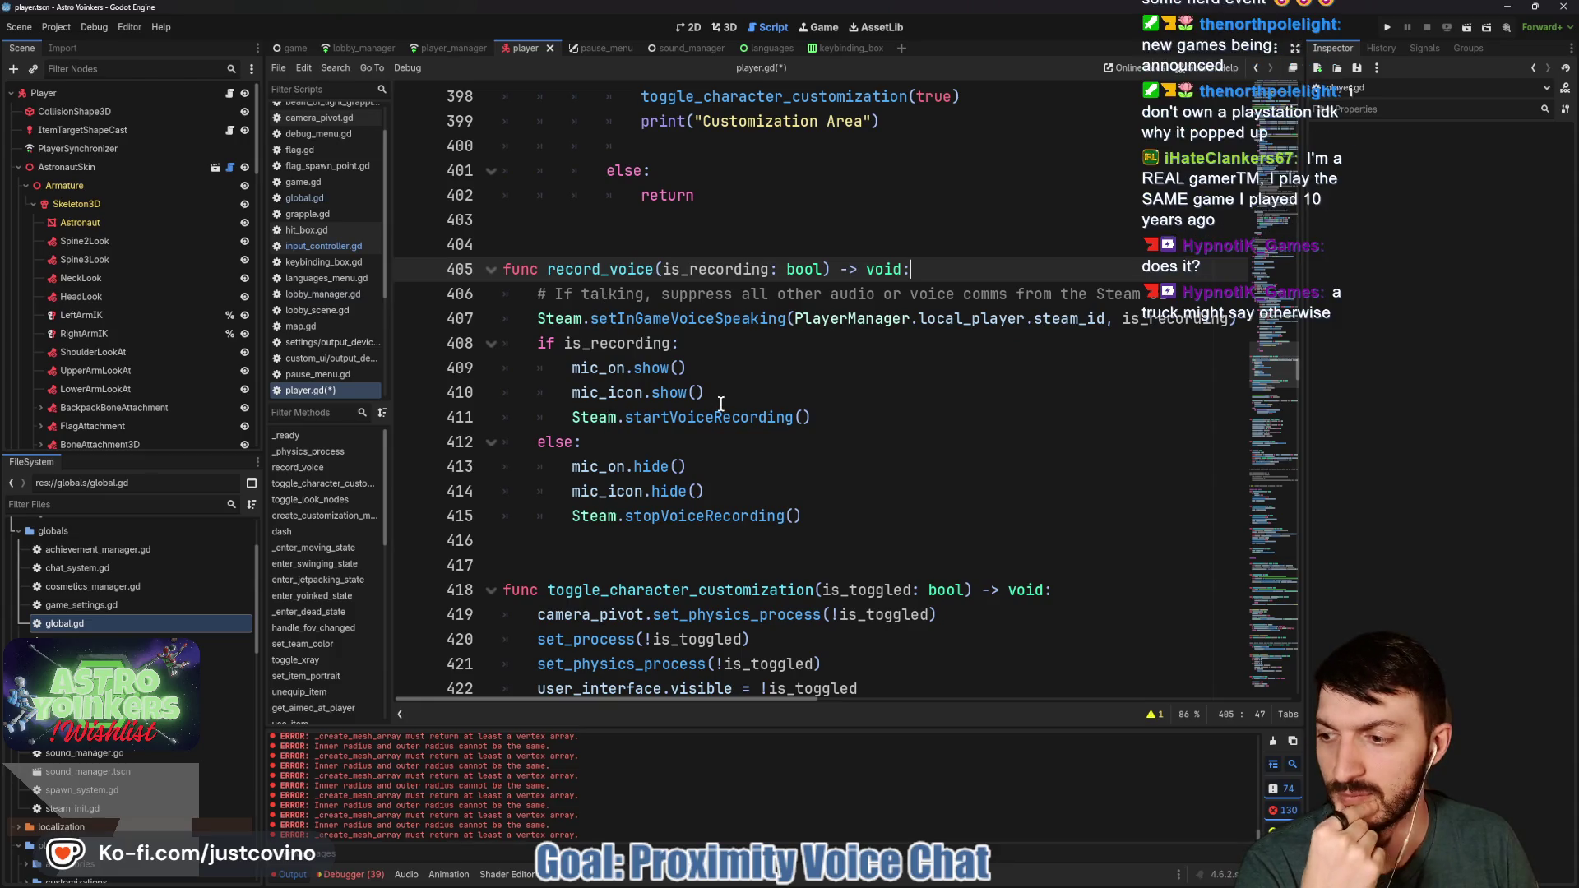
{"action": "scroll", "coordinate": [721, 403], "scroll_direction": "down", "scroll_amount": 2}
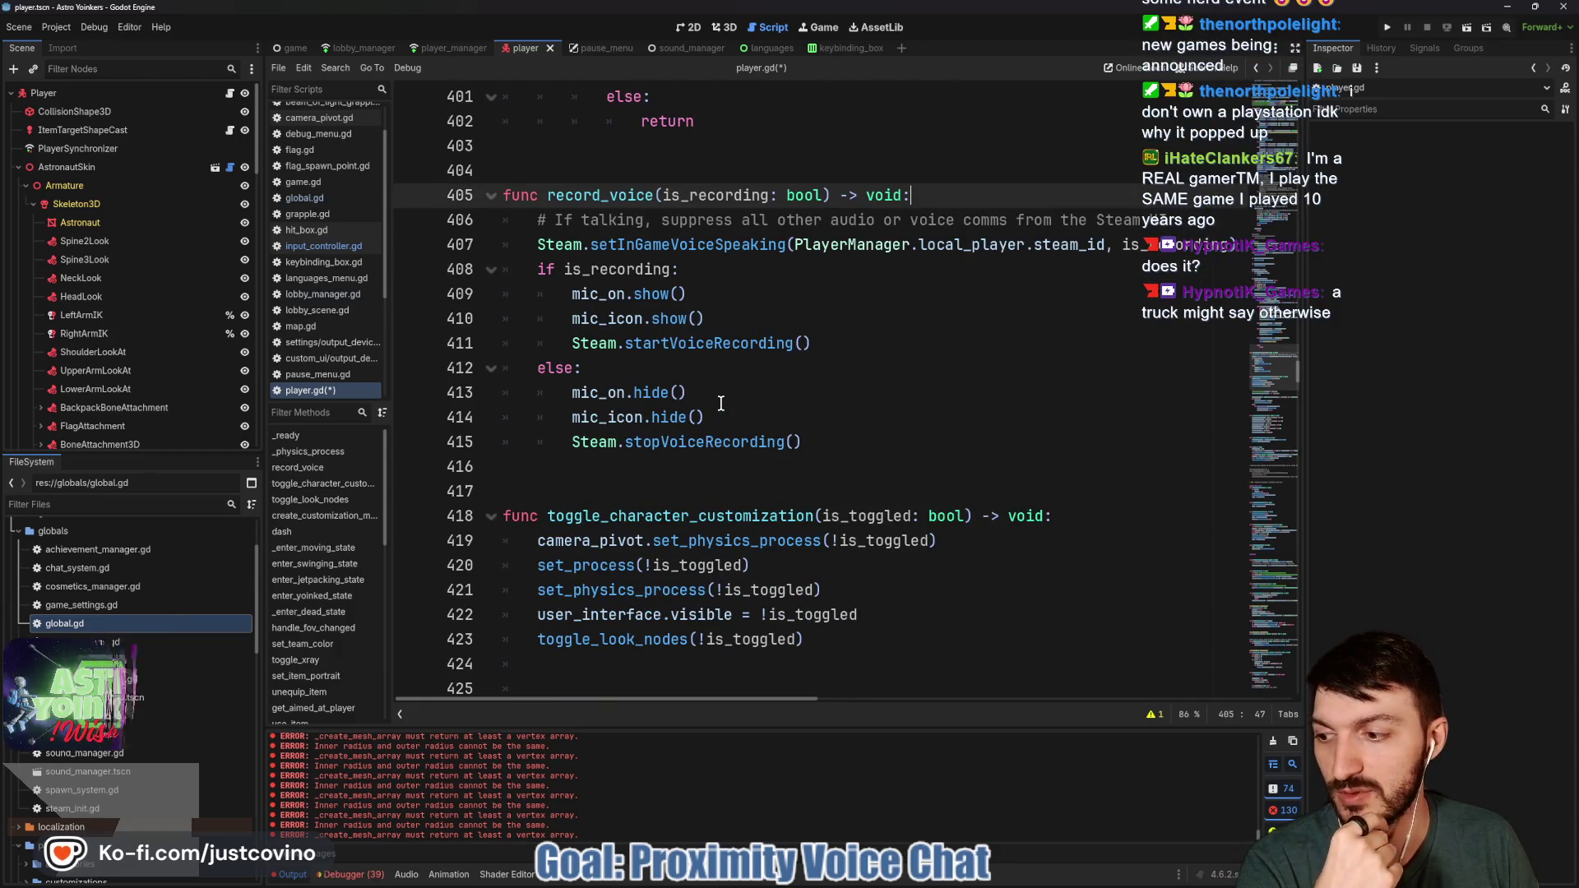
{"action": "scroll", "coordinate": [721, 403], "scroll_direction": "down", "scroll_amount": 2}
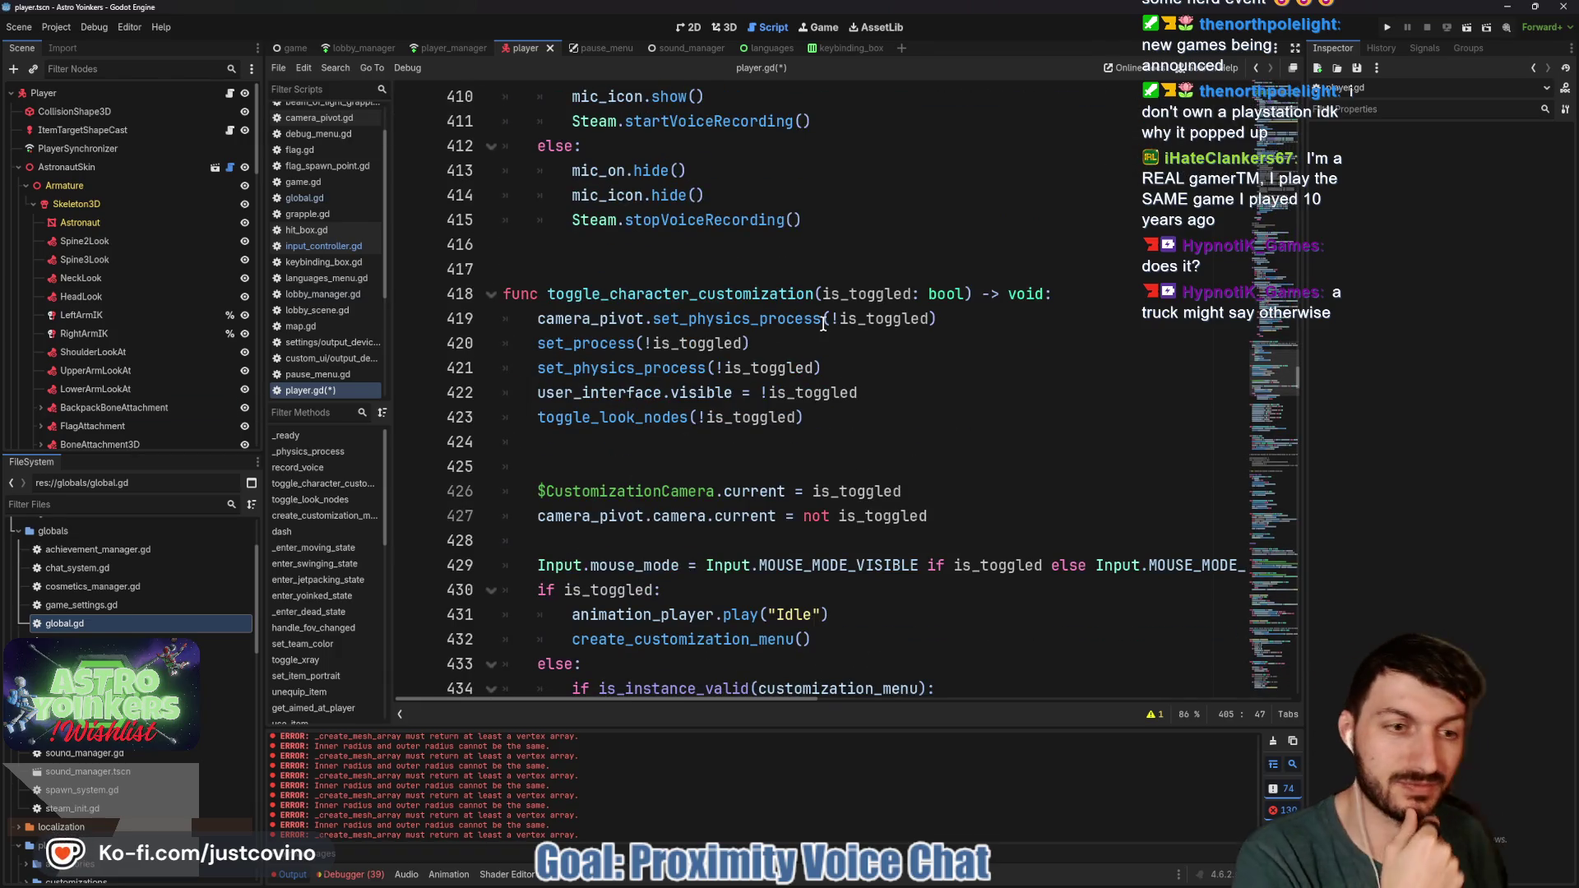
{"action": "mouse_move", "coordinate": [823, 323]}
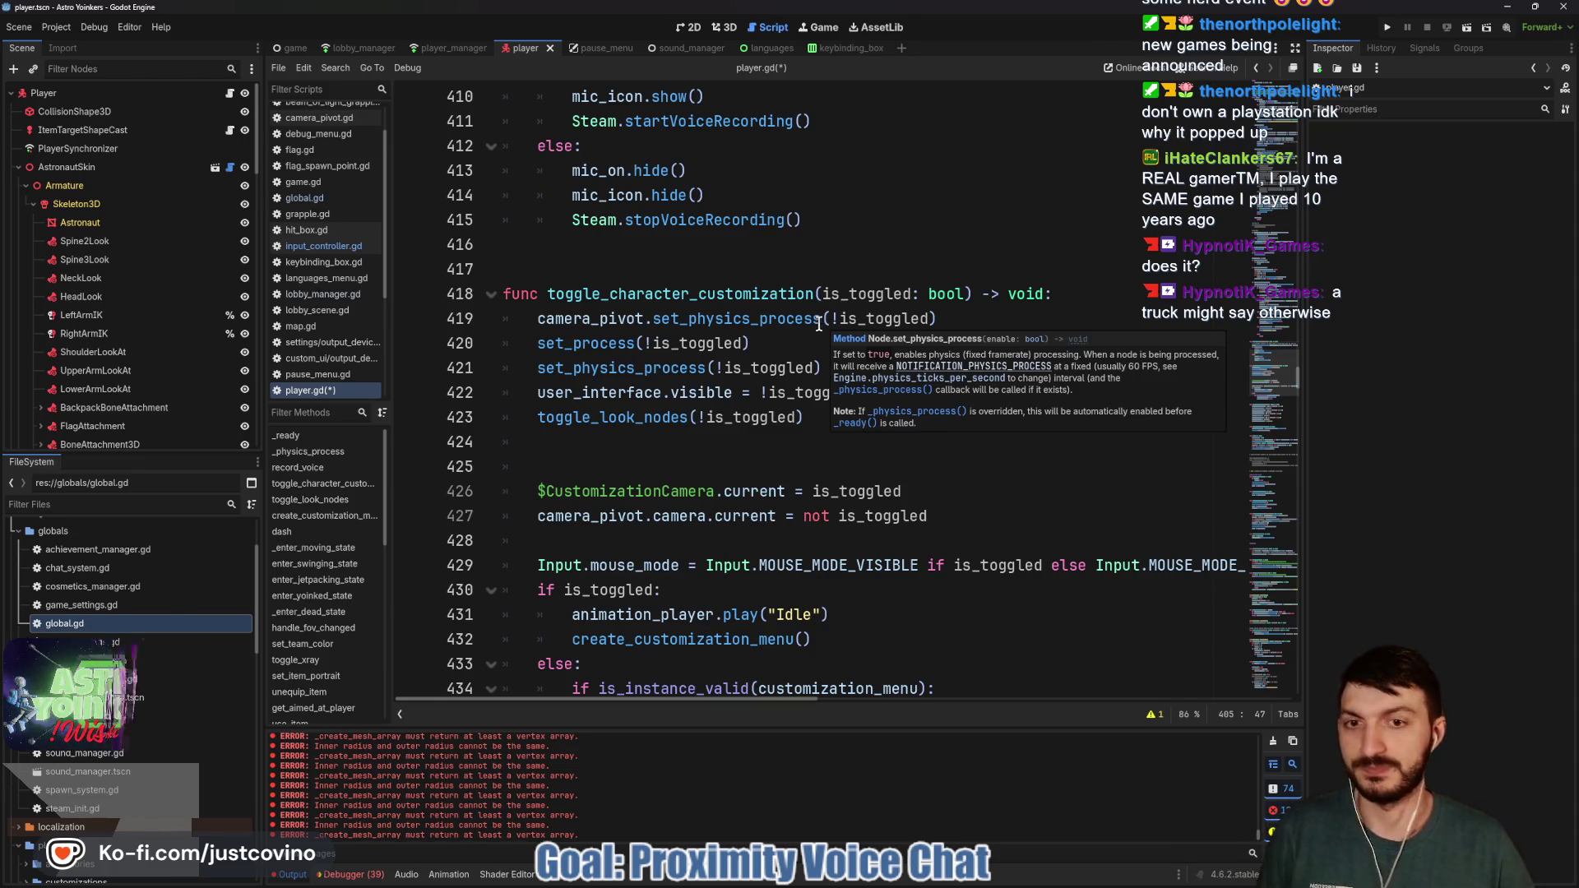
Save the edited player.gd script from empty line 425 in toggle_character_customization
{"action": "left_click", "coordinate": [691, 475]}
{"action": "key", "text": "ctrl+s"}
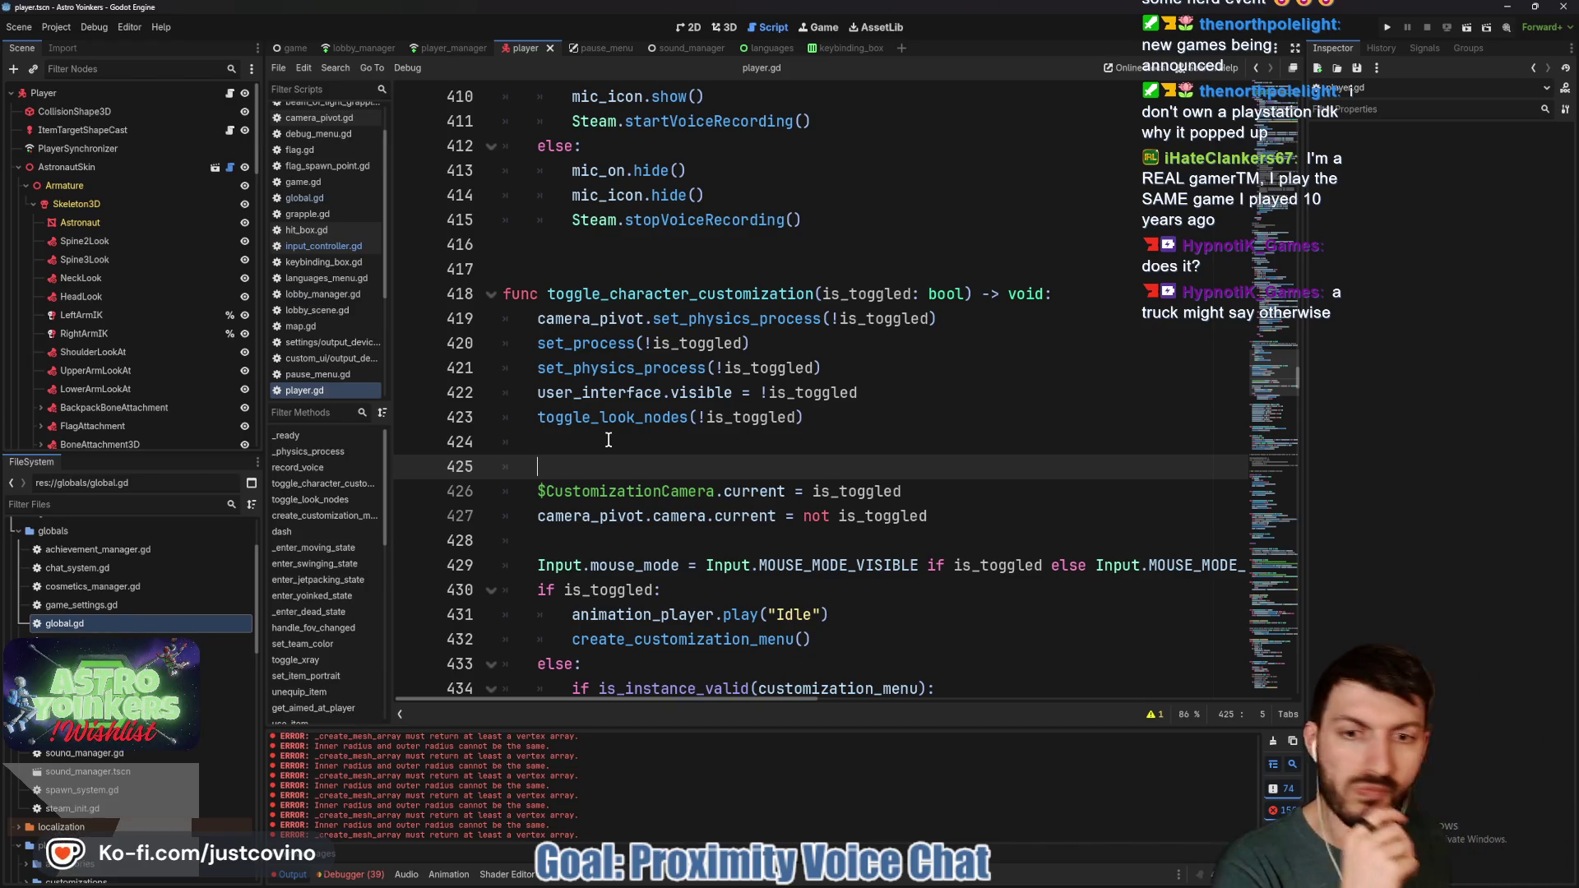
{"action": "scroll", "coordinate": [802, 415], "scroll_direction": "down", "scroll_amount": 2}
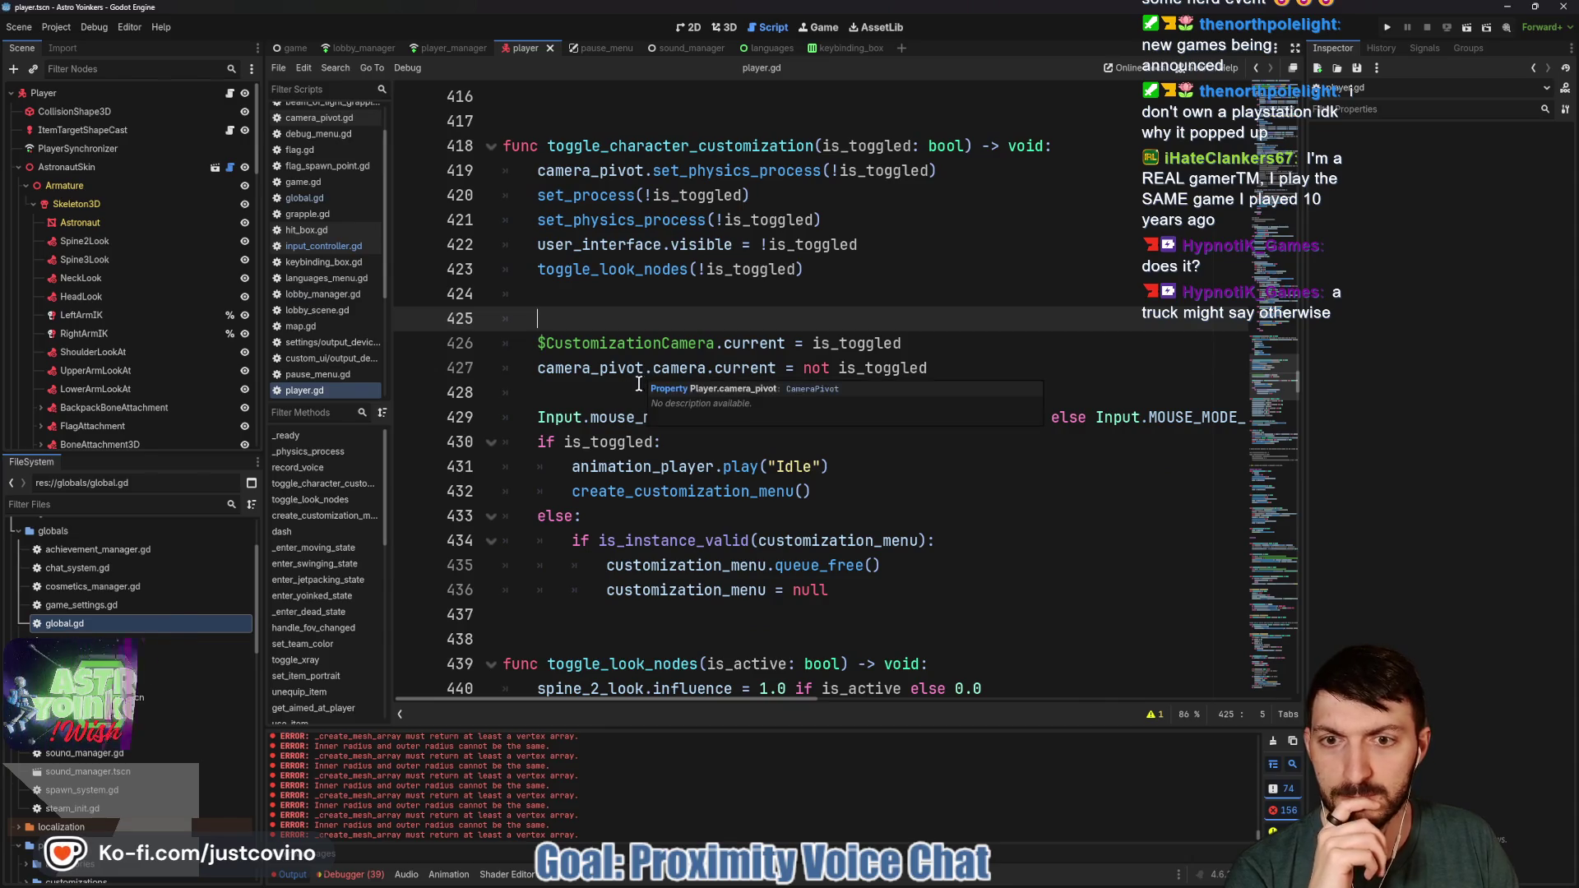
Scroll up to the player.gd constants and place the caret after the DEATH_HEIGHT comment
{"action": "scroll", "coordinate": [678, 402], "scroll_direction": "down", "scroll_amount": 3}
{"action": "scroll", "coordinate": [678, 401], "scroll_direction": "up", "scroll_amount": 20}
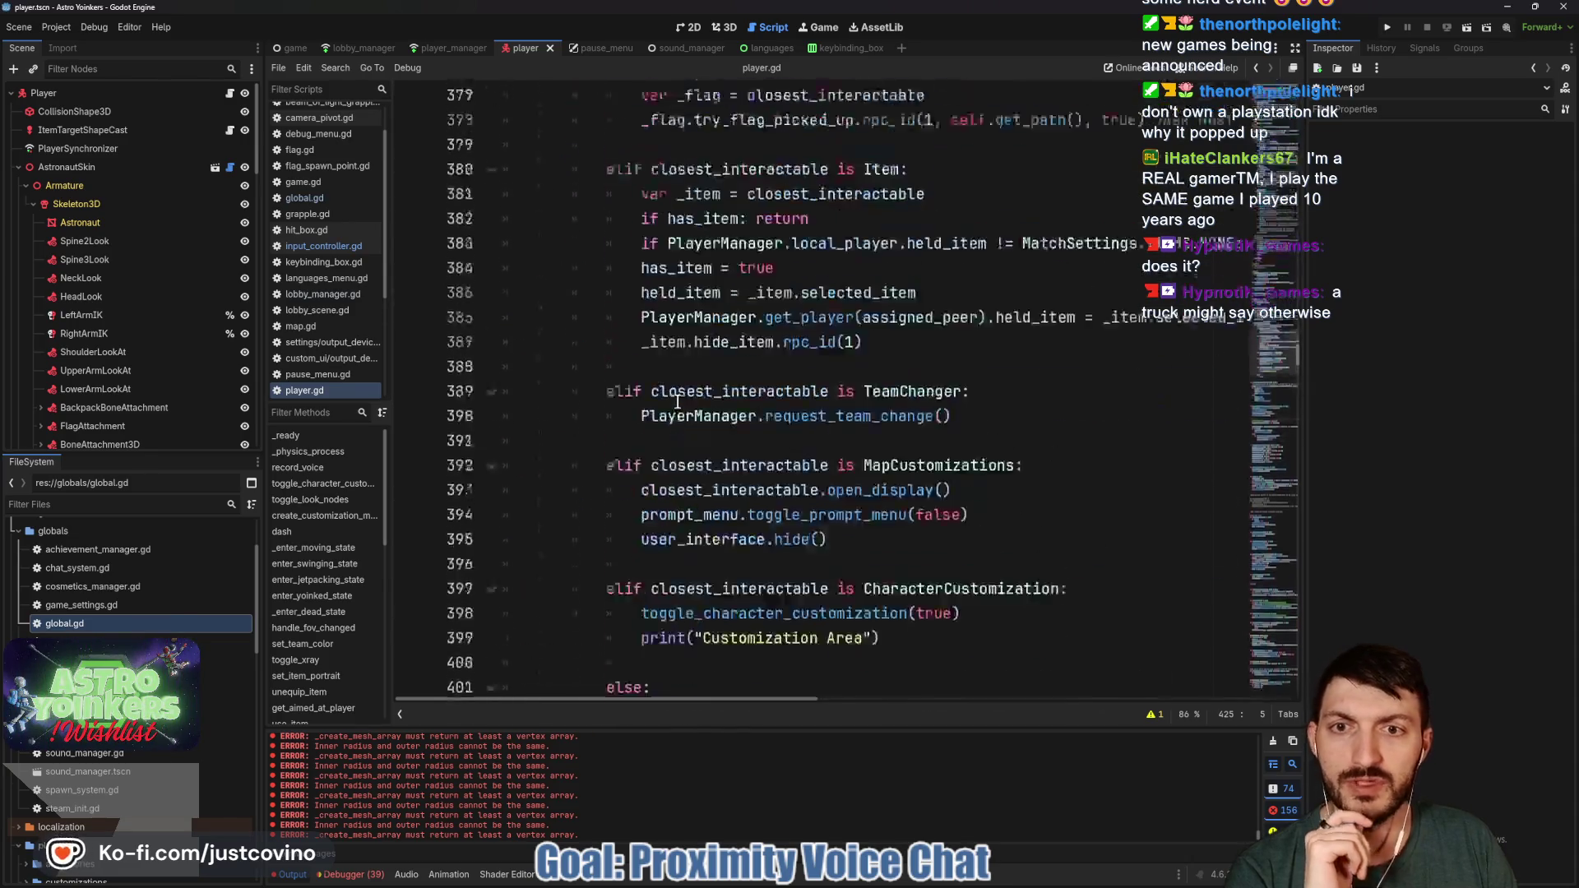
{"action": "left_click_drag", "start_coordinate": [660, 491], "coordinate": [745, 415]}
{"action": "left_click", "coordinate": [782, 433]}
{"action": "scroll", "coordinate": [784, 423], "scroll_direction": "up", "scroll_amount": 17}
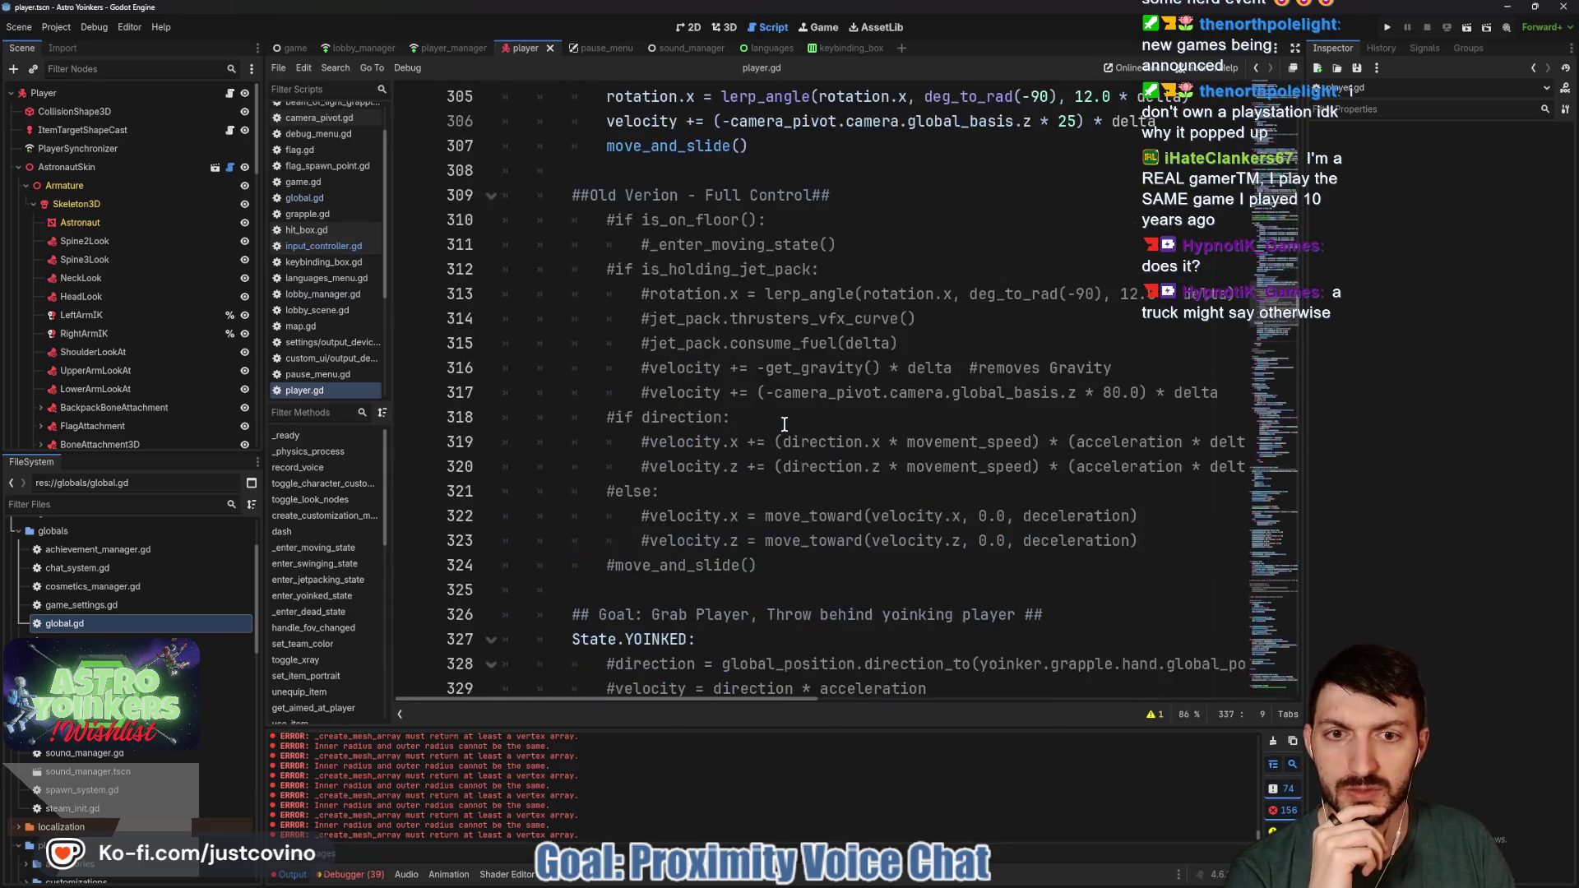
{"action": "scroll", "coordinate": [784, 424], "scroll_direction": "up", "scroll_amount": 20}
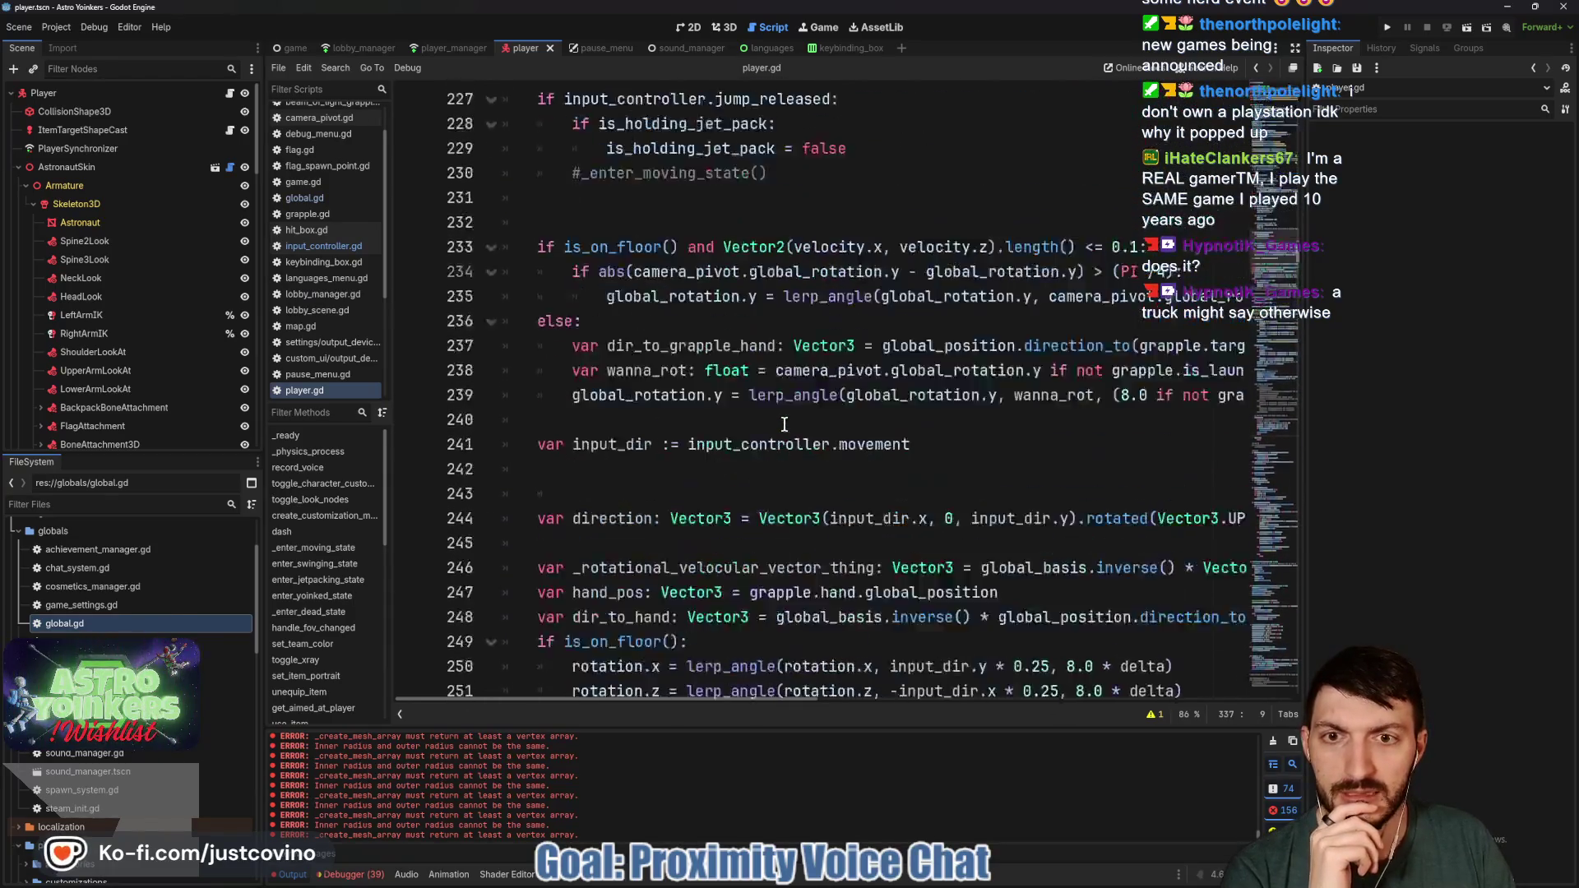
{"action": "scroll", "coordinate": [783, 424], "scroll_direction": "up", "scroll_amount": 5}
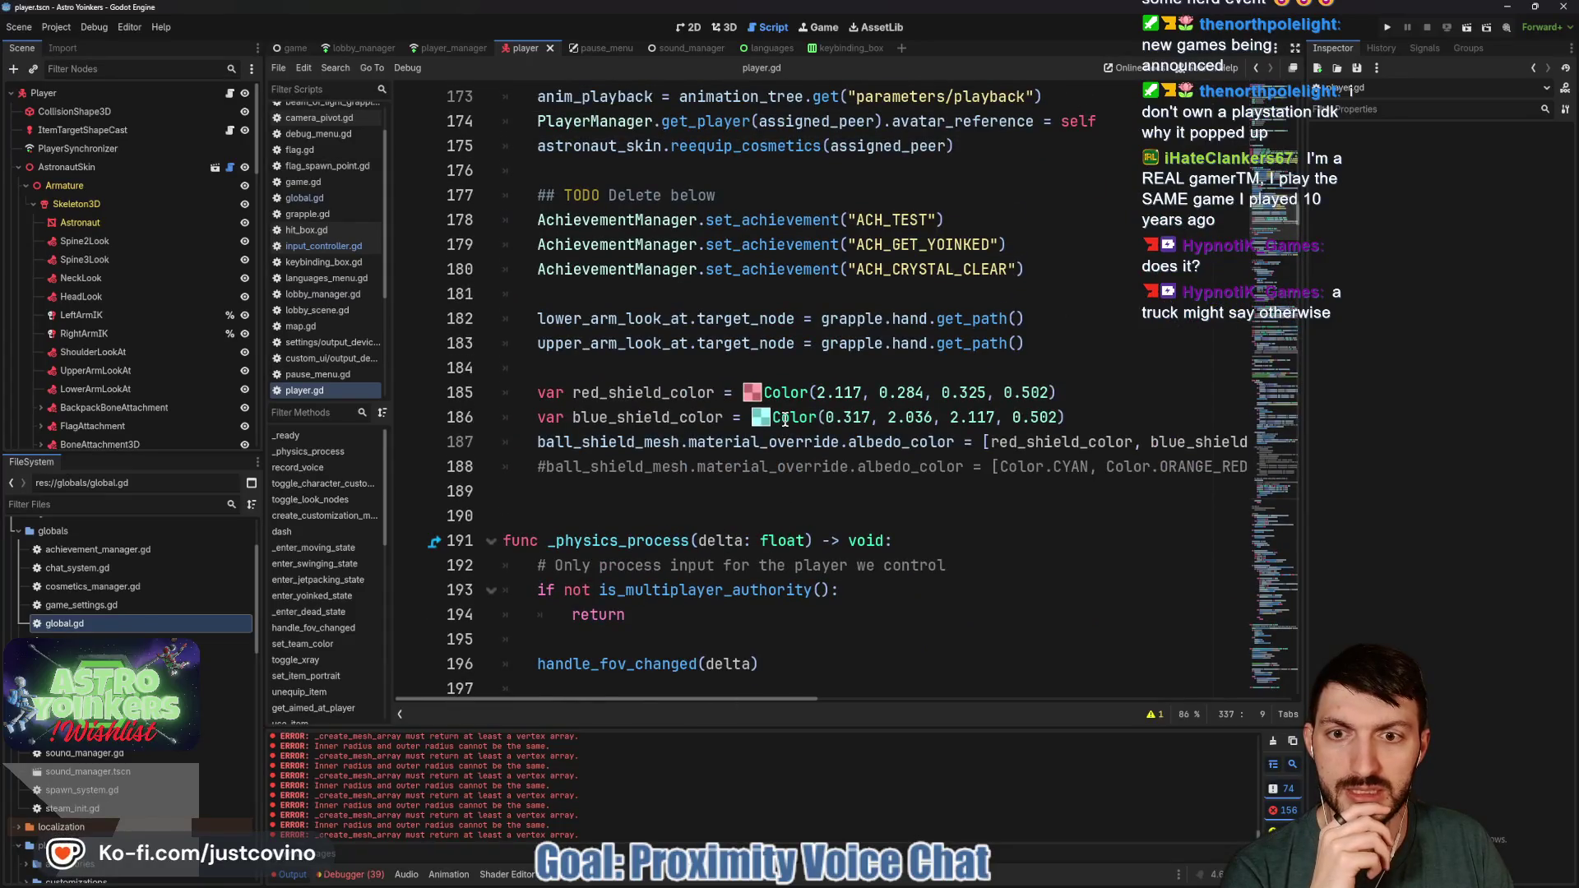
{"action": "scroll", "coordinate": [784, 420], "scroll_direction": "up", "scroll_amount": 1}
{"action": "scroll", "coordinate": [693, 408], "scroll_direction": "up", "scroll_amount": 11}
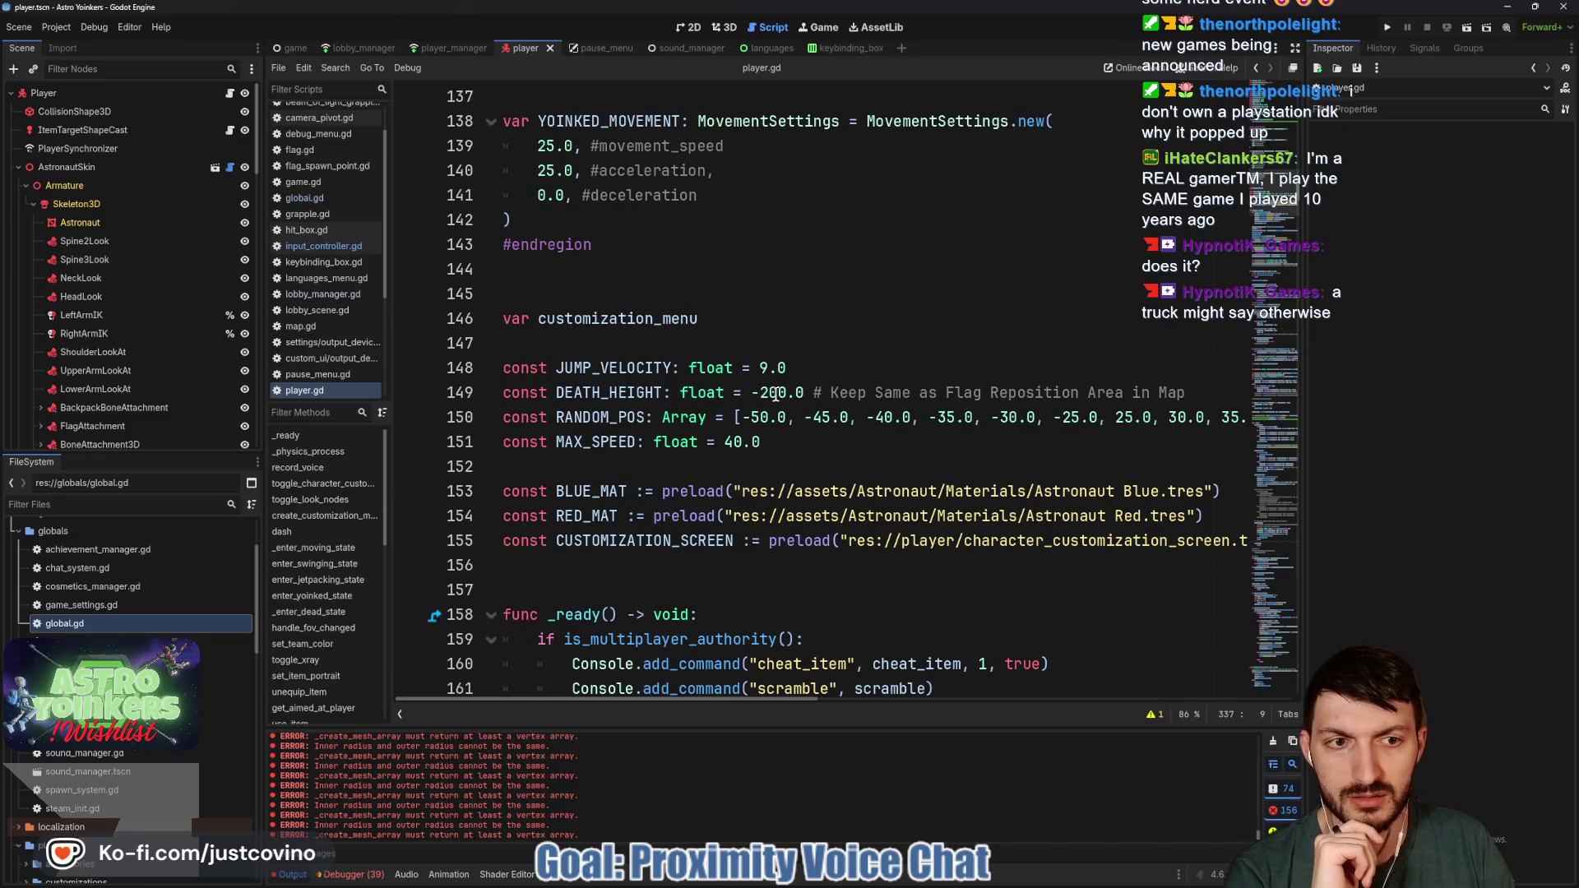
{"action": "left_click", "coordinate": [1202, 385]}
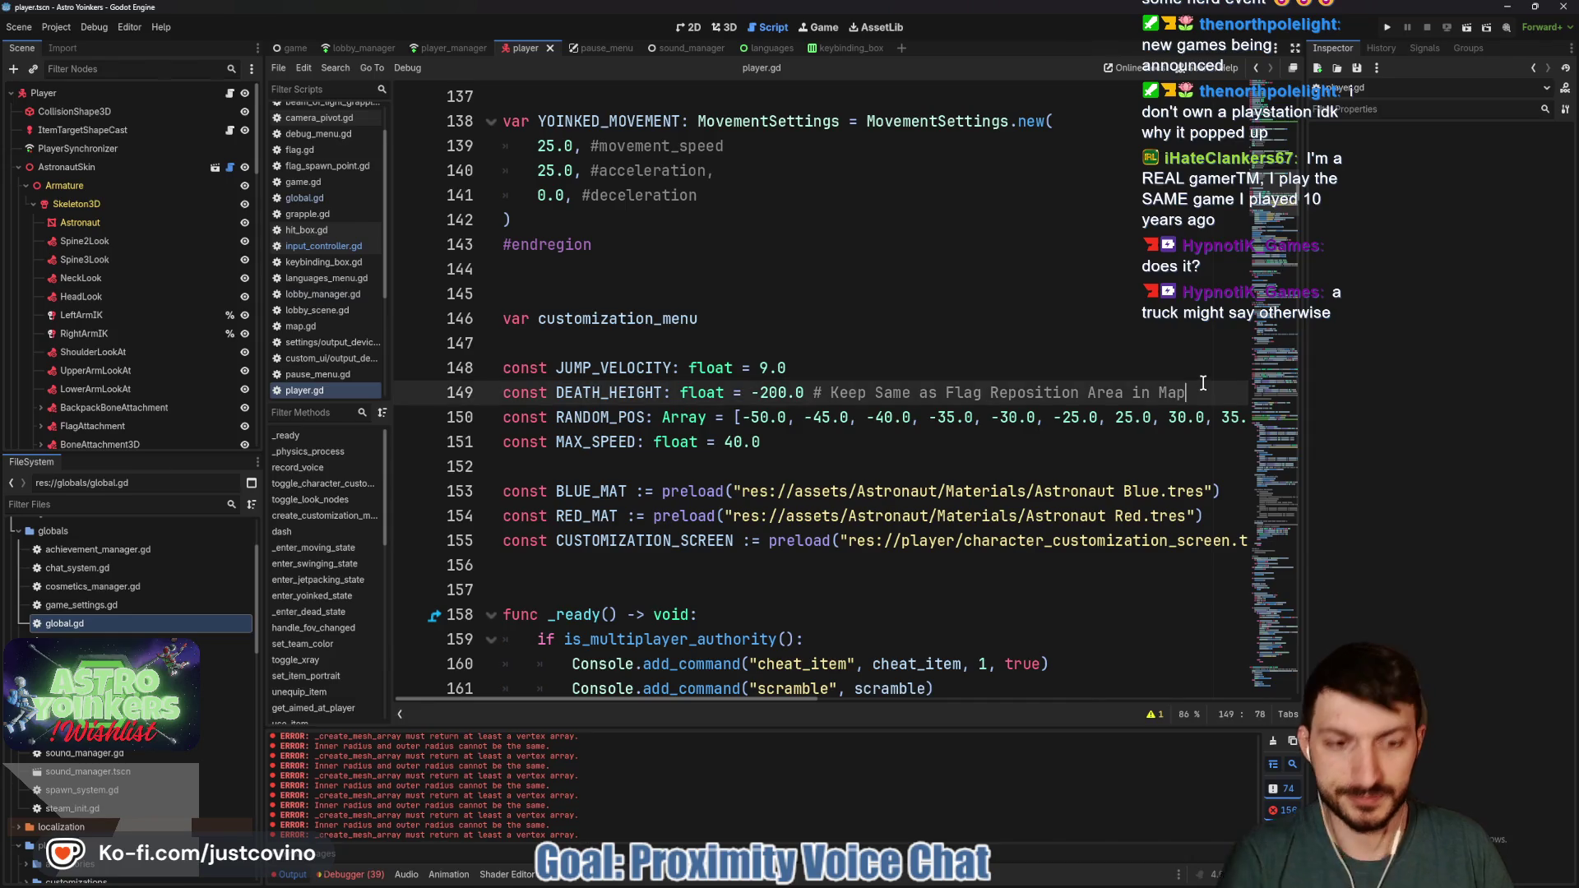
Append (-200) to the DEATH_HEIGHT comment, change its value to -150.0, and save
{"action": "type", "text": "(200"}
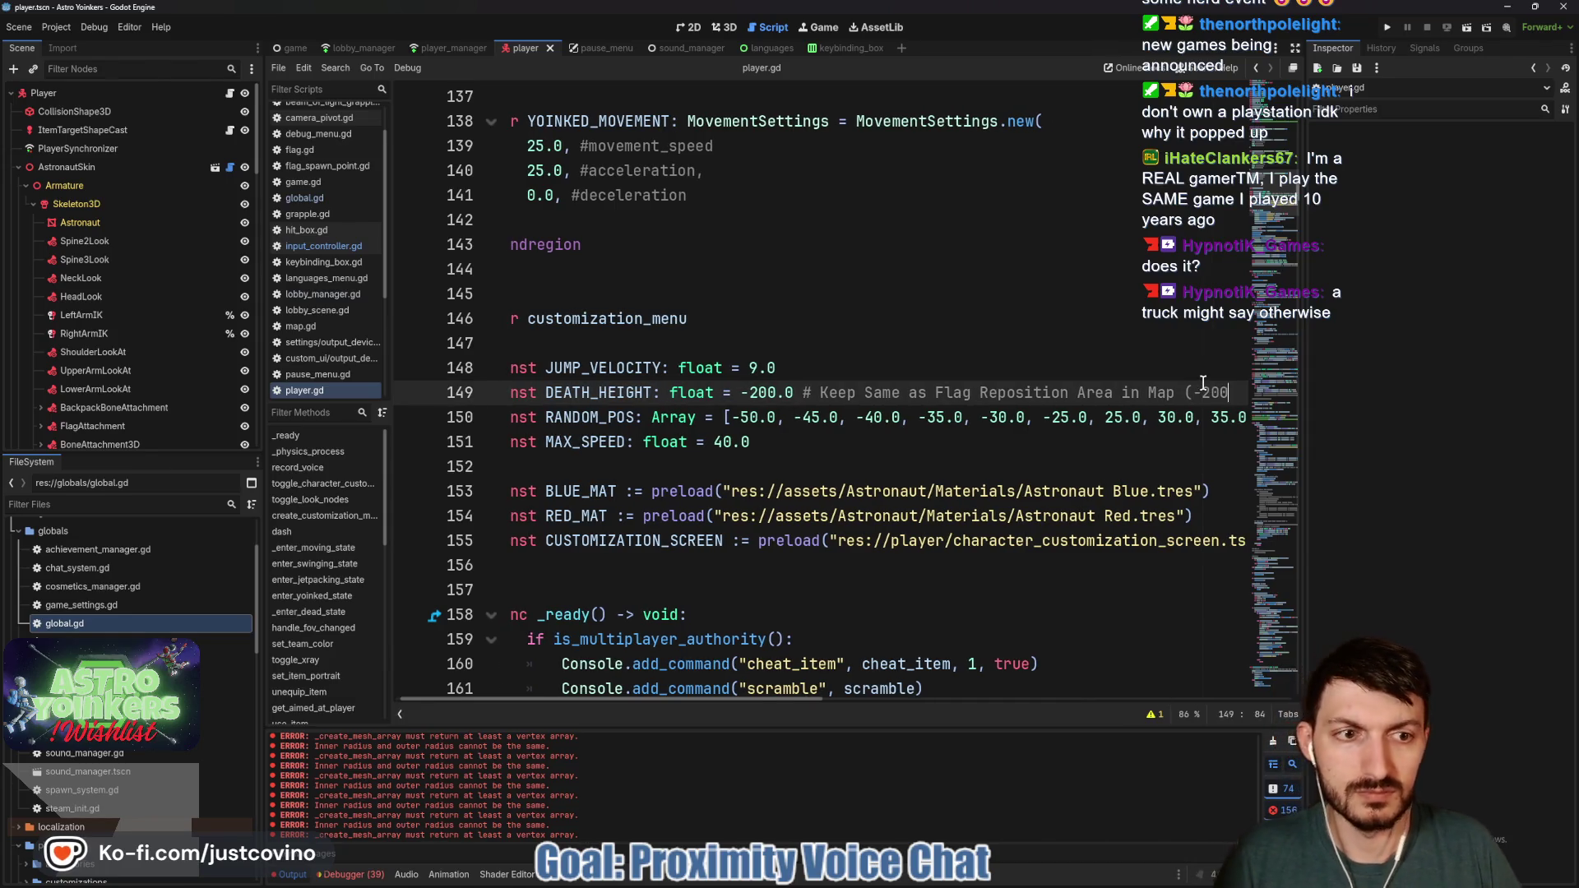
{"action": "type", "text": ")"}
{"action": "key", "text": "ctrl+s"}
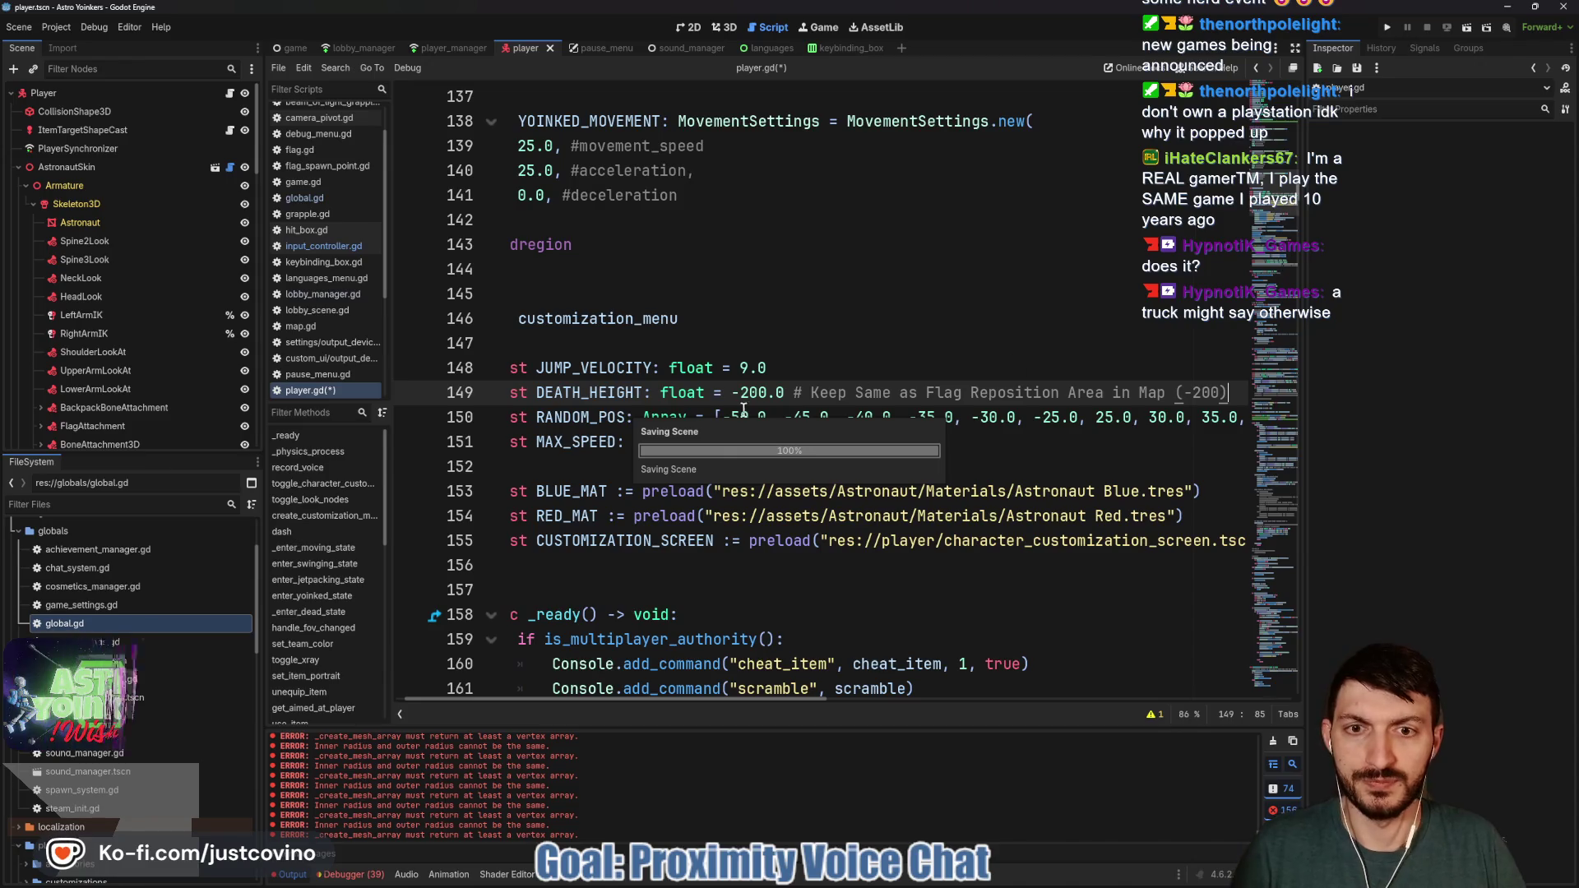
{"action": "type", "text": "15"}
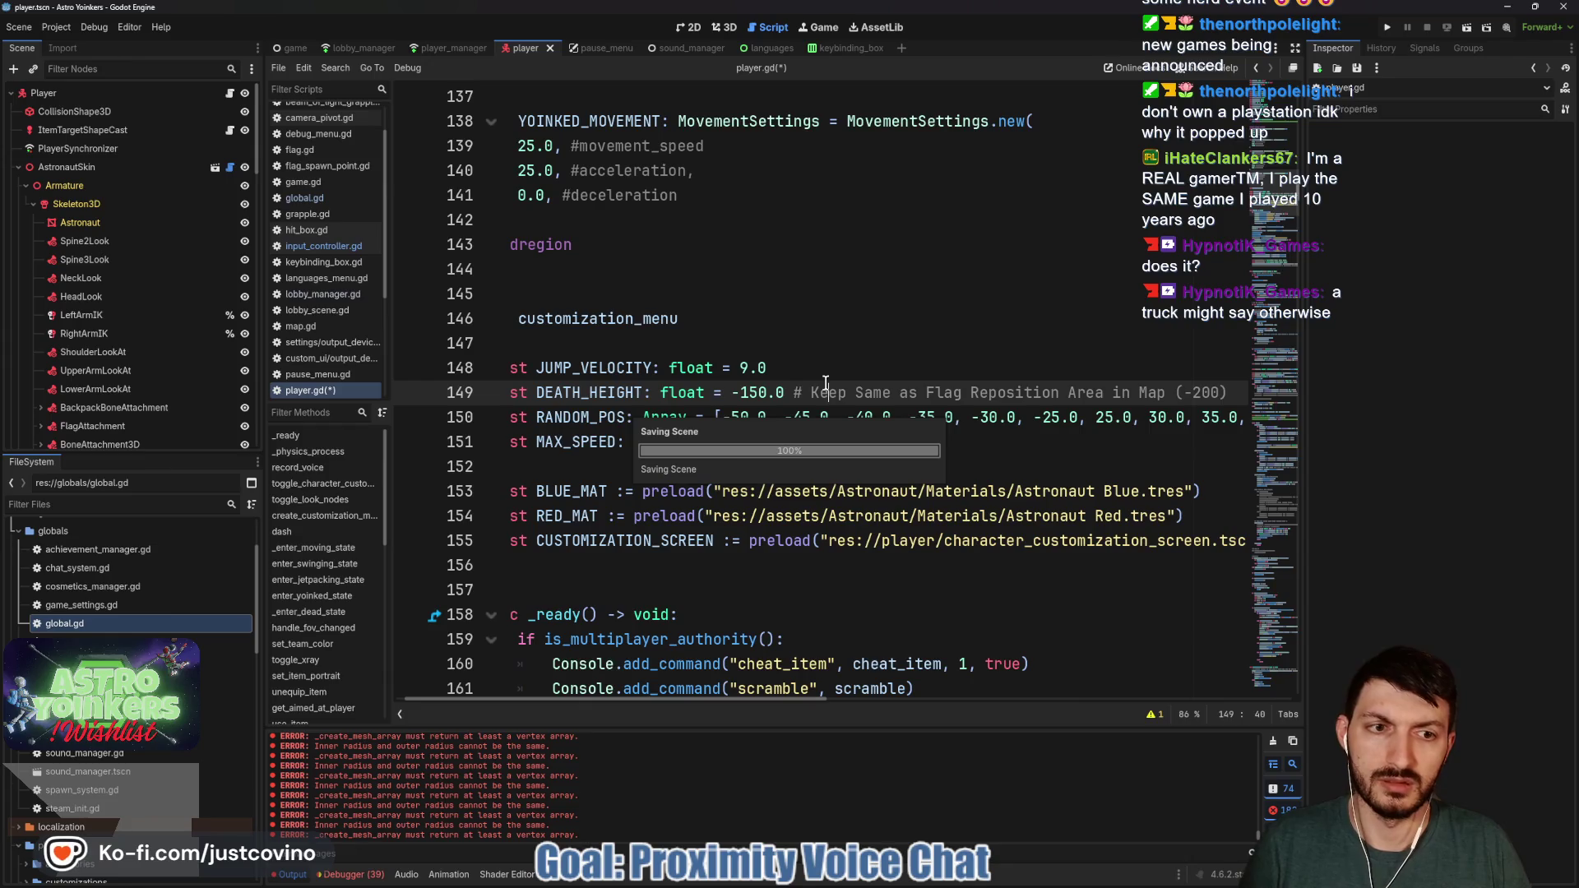
{"action": "key", "text": "ctrl+s"}
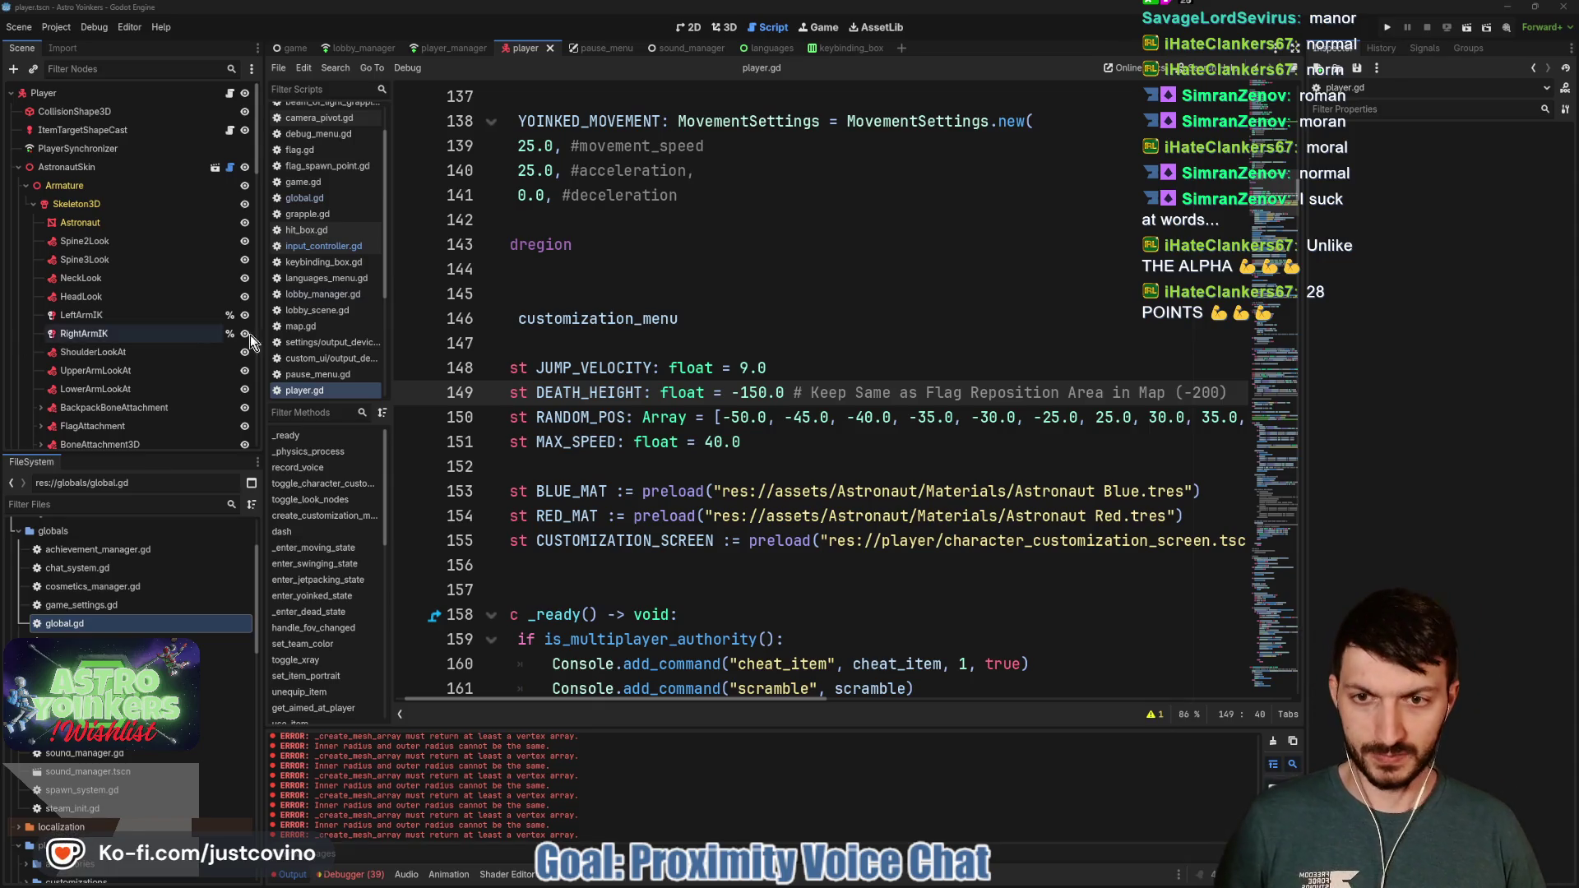
Move the caret to lines 152 and 151 below the constants
{"action": "left_click", "coordinate": [761, 467]}
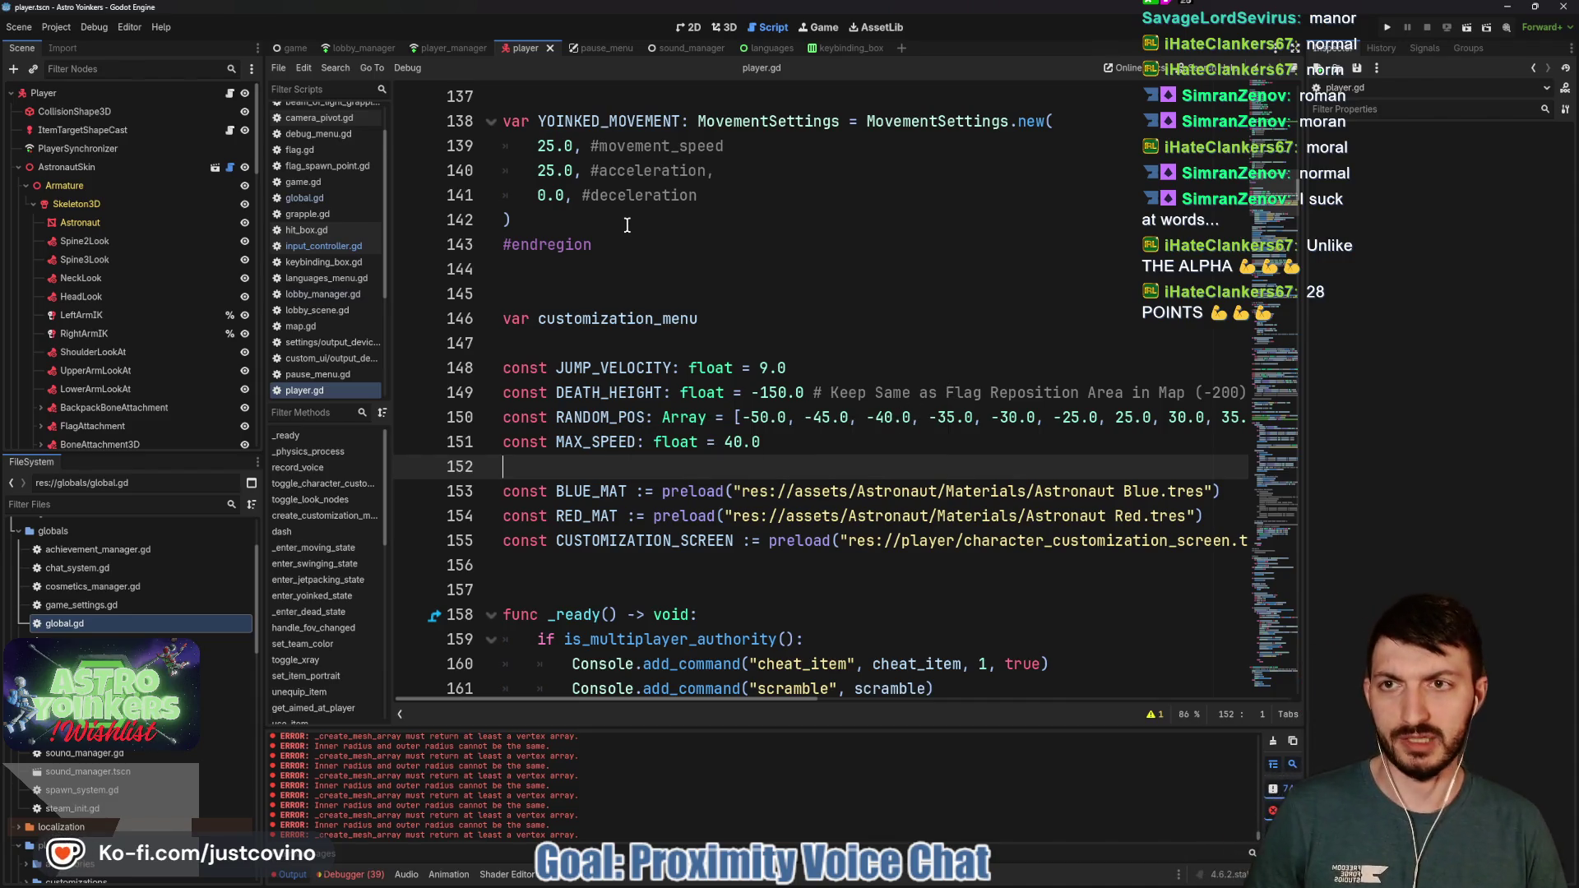
{"action": "left_click", "coordinate": [829, 440]}
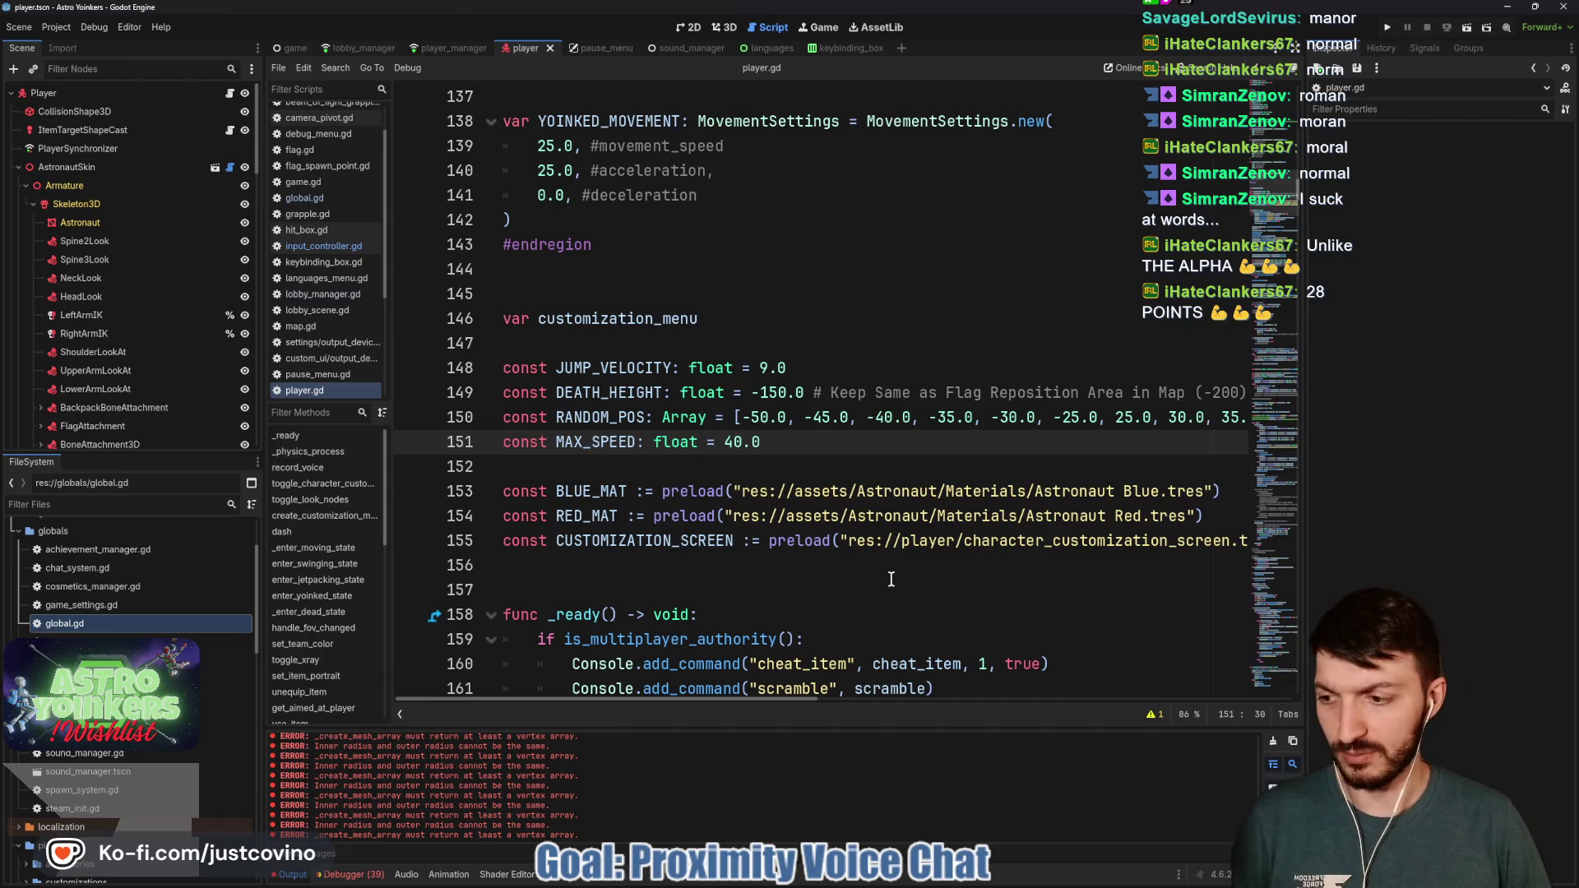
{"action": "scroll", "coordinate": [747, 541], "scroll_direction": "down", "scroll_amount": 4}
{"action": "scroll", "coordinate": [746, 541], "scroll_direction": "down", "scroll_amount": 20}
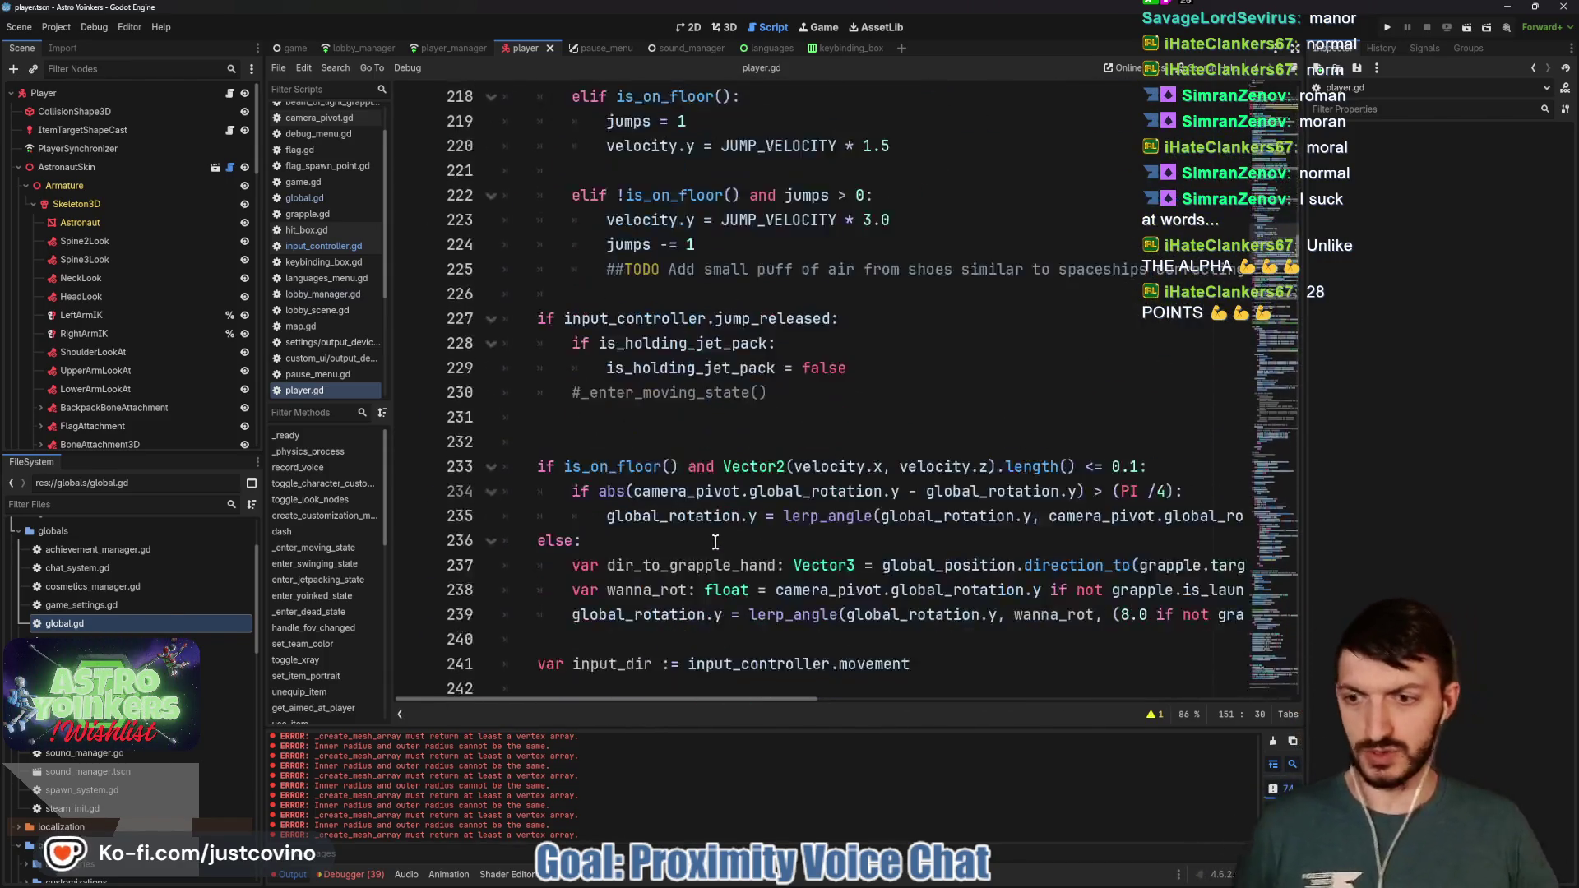
{"action": "scroll", "coordinate": [716, 543], "scroll_direction": "down", "scroll_amount": 20}
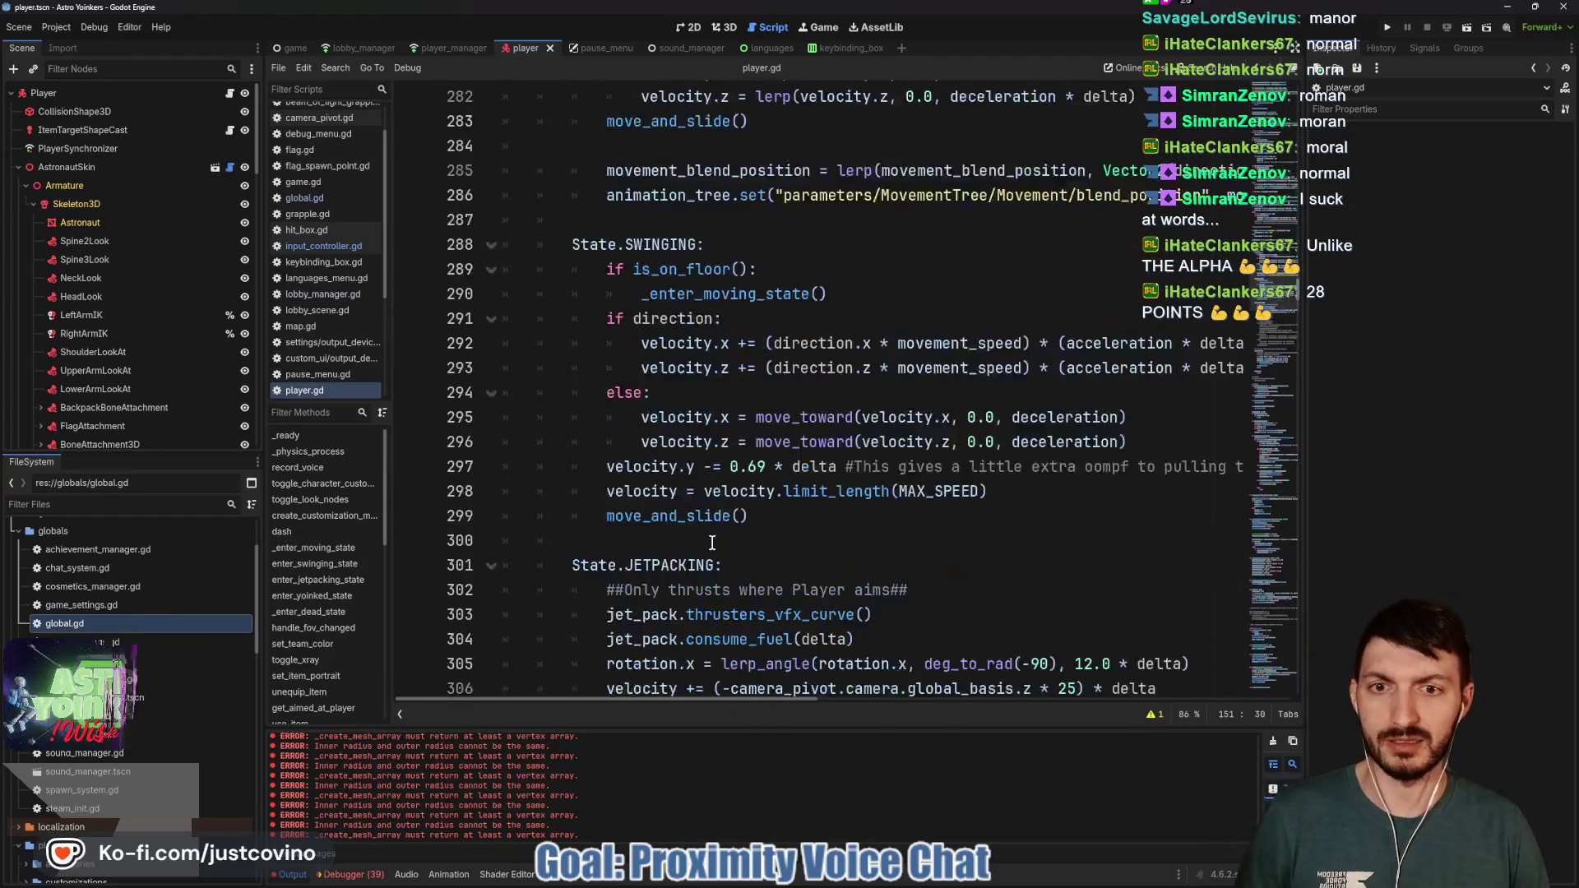
{"action": "scroll", "coordinate": [712, 543], "scroll_direction": "down", "scroll_amount": 19}
{"action": "scroll", "coordinate": [709, 539], "scroll_direction": "up", "scroll_amount": 4}
{"action": "scroll", "coordinate": [706, 533], "scroll_direction": "down", "scroll_amount": 13}
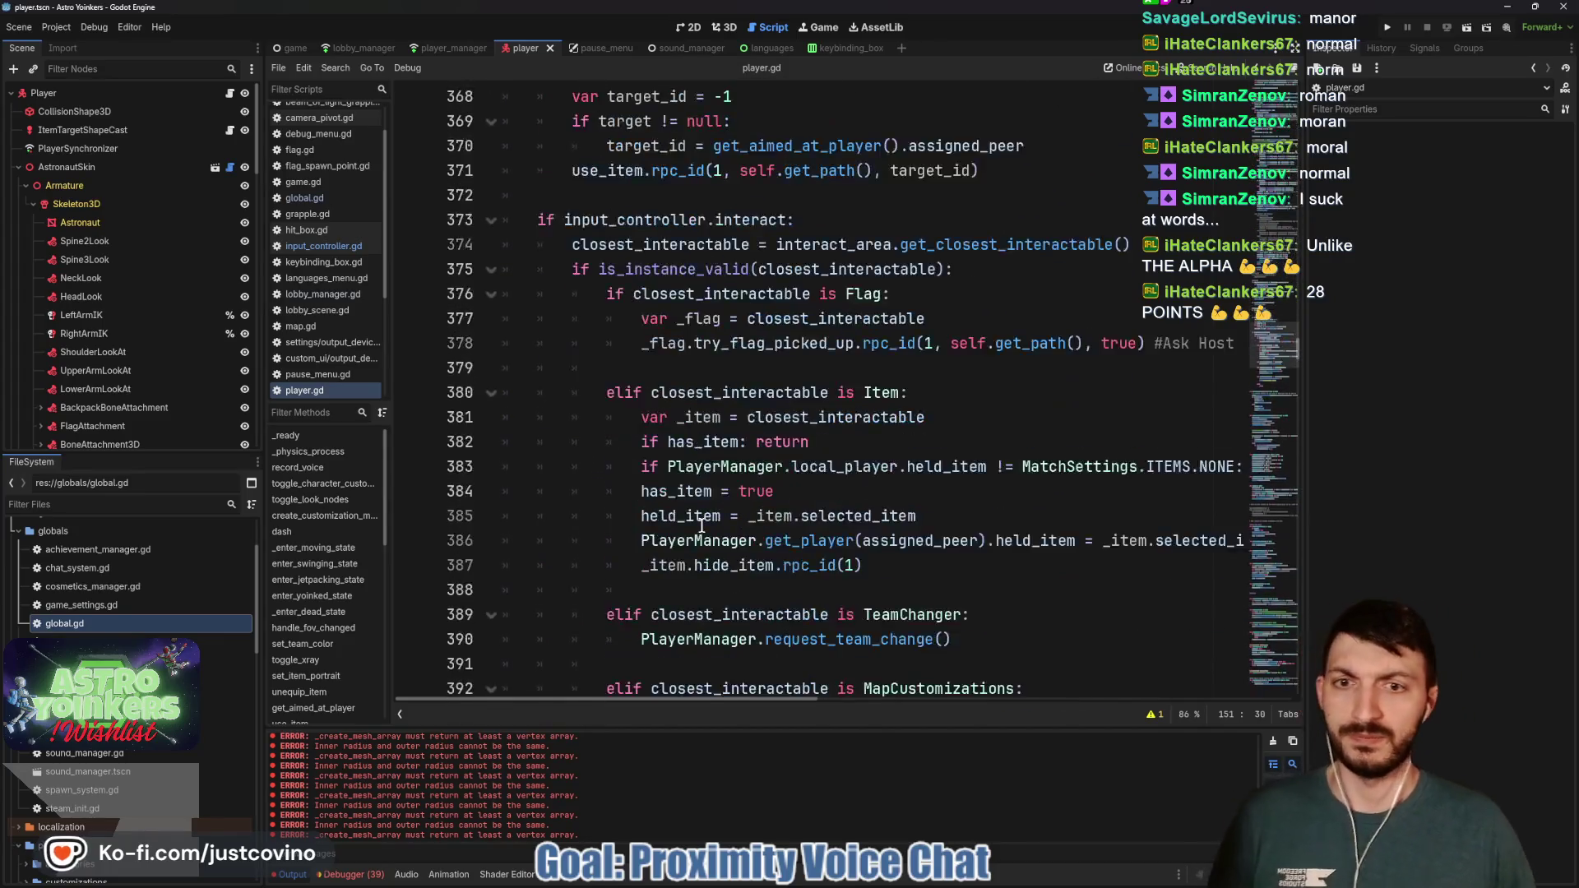
{"action": "scroll", "coordinate": [702, 525], "scroll_direction": "down", "scroll_amount": 20}
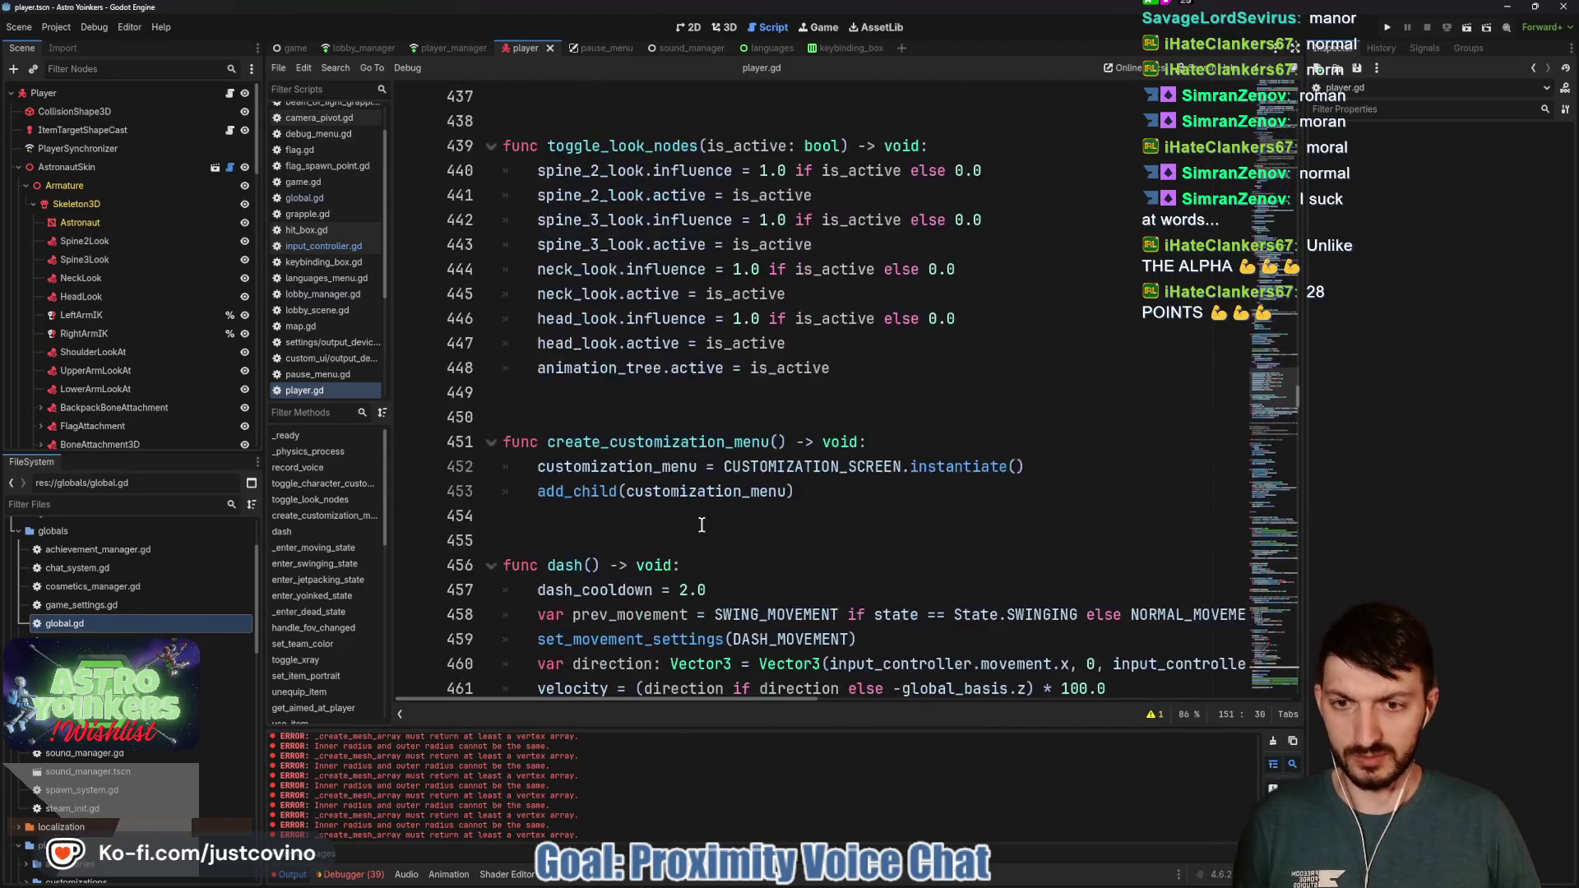
{"action": "scroll", "coordinate": [701, 525], "scroll_direction": "down", "scroll_amount": 11}
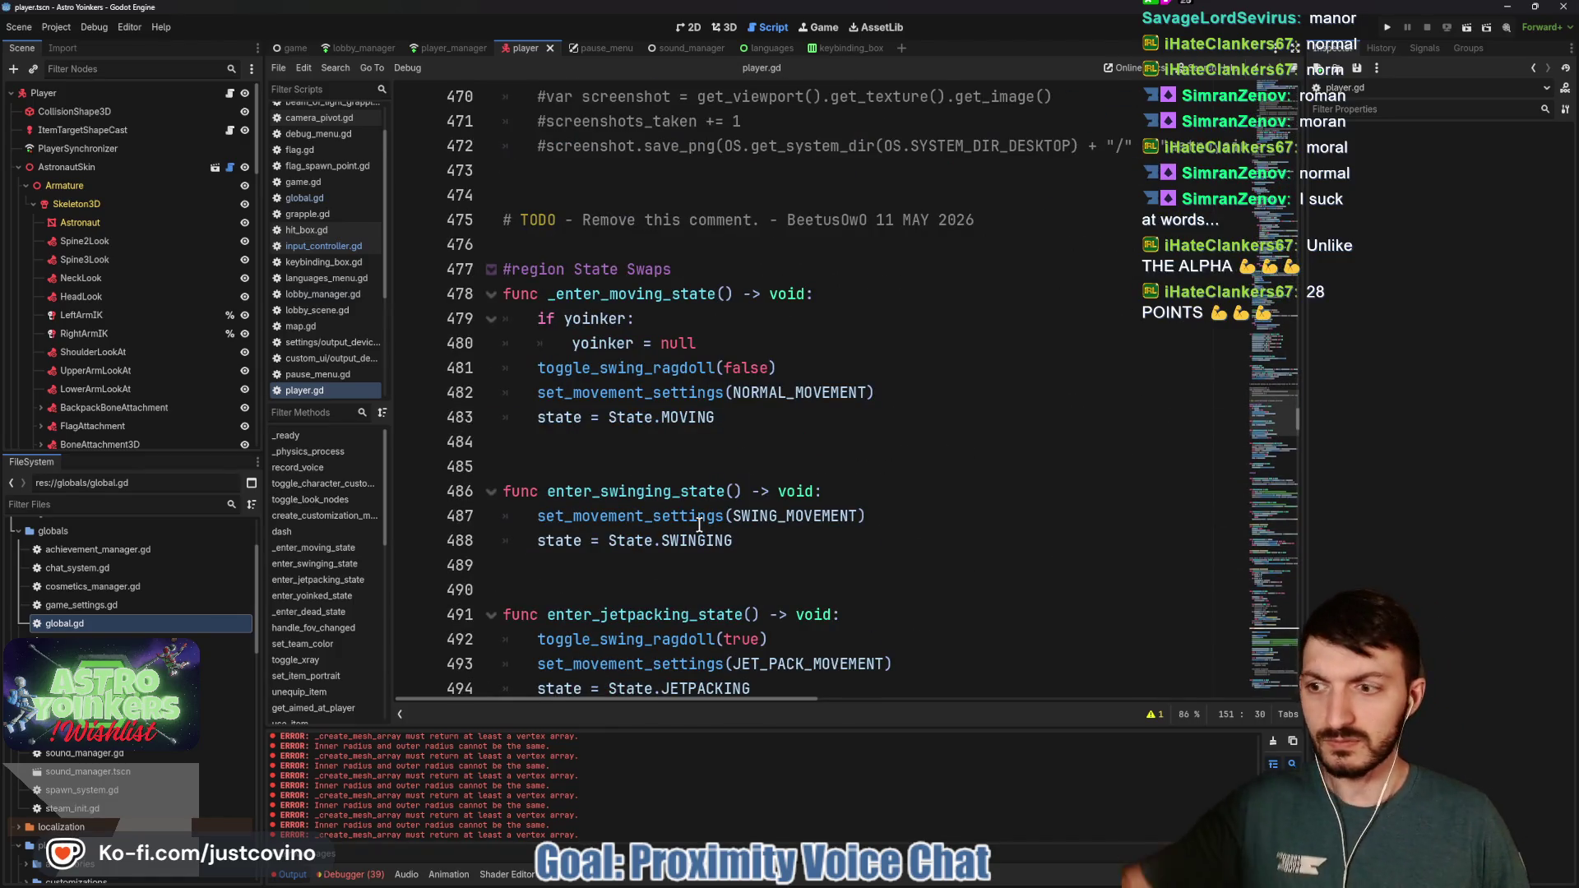
{"action": "scroll", "coordinate": [699, 524], "scroll_direction": "down", "scroll_amount": 2}
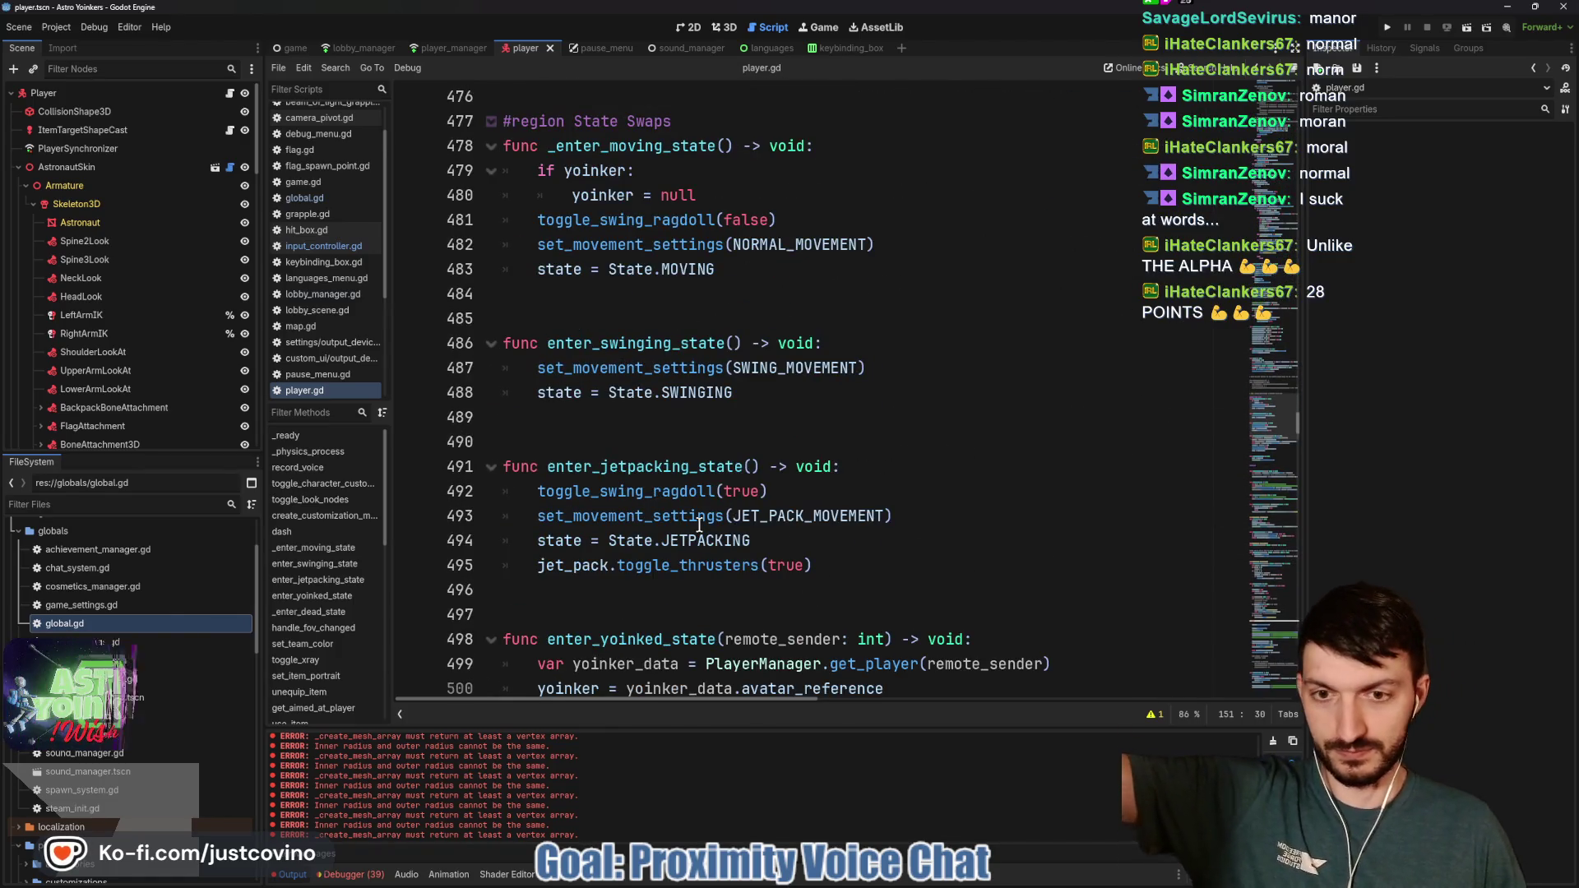
{"action": "scroll", "coordinate": [699, 524], "scroll_direction": "down", "scroll_amount": 4}
{"action": "scroll", "coordinate": [699, 524], "scroll_direction": "down", "scroll_amount": 4}
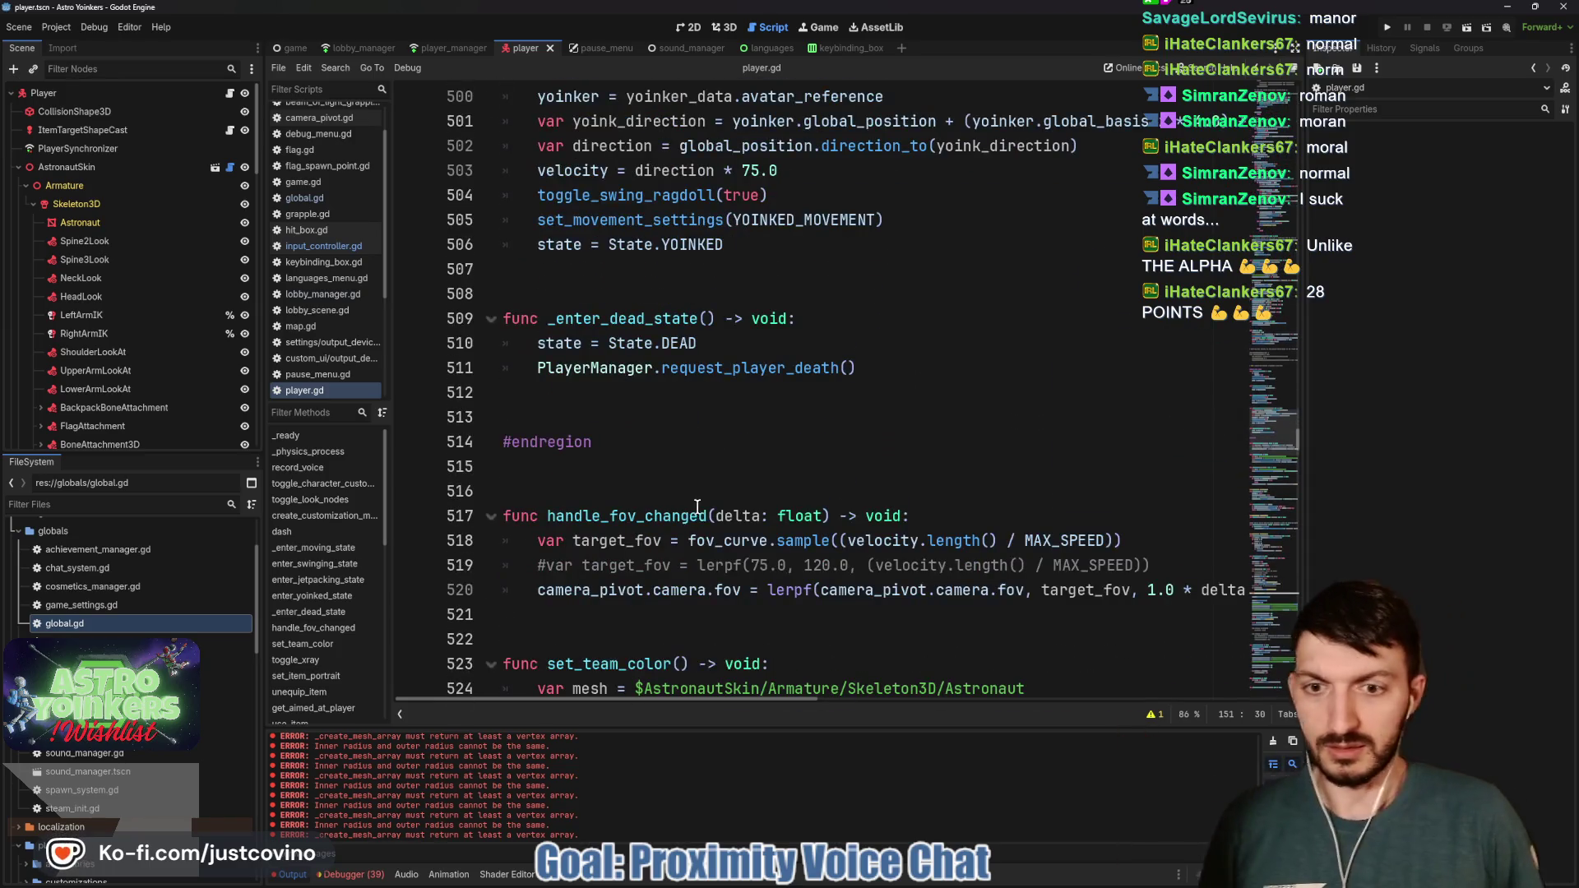
{"action": "scroll", "coordinate": [691, 506], "scroll_direction": "down", "scroll_amount": 7}
{"action": "scroll", "coordinate": [689, 503], "scroll_direction": "down", "scroll_amount": 3}
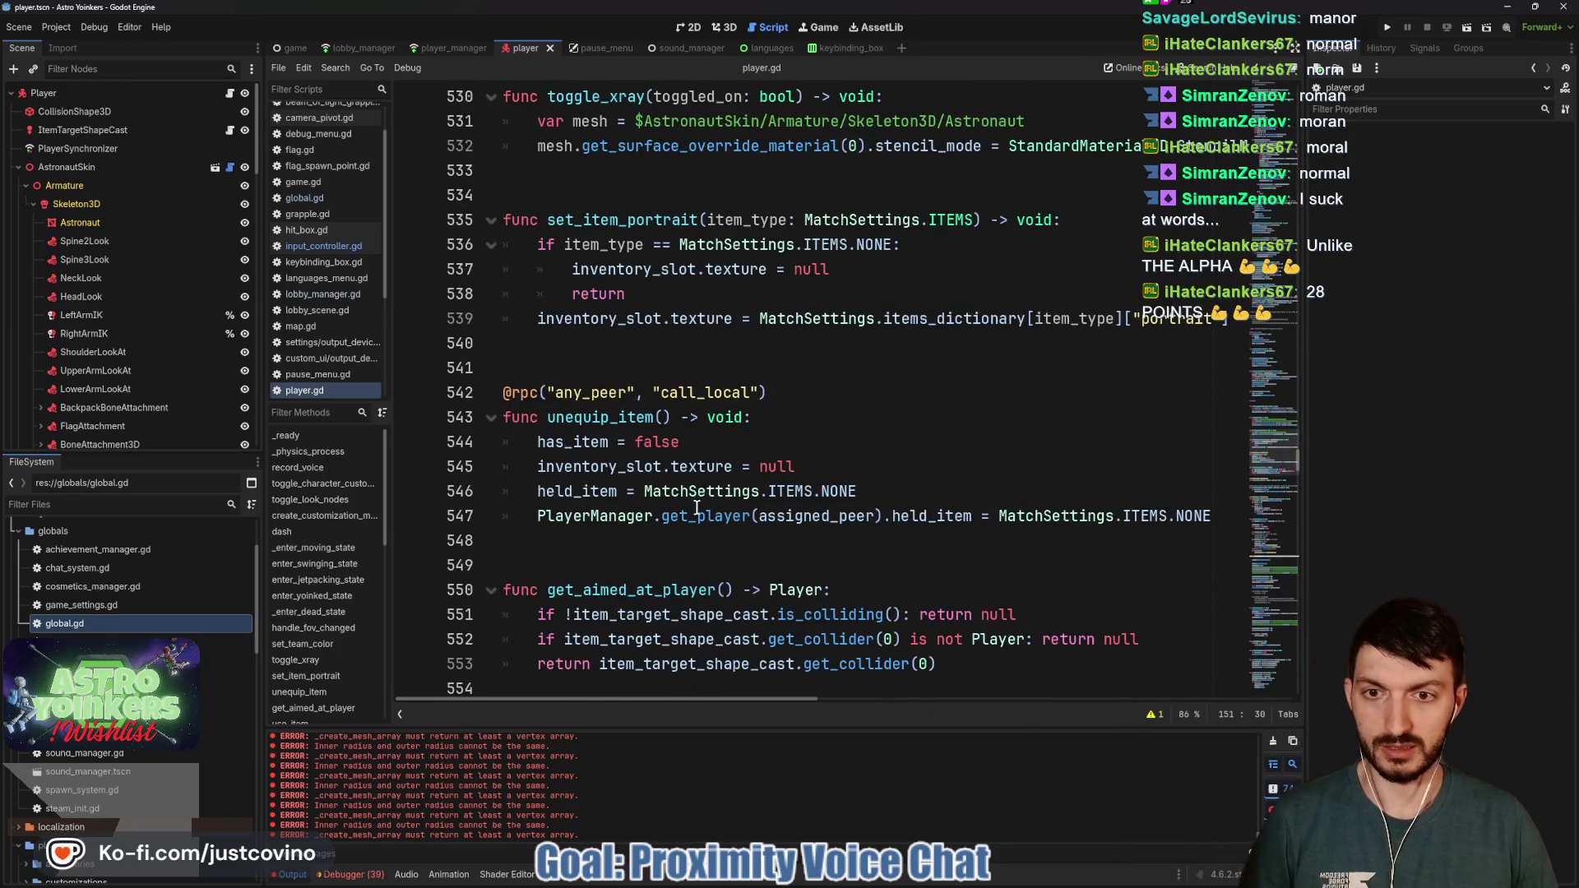
{"action": "scroll", "coordinate": [731, 488], "scroll_direction": "down", "scroll_amount": 3}
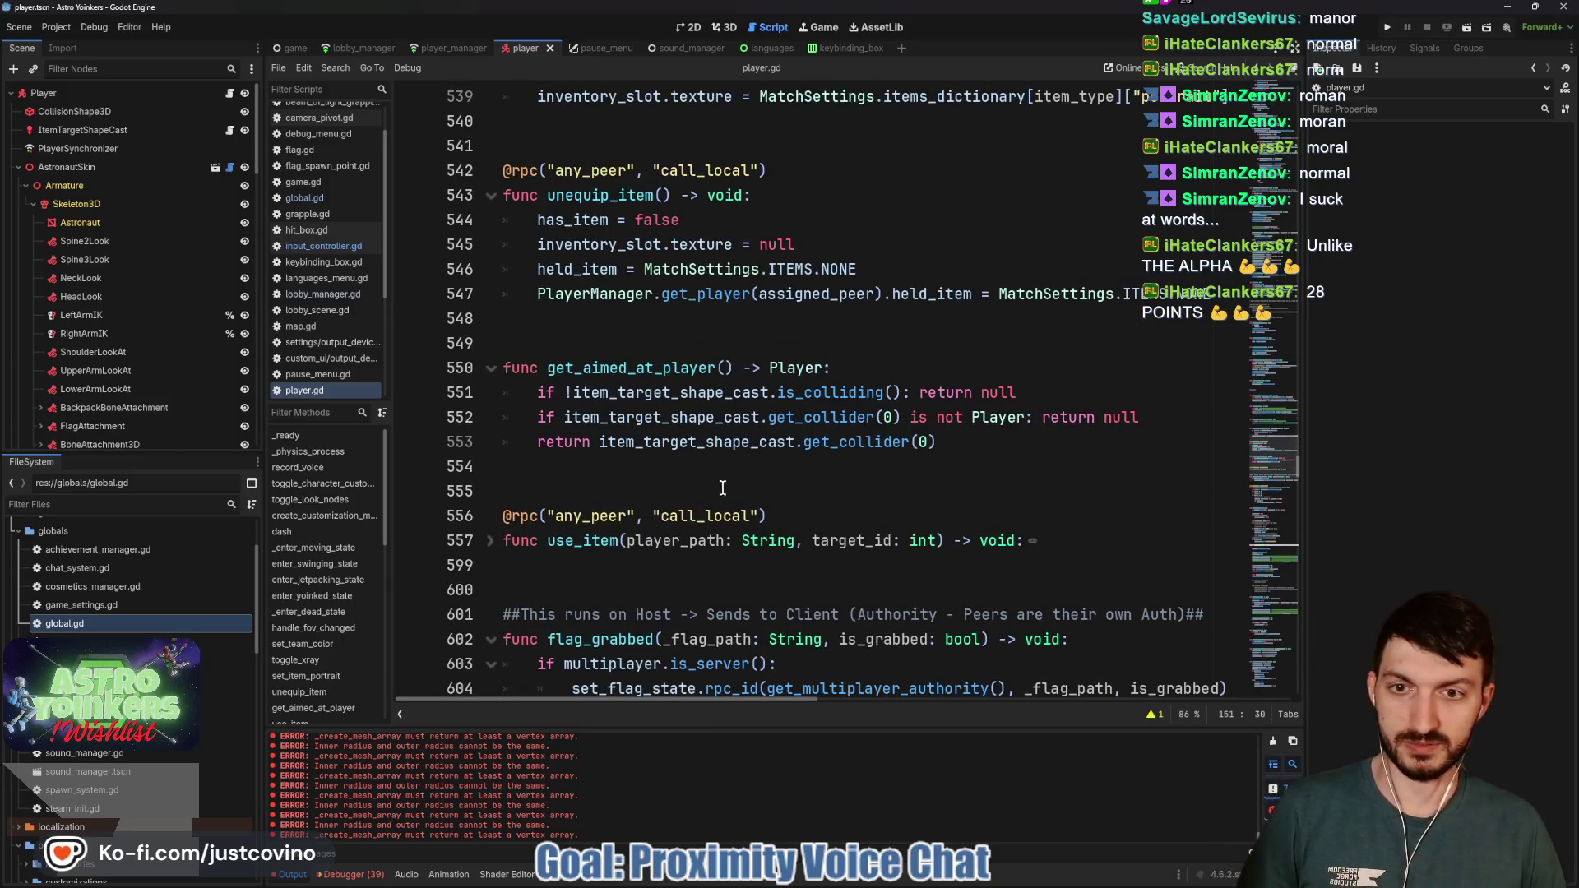
{"action": "scroll", "coordinate": [699, 476], "scroll_direction": "down", "scroll_amount": 10}
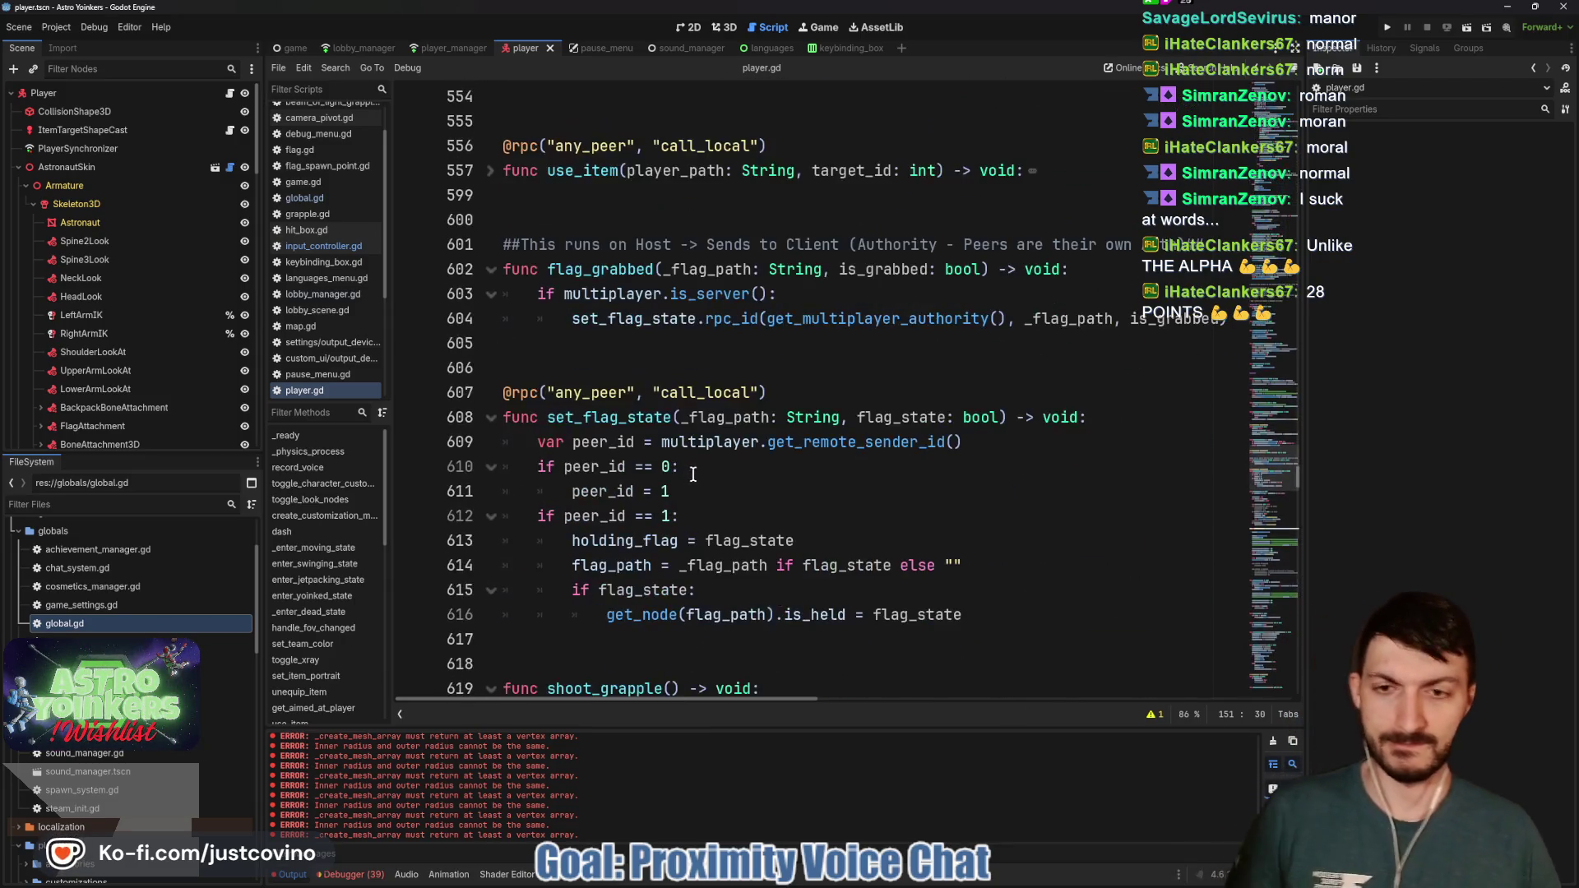
{"action": "scroll", "coordinate": [666, 468], "scroll_direction": "down", "scroll_amount": 11}
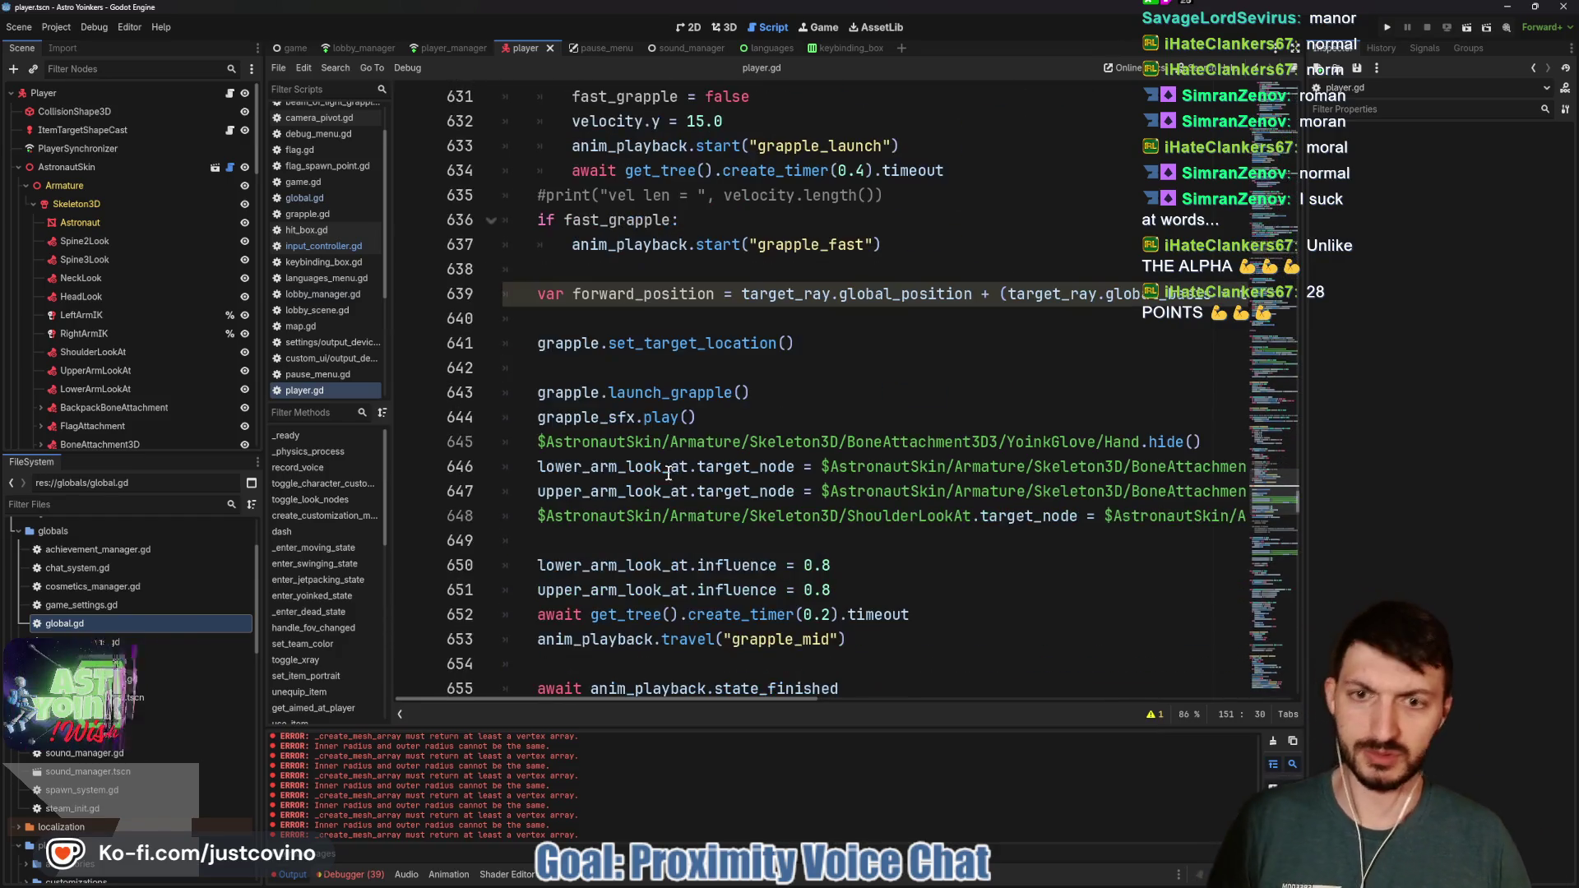
{"action": "scroll", "coordinate": [650, 453], "scroll_direction": "down", "scroll_amount": 6}
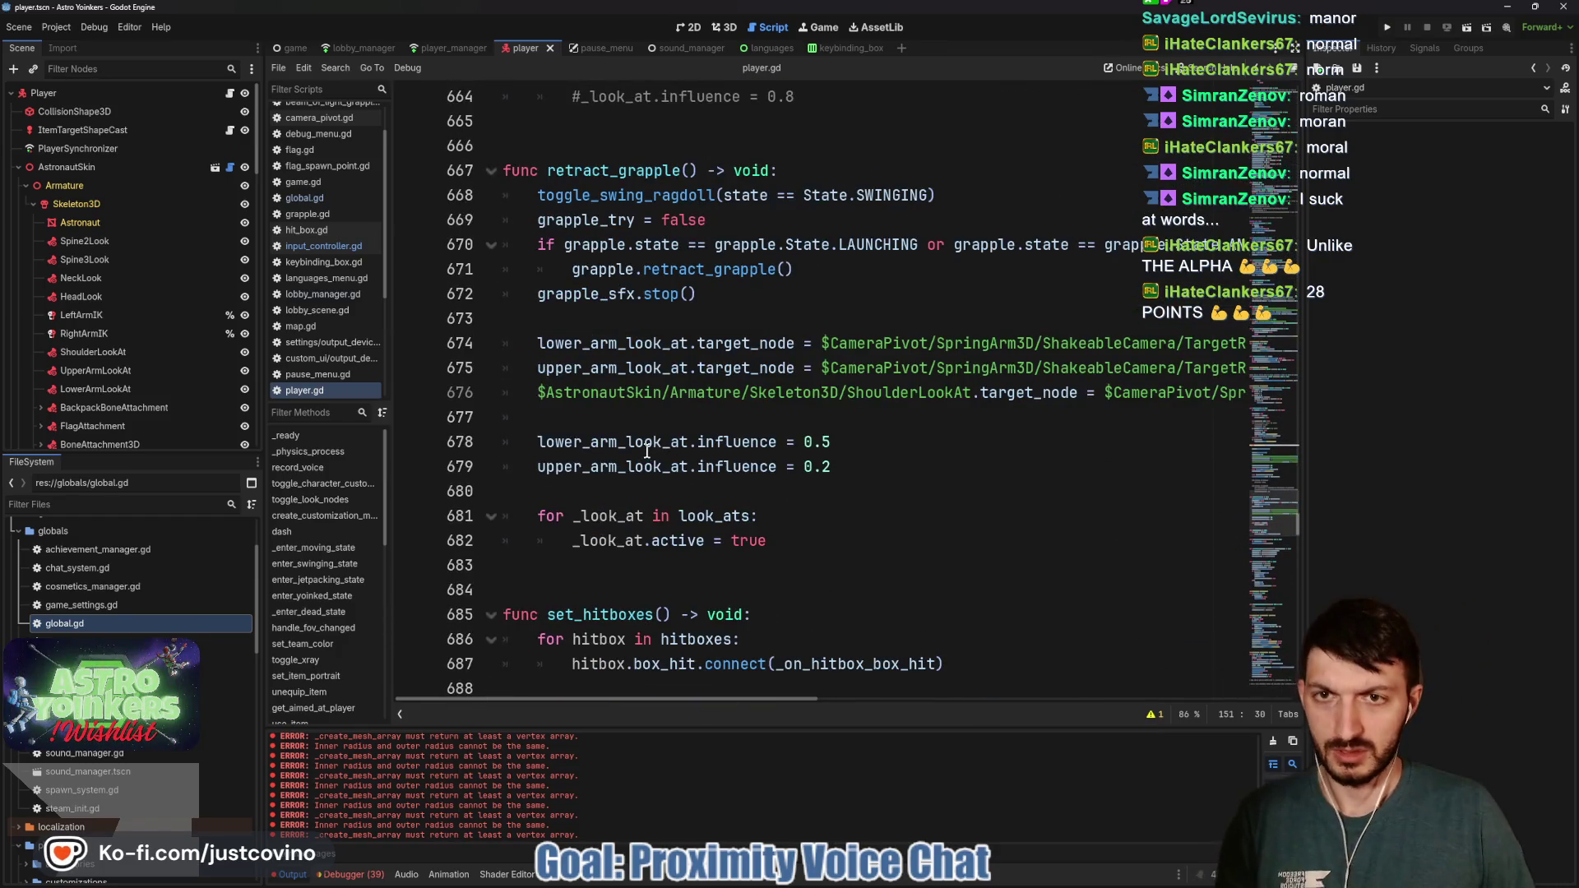
{"action": "scroll", "coordinate": [646, 451], "scroll_direction": "down", "scroll_amount": 8}
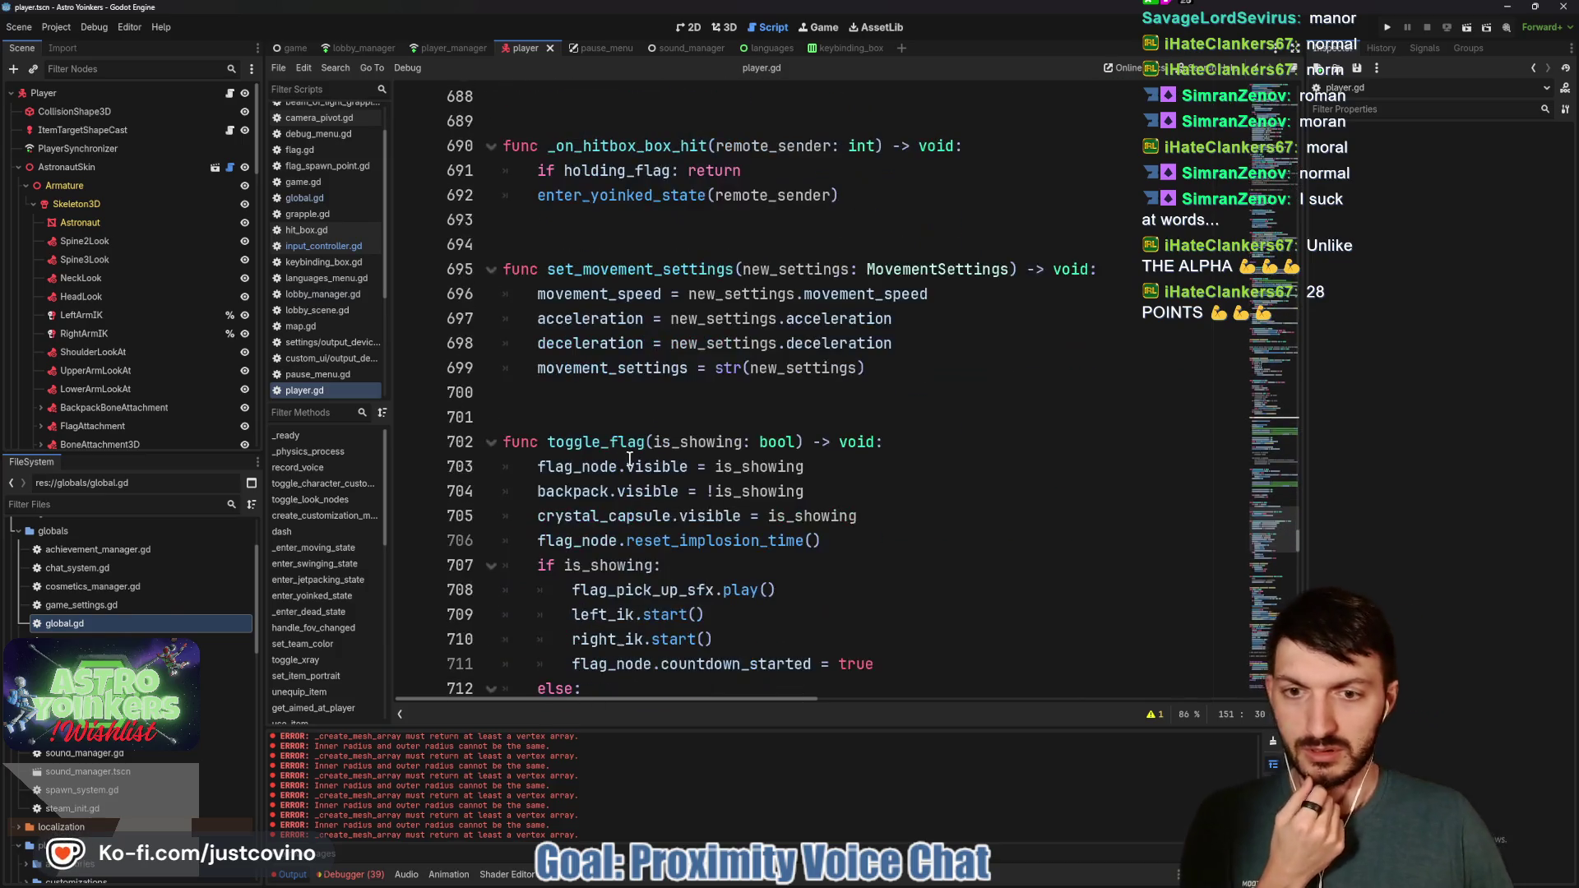
{"action": "scroll", "coordinate": [633, 452], "scroll_direction": "down", "scroll_amount": 9}
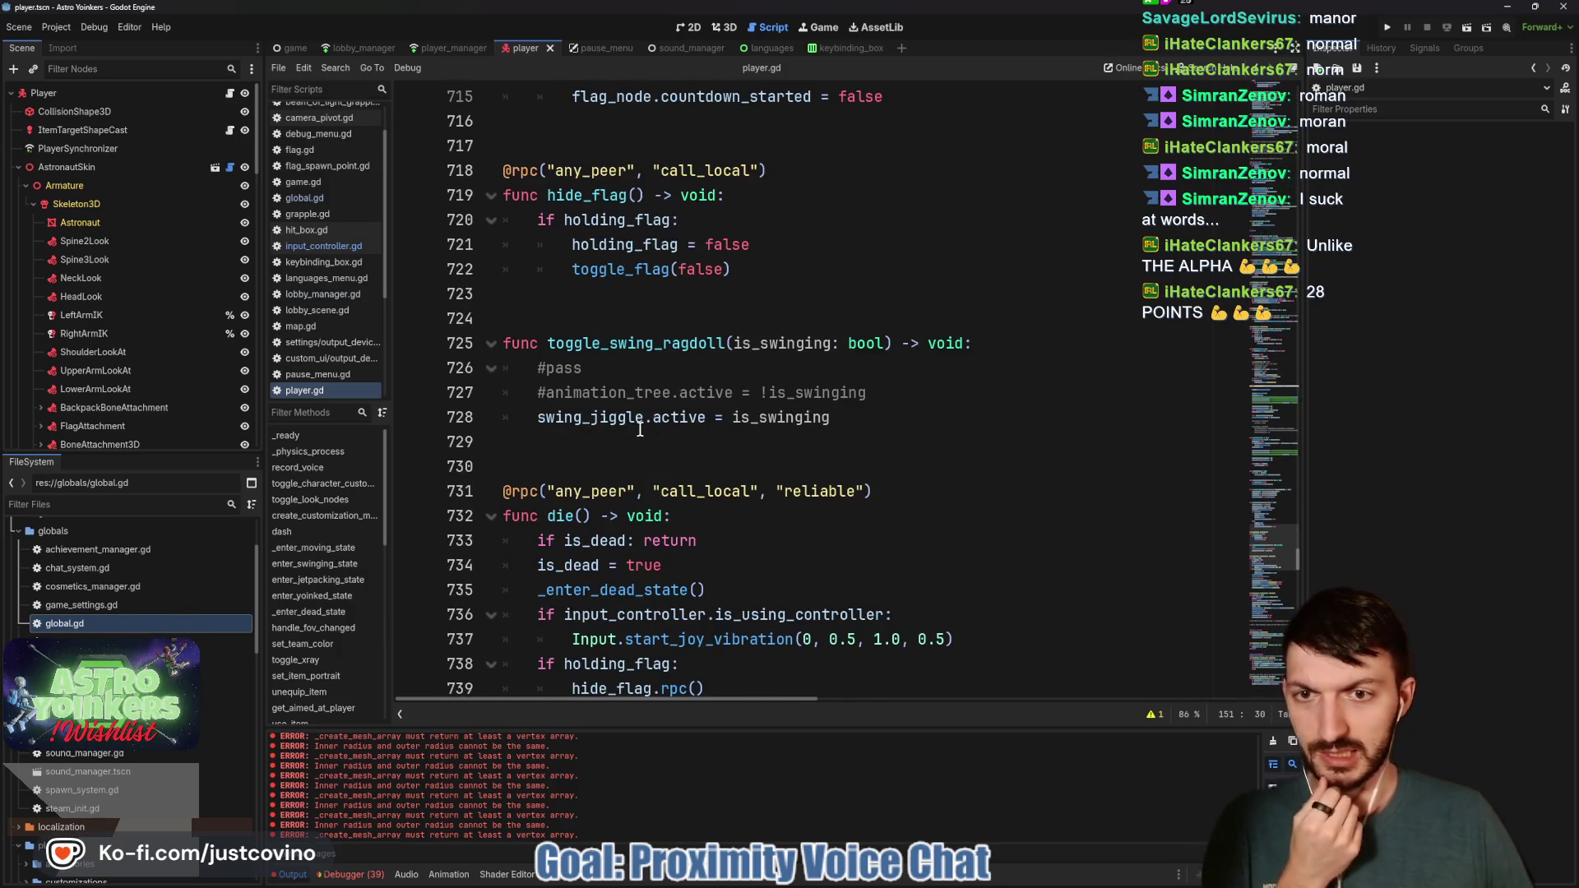
{"action": "scroll", "coordinate": [640, 428], "scroll_direction": "down", "scroll_amount": 3}
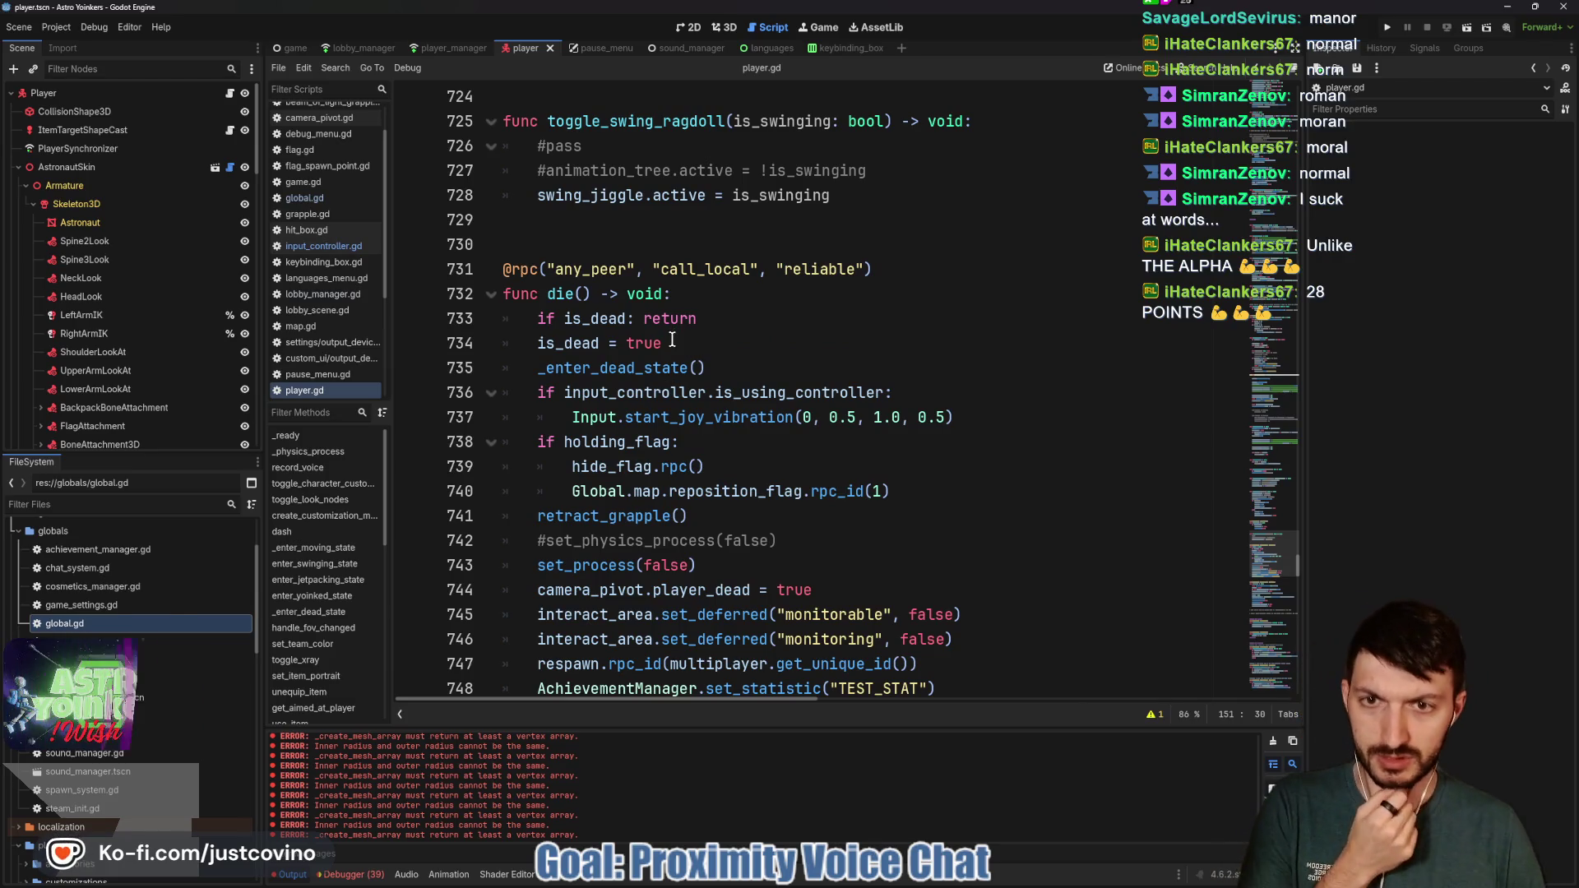
{"action": "scroll", "coordinate": [673, 340], "scroll_direction": "down", "scroll_amount": 1}
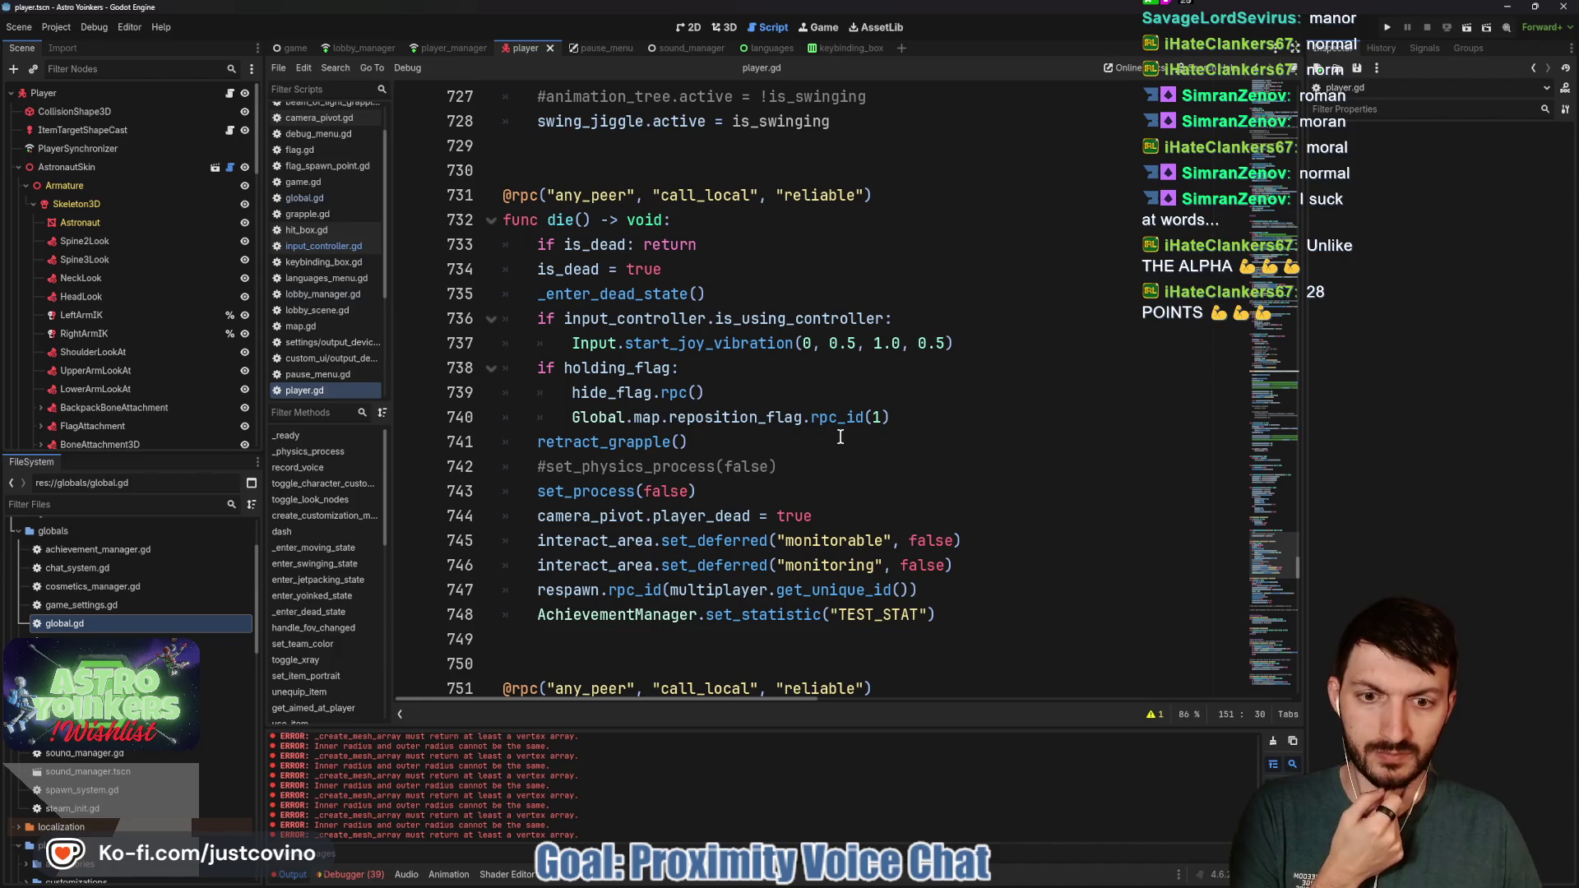
{"action": "scroll", "coordinate": [839, 436], "scroll_direction": "down", "scroll_amount": 3}
Change respawn()'s create_timer delay from 3.0 to 1.5 seconds and save player.gd
{"action": "left_click", "coordinate": [788, 430]}
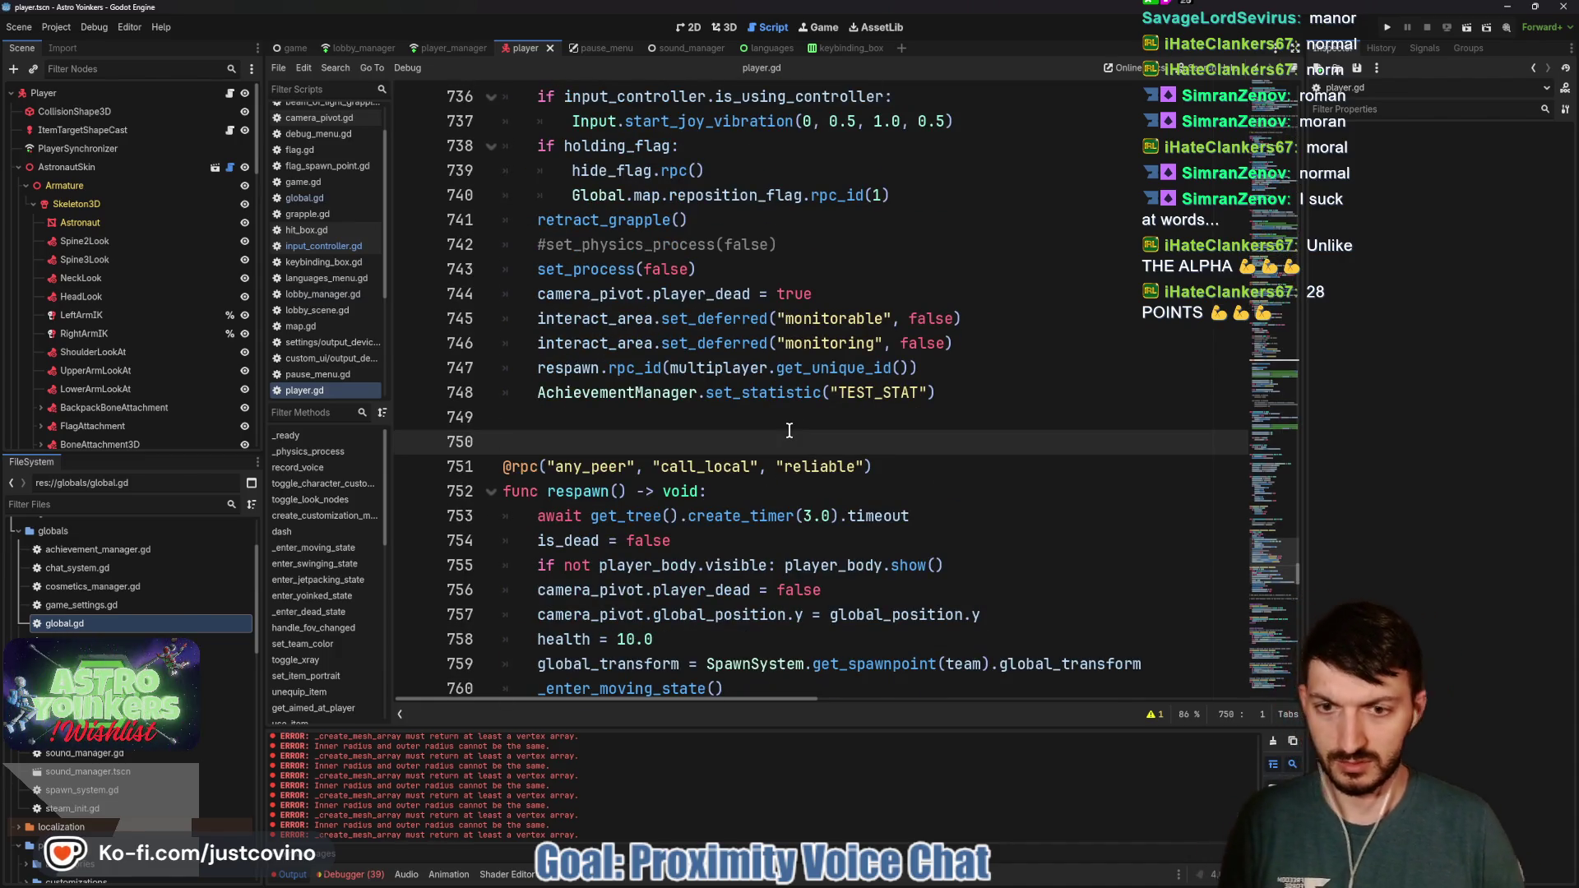
{"action": "scroll", "coordinate": [789, 431], "scroll_direction": "down", "scroll_amount": 2}
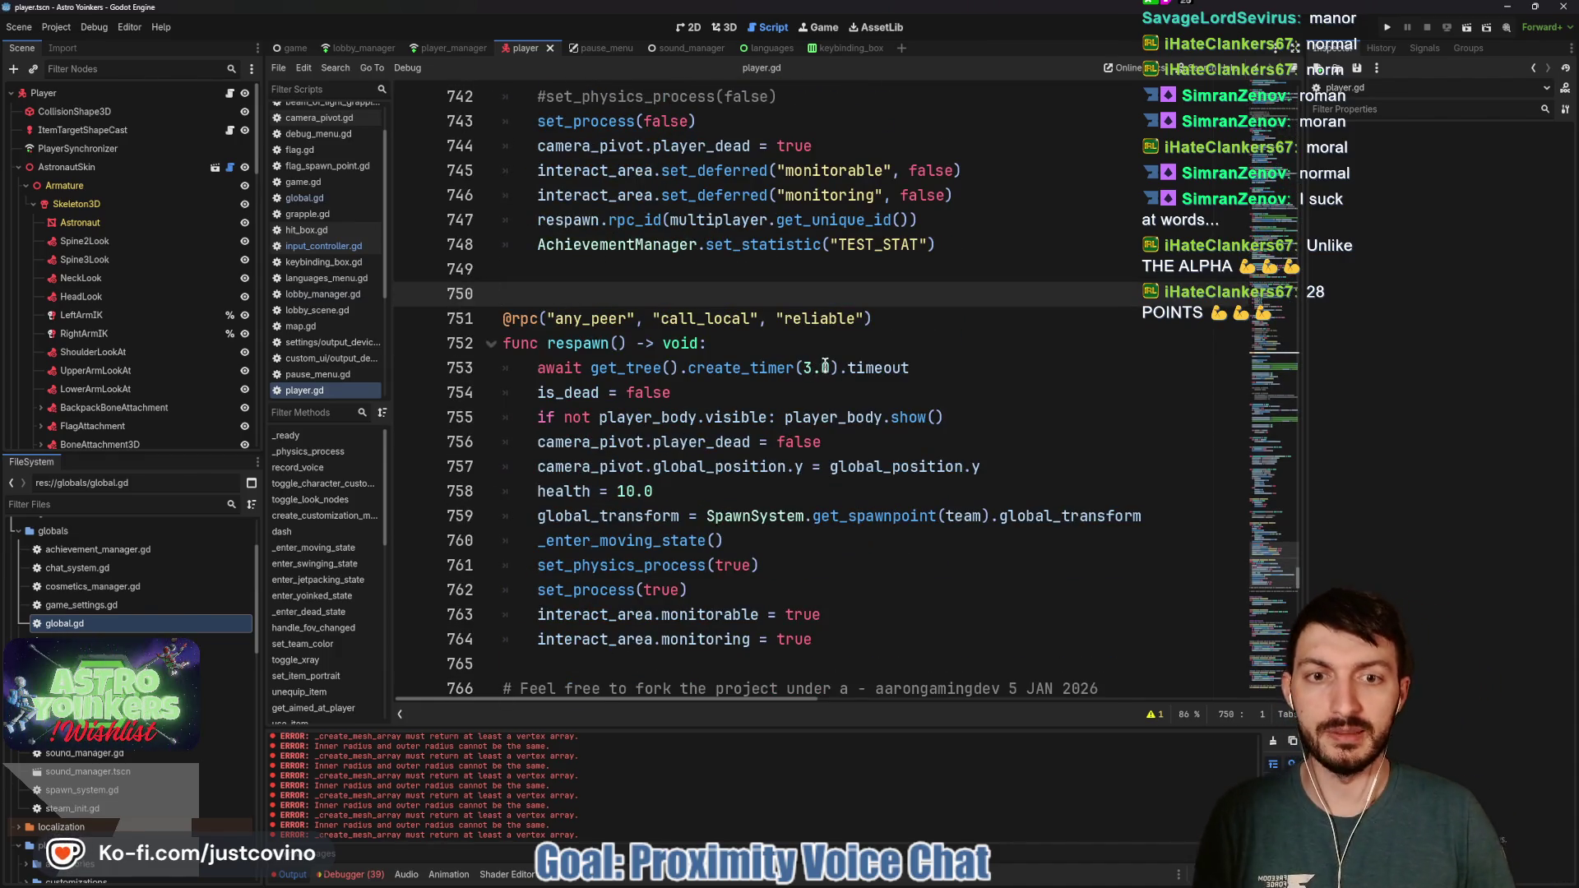
{"action": "left_click_drag", "start_coordinate": [830, 368], "coordinate": [802, 367]}
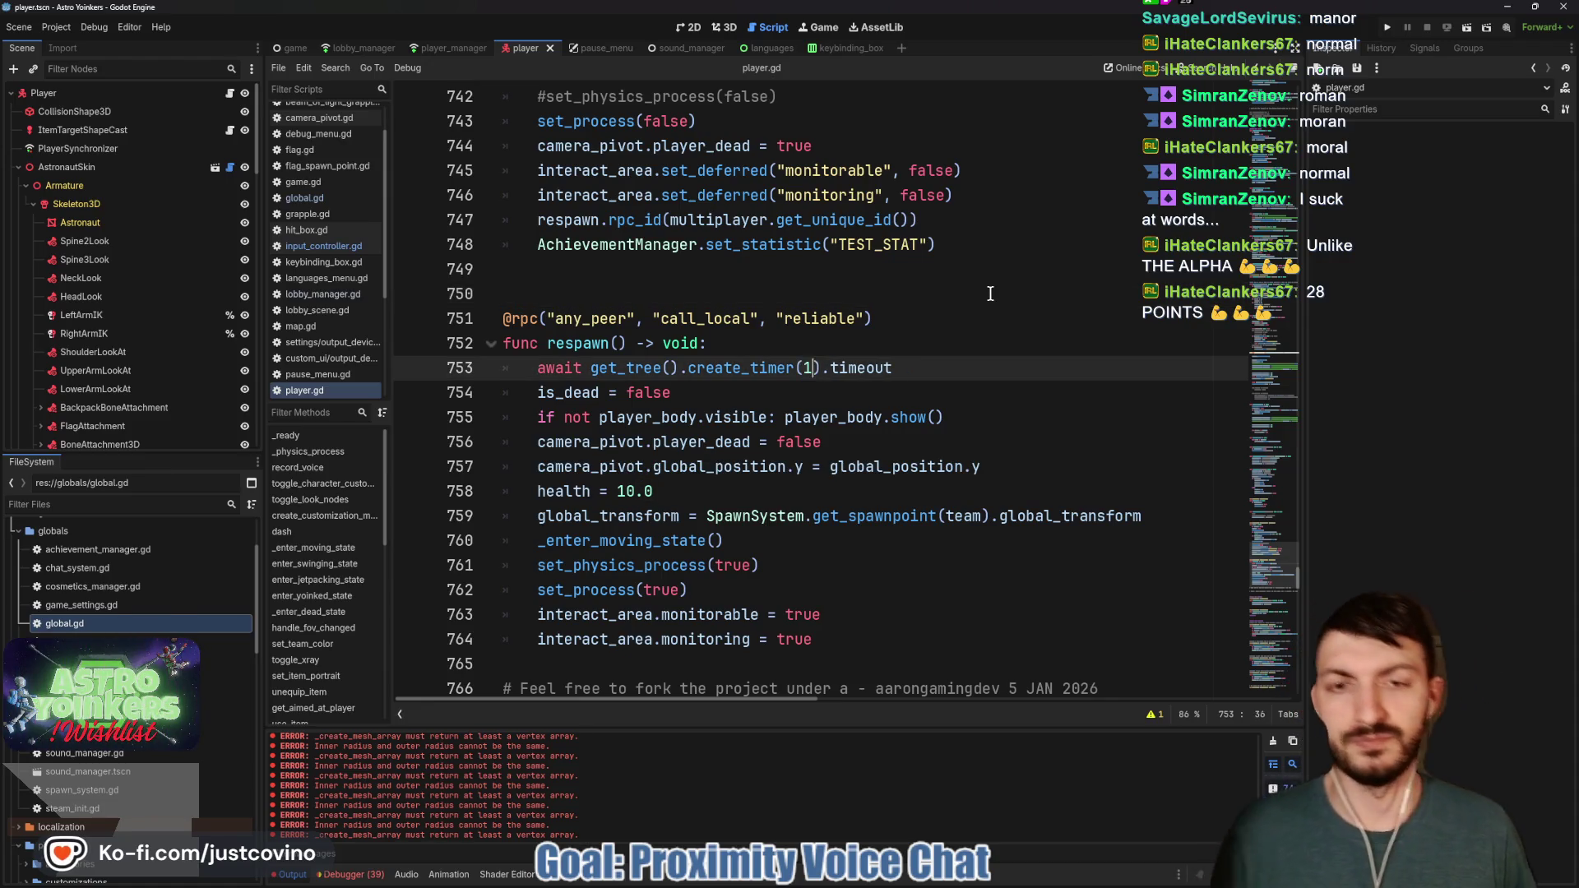
{"action": "type", "text": ".5"}
{"action": "left_click", "coordinate": [934, 328]}
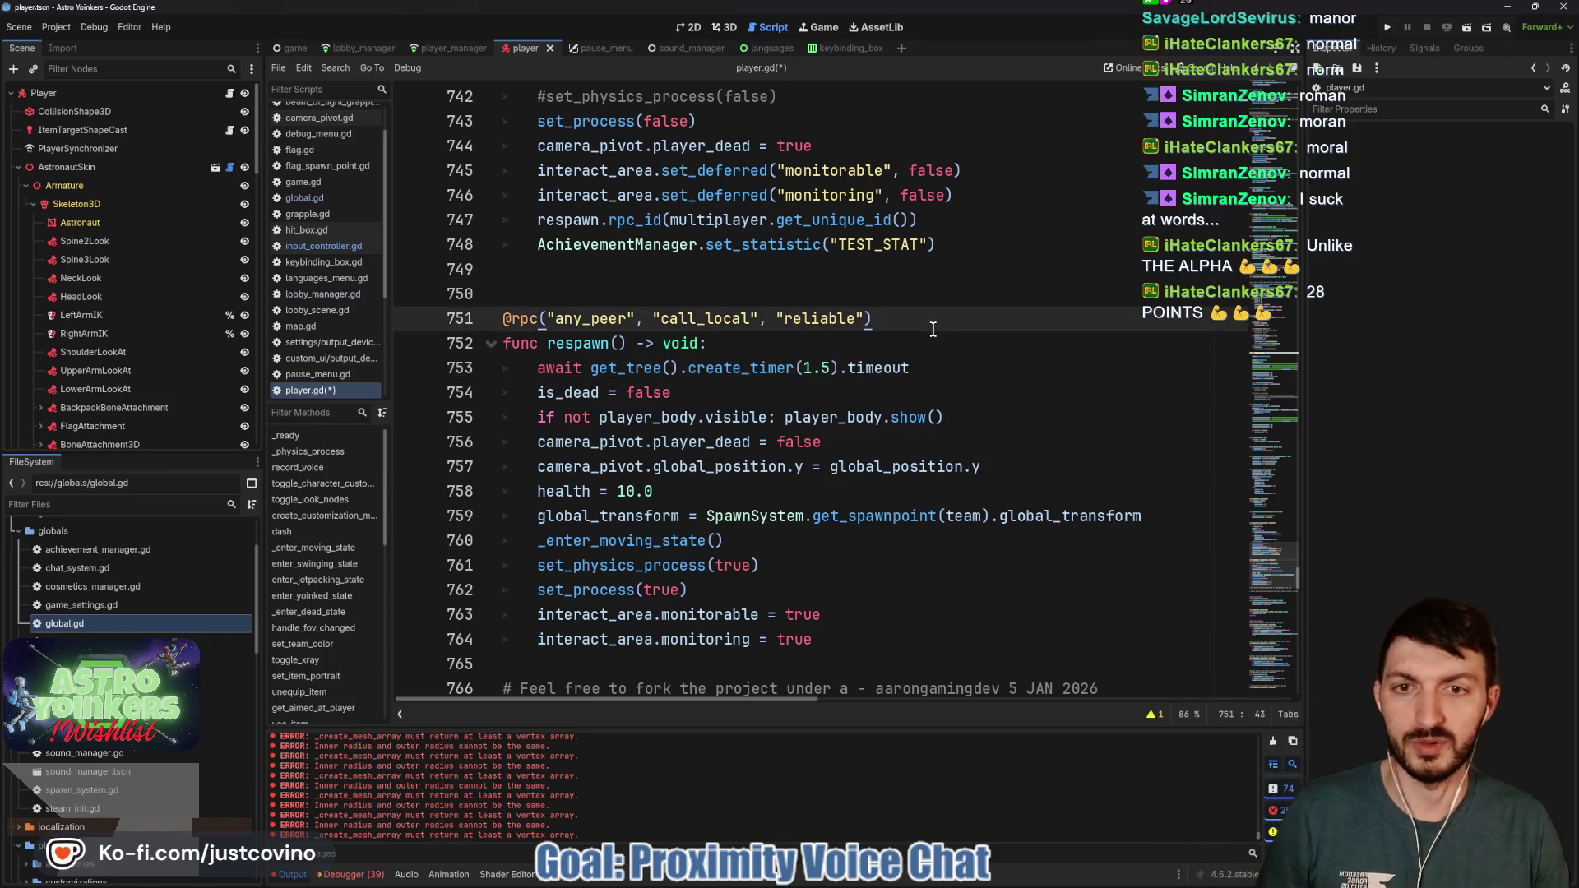
{"action": "key", "text": "ctrl+s"}
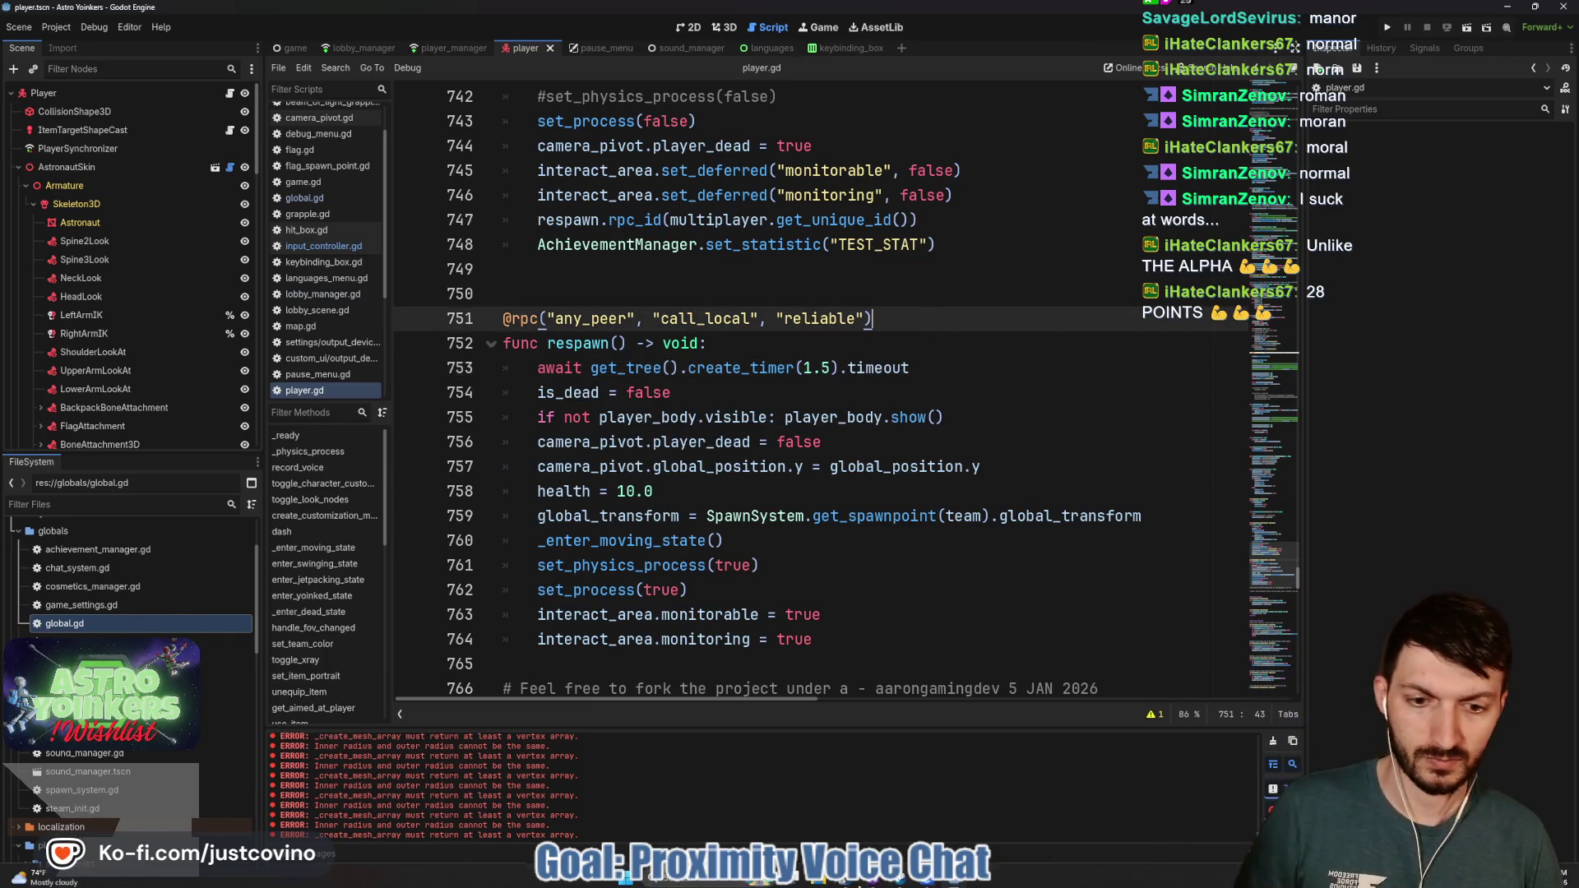
{"action": "left_click", "coordinate": [857, 880]}
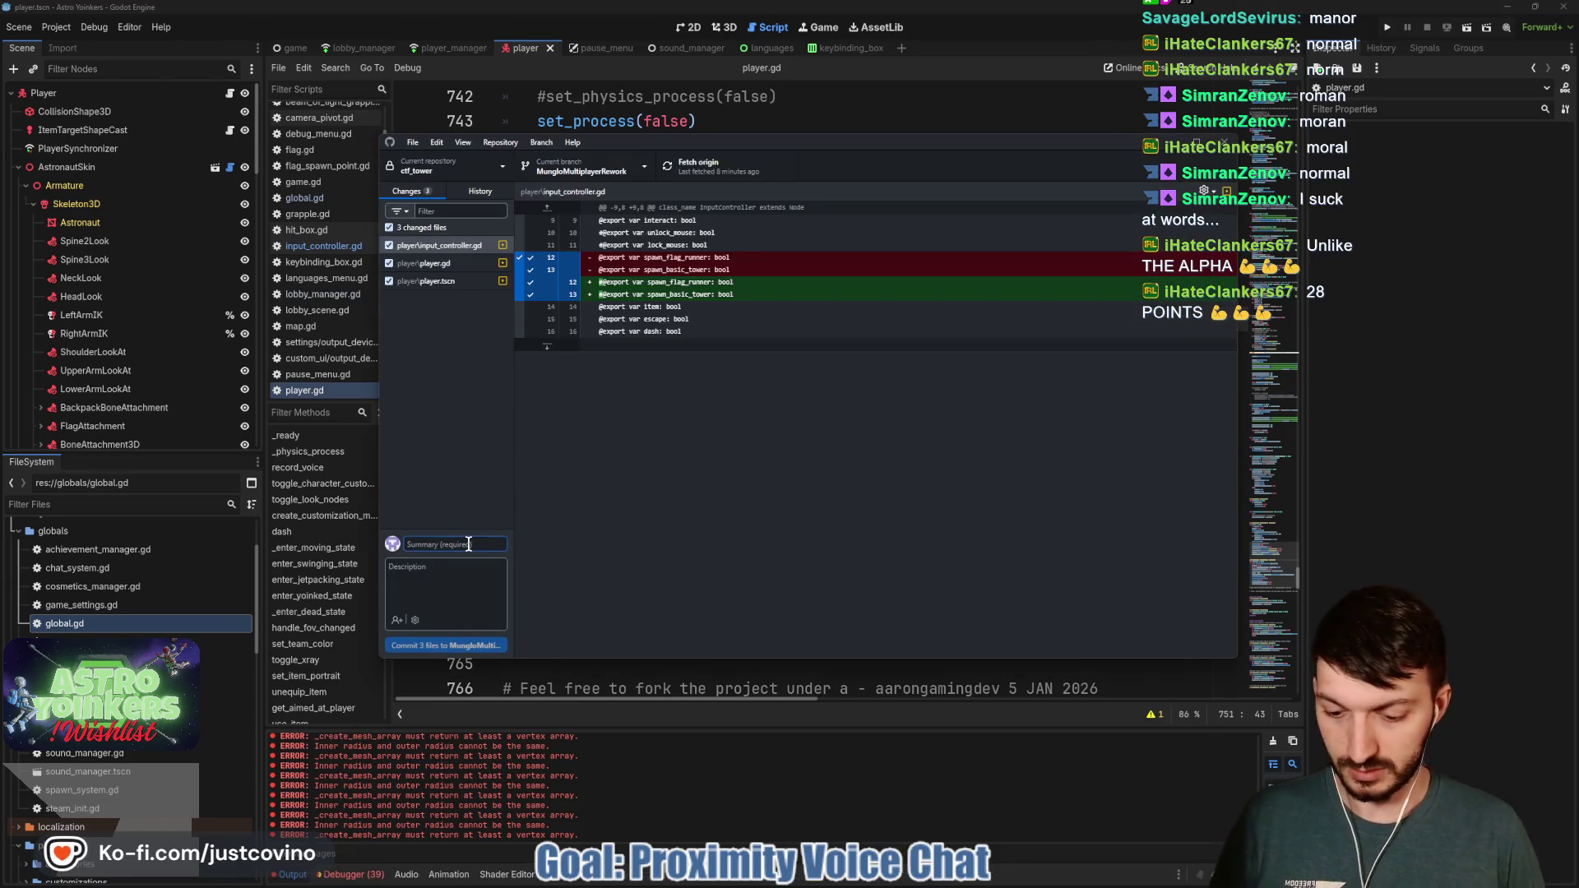
Commit the three changed files with the summary 'Dying happens faster'
{"action": "type", "text": "Dying happens faster"}
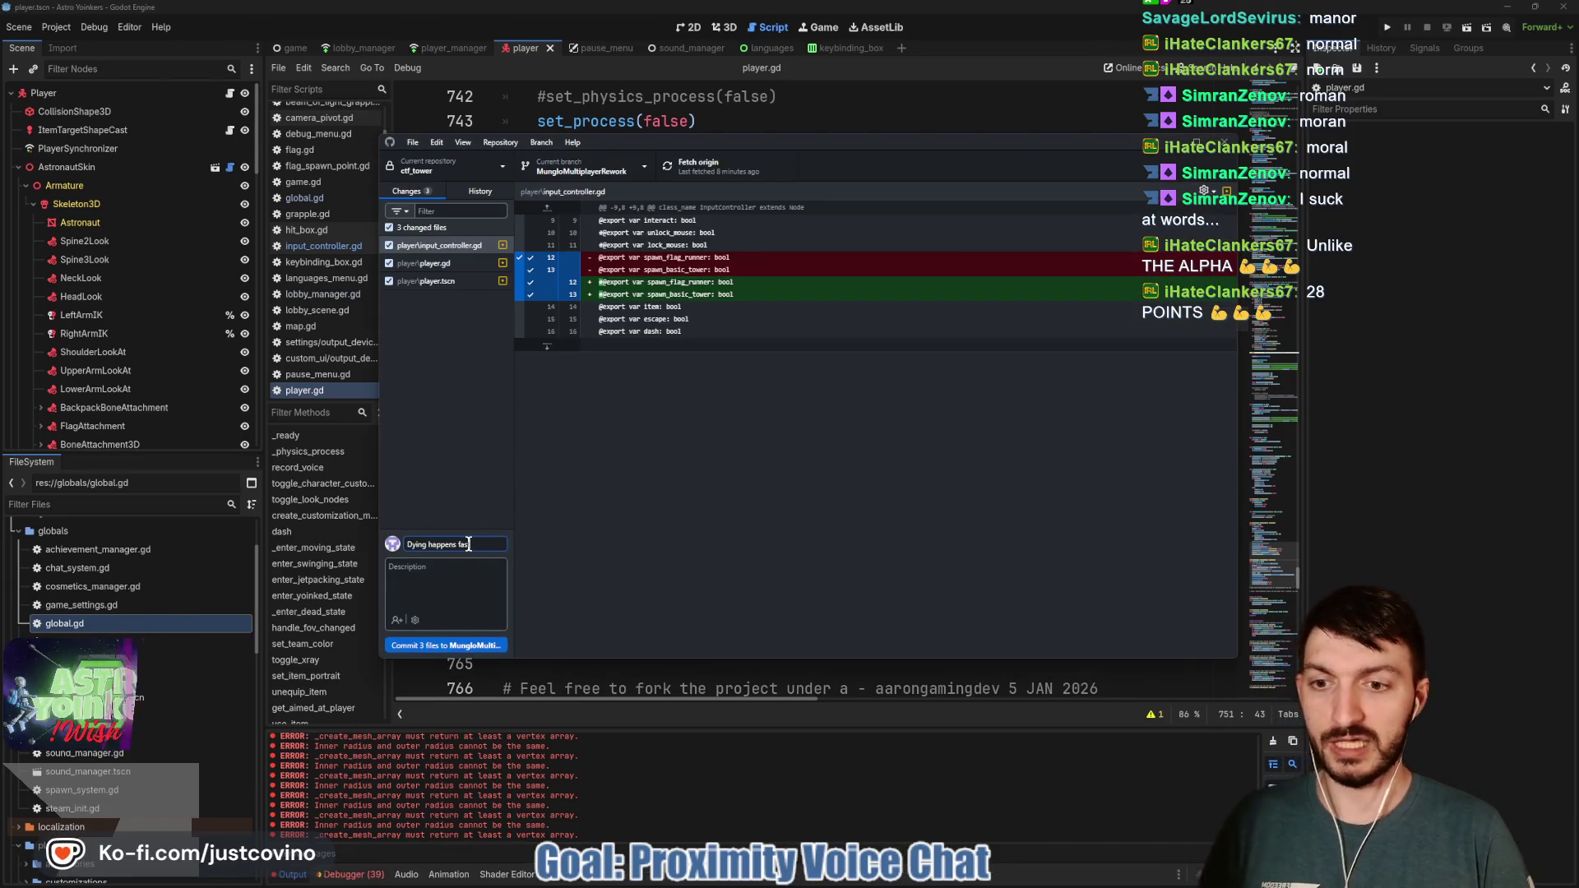
{"action": "left_click", "coordinate": [444, 647]}
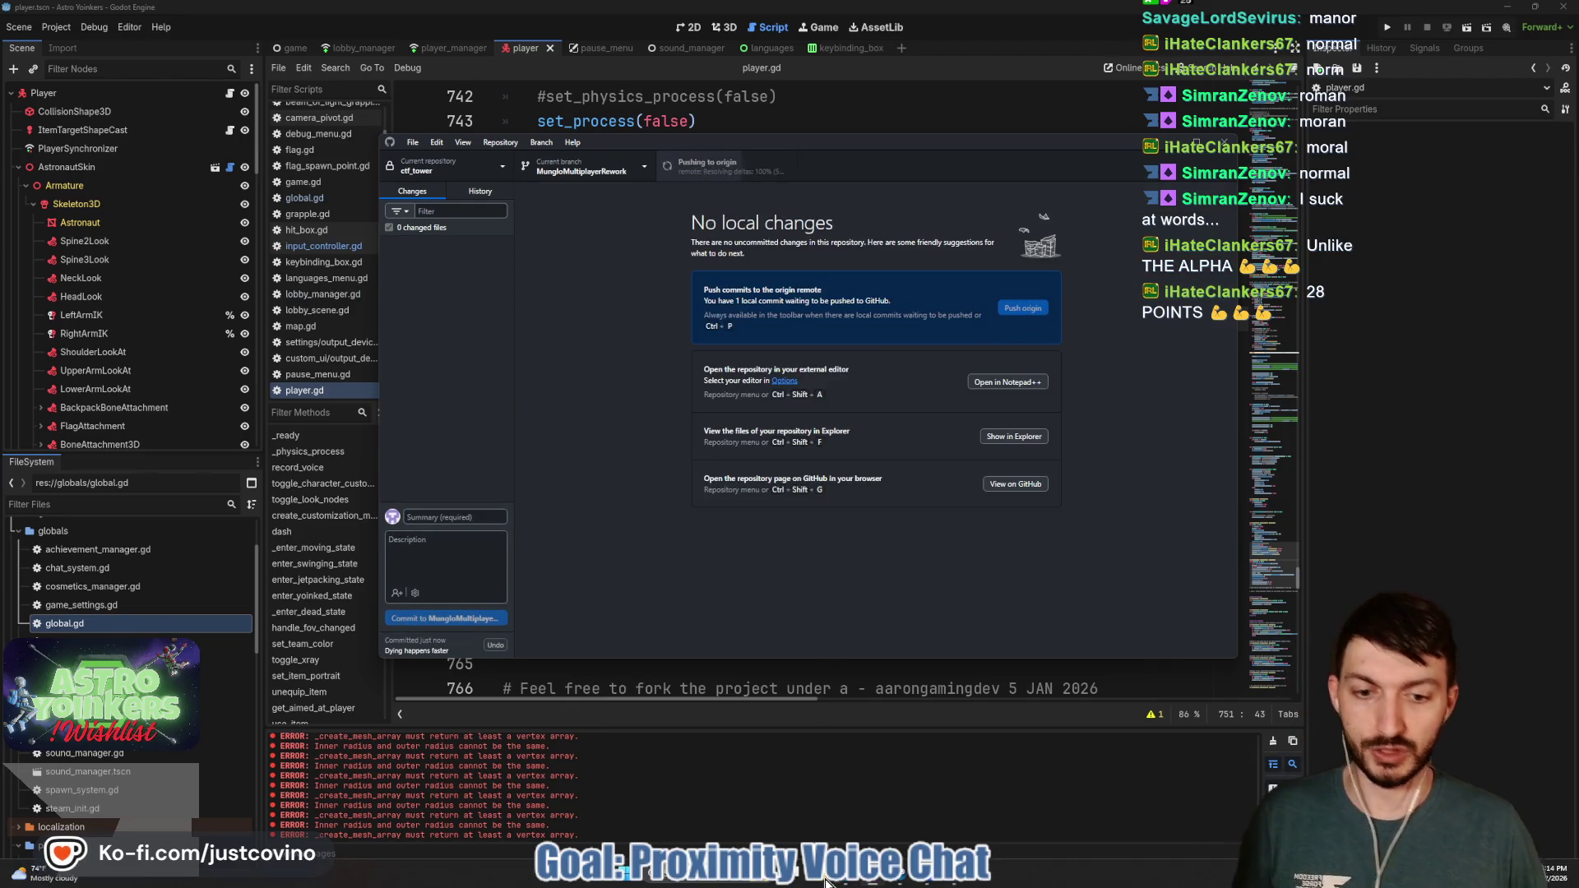
{"action": "key", "text": "alt+Tab"}
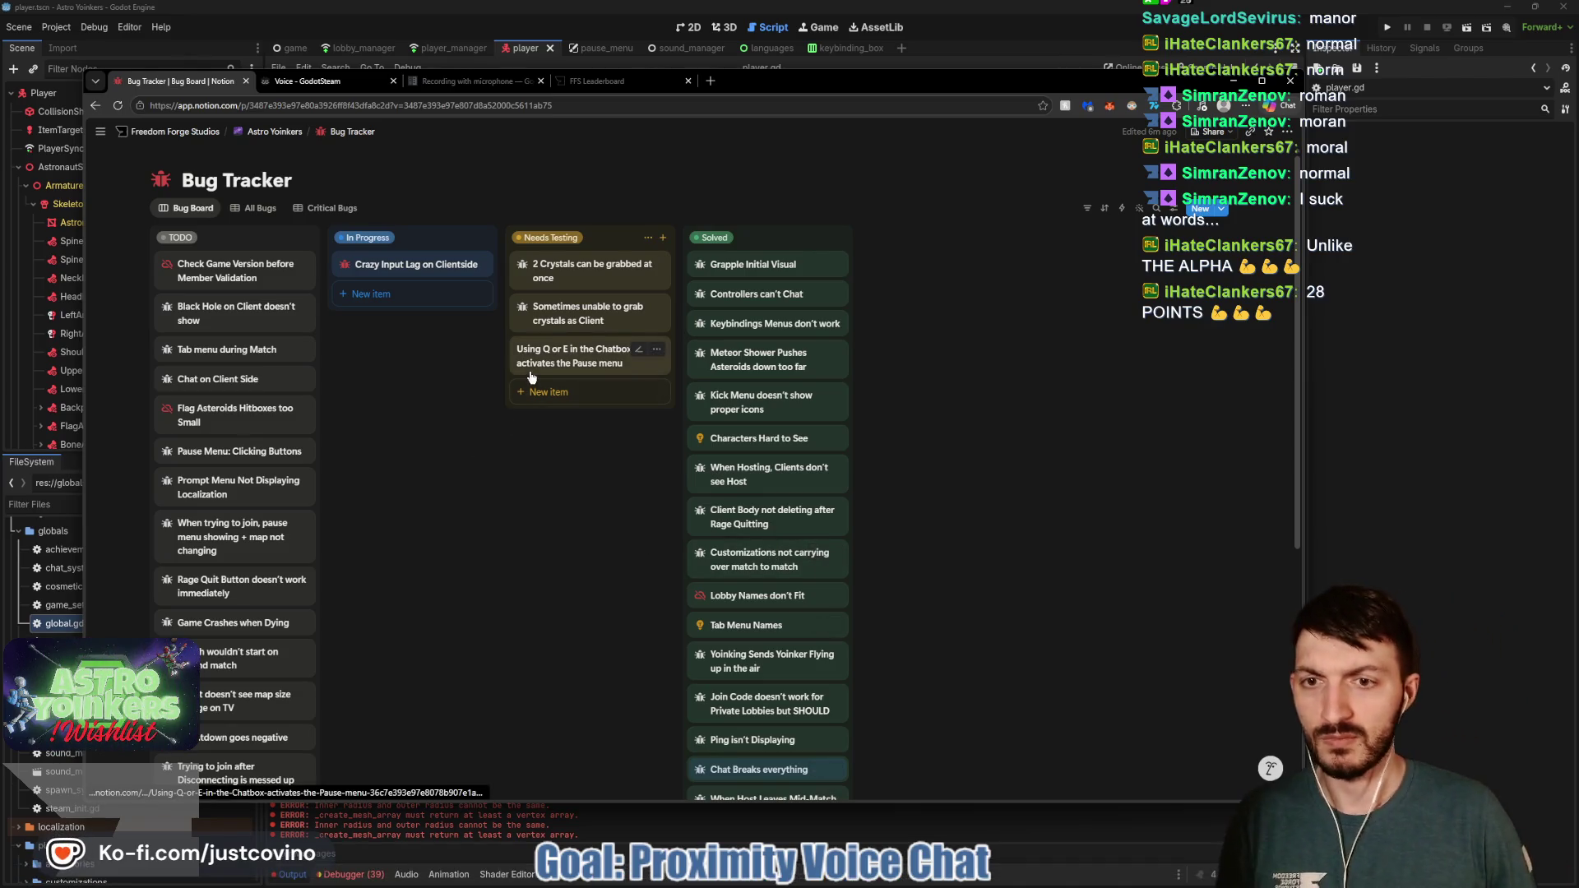
Check the 'Countdown goes negative' card on Notion's Bug Tracker board, then return to Godot
{"action": "scroll", "coordinate": [316, 467], "scroll_direction": "down", "scroll_amount": 3}
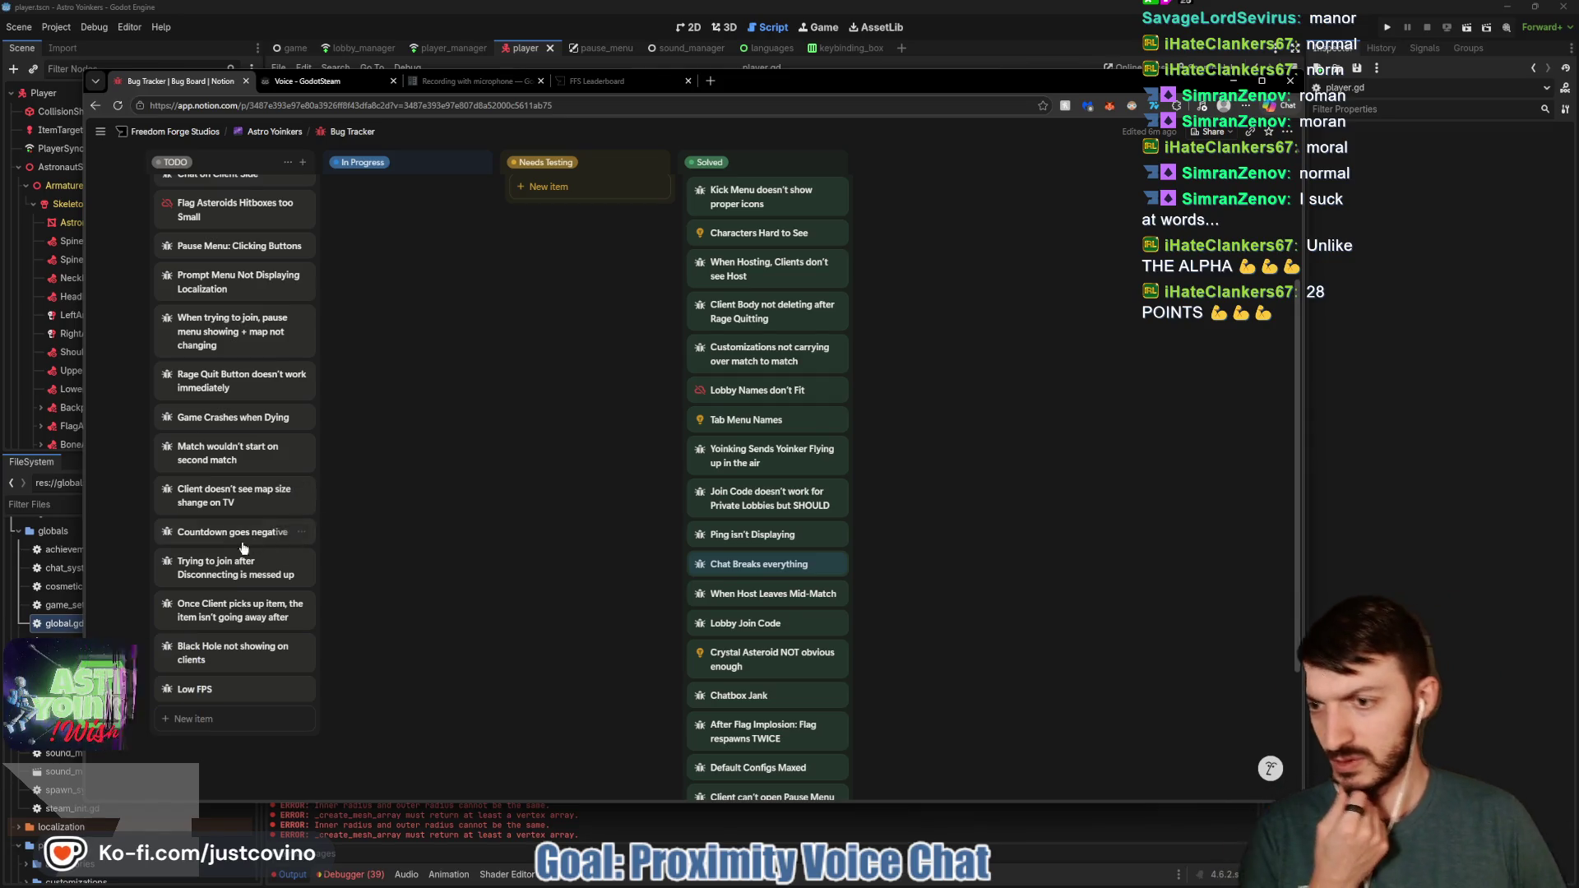
{"action": "mouse_move", "coordinate": [283, 533]}
{"action": "left_mouse_down"}
{"action": "mouse_move", "coordinate": [321, 454]}
{"action": "mouse_move", "coordinate": [362, 197]}
{"action": "mouse_move", "coordinate": [407, 210]}
{"action": "mouse_move", "coordinate": [410, 247]}
{"action": "left_mouse_up"}
{"action": "left_click", "coordinate": [1387, 411]}
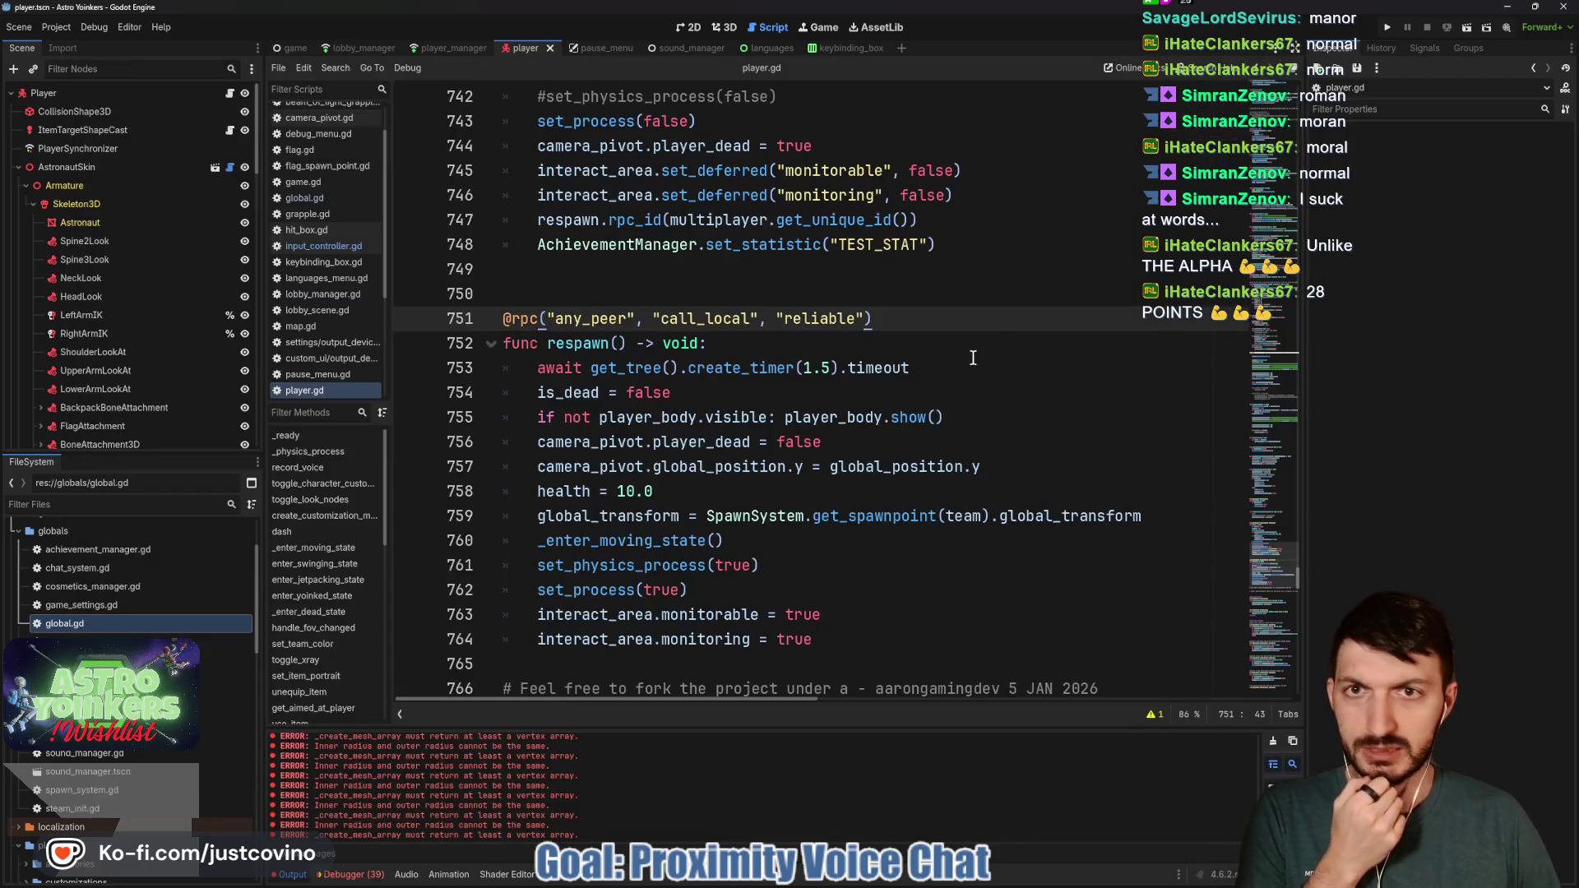
Filter FileSystem for 'ready', open ready_up_area.tscn and select its ReadyUpArea root node
{"action": "left_click", "coordinate": [653, 220]}
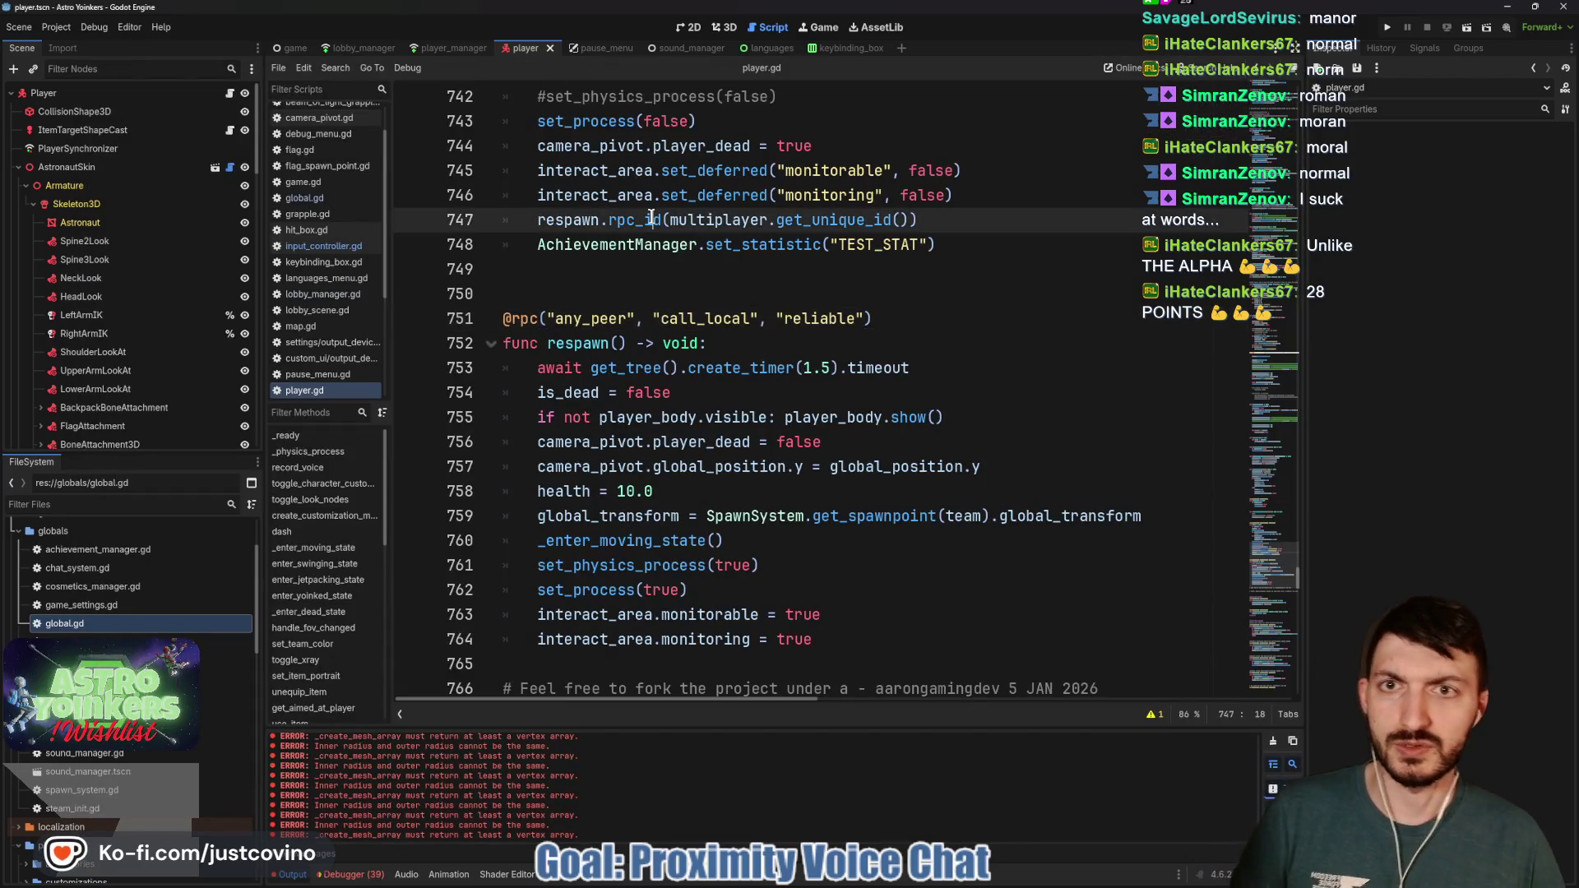
{"action": "left_click", "coordinate": [78, 503]}
{"action": "type", "text": "ready"}
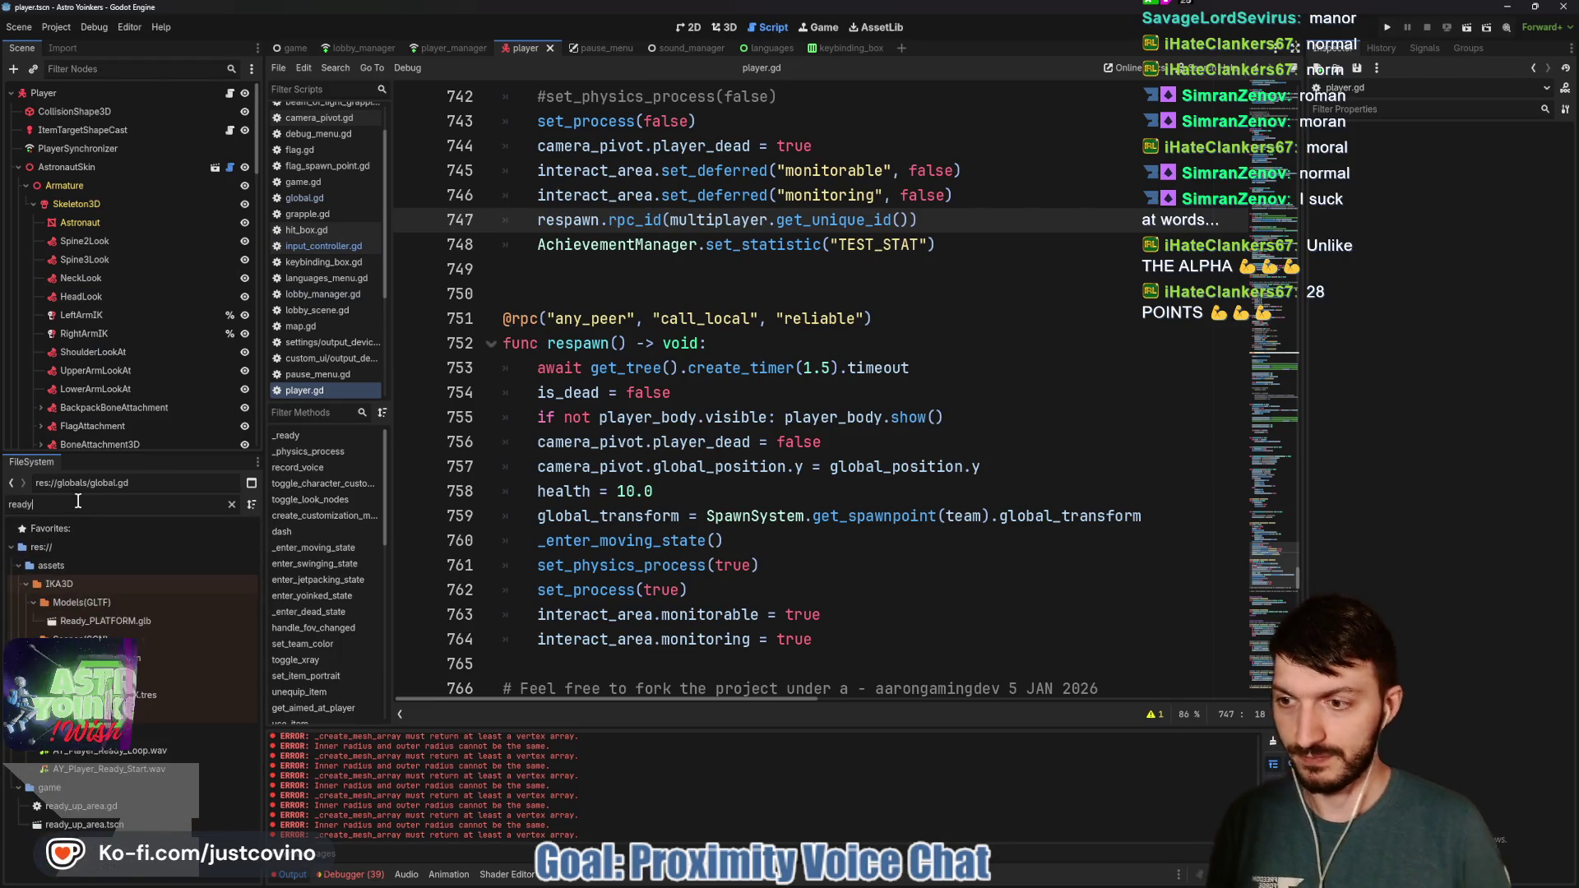
{"action": "double_click", "coordinate": [157, 823]}
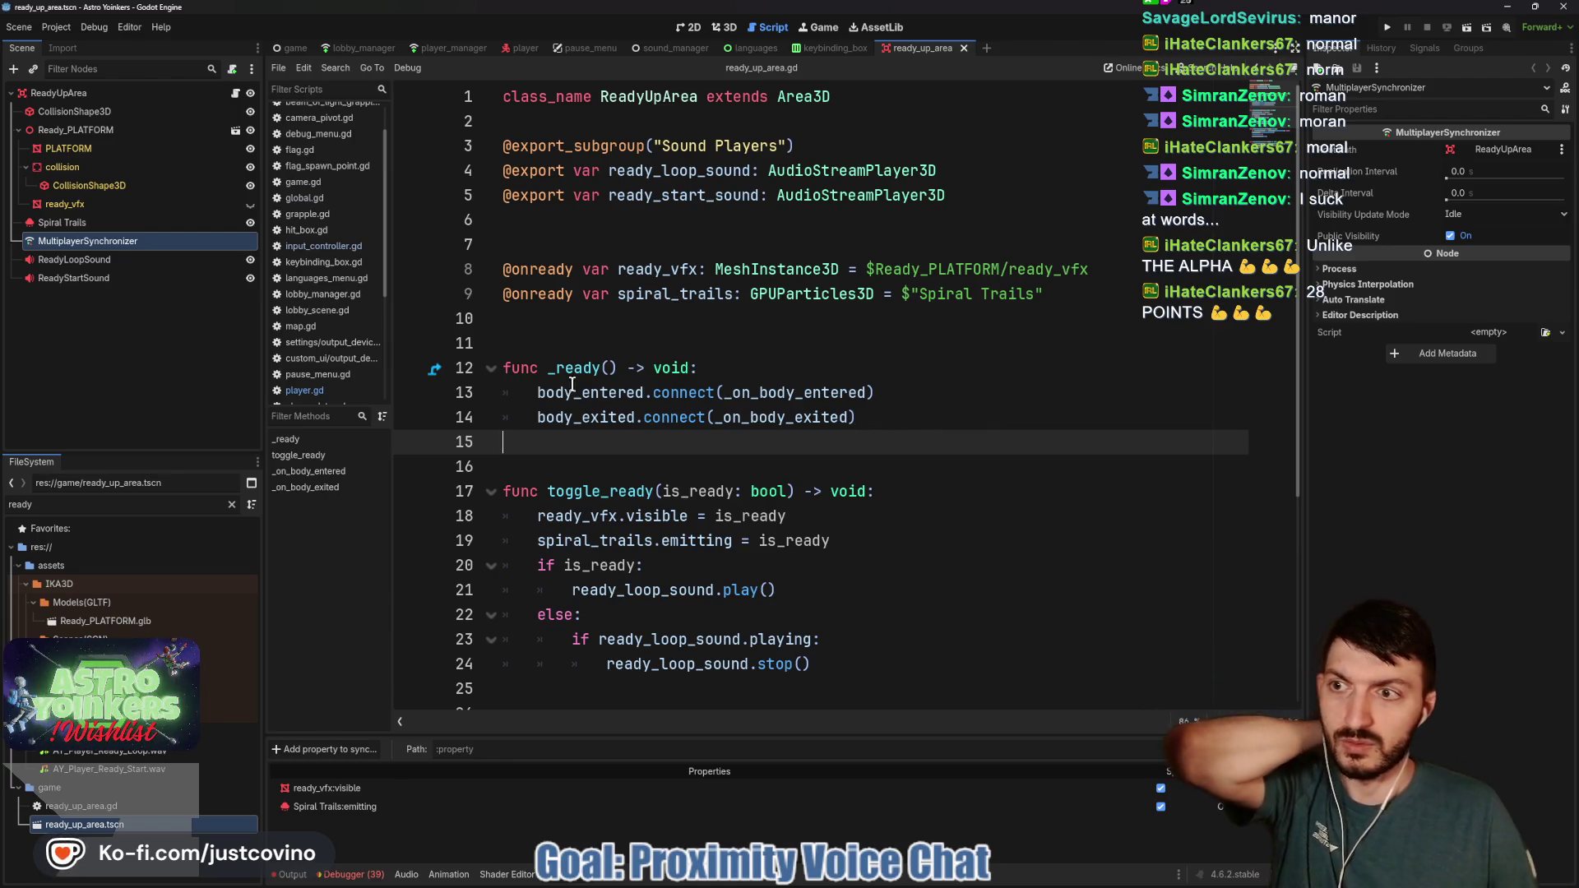
{"action": "left_click", "coordinate": [97, 92]}
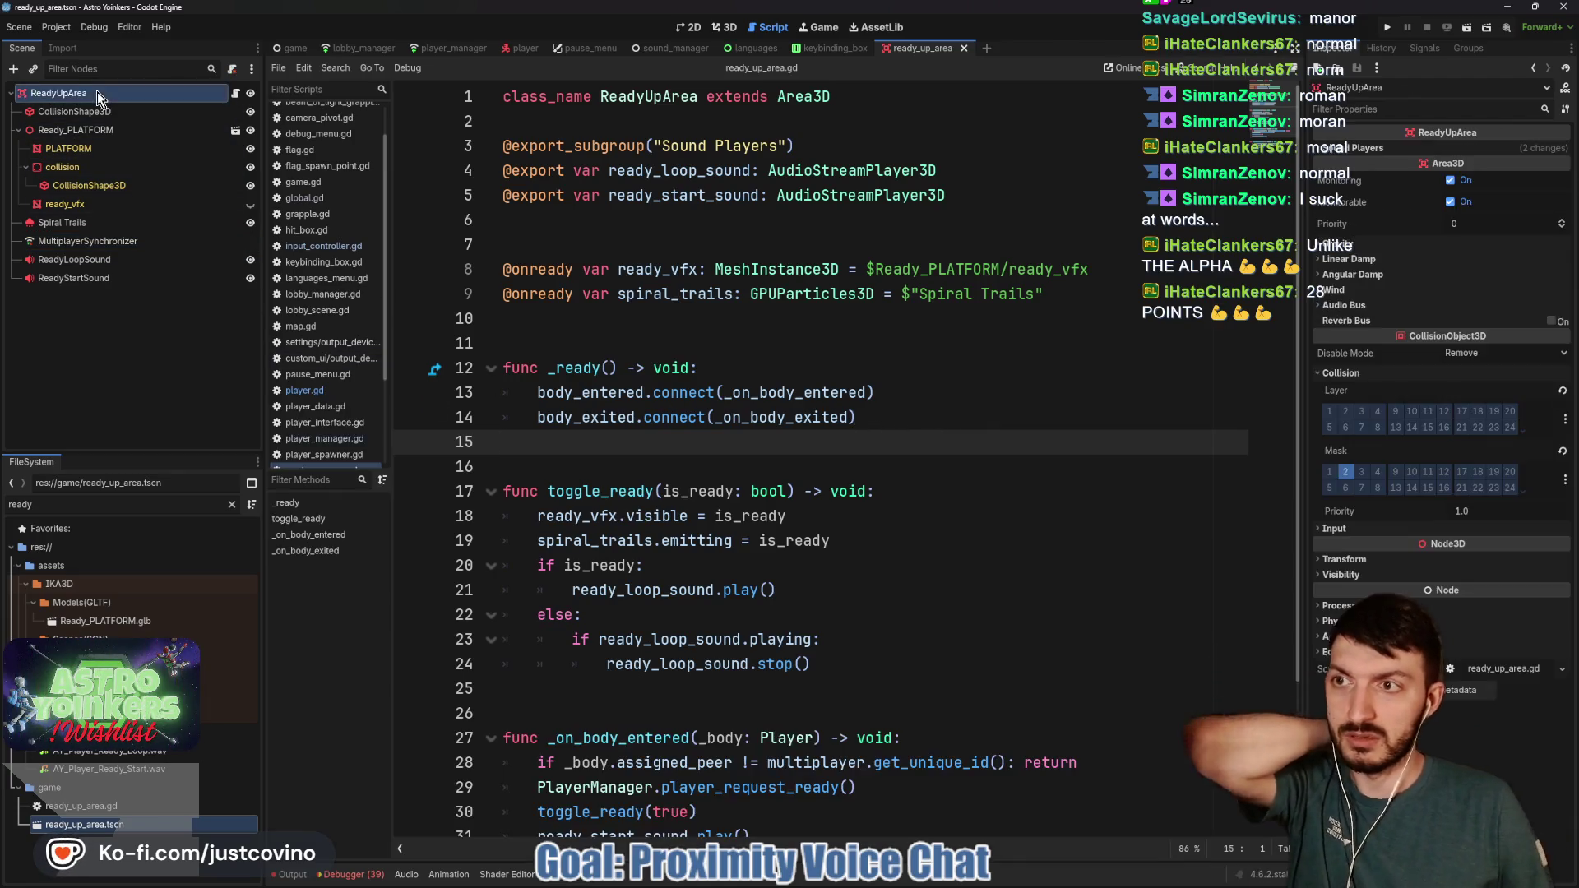
Review toggle_ready in ready_up_area.gd, then jump to player_request_ready in player_manager.gd
{"action": "scroll", "coordinate": [670, 362], "scroll_direction": "down", "scroll_amount": 2}
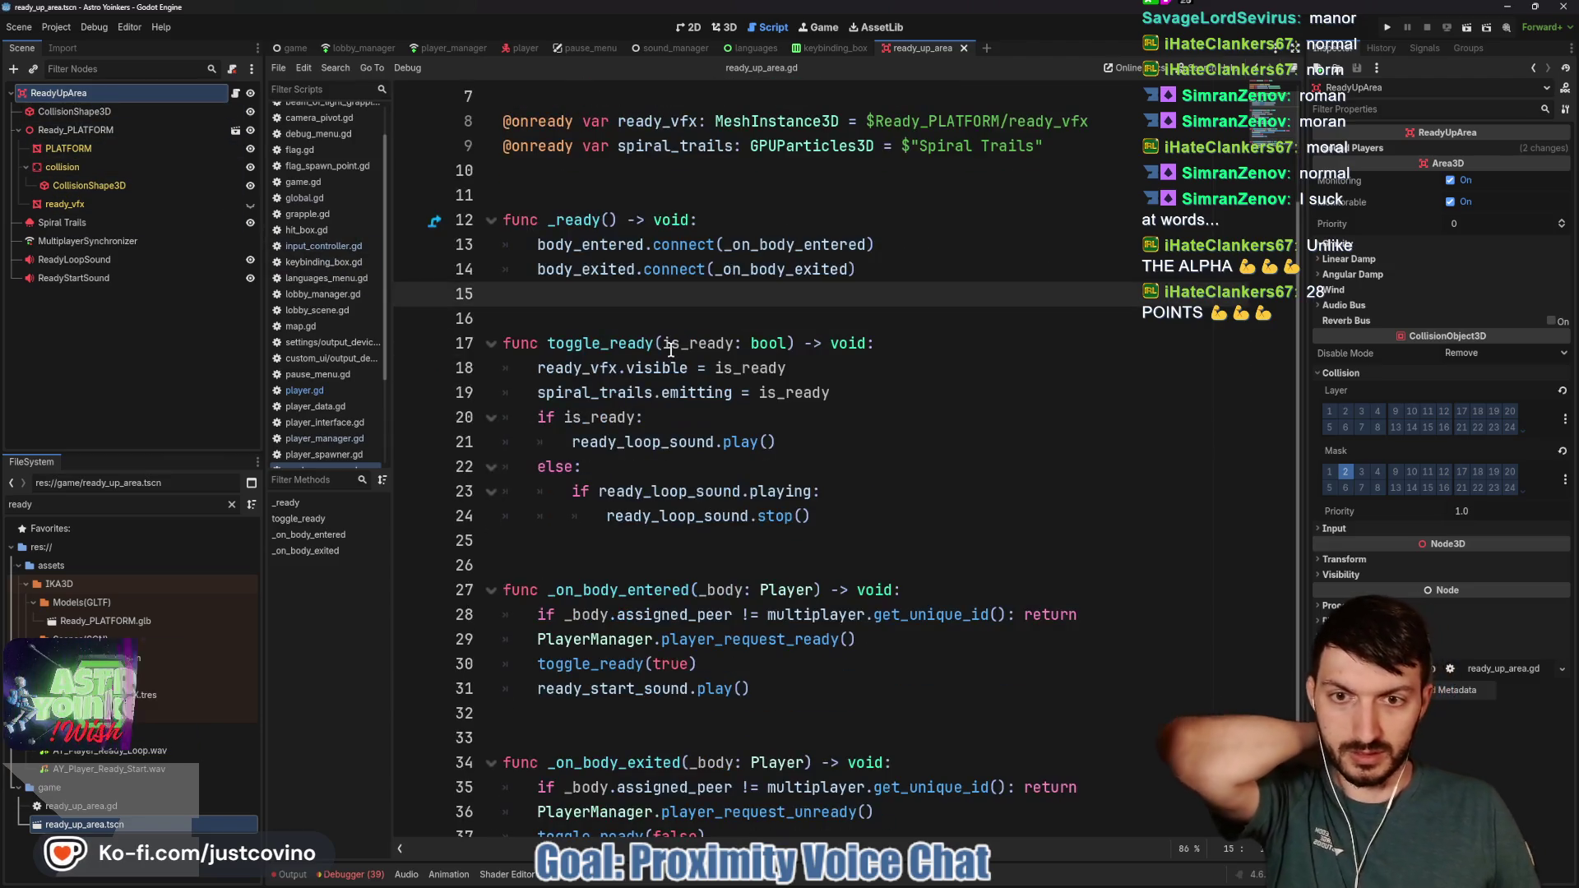
{"action": "scroll", "coordinate": [670, 349], "scroll_direction": "down", "scroll_amount": 1}
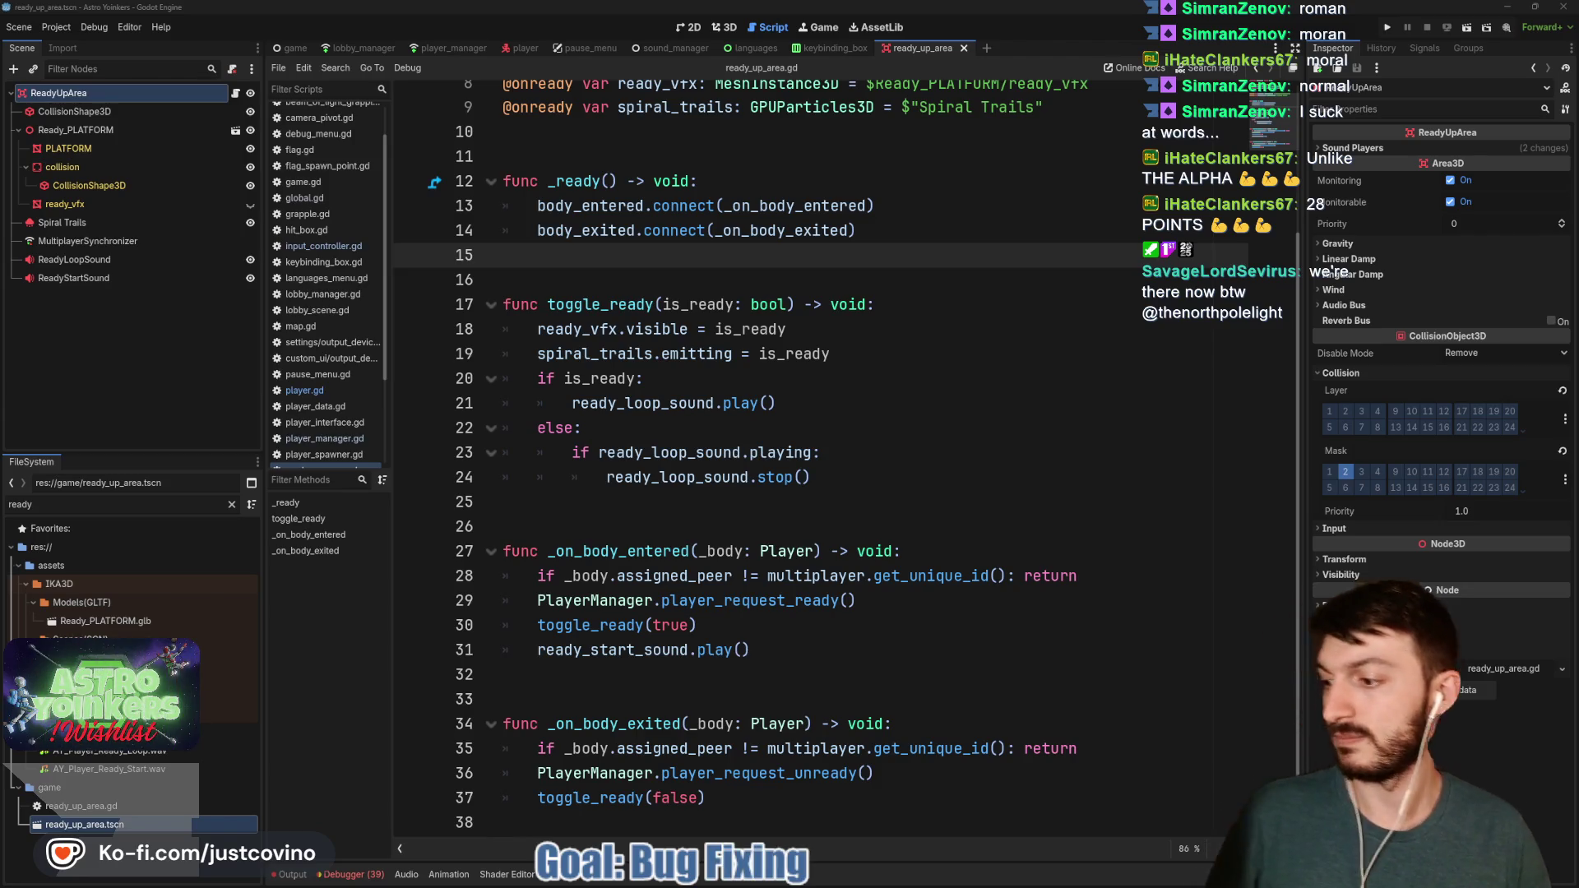
{"action": "left_click", "coordinate": [854, 471]}
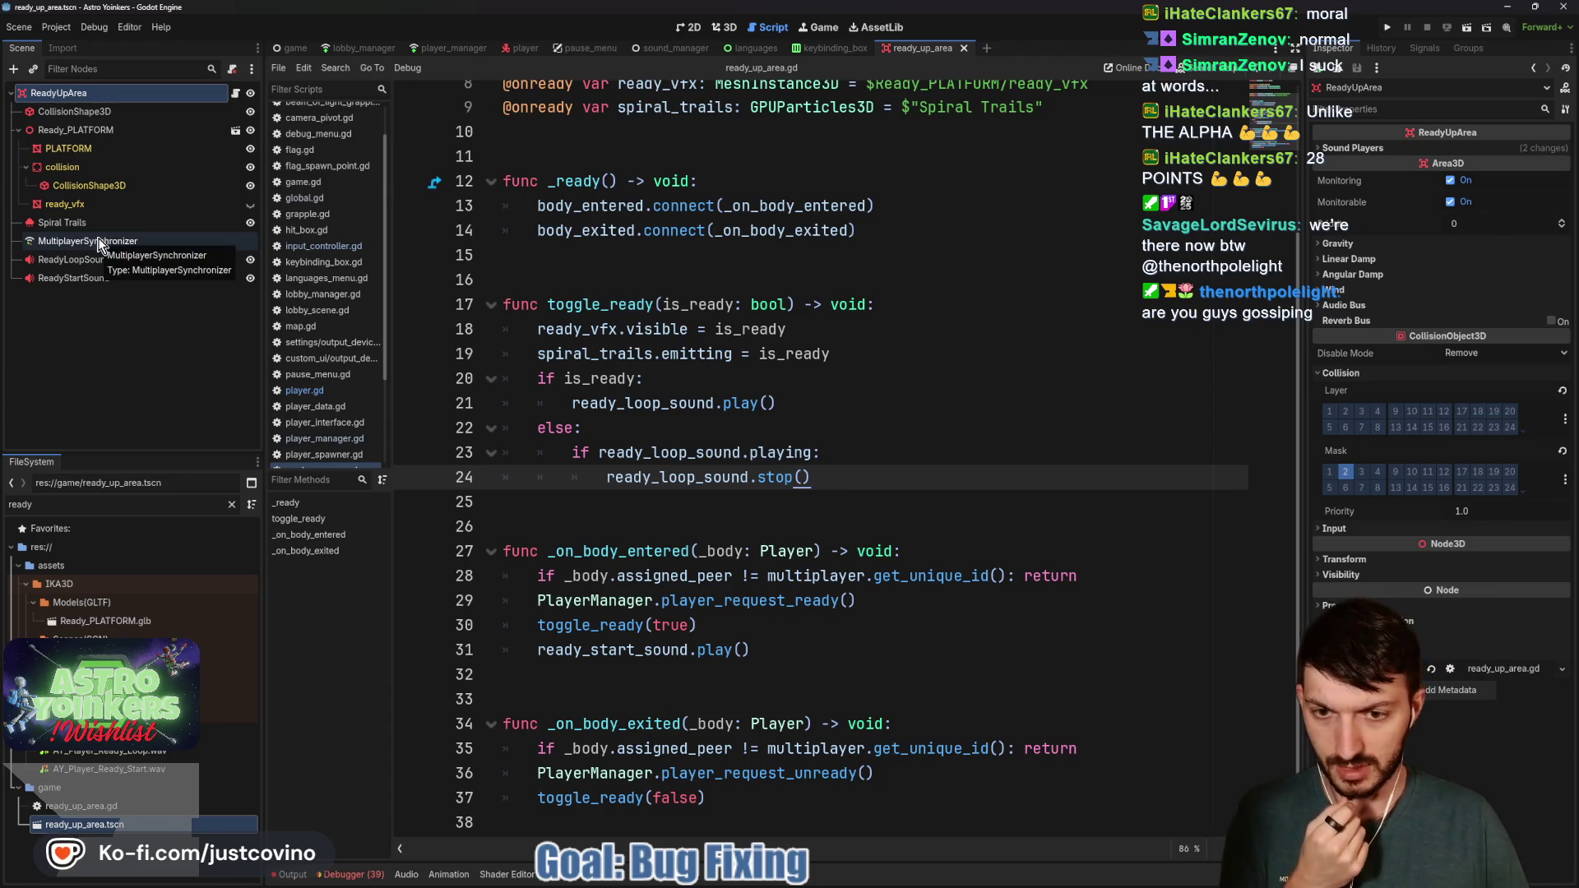
{"action": "double_click", "coordinate": [608, 623]}
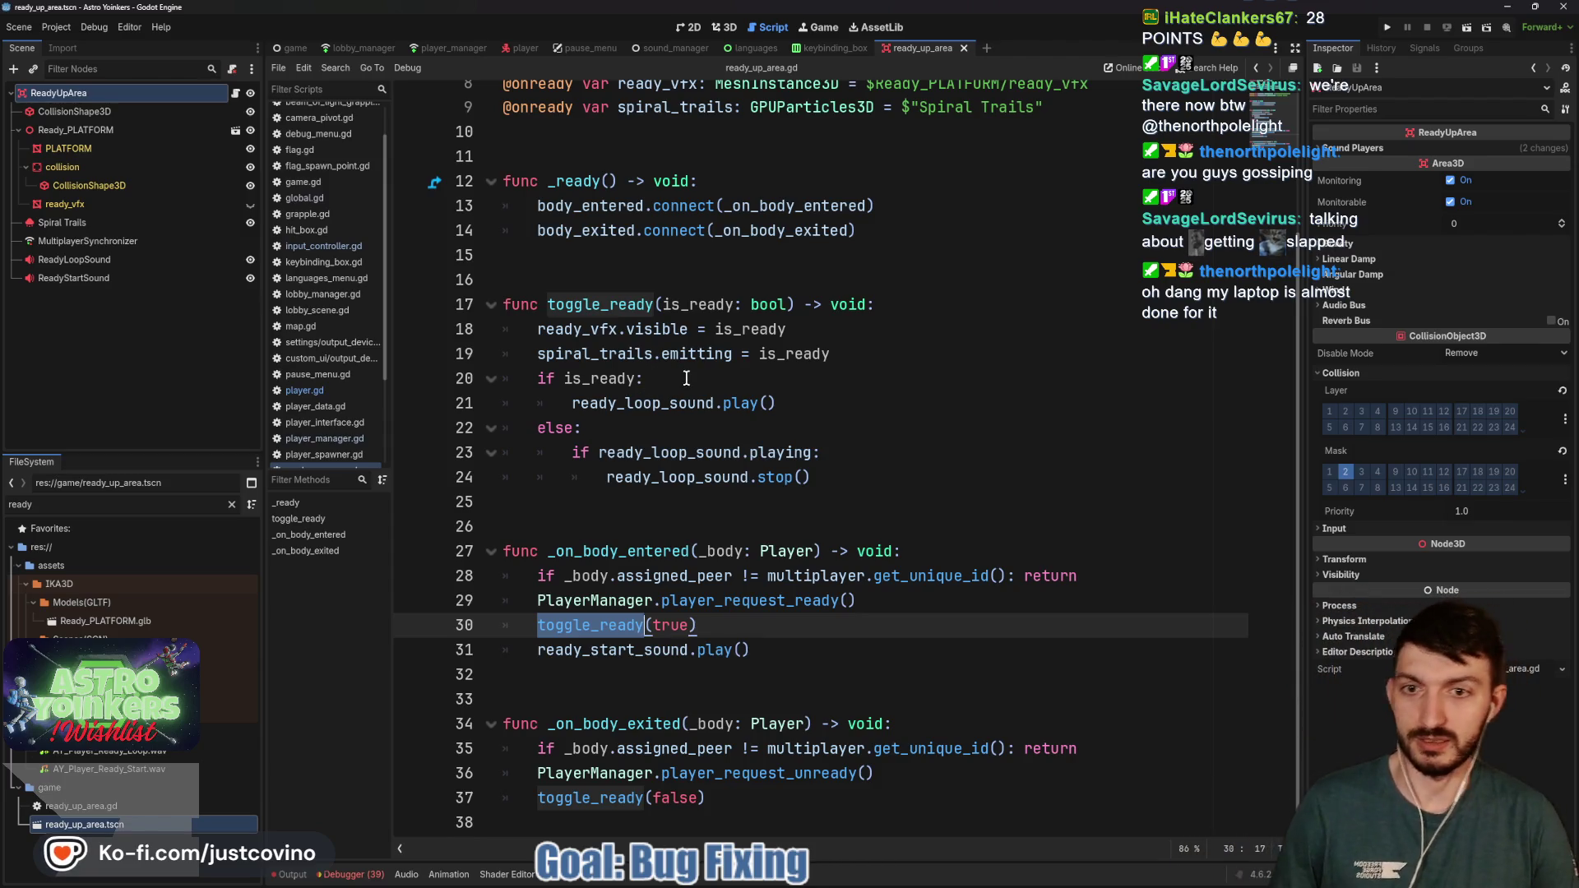
{"action": "left_click", "coordinate": [638, 374]}
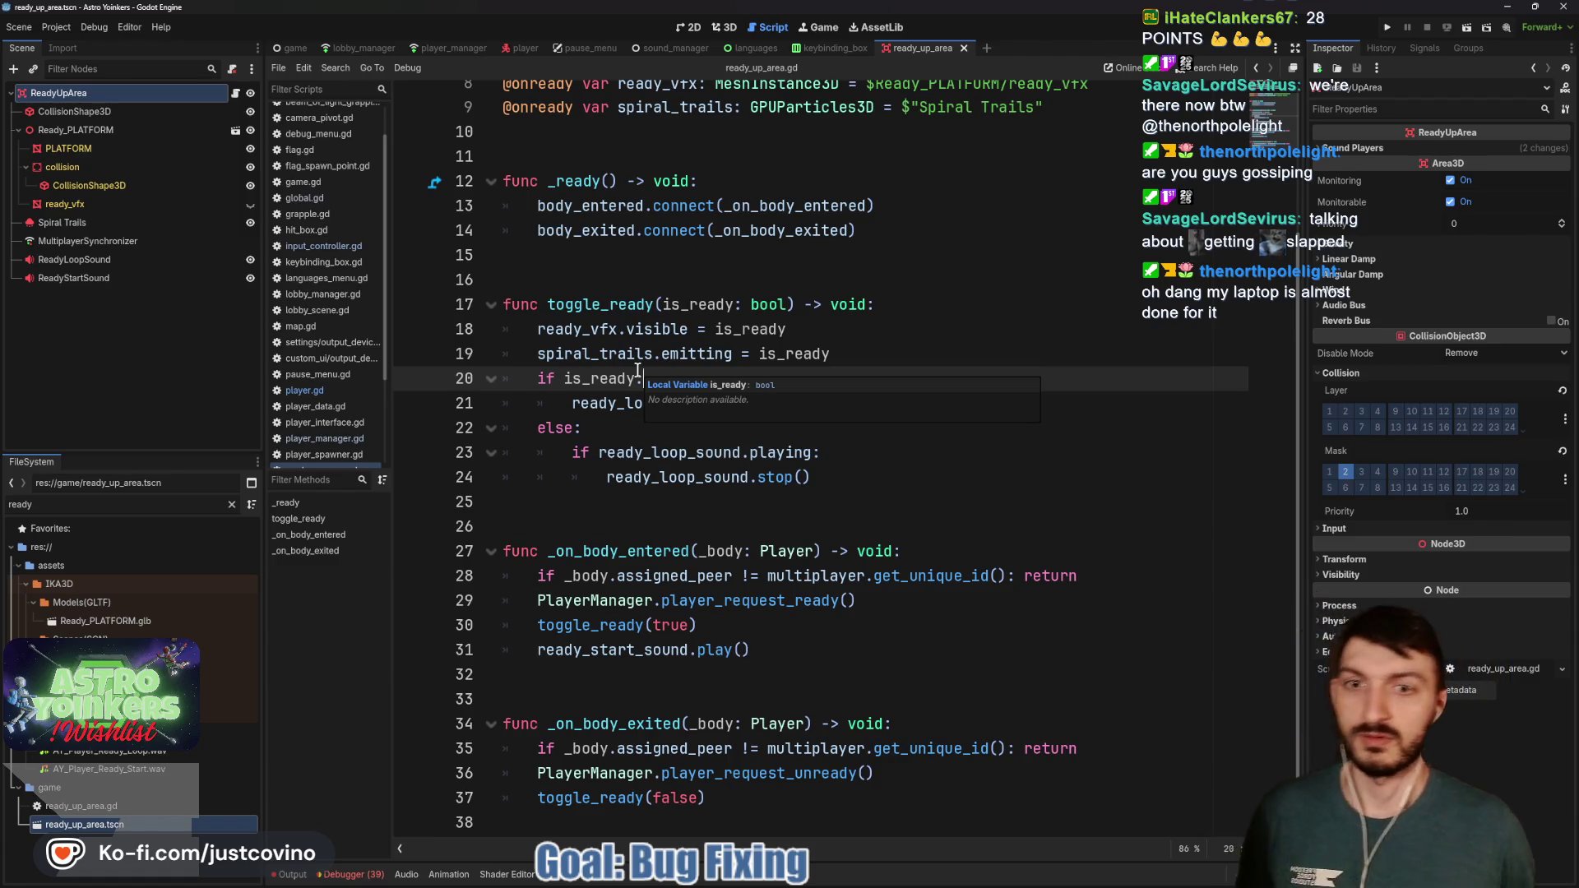
{"action": "left_click", "coordinate": [683, 523]}
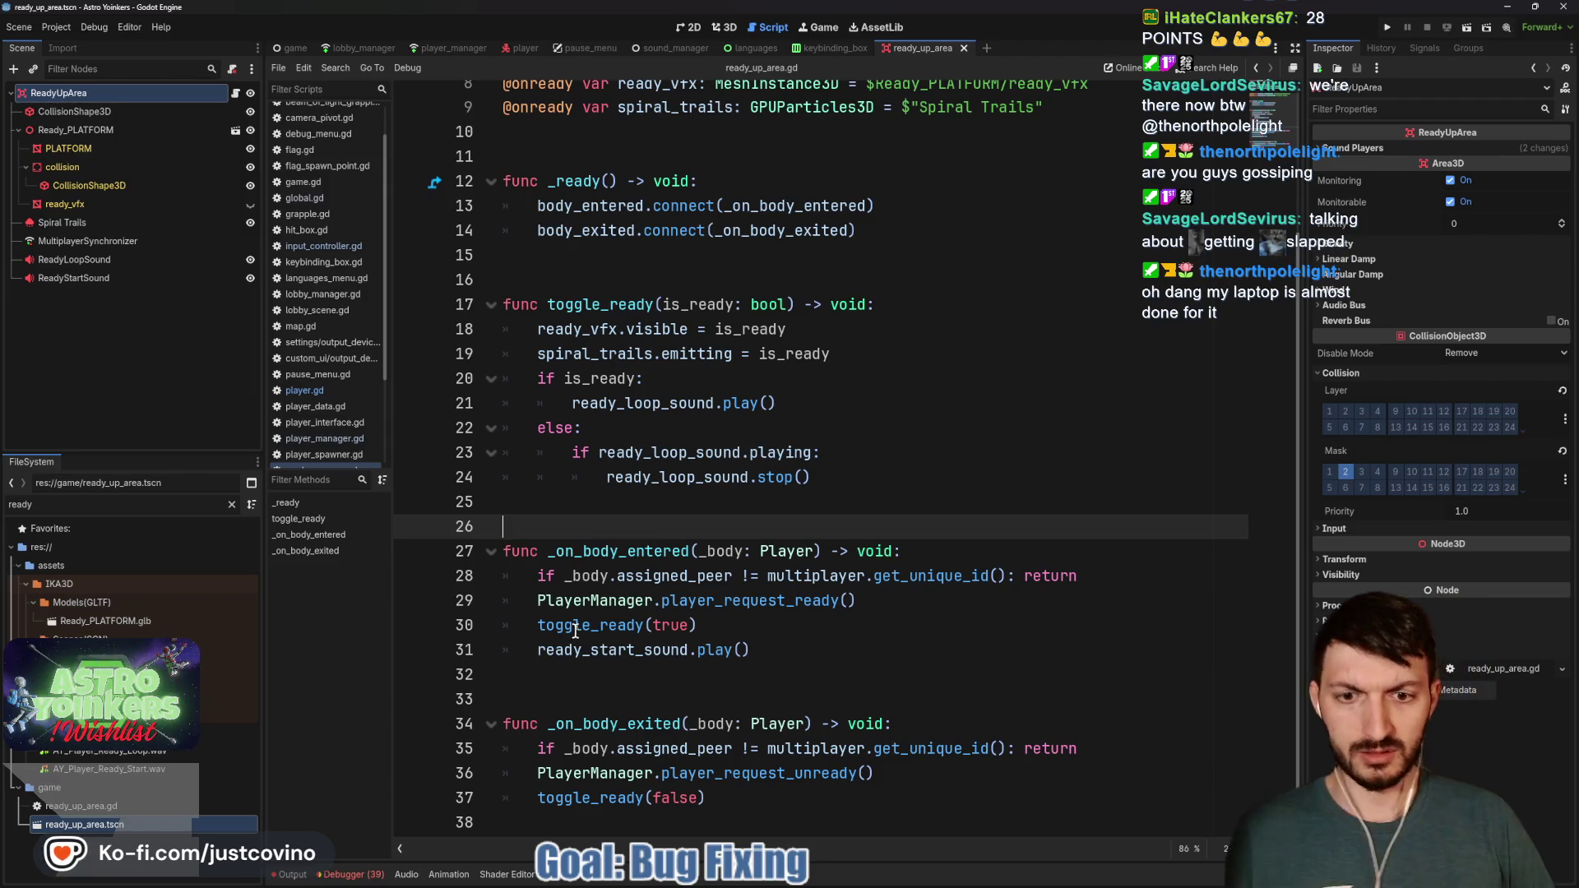
{"action": "left_click", "coordinate": [734, 601], "text": "ctrl"}
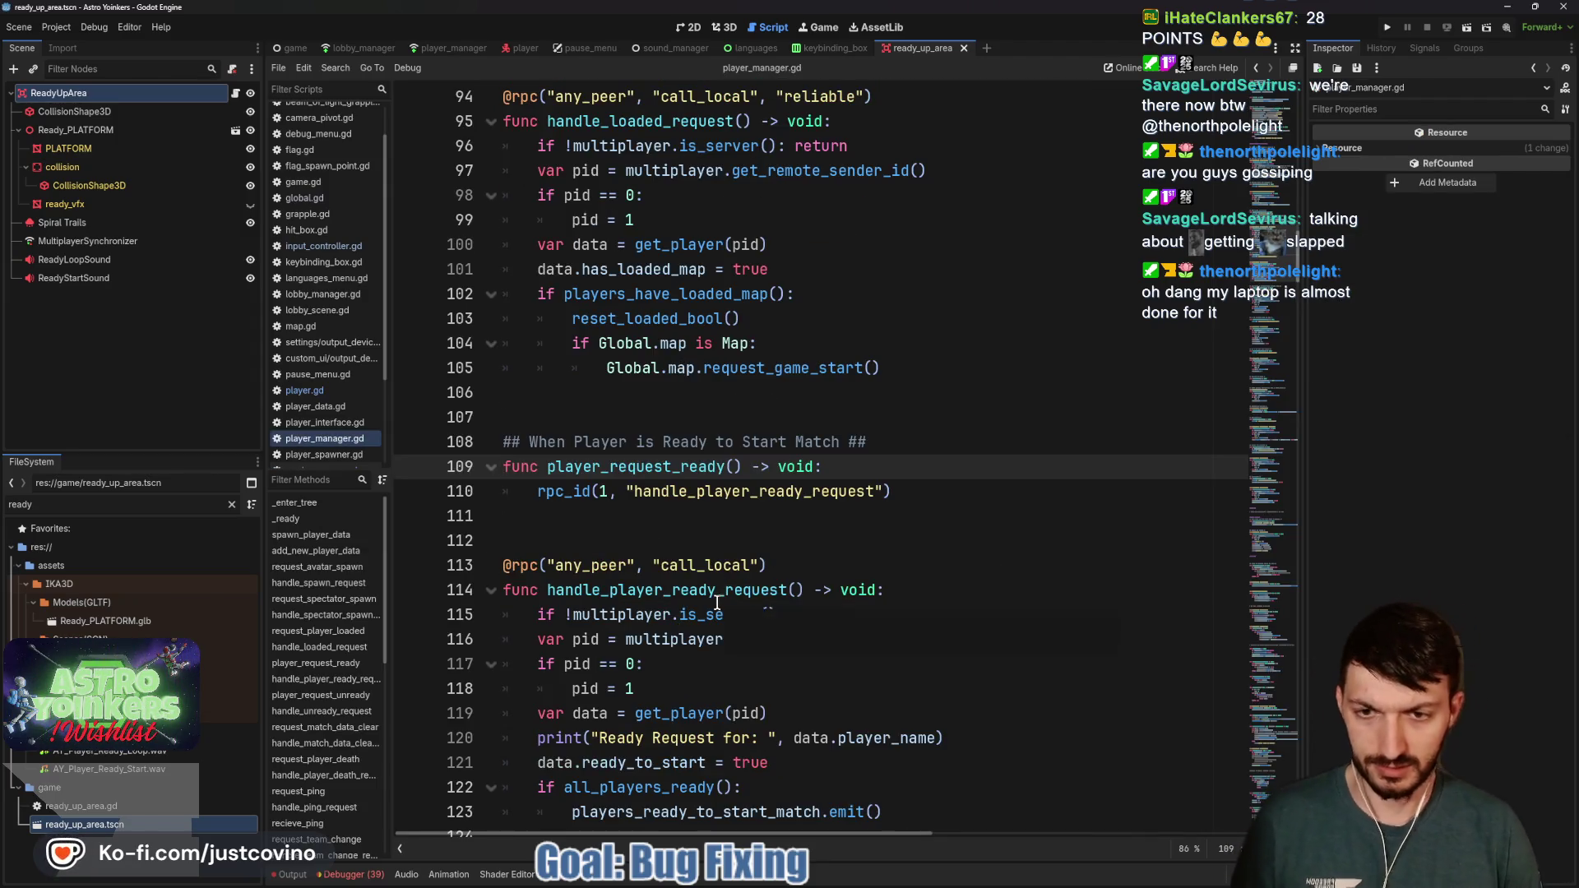
Search the project for players_ready_to_start_match and open the lobby_ui.gd line 18 match
{"action": "scroll", "coordinate": [696, 517], "scroll_direction": "down", "scroll_amount": 2}
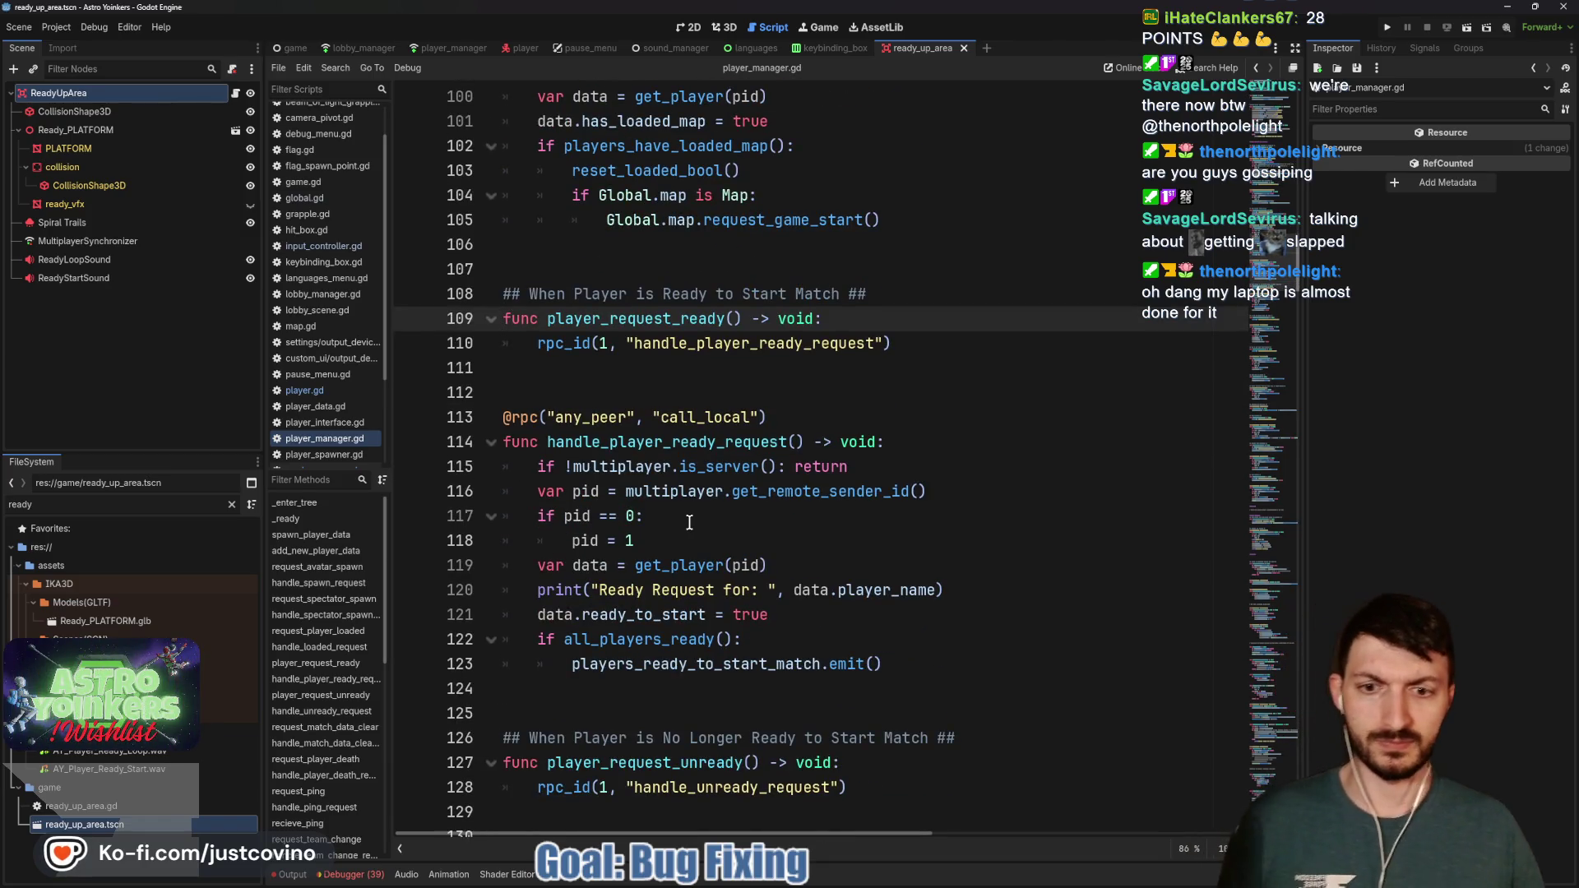
{"action": "scroll", "coordinate": [682, 529], "scroll_direction": "down", "scroll_amount": 2}
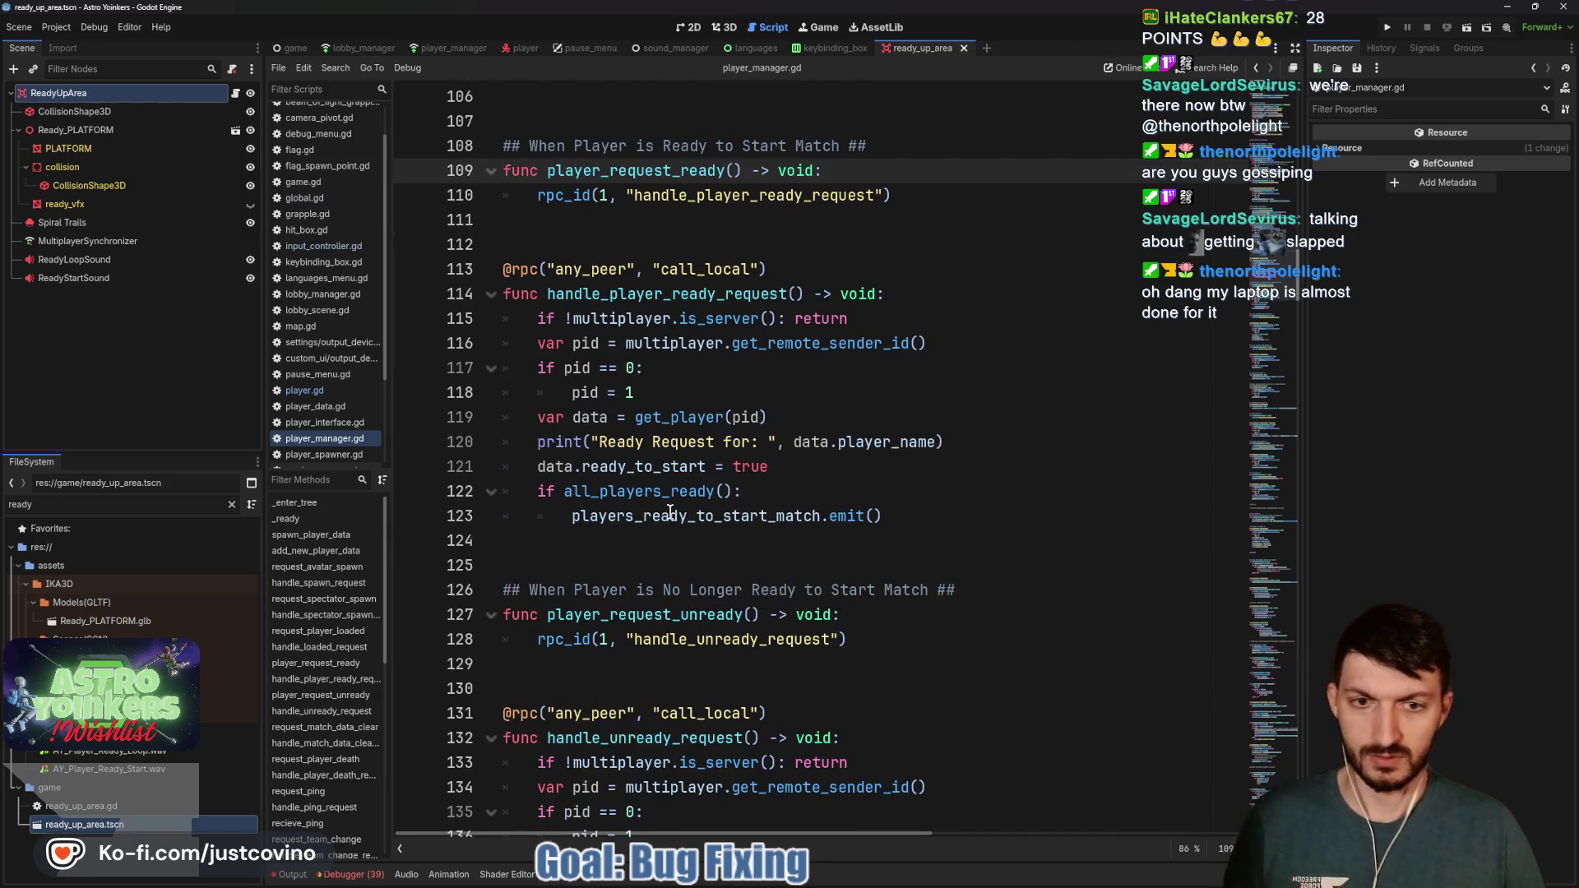
{"action": "double_click", "coordinate": [670, 515]}
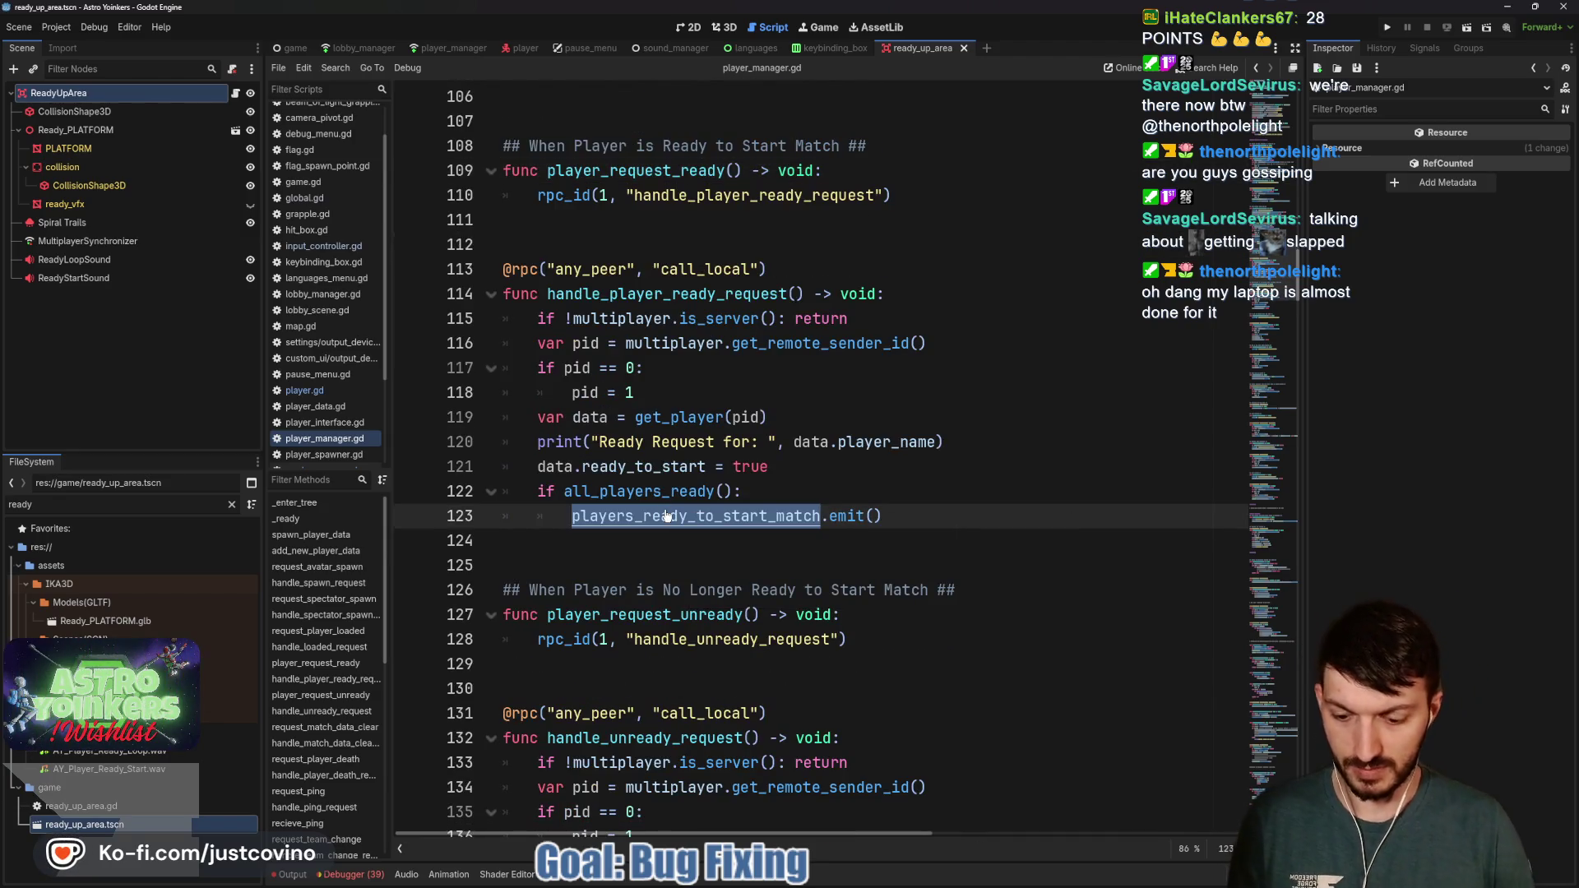
{"action": "key", "text": "ctrl+shift+f"}
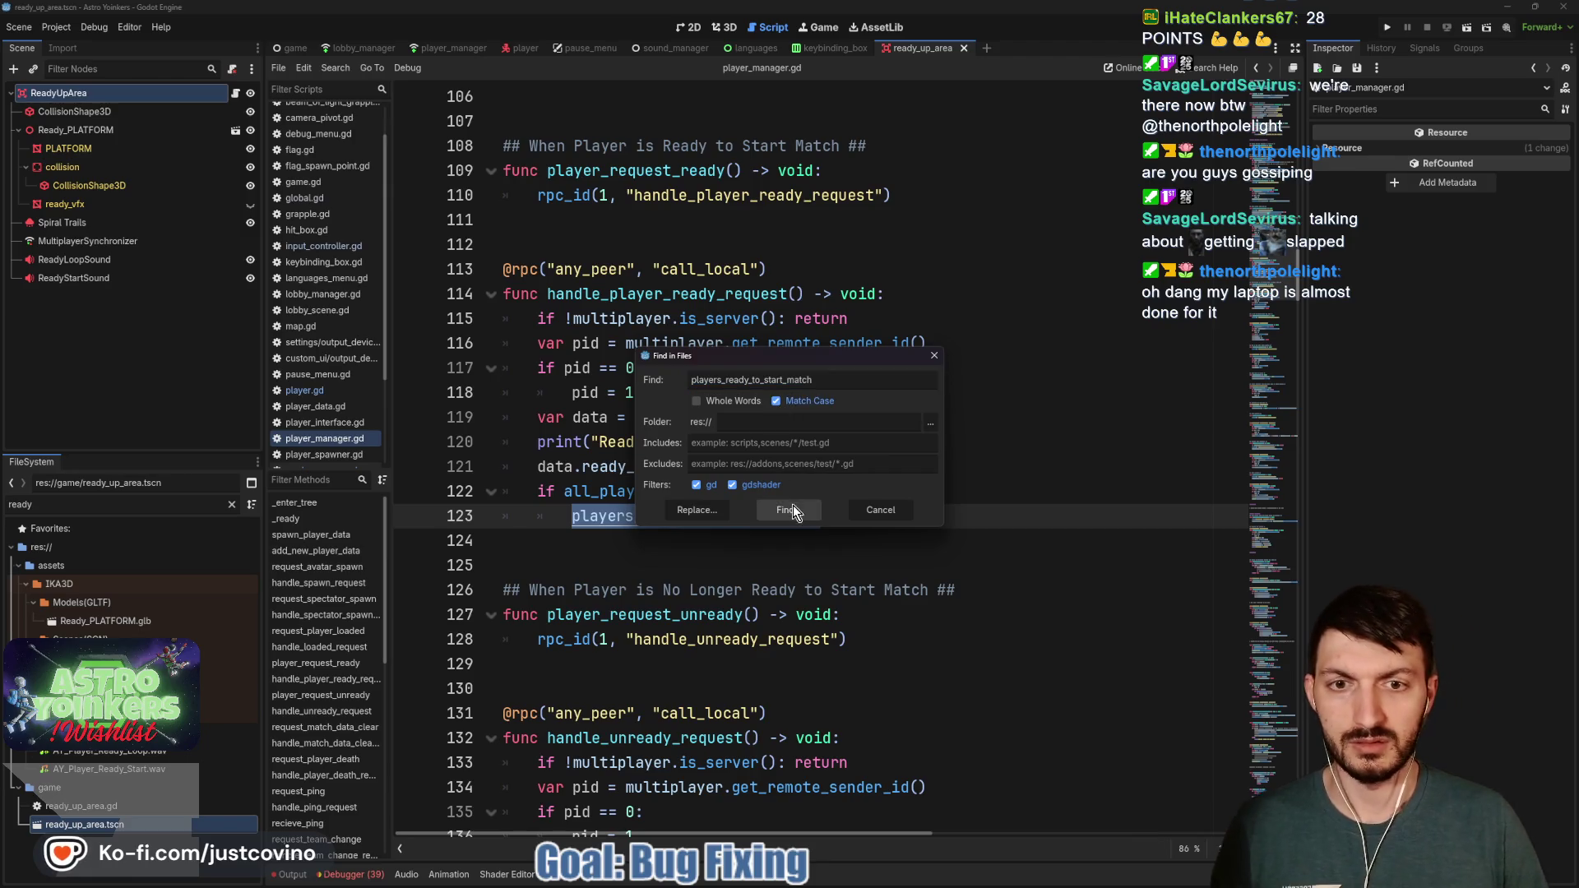
{"action": "left_click", "coordinate": [791, 508]}
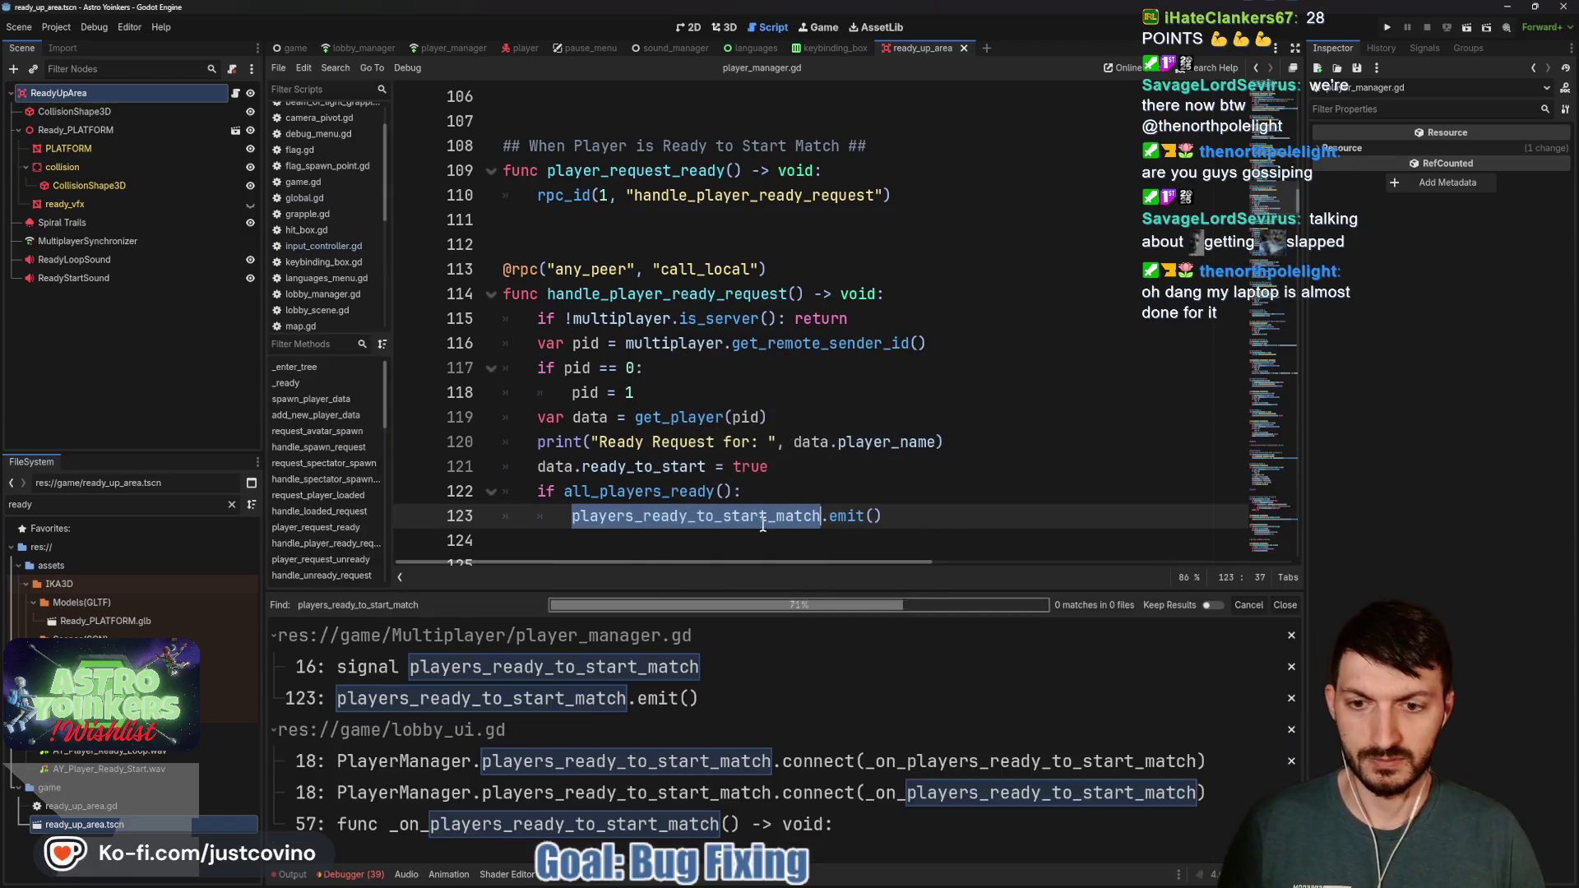
{"action": "left_click", "coordinate": [703, 753]}
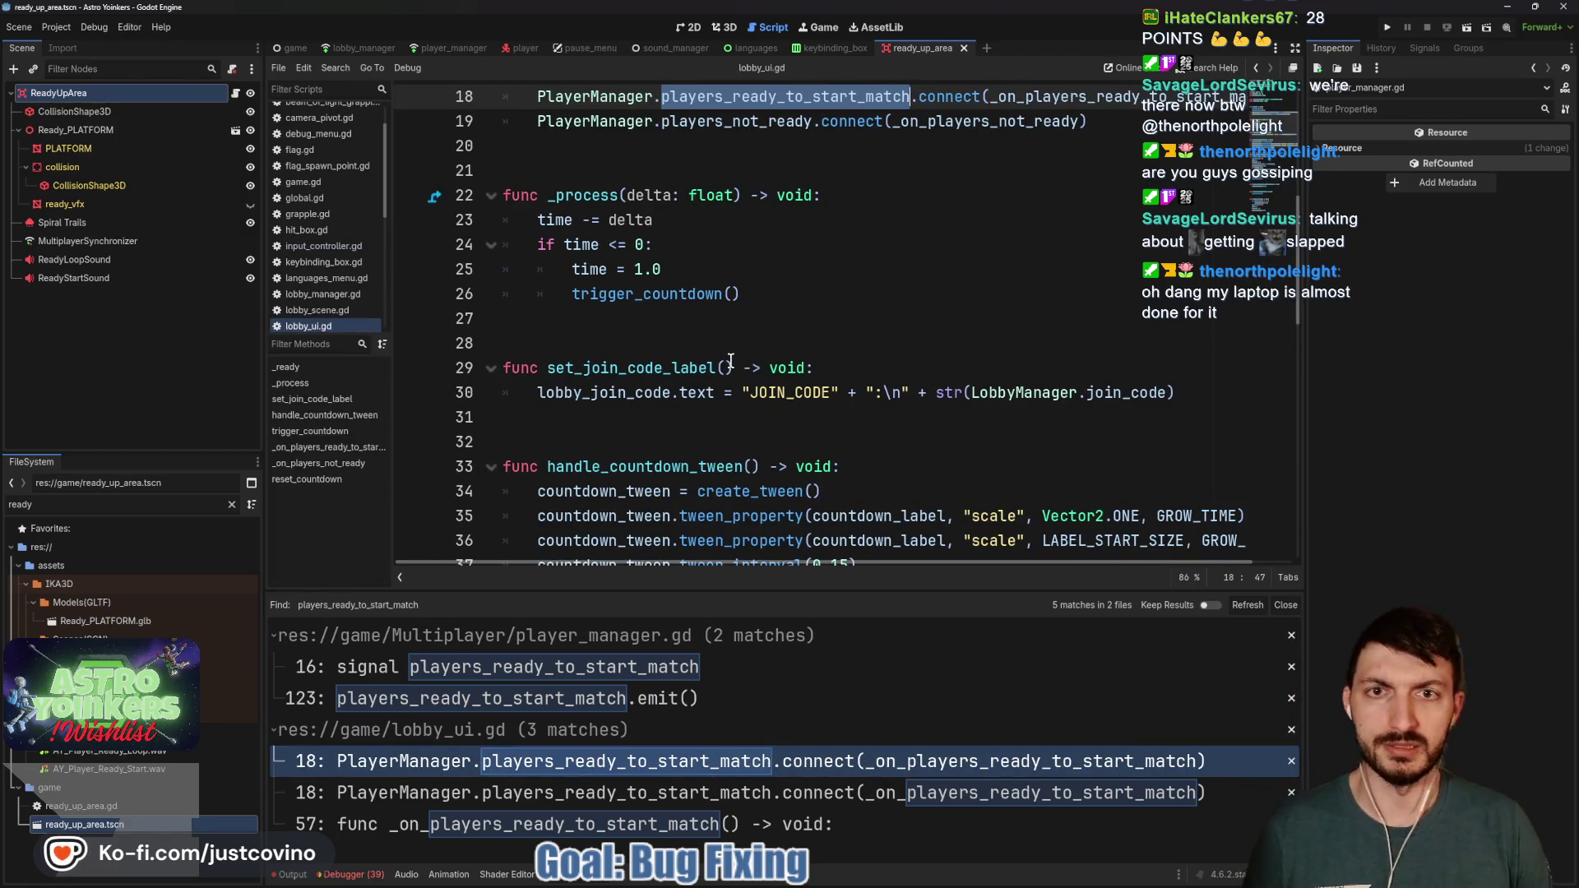
Insert an 'if !multiplayer.is_server: return' guard above trigger_countdown.rpc() in _on_players_ready_to_start_match
{"action": "scroll", "coordinate": [730, 362], "scroll_direction": "up", "scroll_amount": 1}
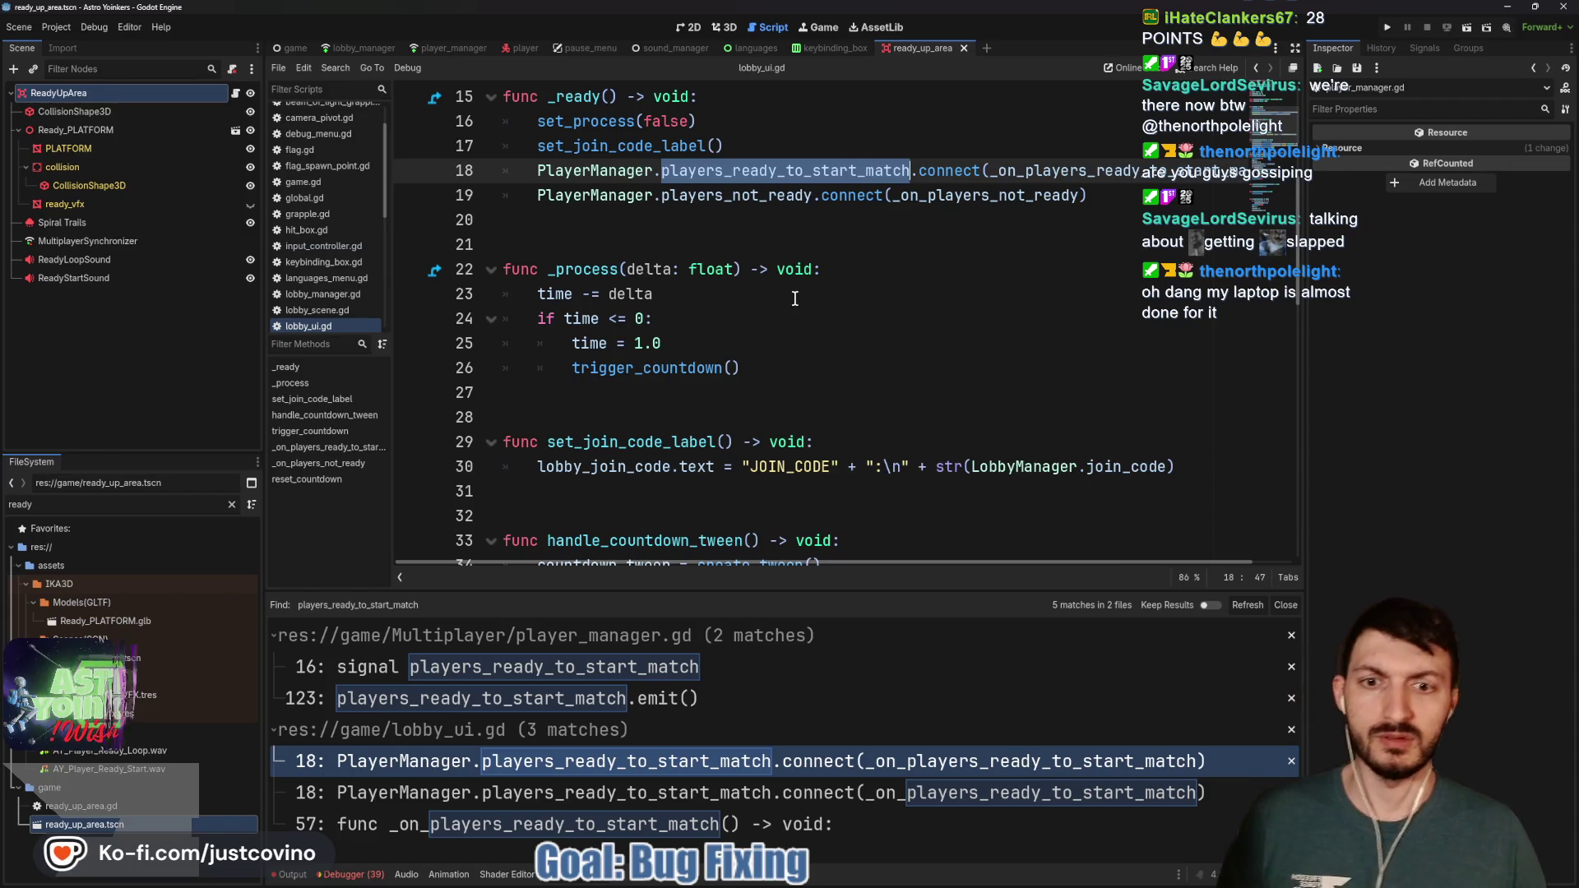
{"action": "scroll", "coordinate": [790, 329], "scroll_direction": "down", "scroll_amount": 6}
{"action": "scroll", "coordinate": [792, 304], "scroll_direction": "down", "scroll_amount": 6}
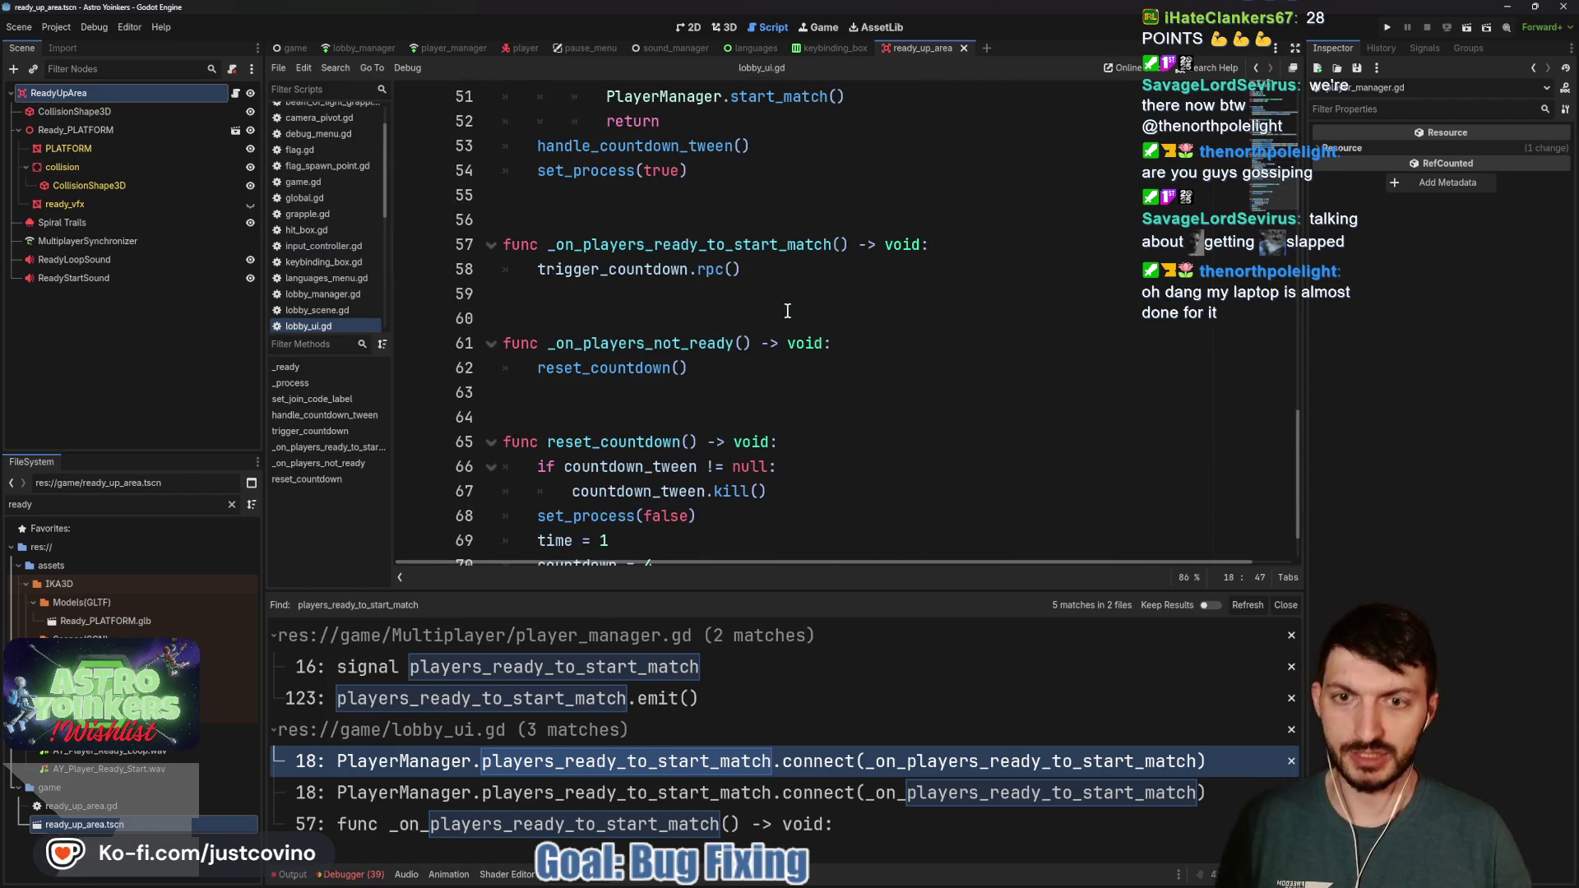
{"action": "double_click", "coordinate": [635, 270]}
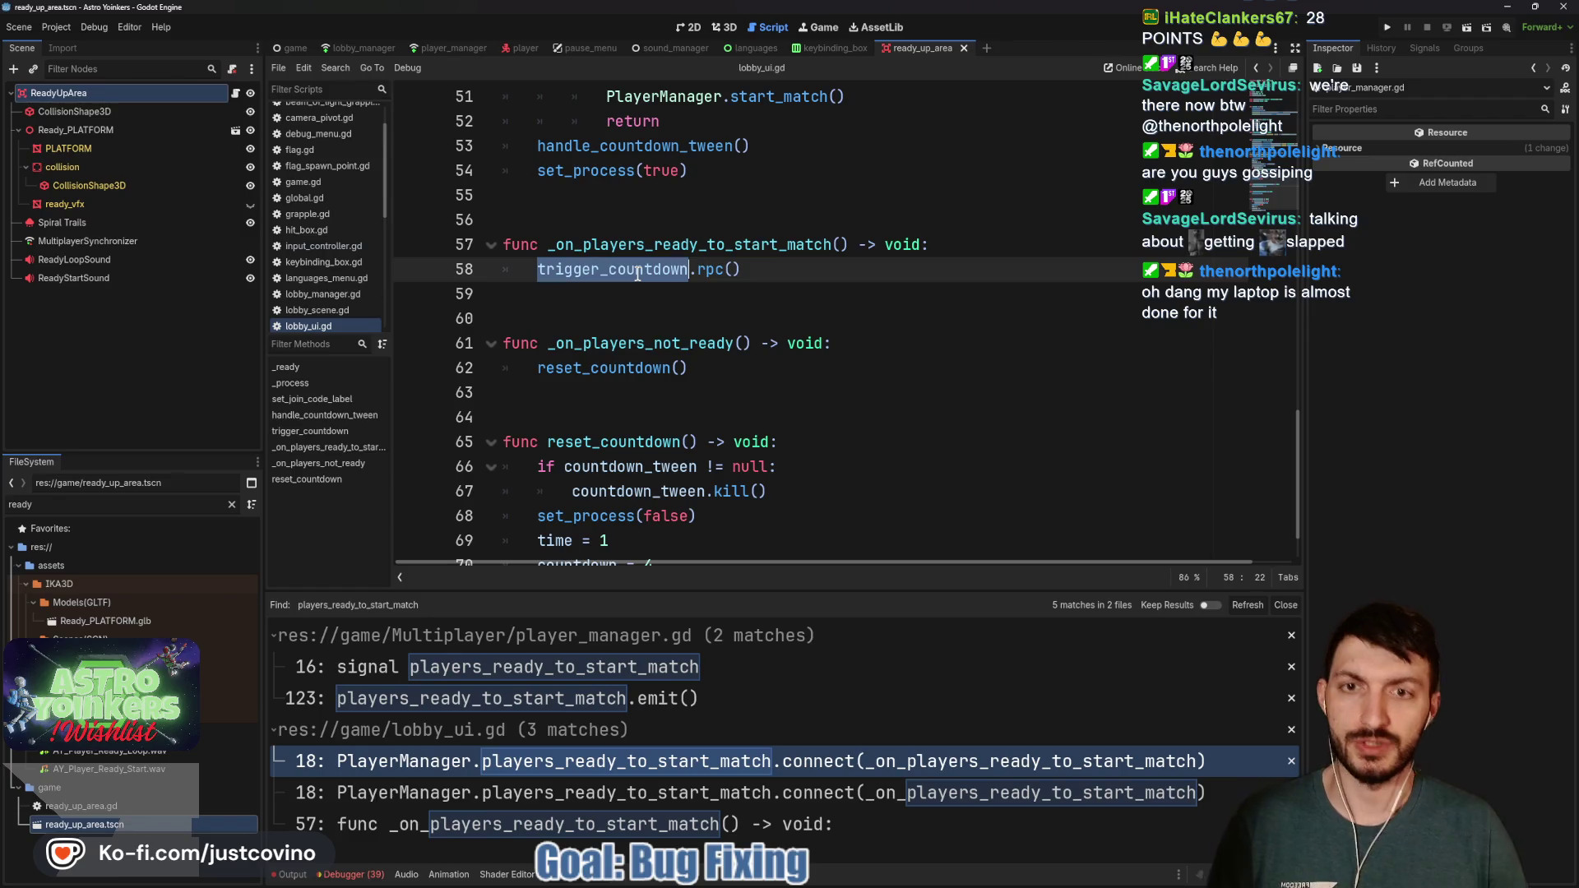
{"action": "left_click", "coordinate": [953, 245]}
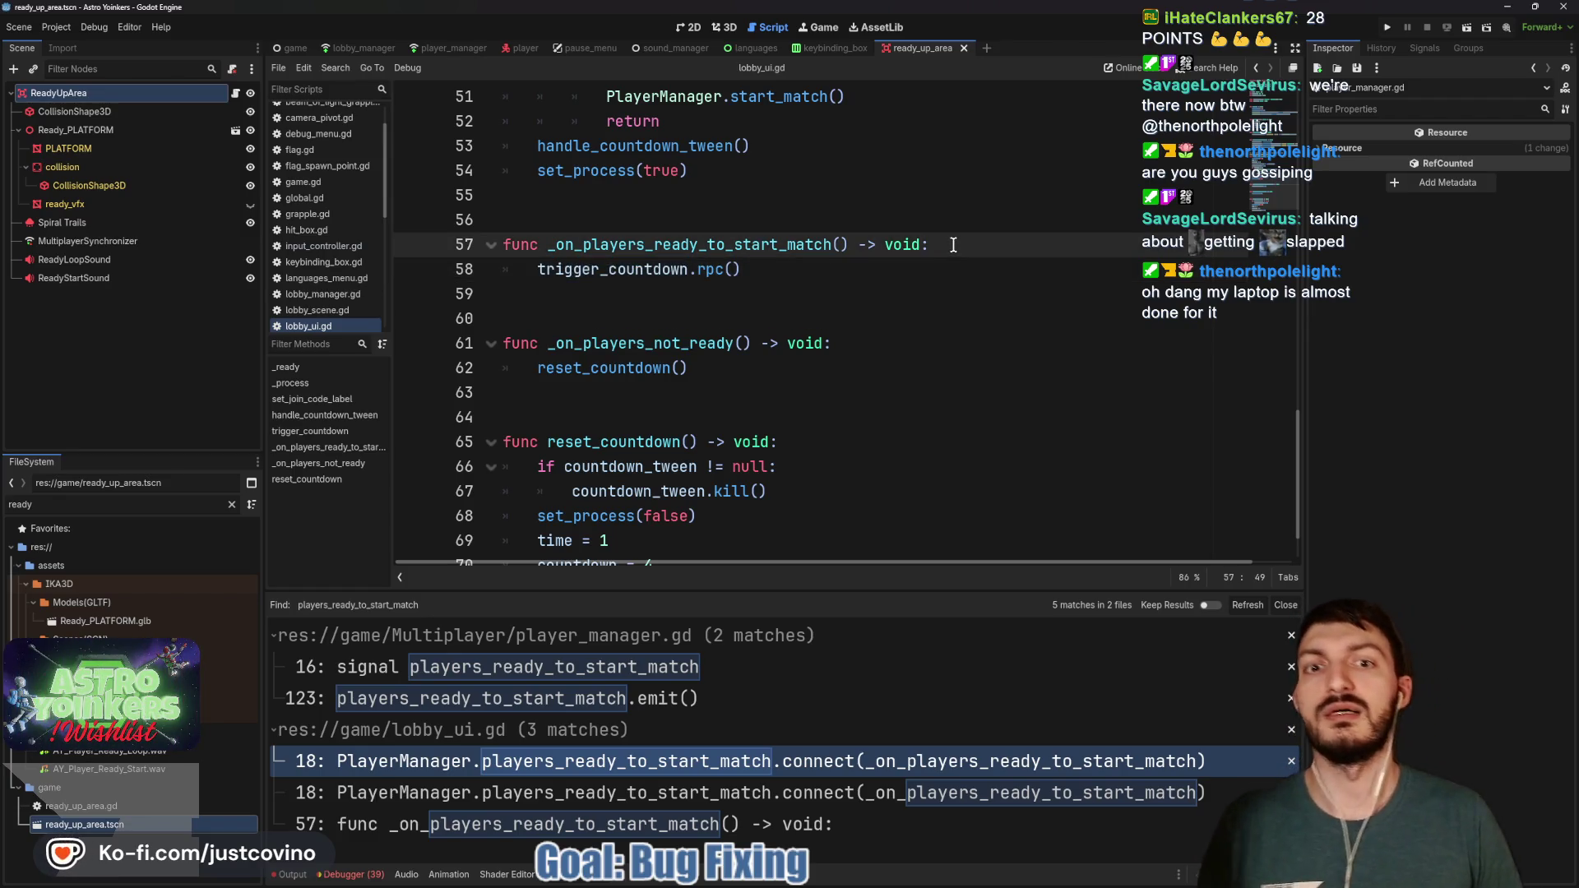
{"action": "key", "text": "Return"}
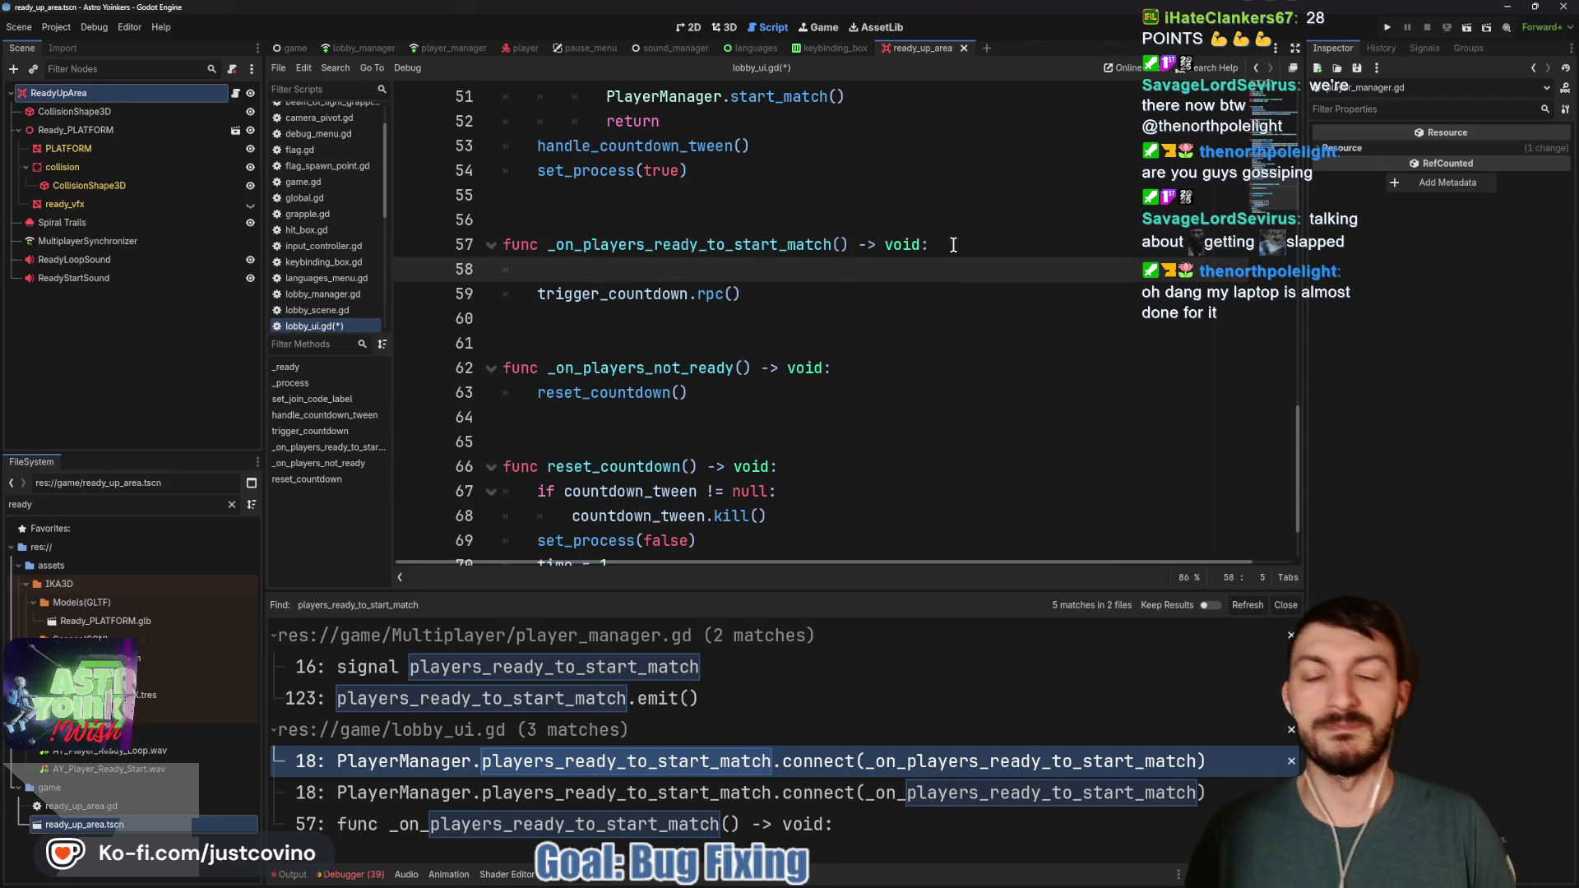
{"action": "type", "text": "if muy"}
{"action": "key", "text": "BackSpace"}
{"action": "key", "text": "BackSpace"}
{"action": "key", "text": "BackSpace"}
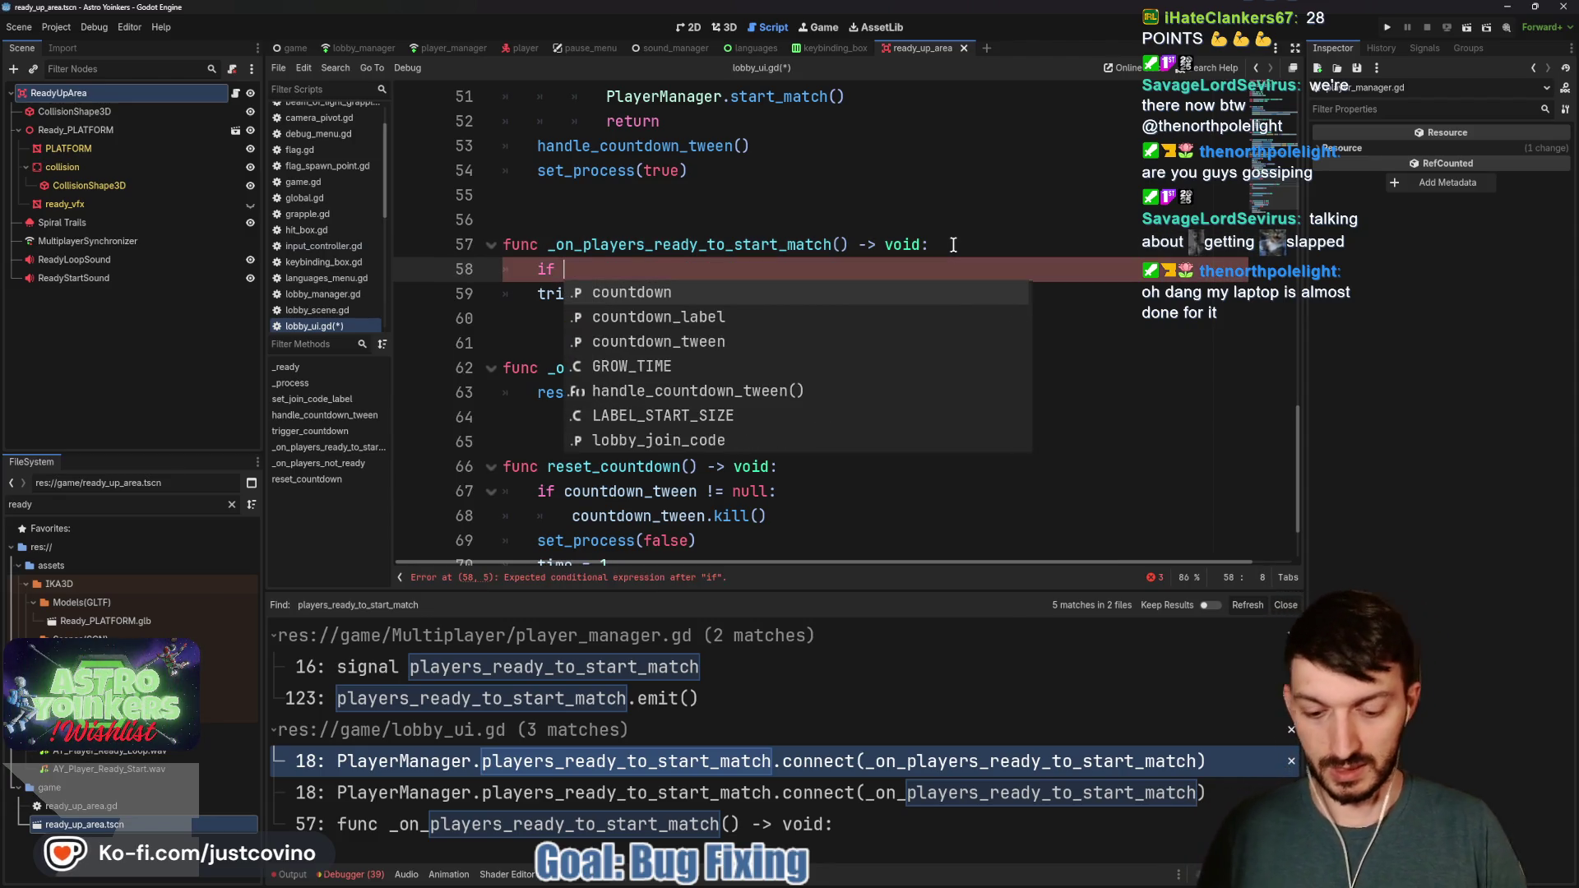
{"action": "type", "text": "!mutlipla"}
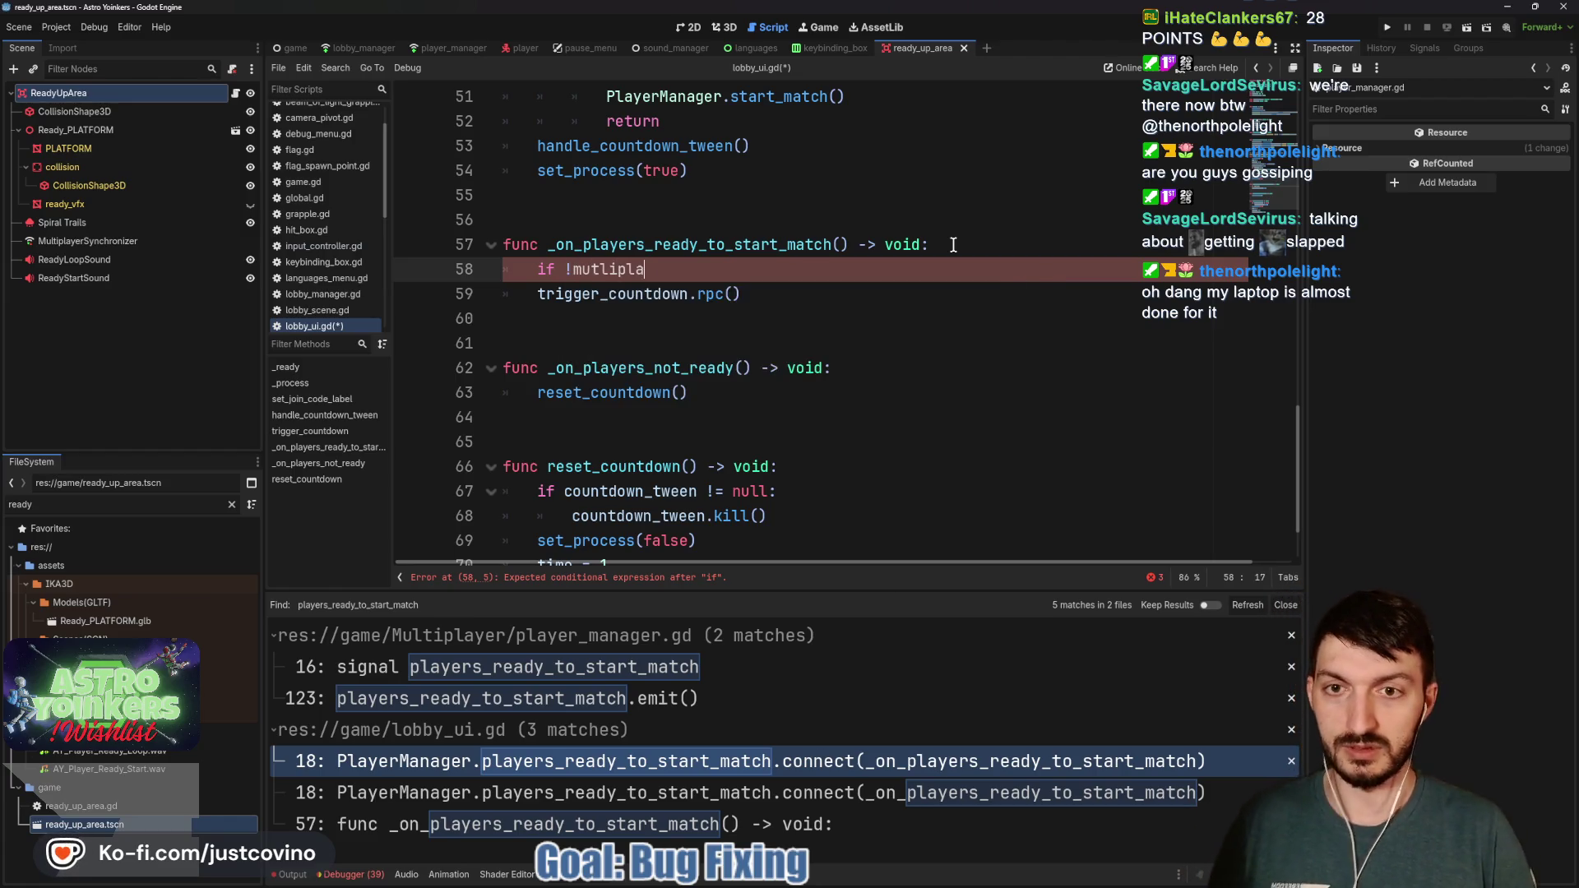
{"action": "type", "text": "yer.is_ser"}
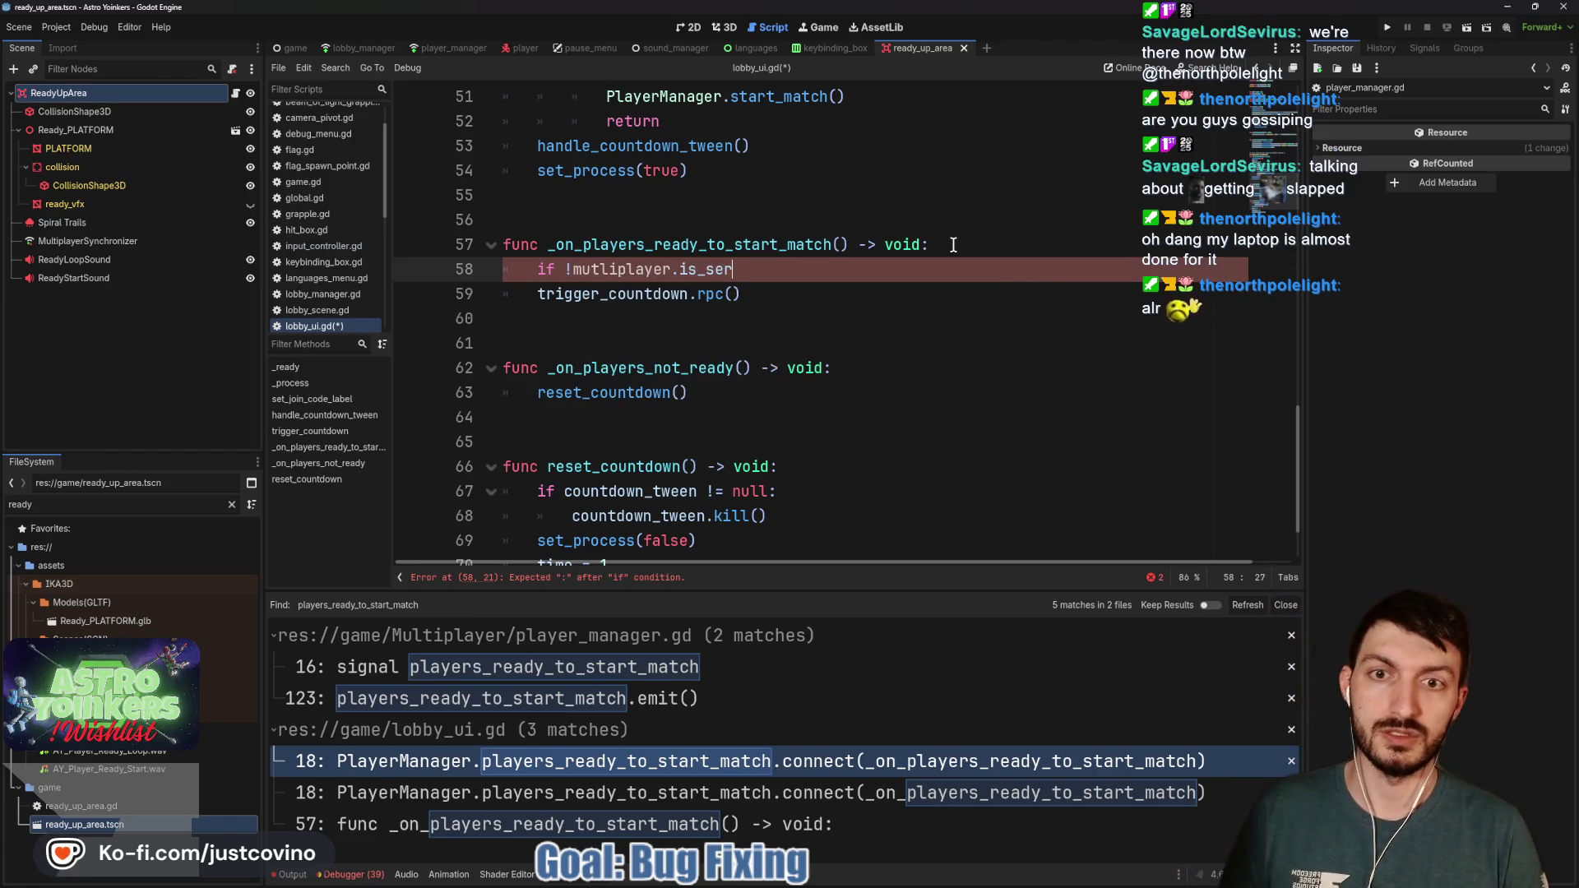
{"action": "type", "text": "ver: return"}
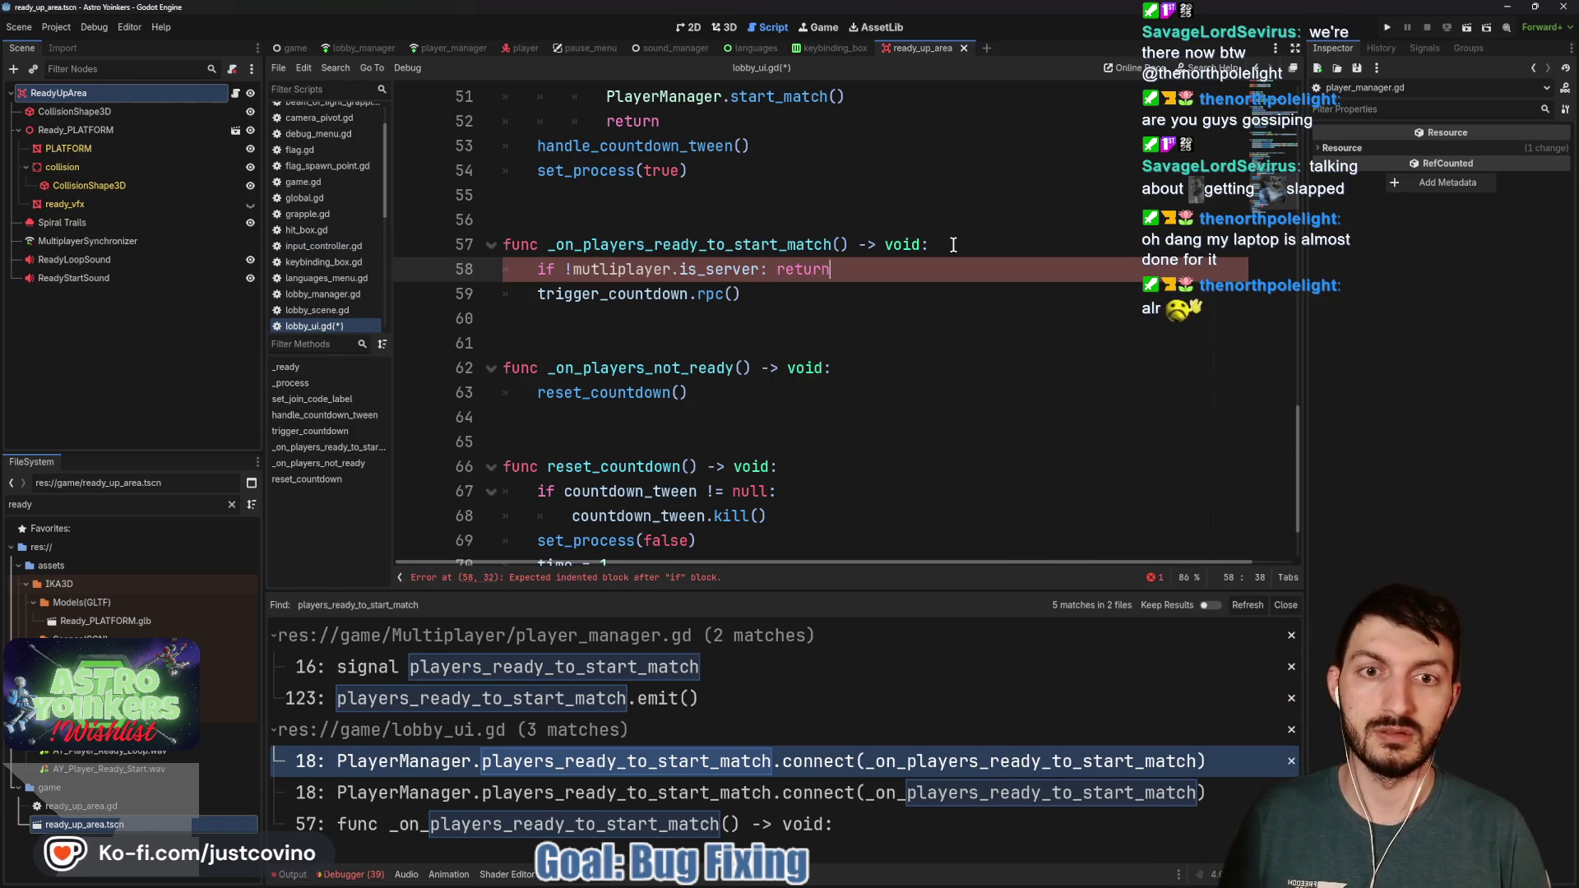
Correct the misspelled 'mutliplayer' to 'multiplayer' and close the Find in Files results
{"action": "double_click", "coordinate": [621, 268]}
{"action": "type", "text": "multiplayer"}
{"action": "double_click", "coordinate": [612, 294]}
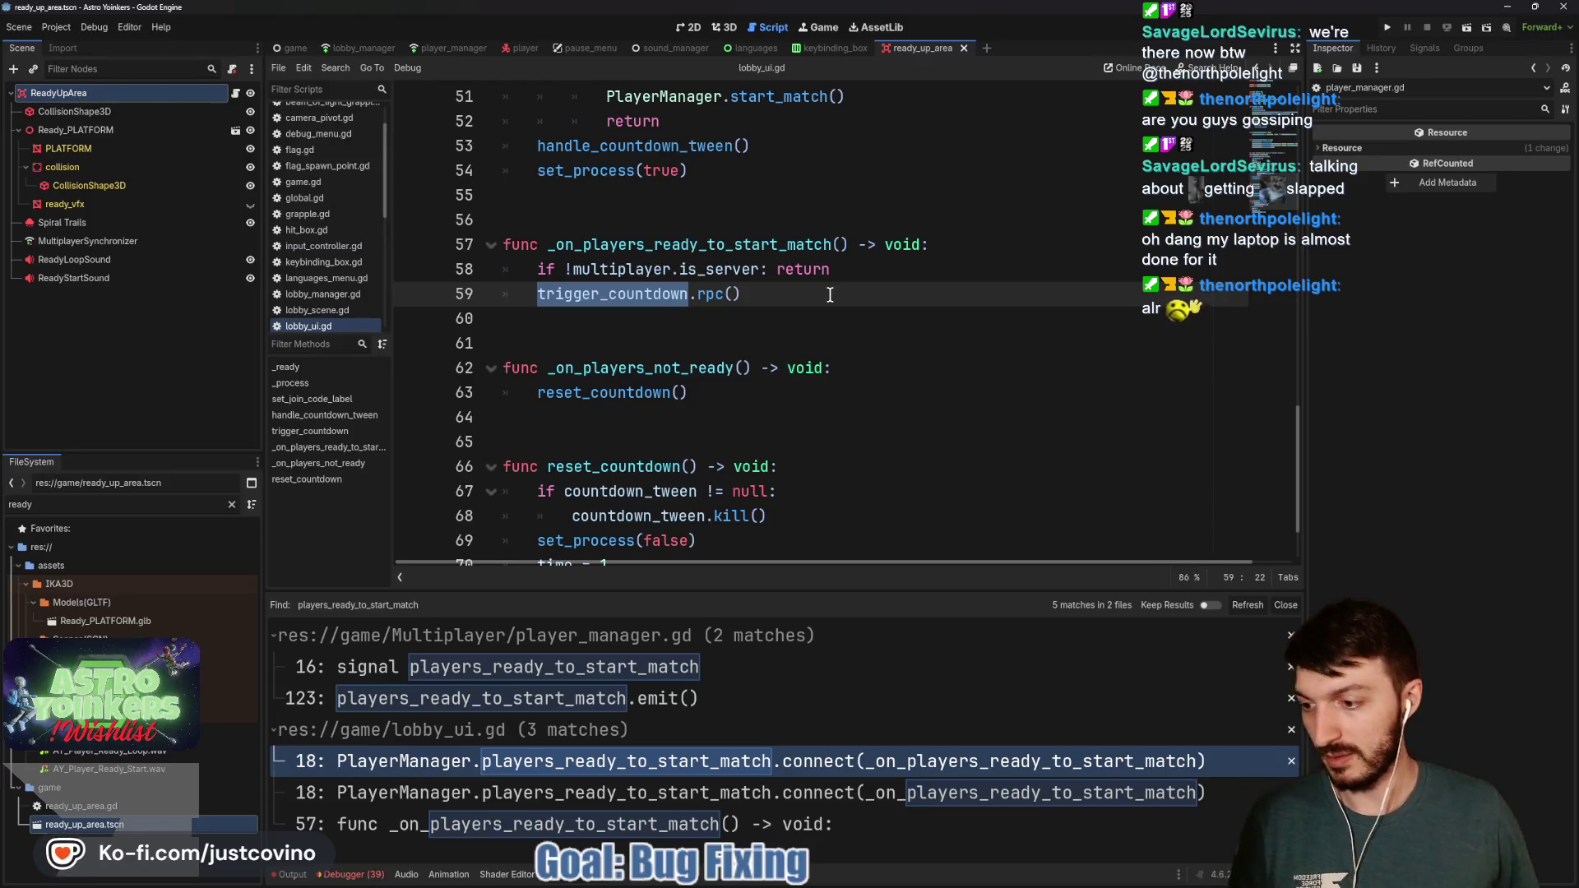
{"action": "left_click", "coordinate": [830, 294]}
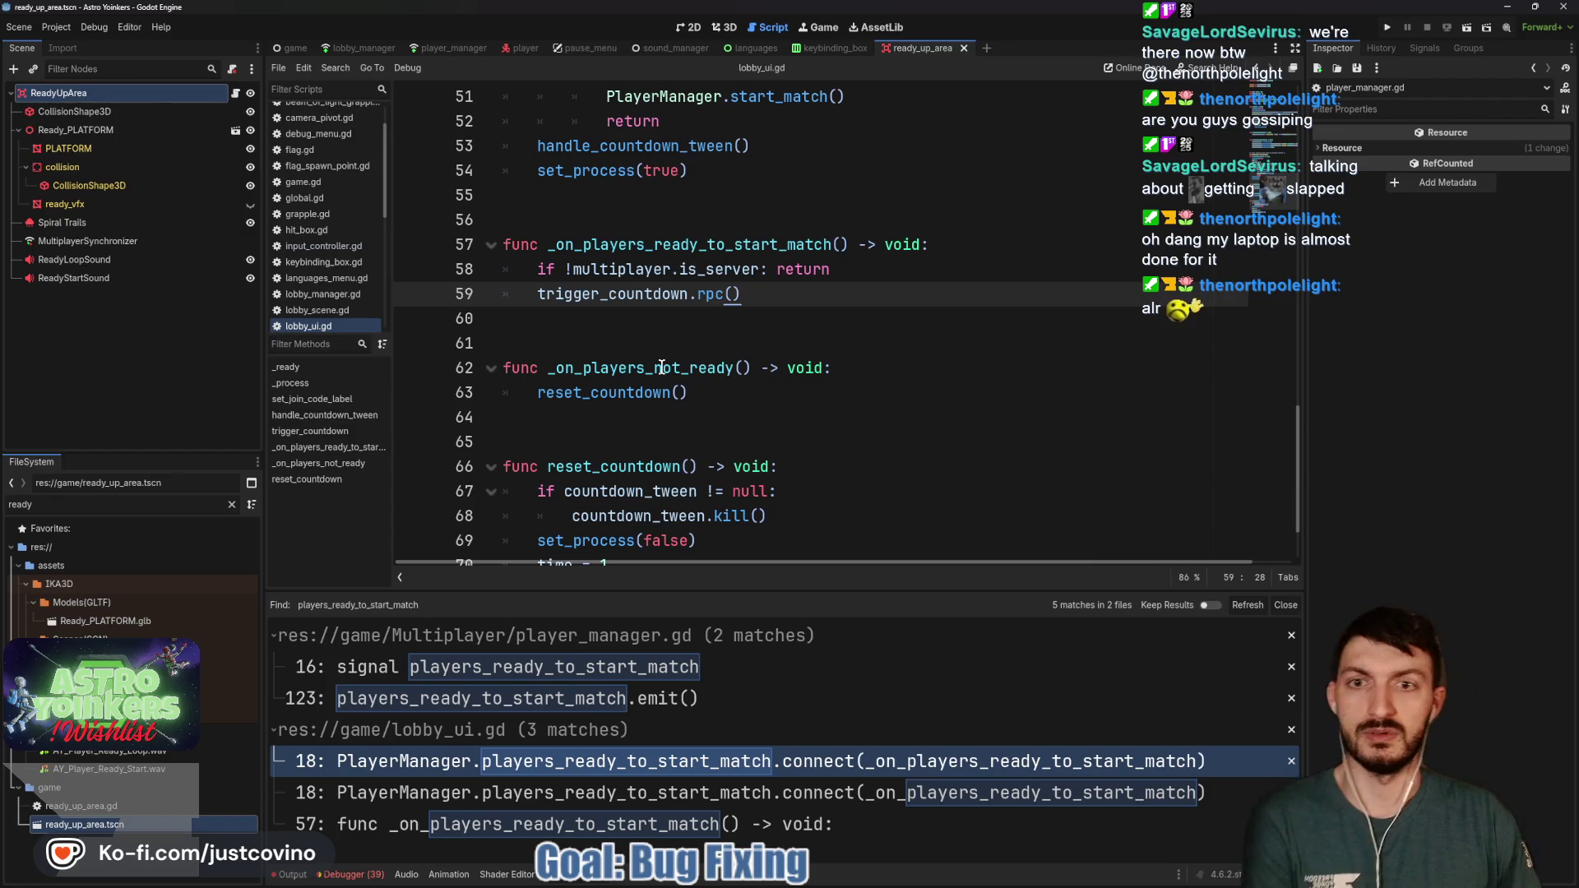
{"action": "left_click", "coordinate": [1285, 604]}
{"action": "left_click", "coordinate": [758, 495]}
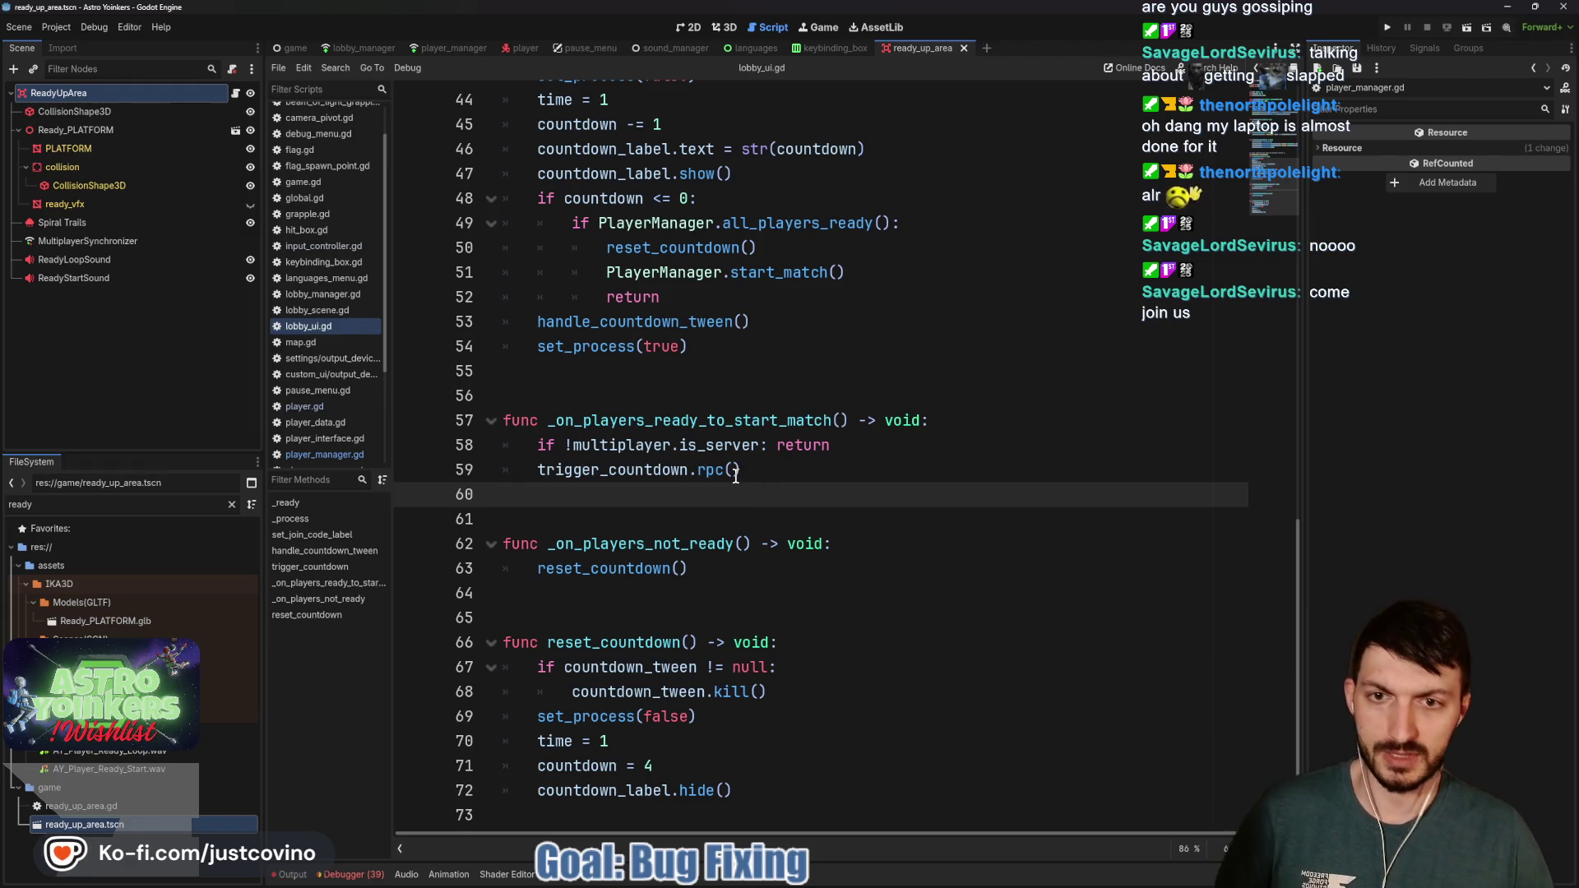
{"action": "scroll", "coordinate": [723, 485], "scroll_direction": "up", "scroll_amount": 1}
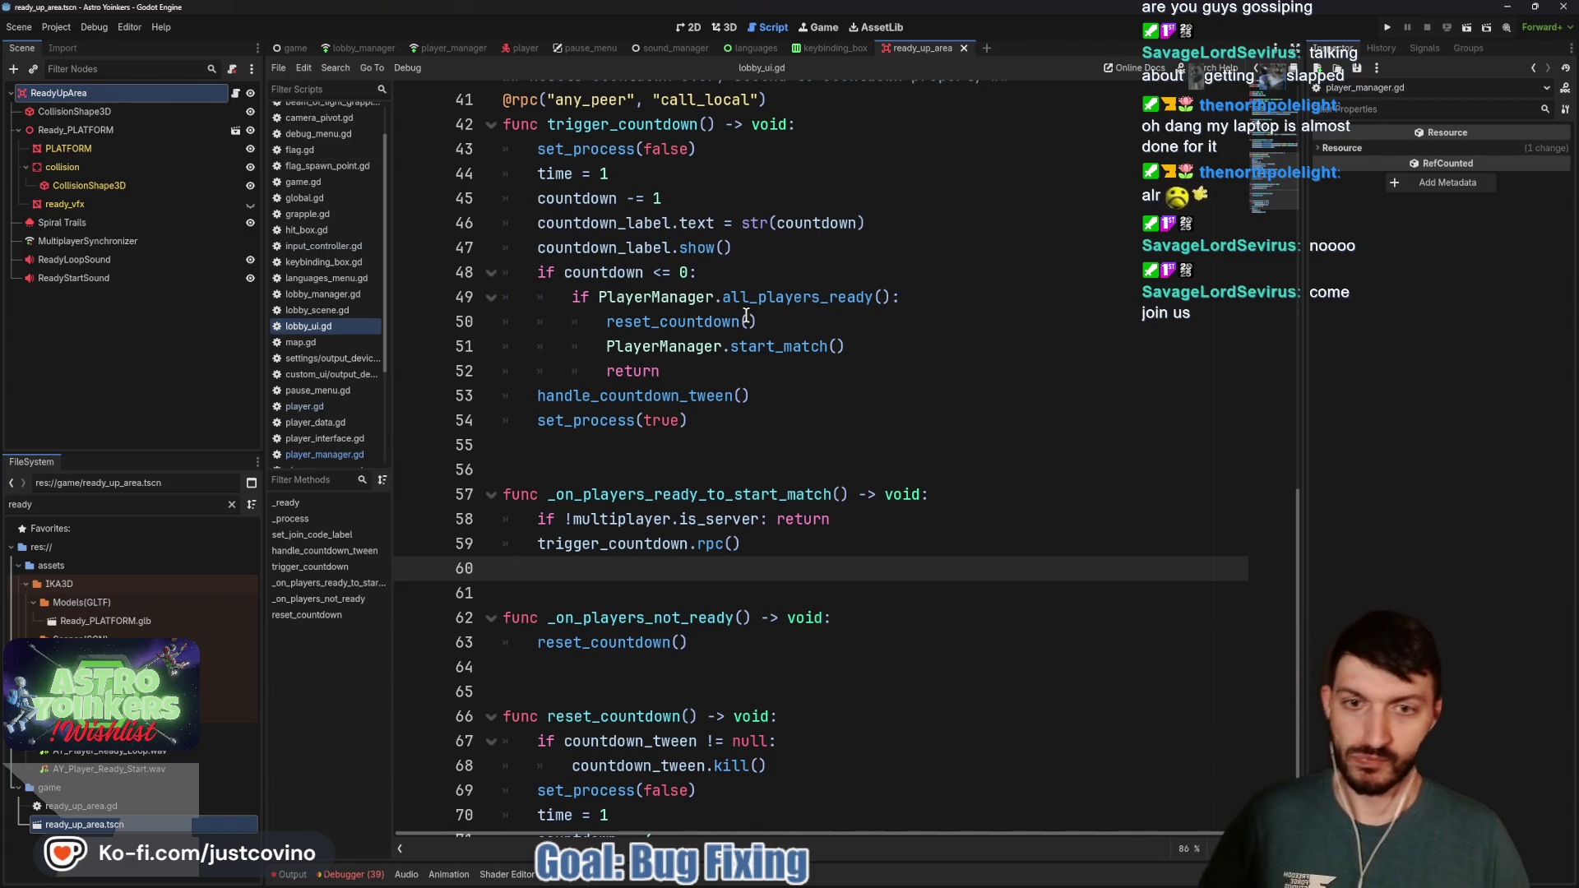
{"action": "double_click", "coordinate": [651, 395]}
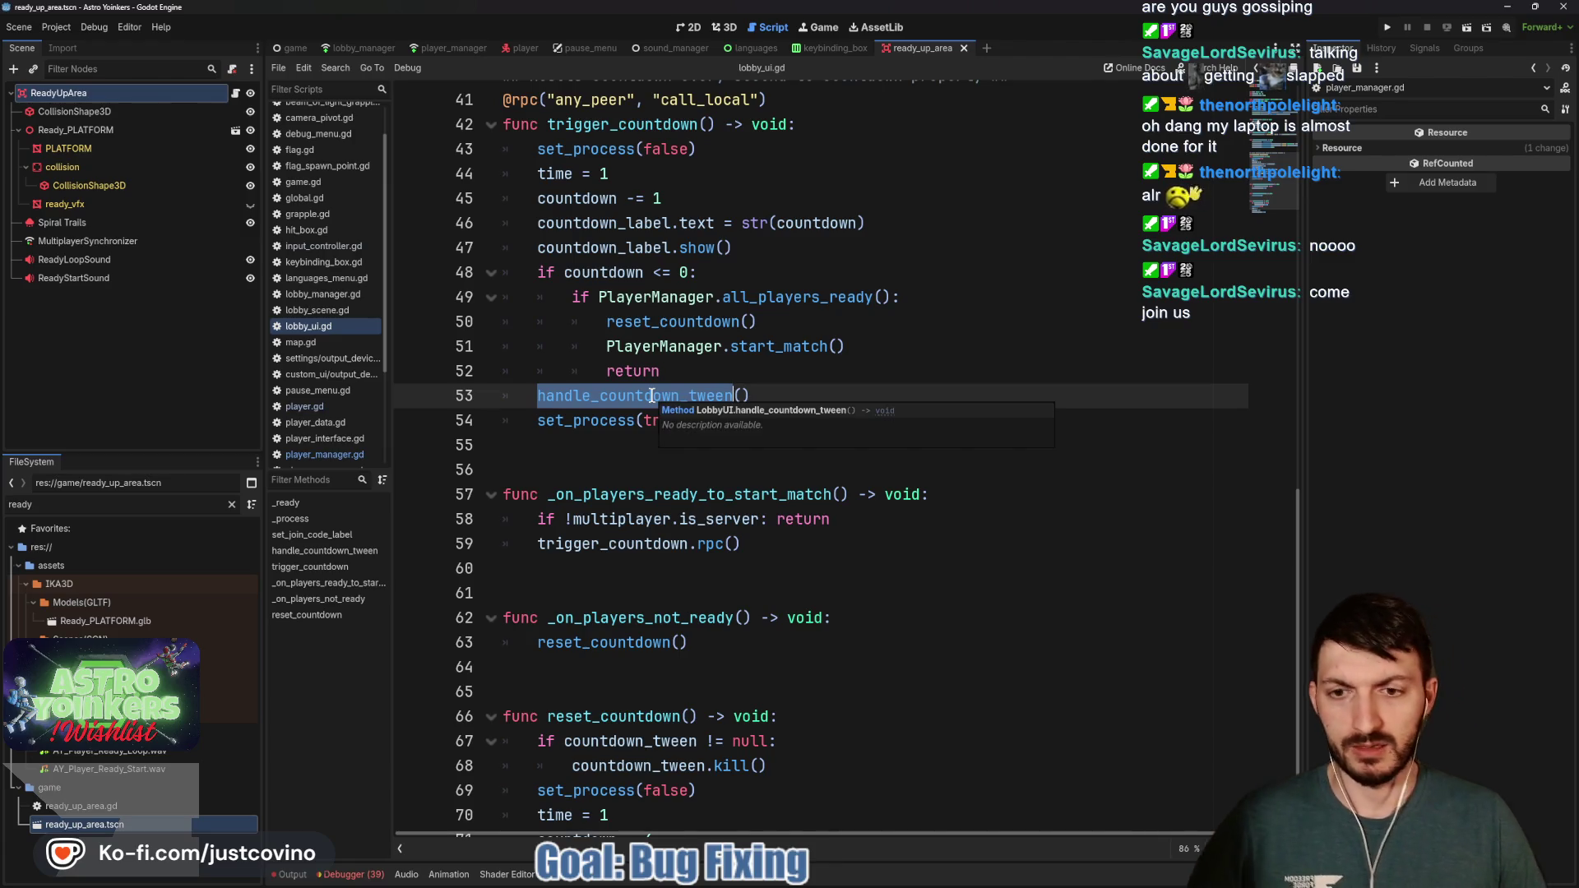
{"action": "scroll", "coordinate": [652, 396], "scroll_direction": "down", "scroll_amount": 1}
{"action": "scroll", "coordinate": [652, 398], "scroll_direction": "up", "scroll_amount": 2}
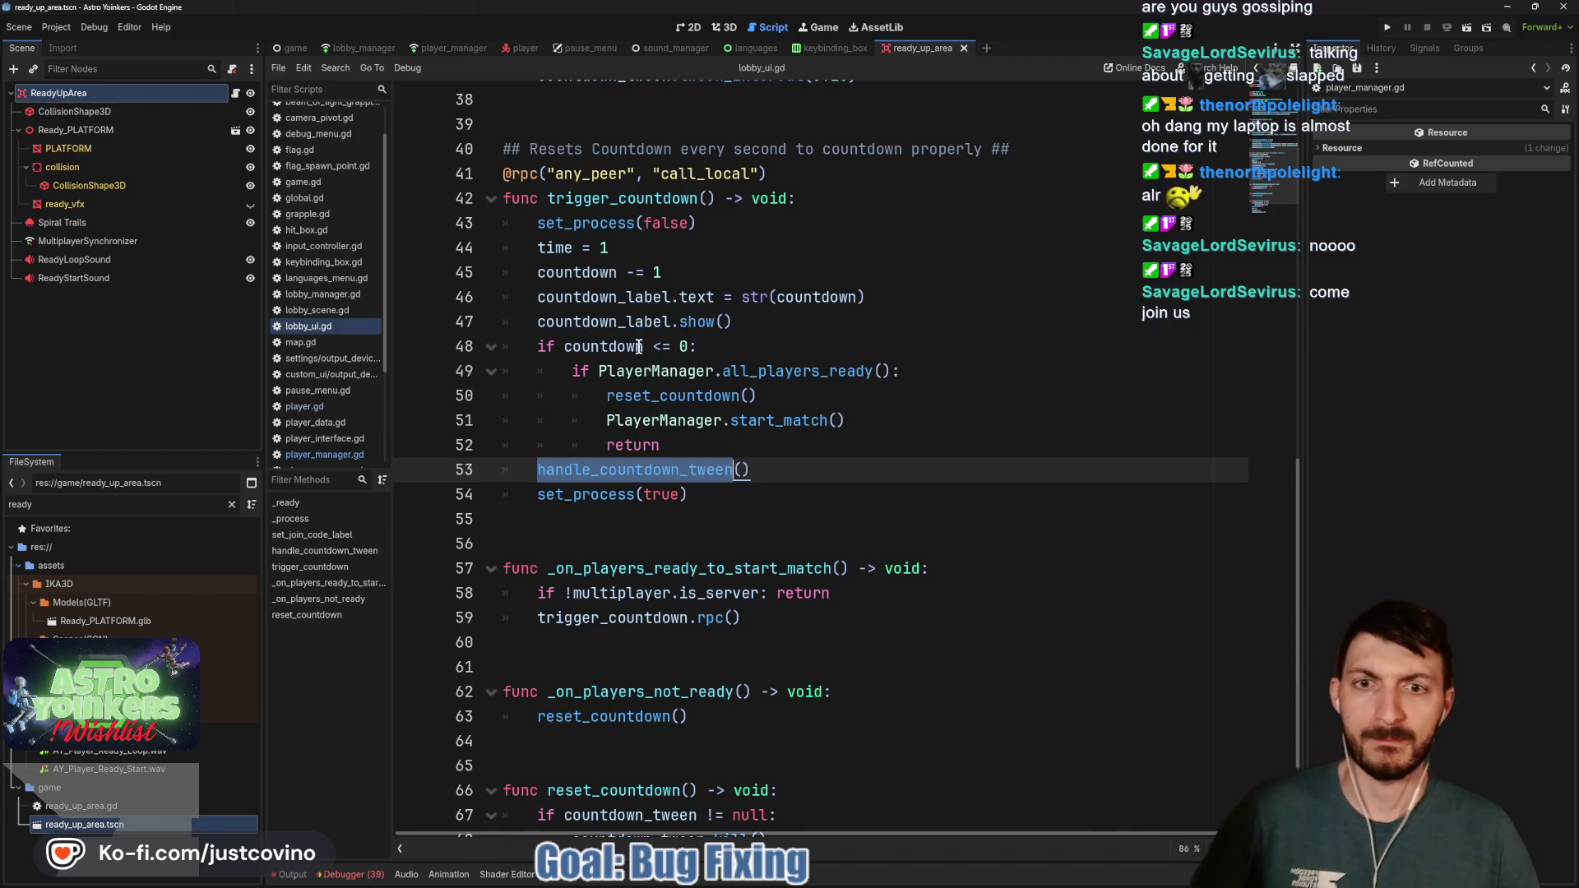
{"action": "mouse_move", "coordinate": [603, 330]}
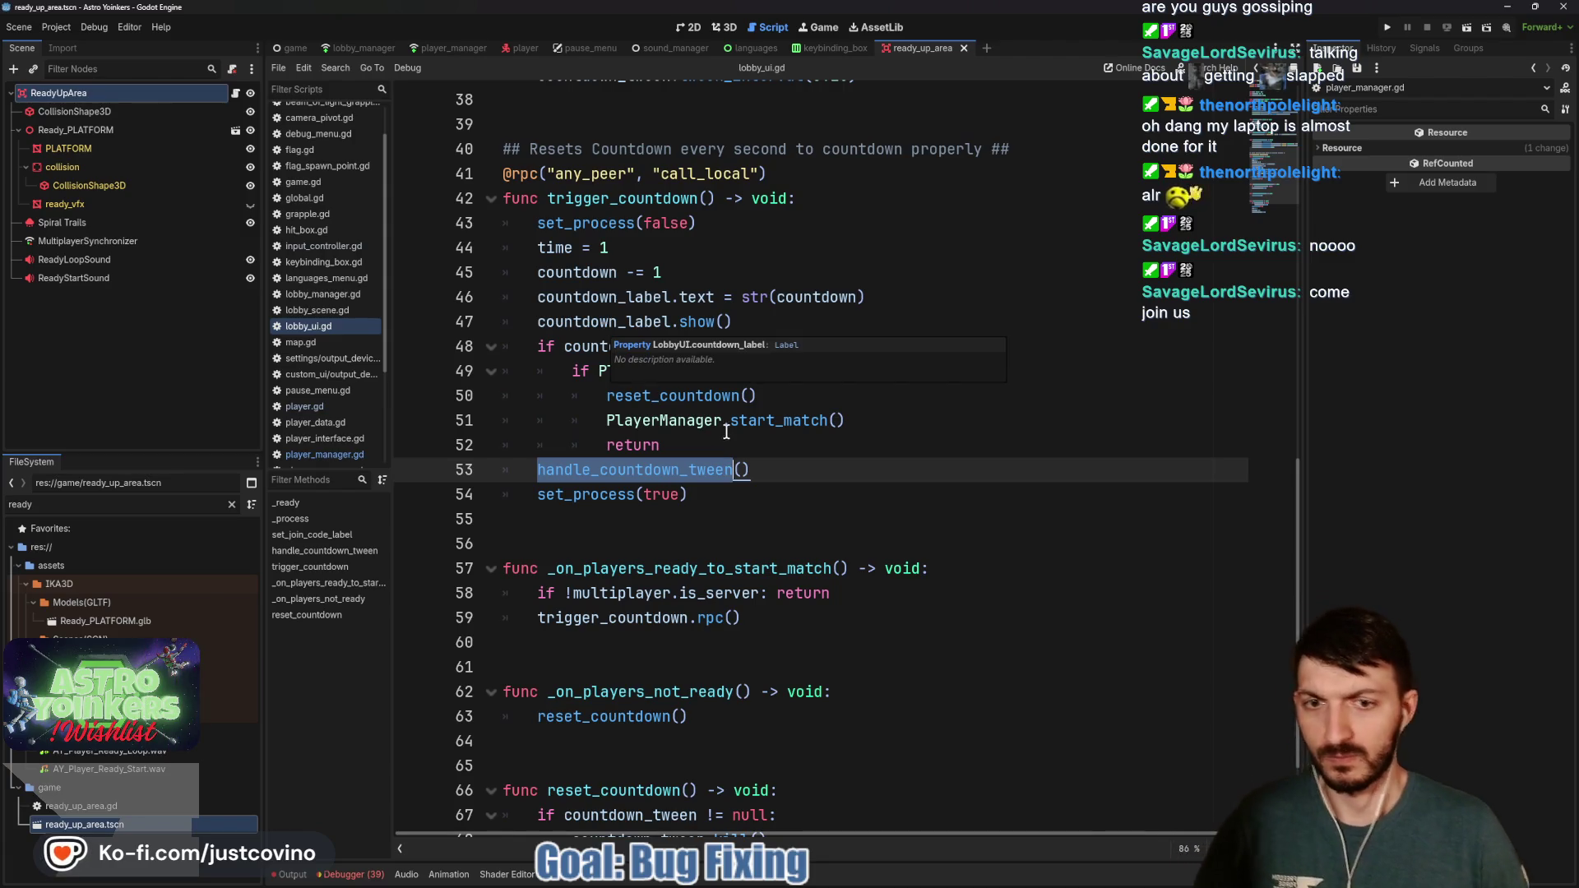
{"action": "scroll", "coordinate": [678, 406], "scroll_direction": "up", "scroll_amount": 4}
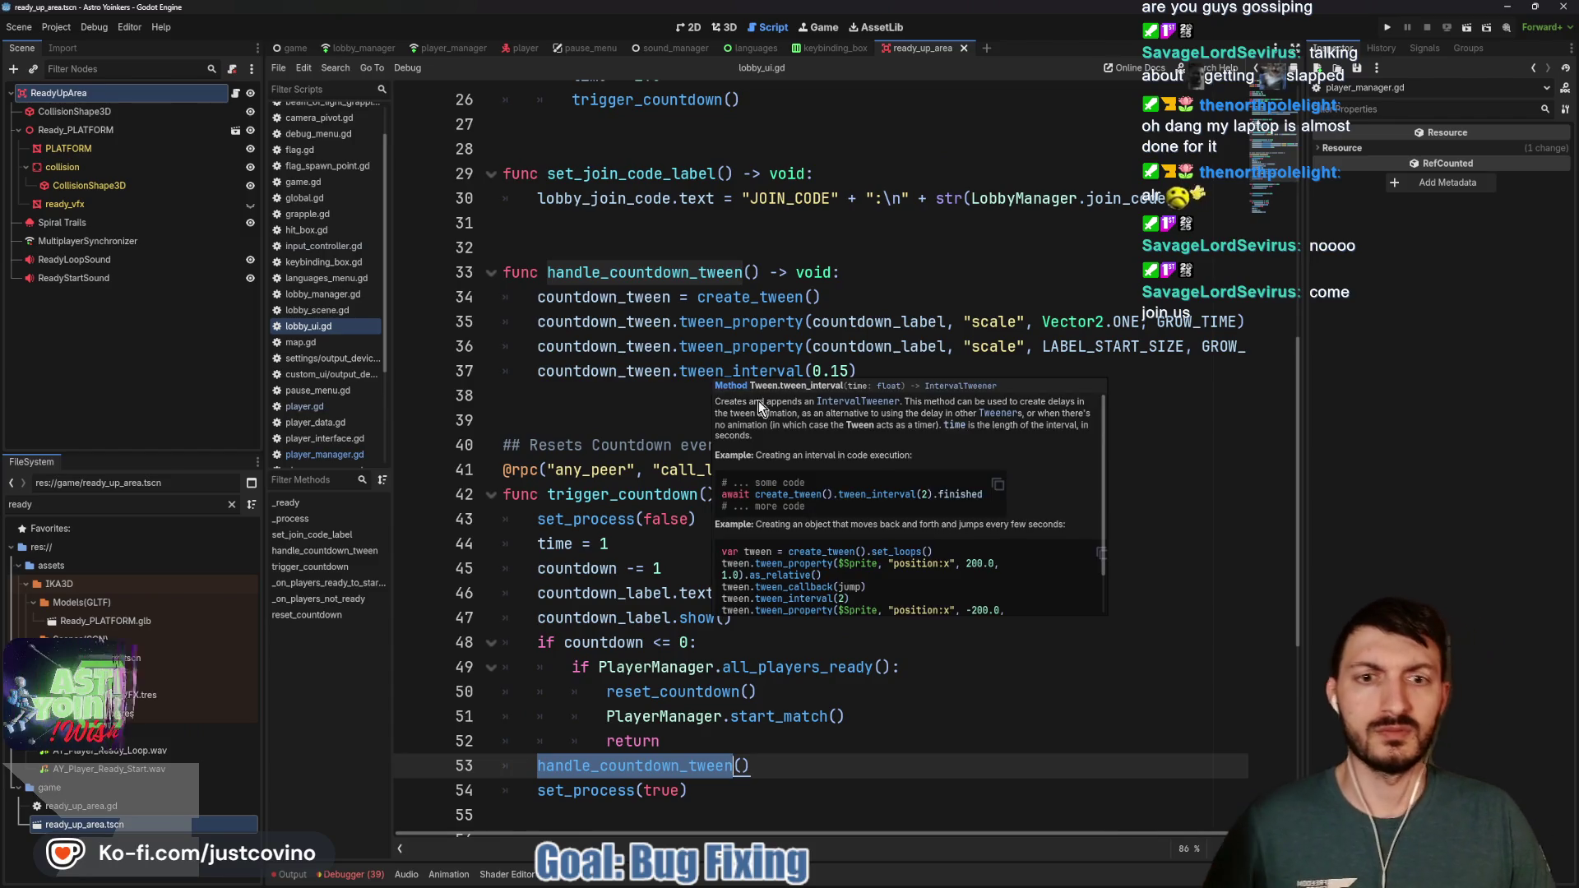
{"action": "scroll", "coordinate": [947, 392], "scroll_direction": "right", "scroll_amount": 1}
{"action": "scroll", "coordinate": [959, 402], "scroll_direction": "left", "scroll_amount": 1}
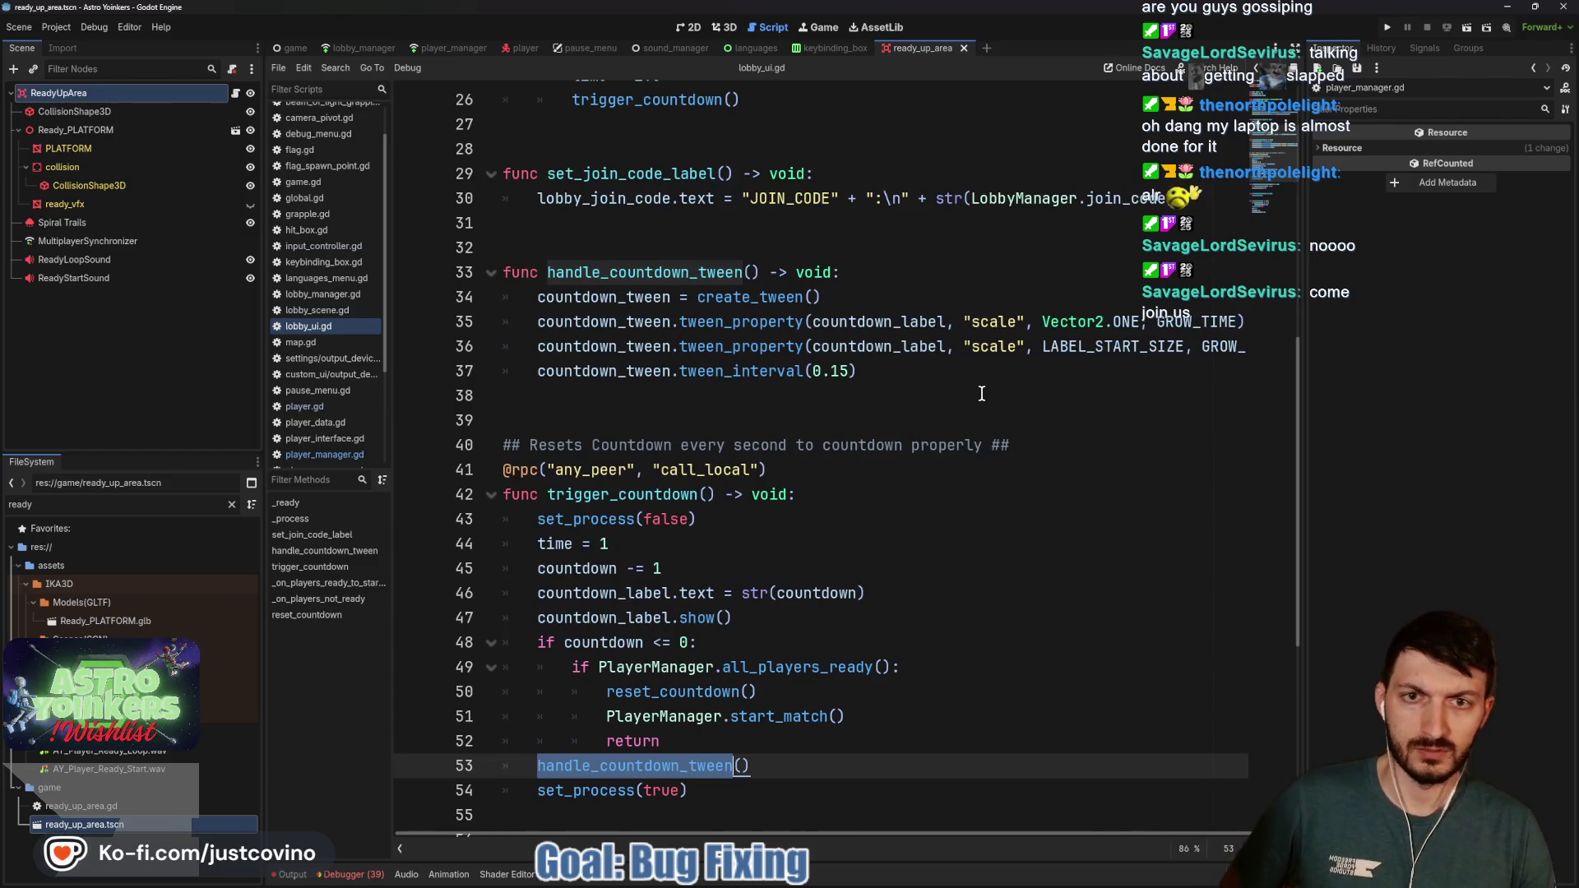
{"action": "scroll", "coordinate": [959, 402], "scroll_direction": "up", "scroll_amount": 2}
{"action": "scroll", "coordinate": [863, 333], "scroll_direction": "up", "scroll_amount": 1}
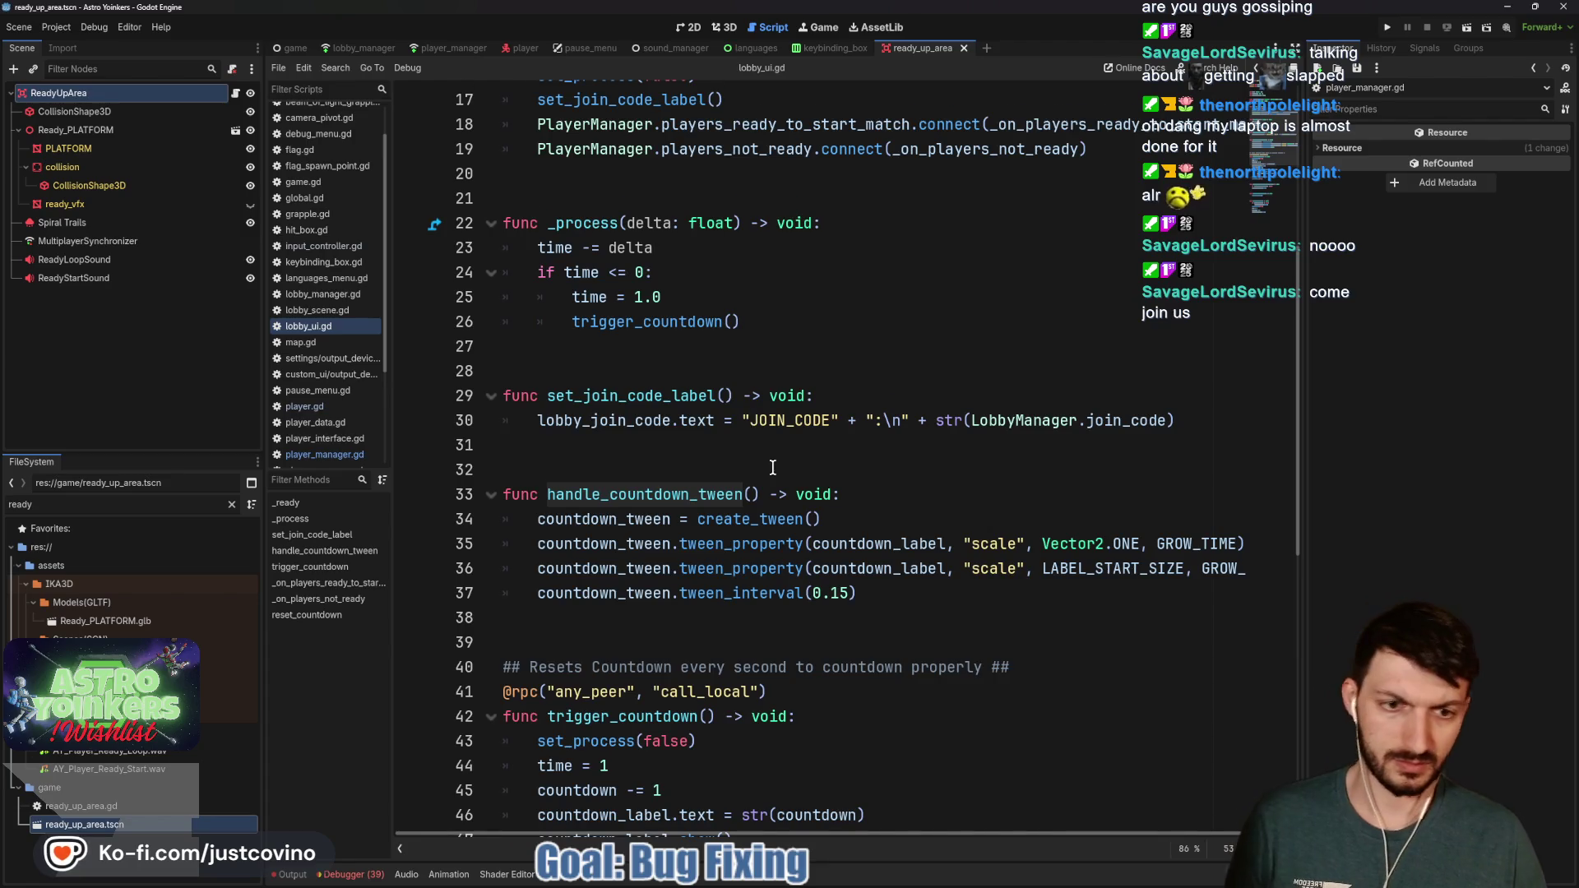
{"action": "scroll", "coordinate": [773, 465], "scroll_direction": "down", "scroll_amount": 1}
{"action": "scroll", "coordinate": [986, 481], "scroll_direction": "right", "scroll_amount": 1}
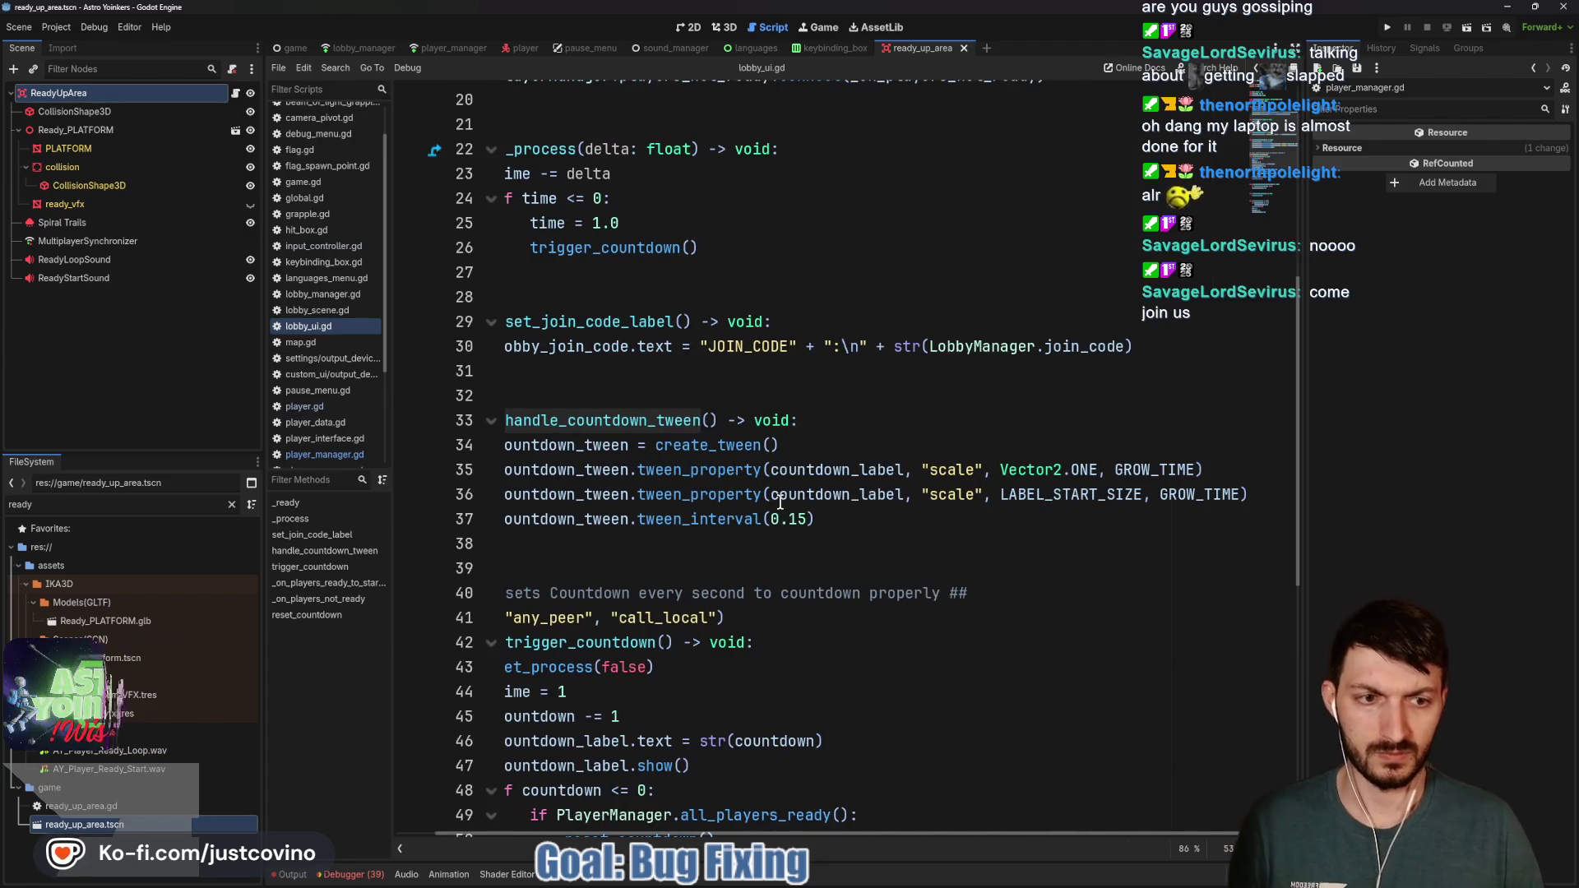
{"action": "left_click", "coordinate": [1213, 493]}
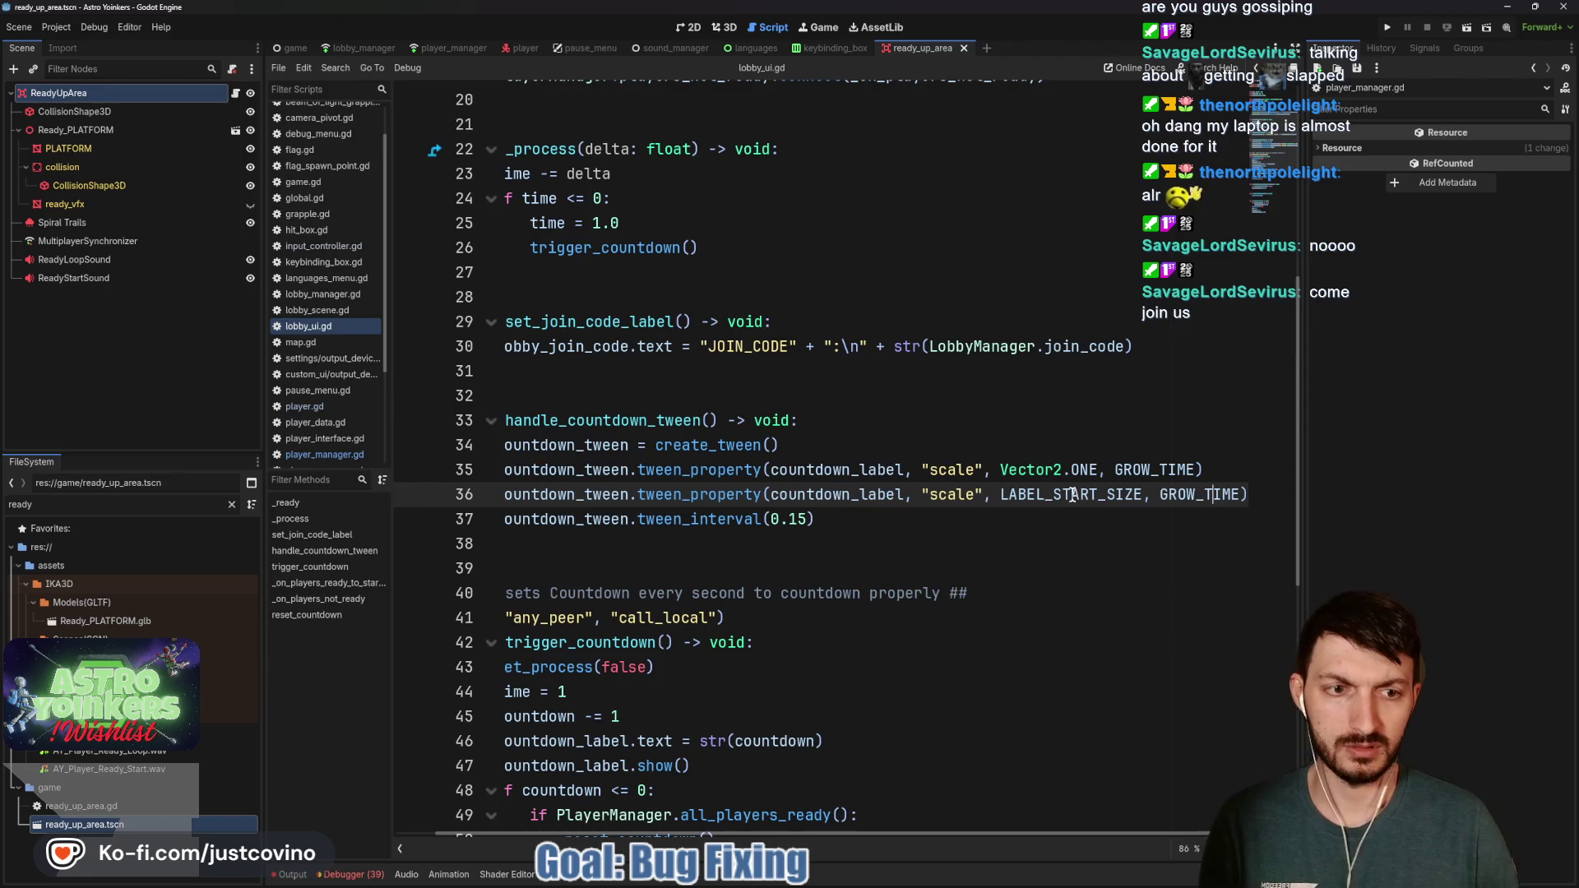
{"action": "scroll", "coordinate": [1015, 467], "scroll_direction": "left", "scroll_amount": 1}
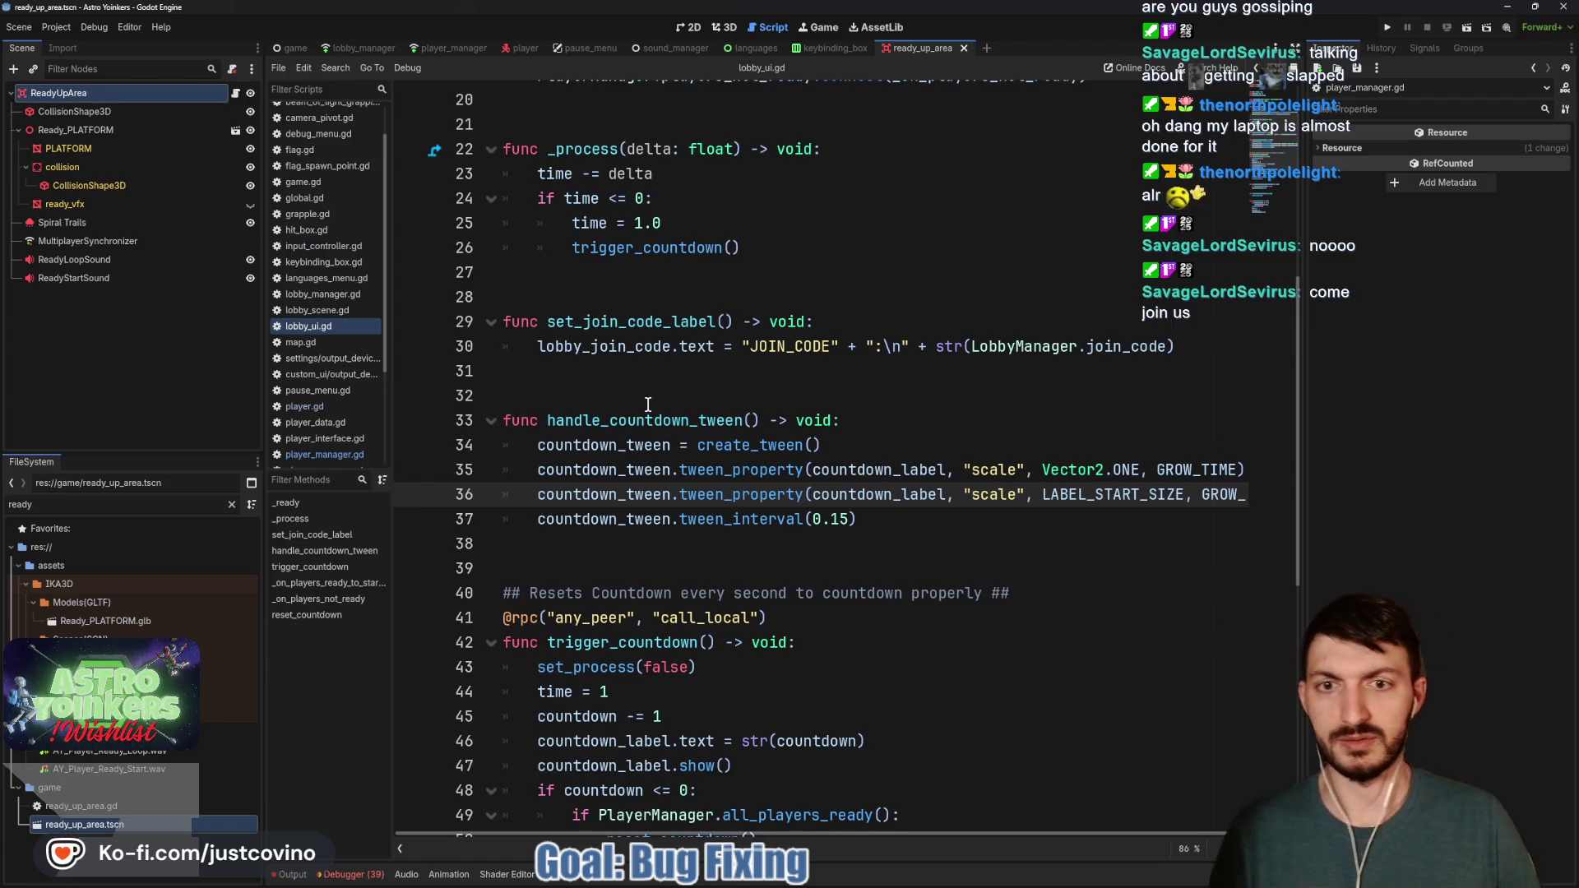
{"action": "scroll", "coordinate": [652, 424], "scroll_direction": "up", "scroll_amount": 2}
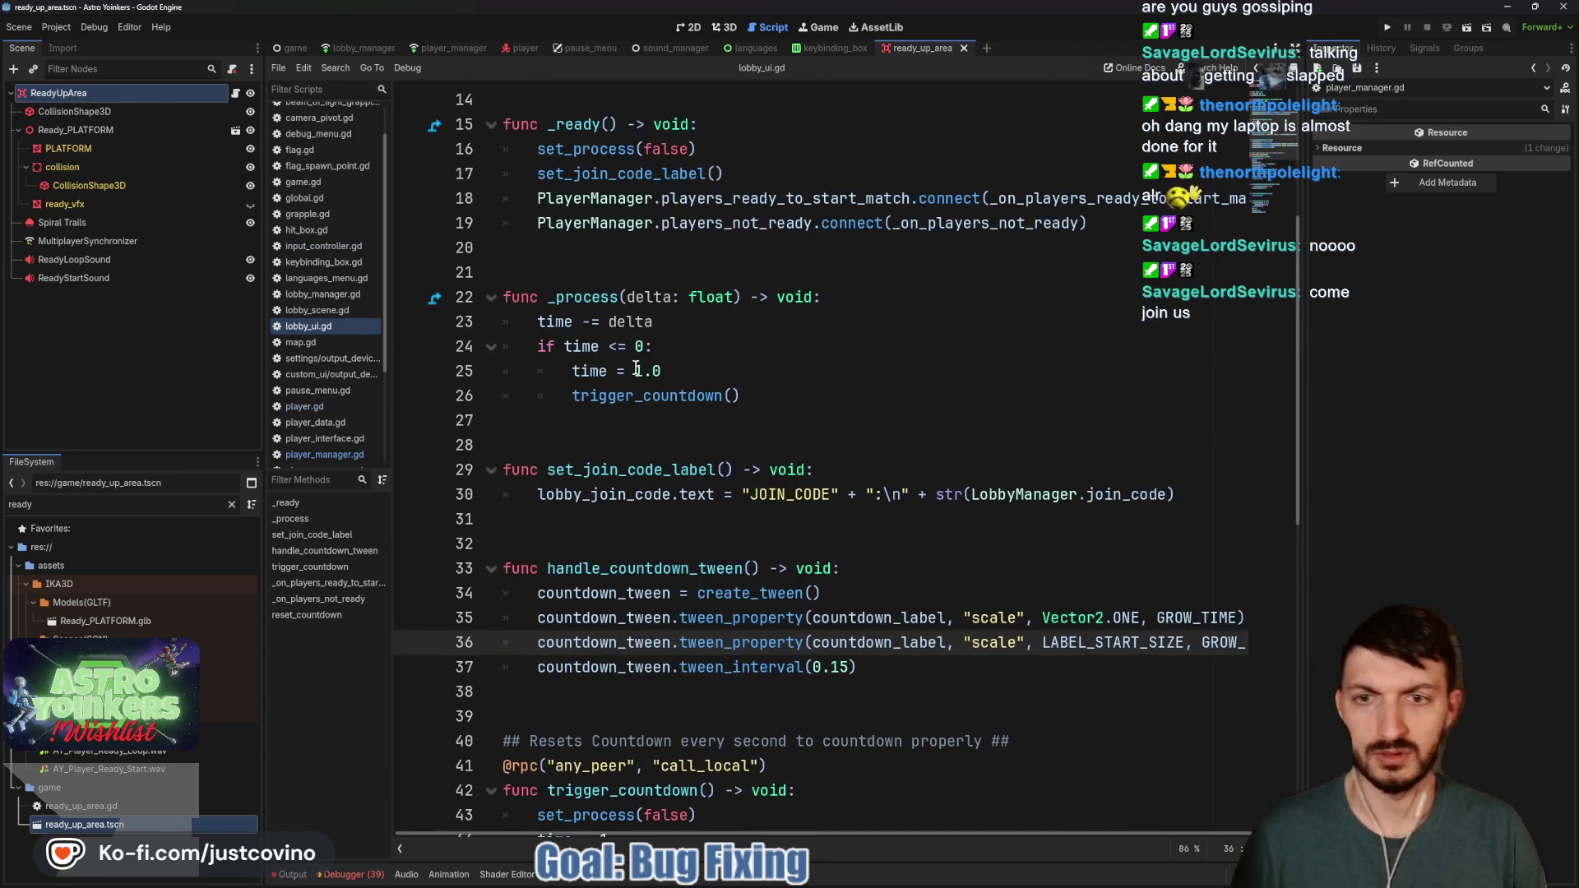
{"action": "scroll", "coordinate": [675, 391], "scroll_direction": "down", "scroll_amount": 7}
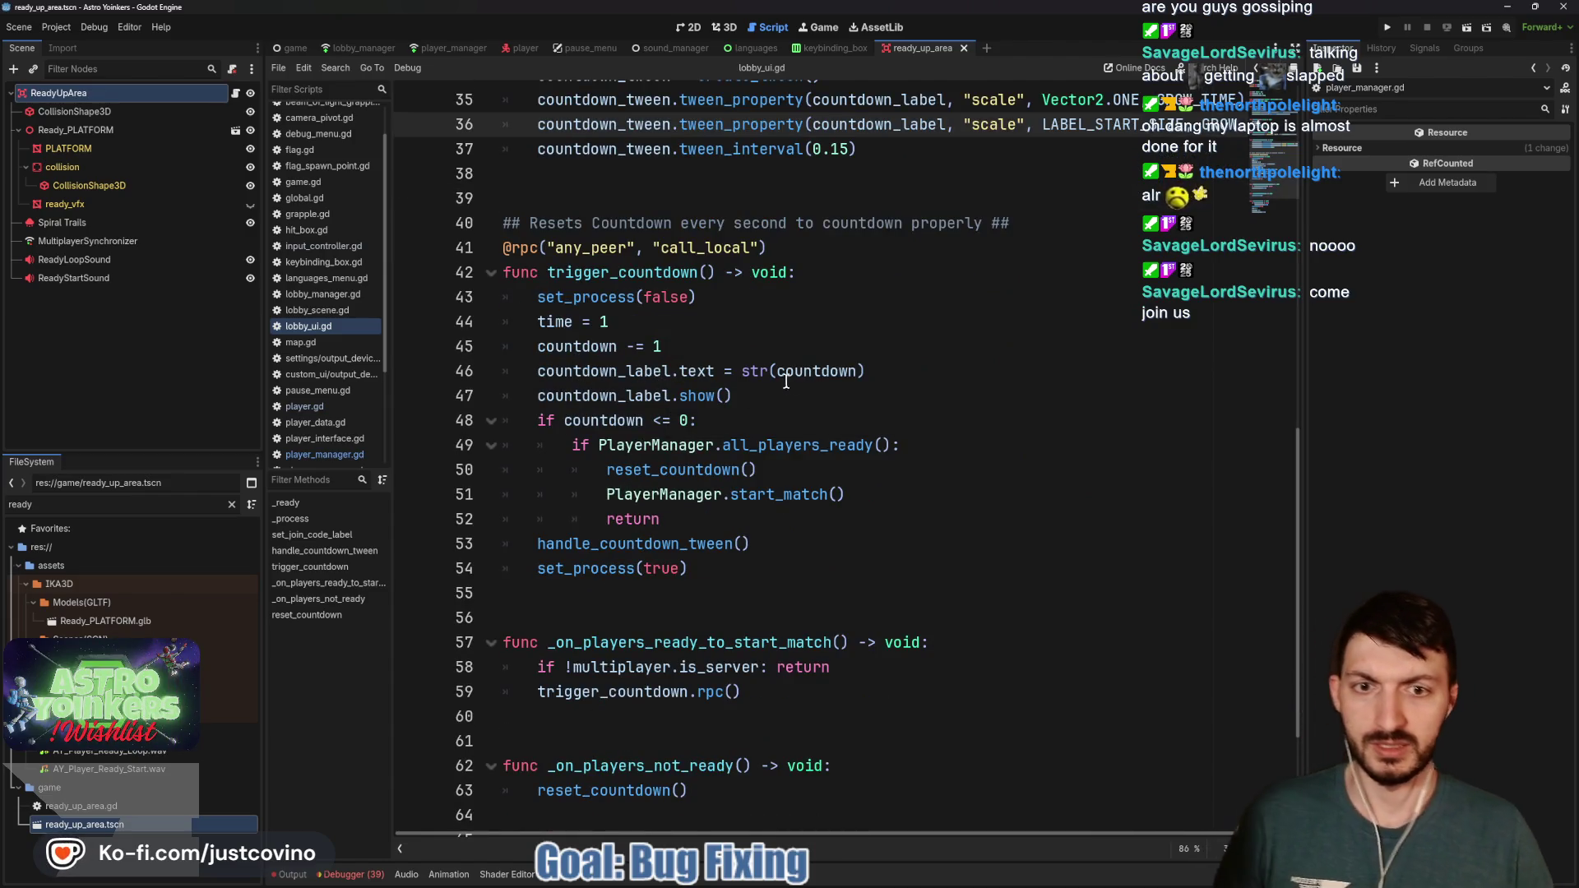
{"action": "double_click", "coordinate": [786, 378]}
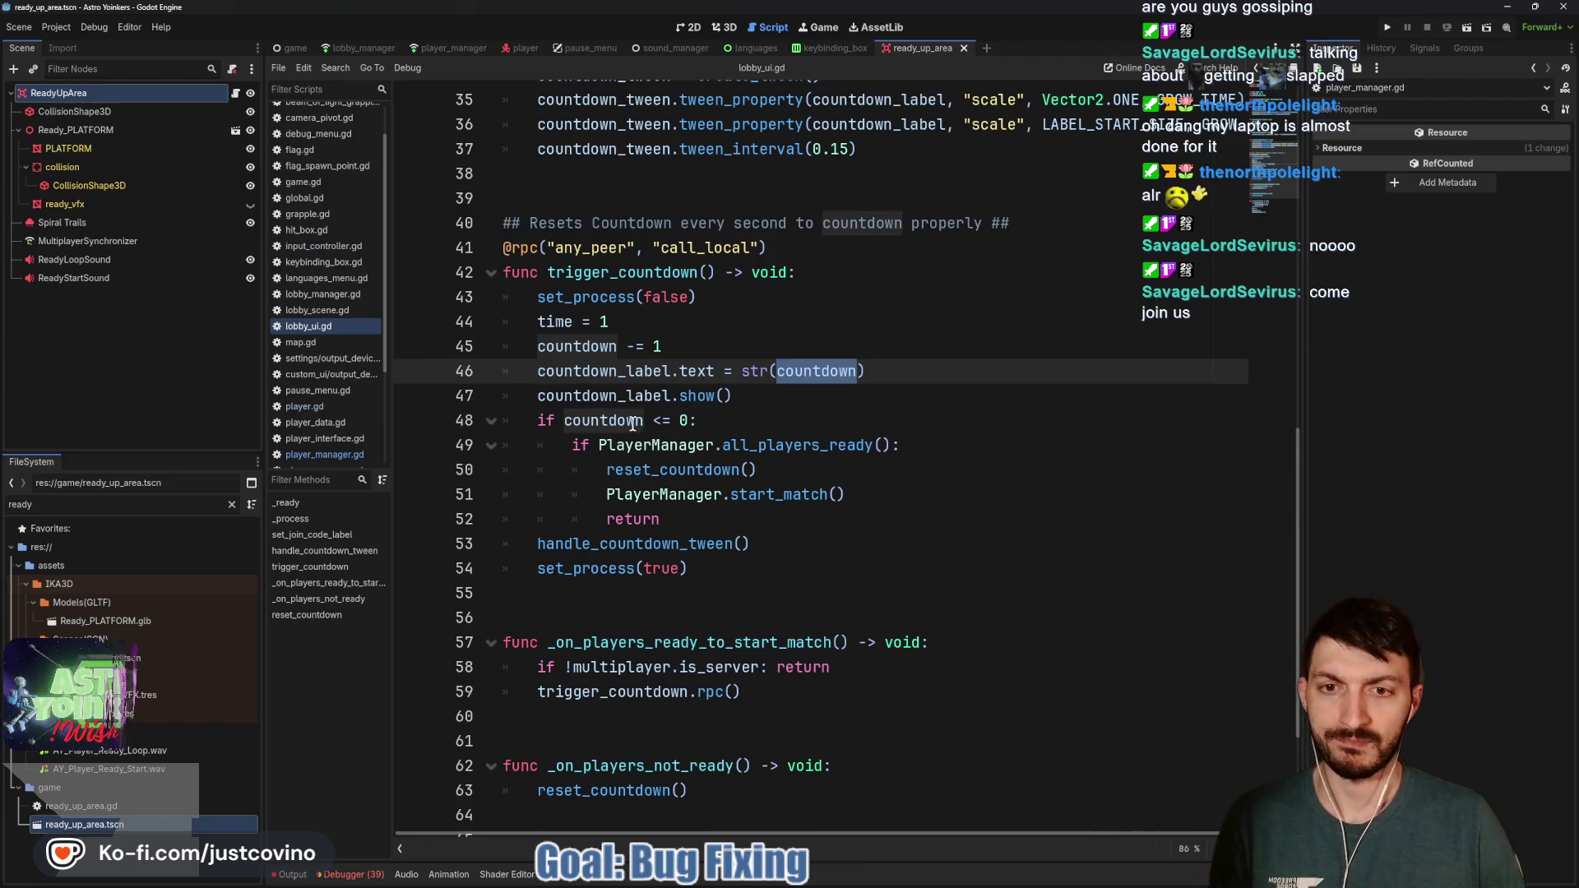
{"action": "left_click_drag", "start_coordinate": [697, 420], "coordinate": [481, 422]}
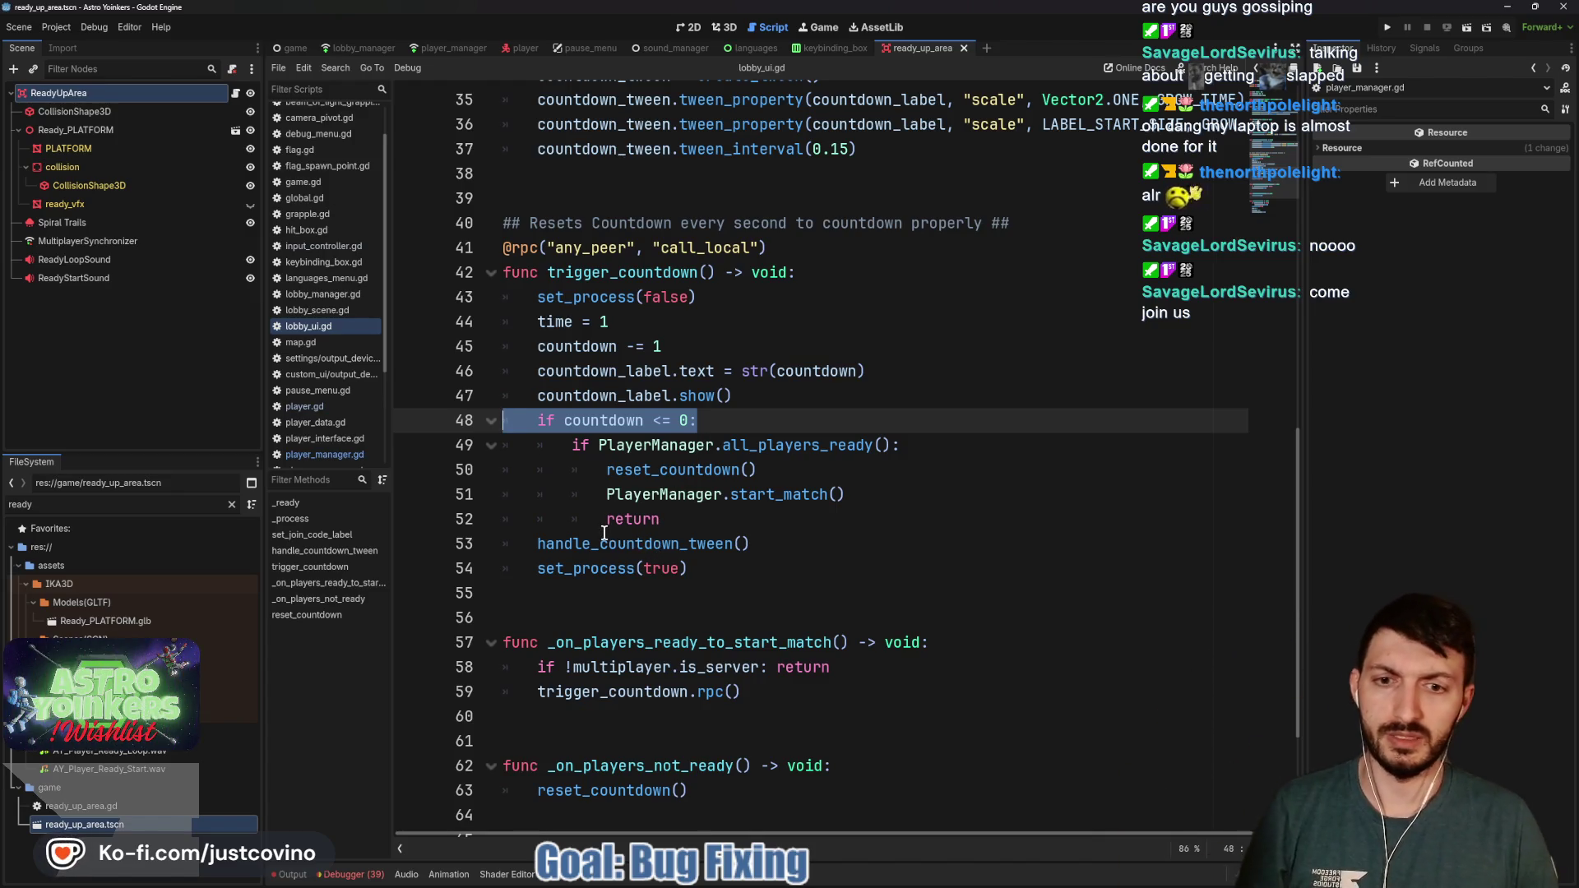
{"action": "scroll", "coordinate": [604, 534], "scroll_direction": "down", "scroll_amount": 3}
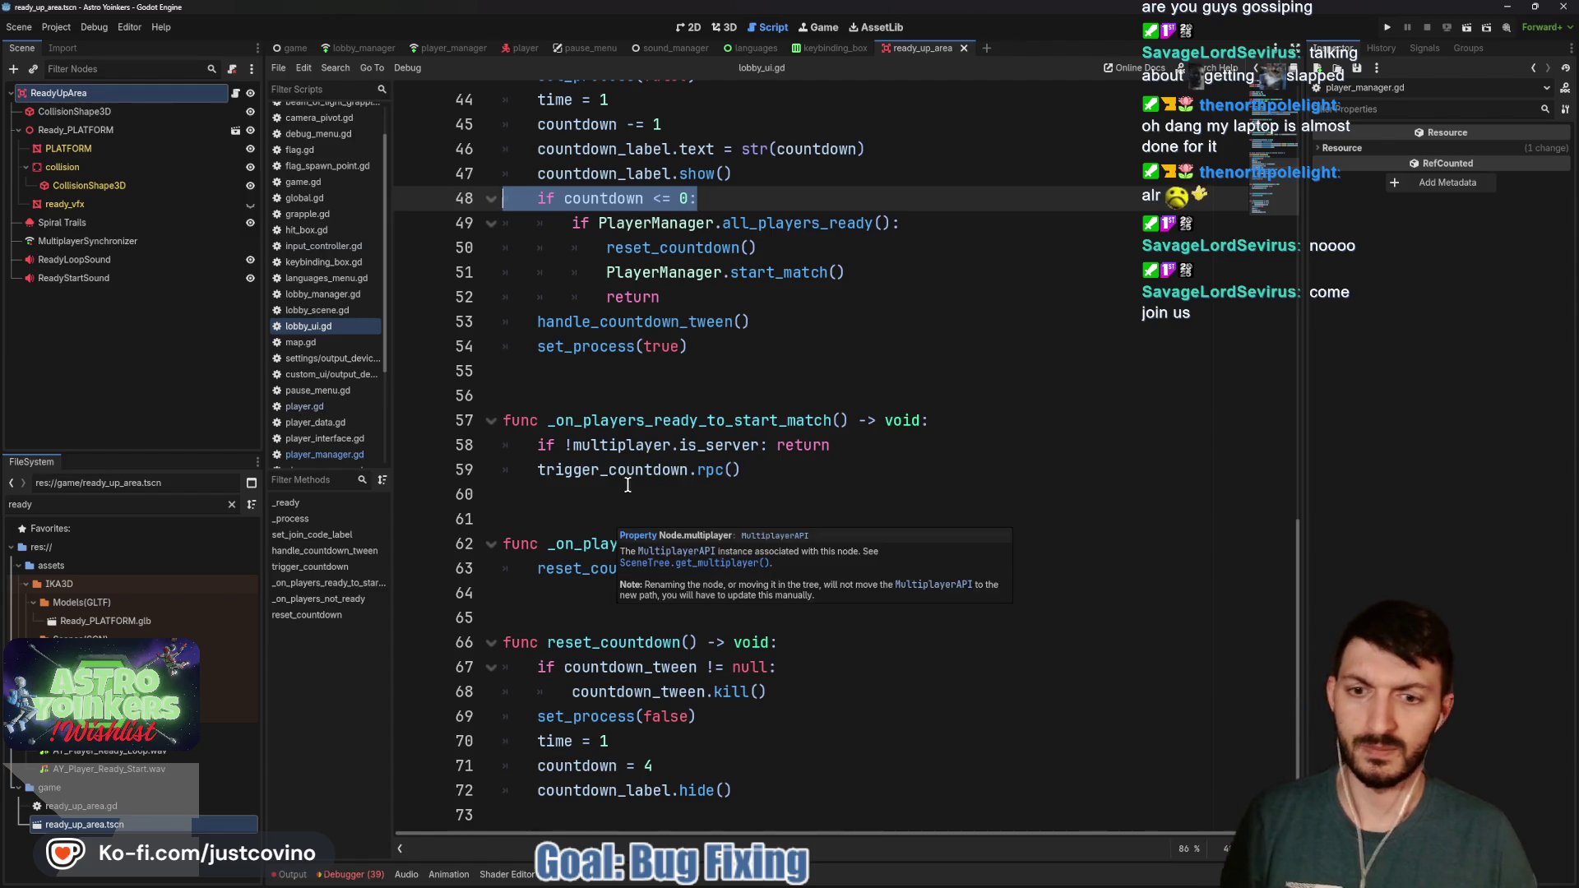
{"action": "scroll", "coordinate": [627, 486], "scroll_direction": "up", "scroll_amount": 1}
{"action": "double_click", "coordinate": [622, 398]}
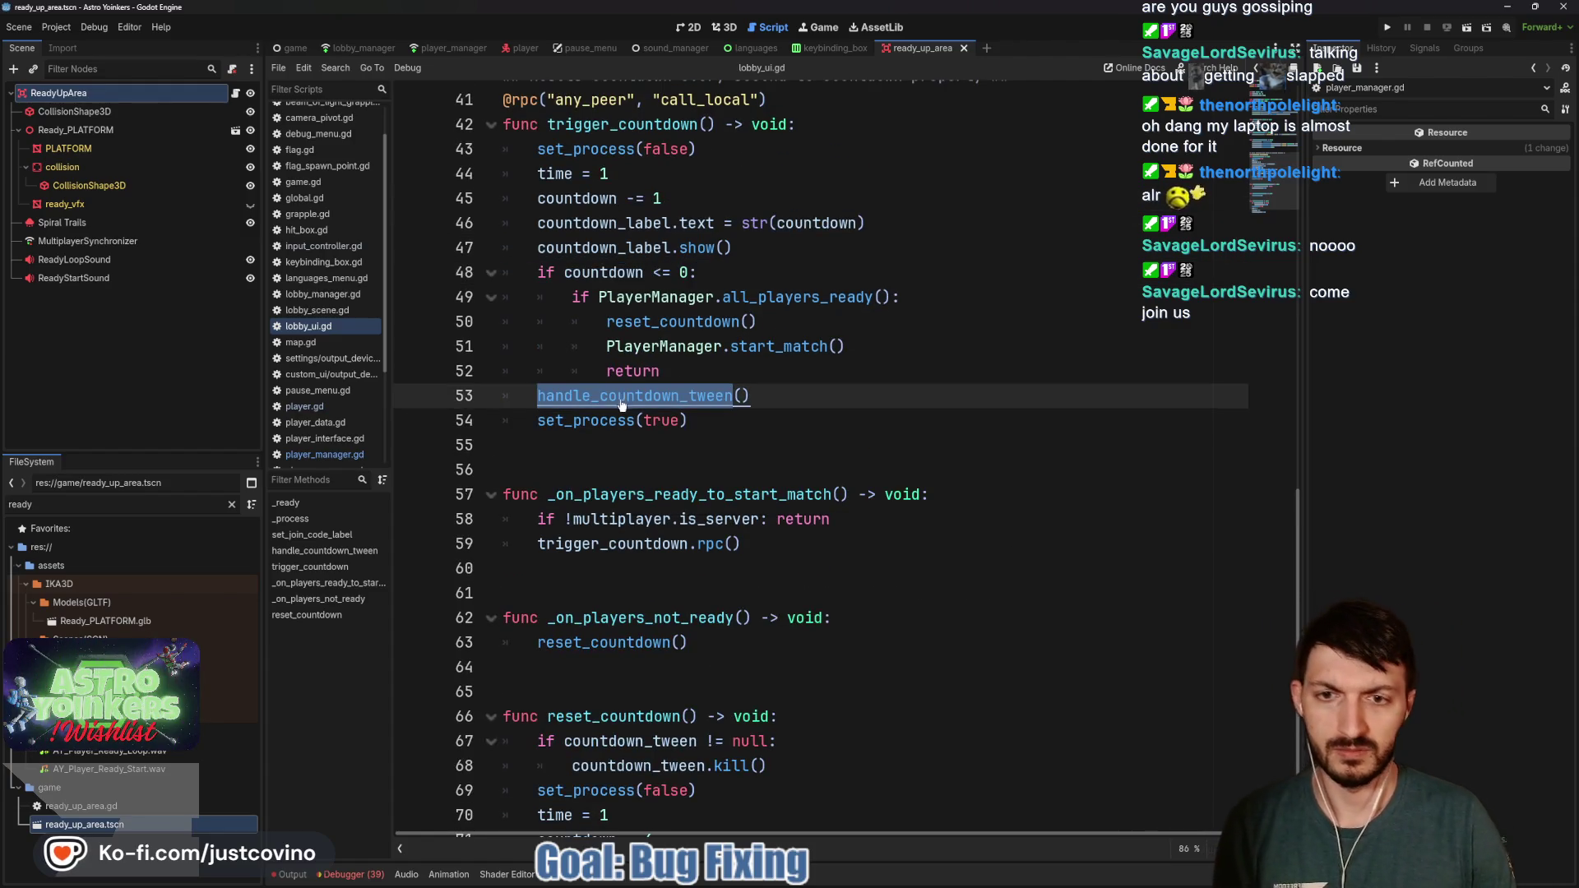
{"action": "left_click", "coordinate": [623, 398], "text": "ctrl"}
{"action": "scroll", "coordinate": [589, 415], "scroll_direction": "down", "scroll_amount": 4}
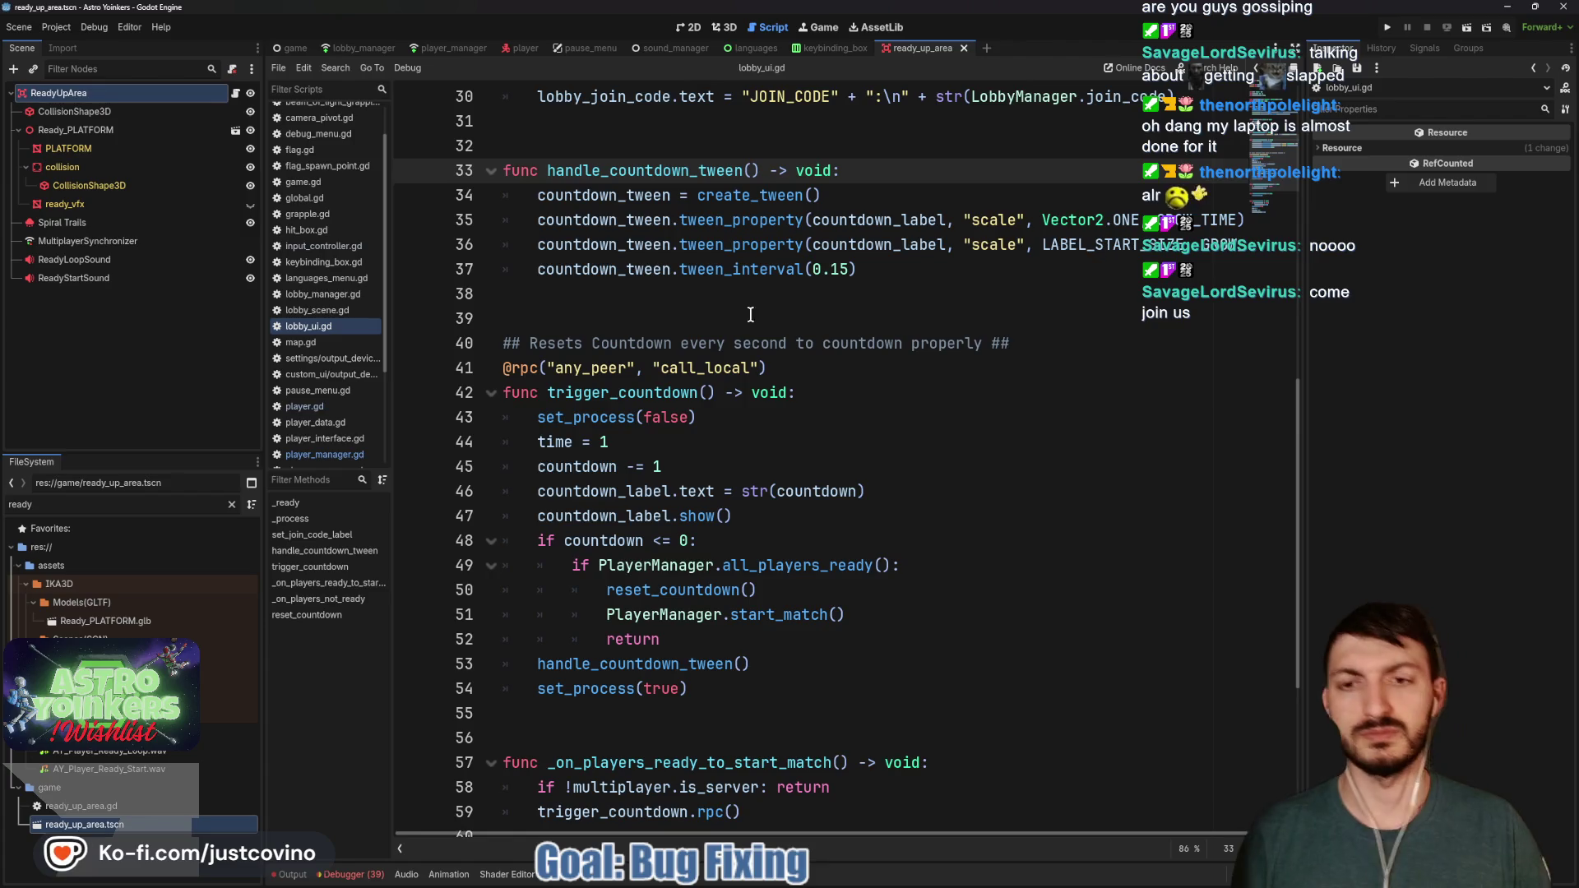
{"action": "scroll", "coordinate": [713, 320], "scroll_direction": "down", "scroll_amount": 2}
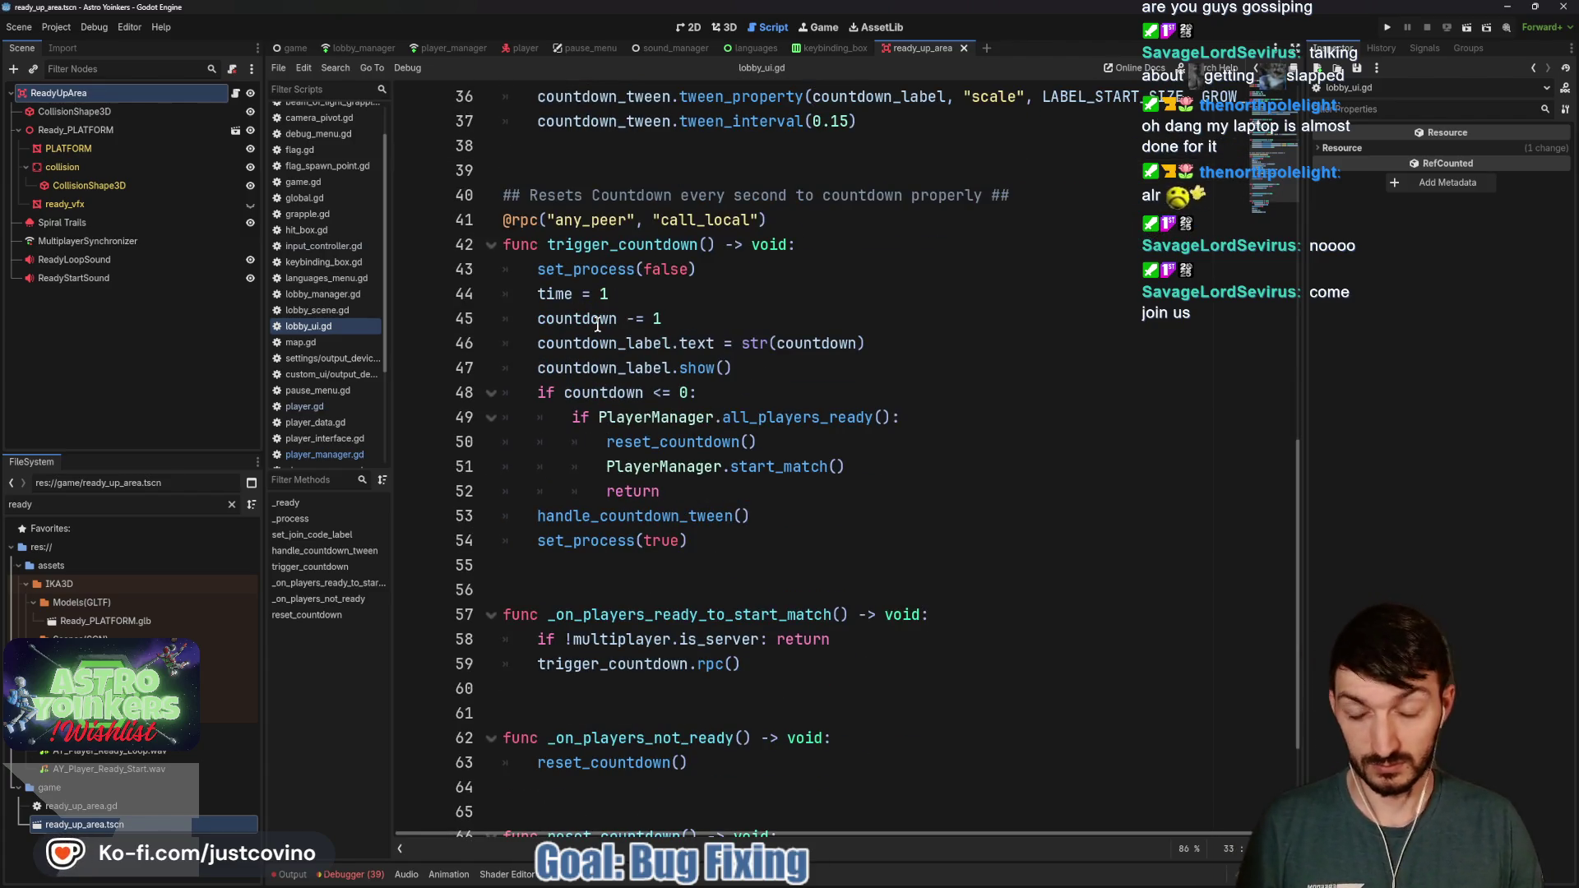
{"action": "left_click", "coordinate": [877, 341]}
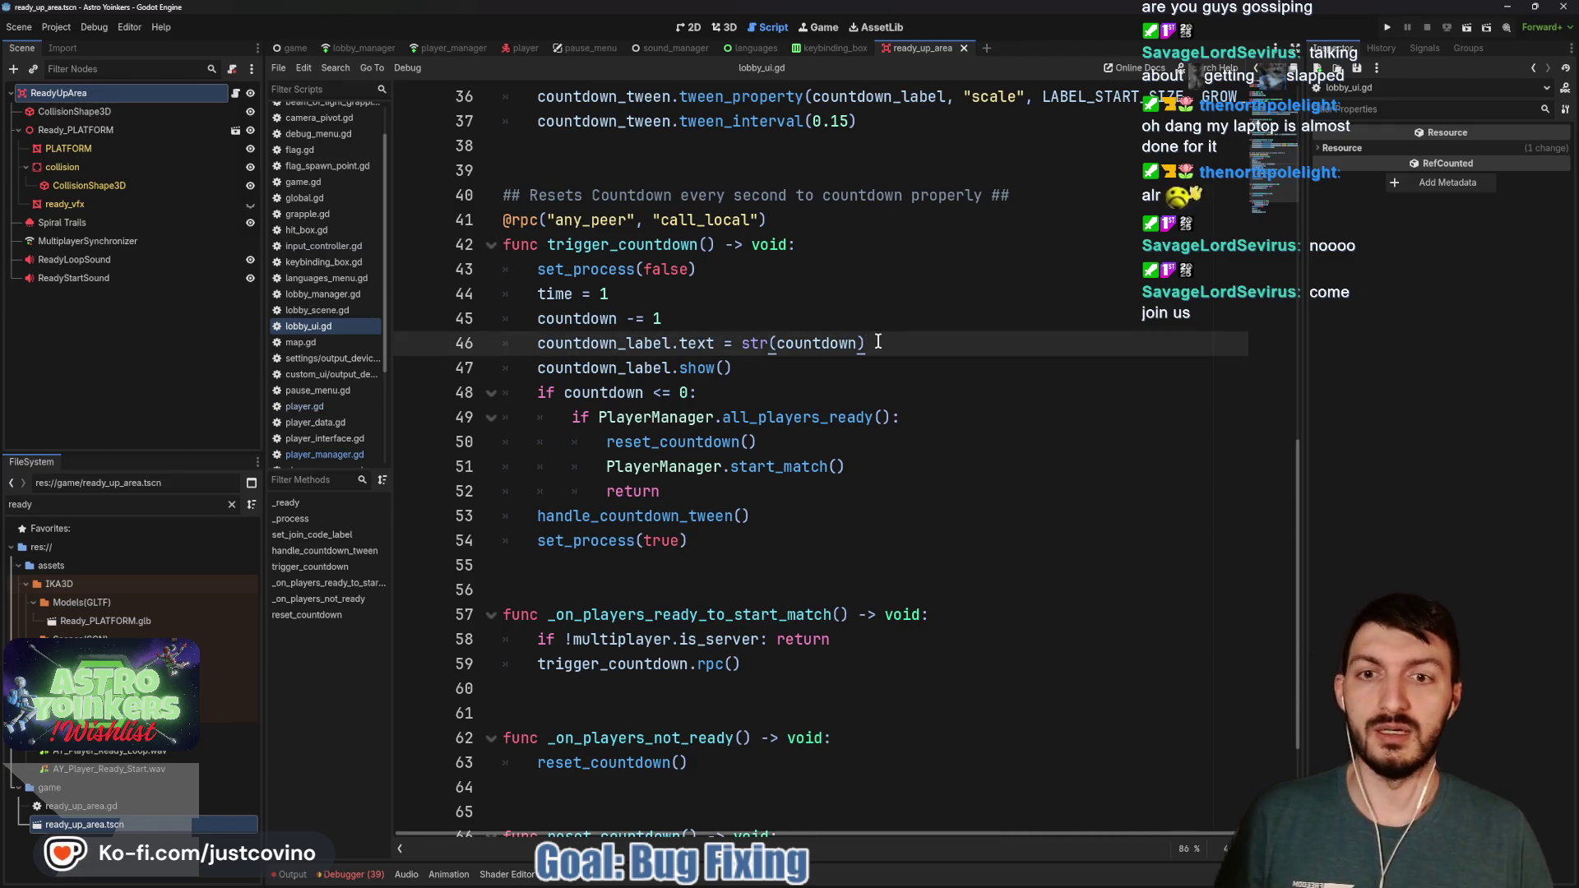
{"action": "left_click", "coordinate": [683, 319]}
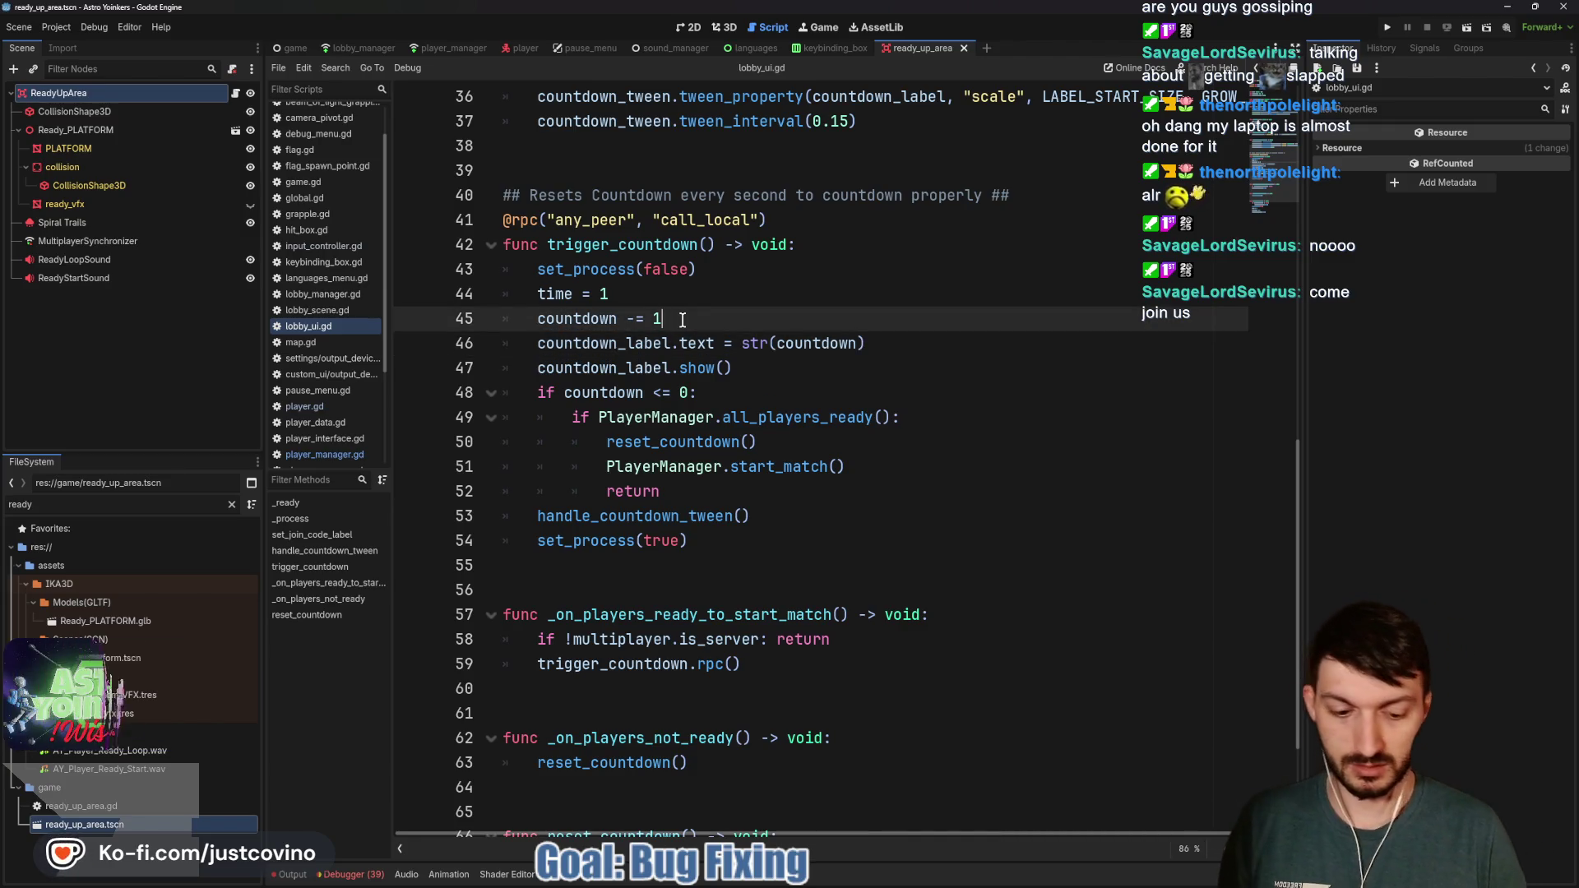
Add 'countdown = clampi(countdown, 0, 4)' below the decrement and save lobby_ui.gd
{"action": "key", "text": "Return"}
{"action": "type", "text": "countdown"}
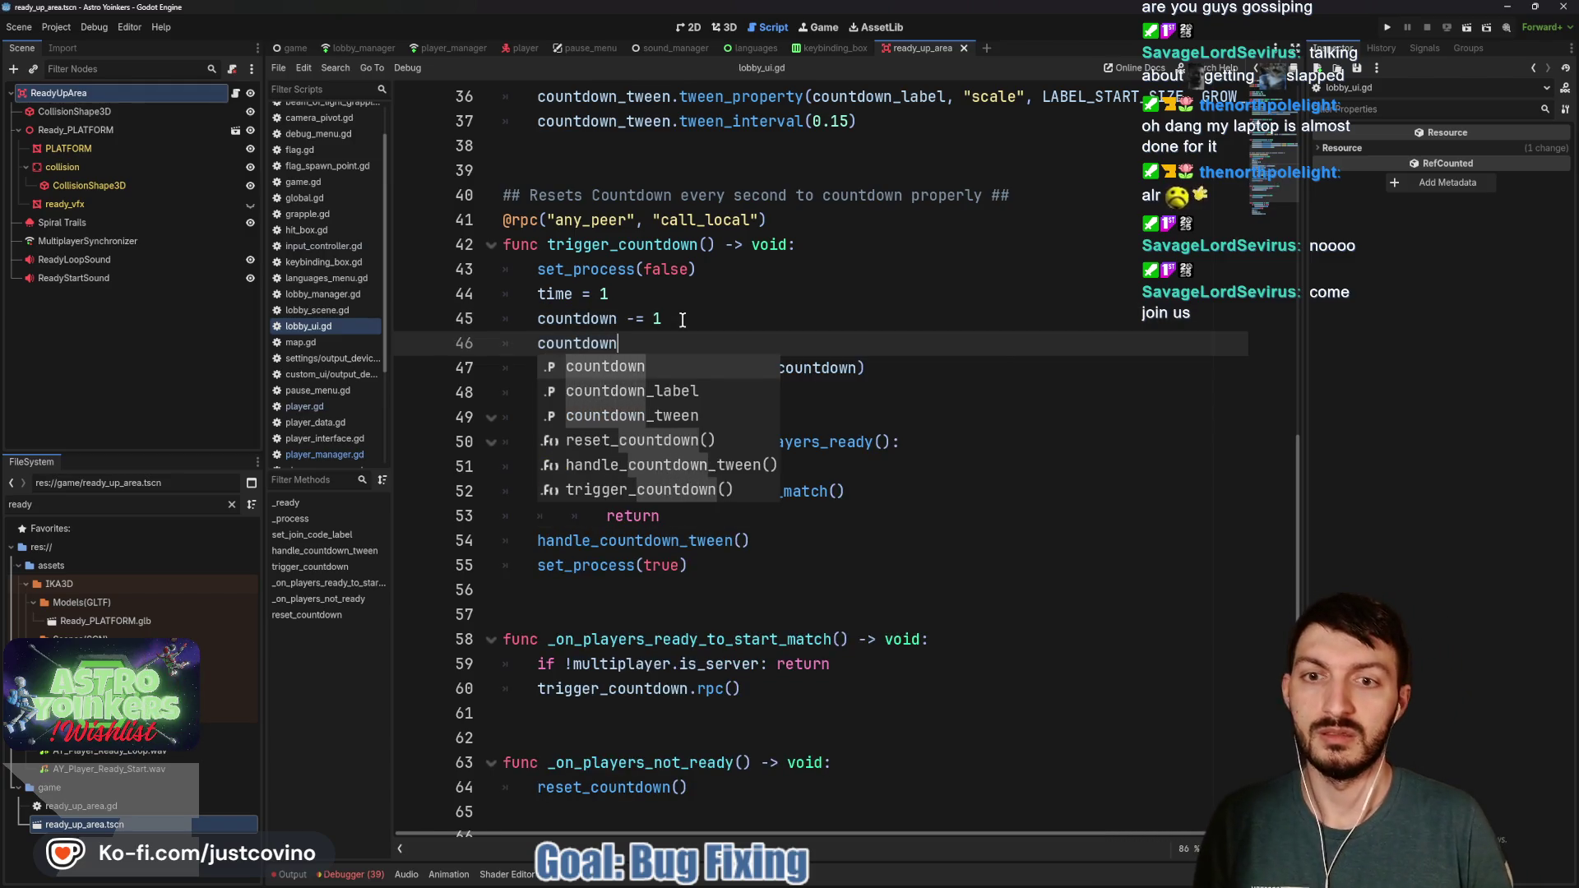
{"action": "type", "text": " = clampi("}
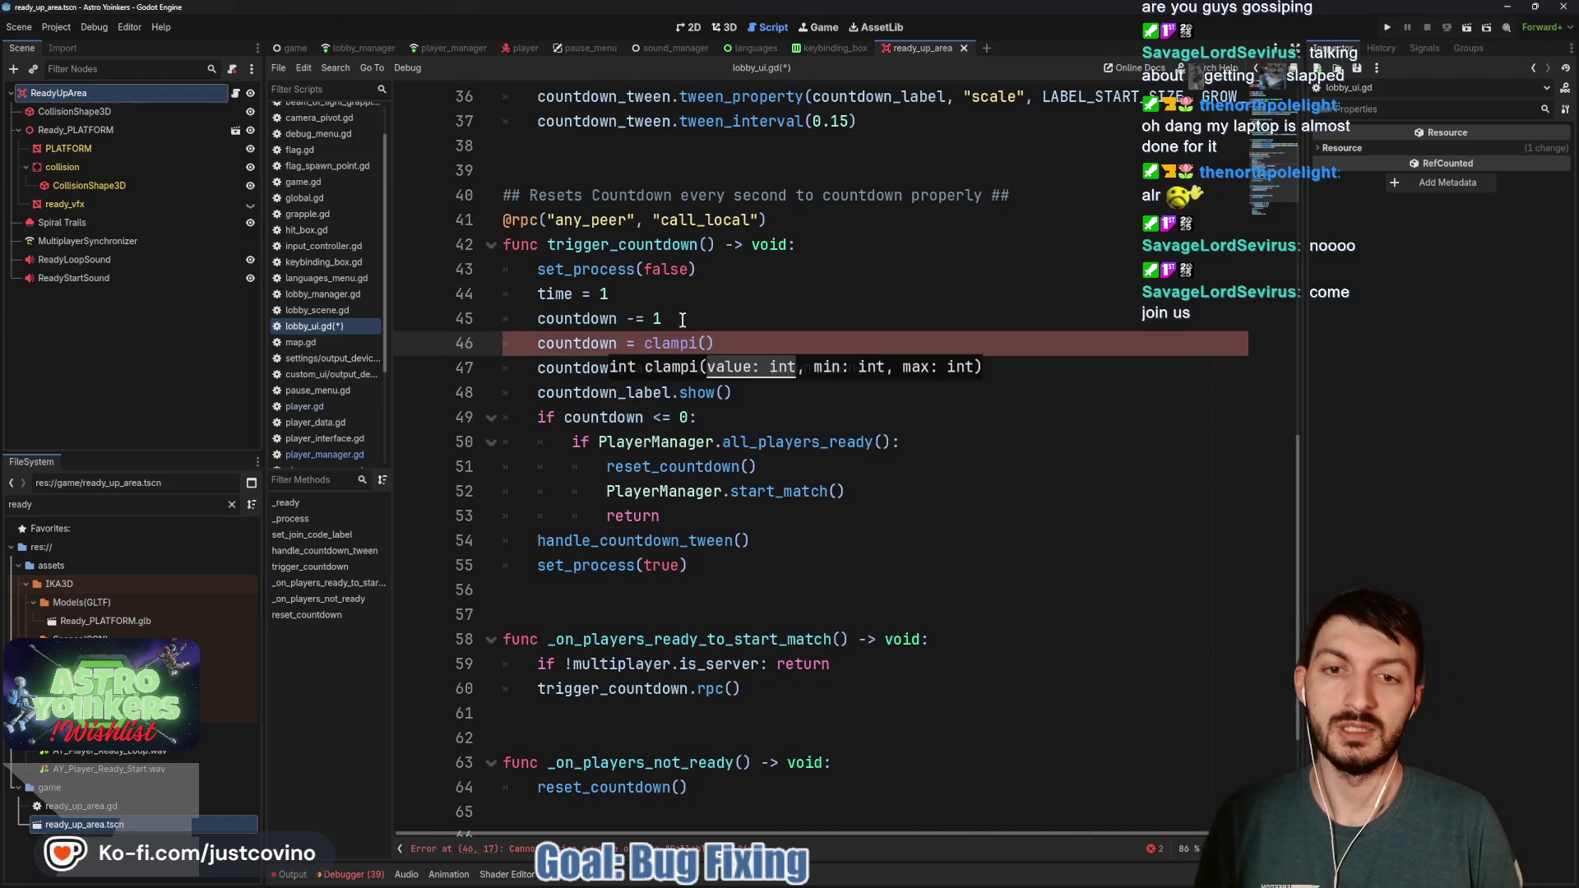
{"action": "type", "text": "countdown, 0"}
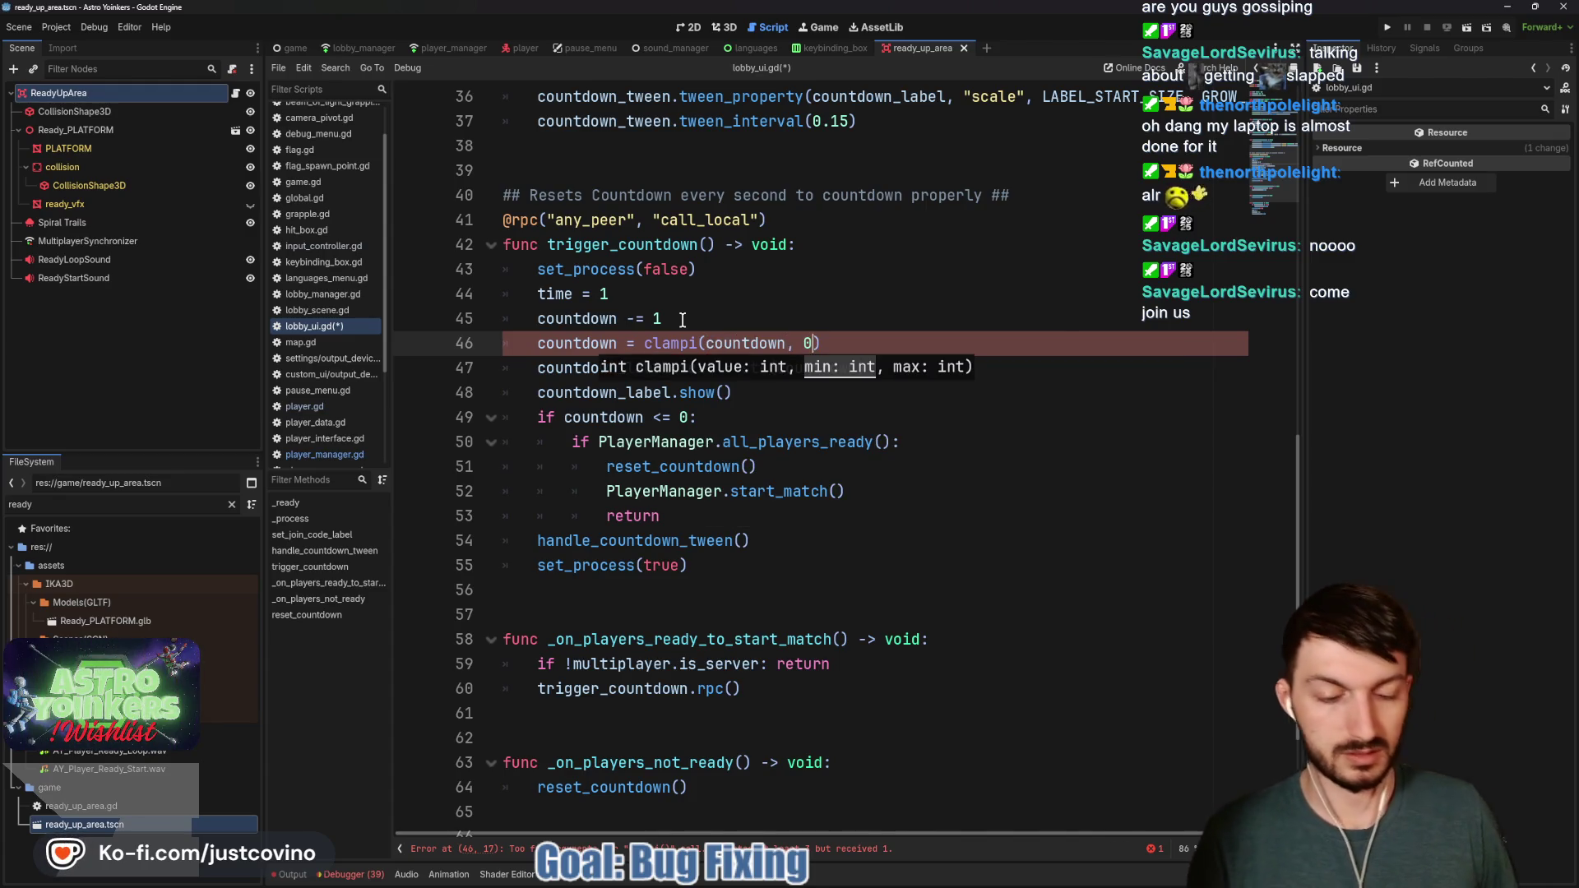
{"action": "type", "text": " , "}
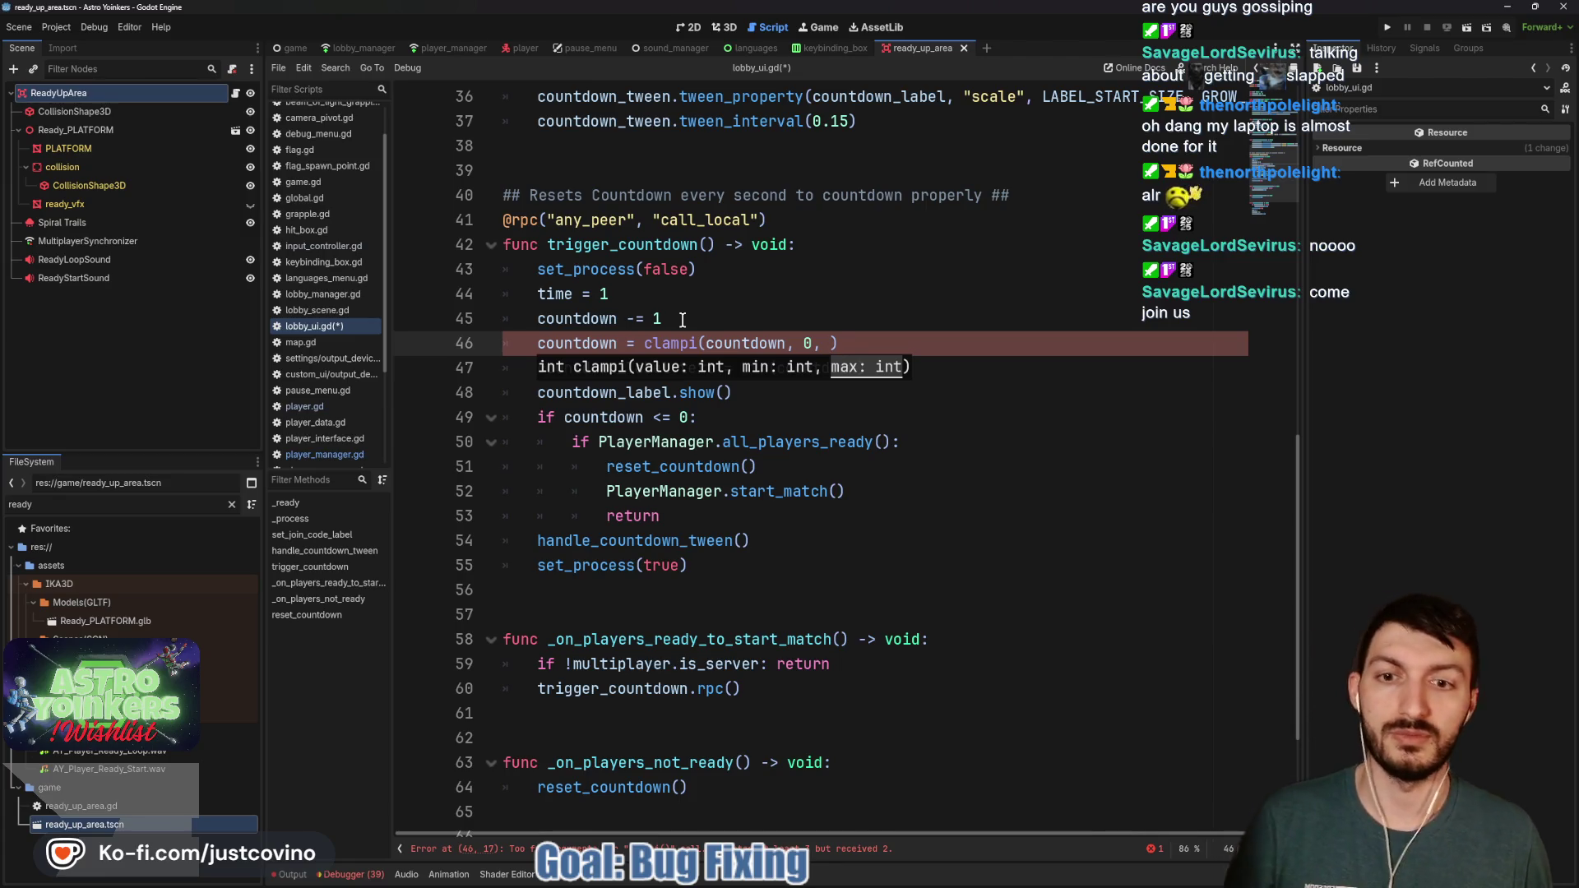
{"action": "type", "text": "3"}
{"action": "scroll", "coordinate": [683, 320], "scroll_direction": "up", "scroll_amount": 10}
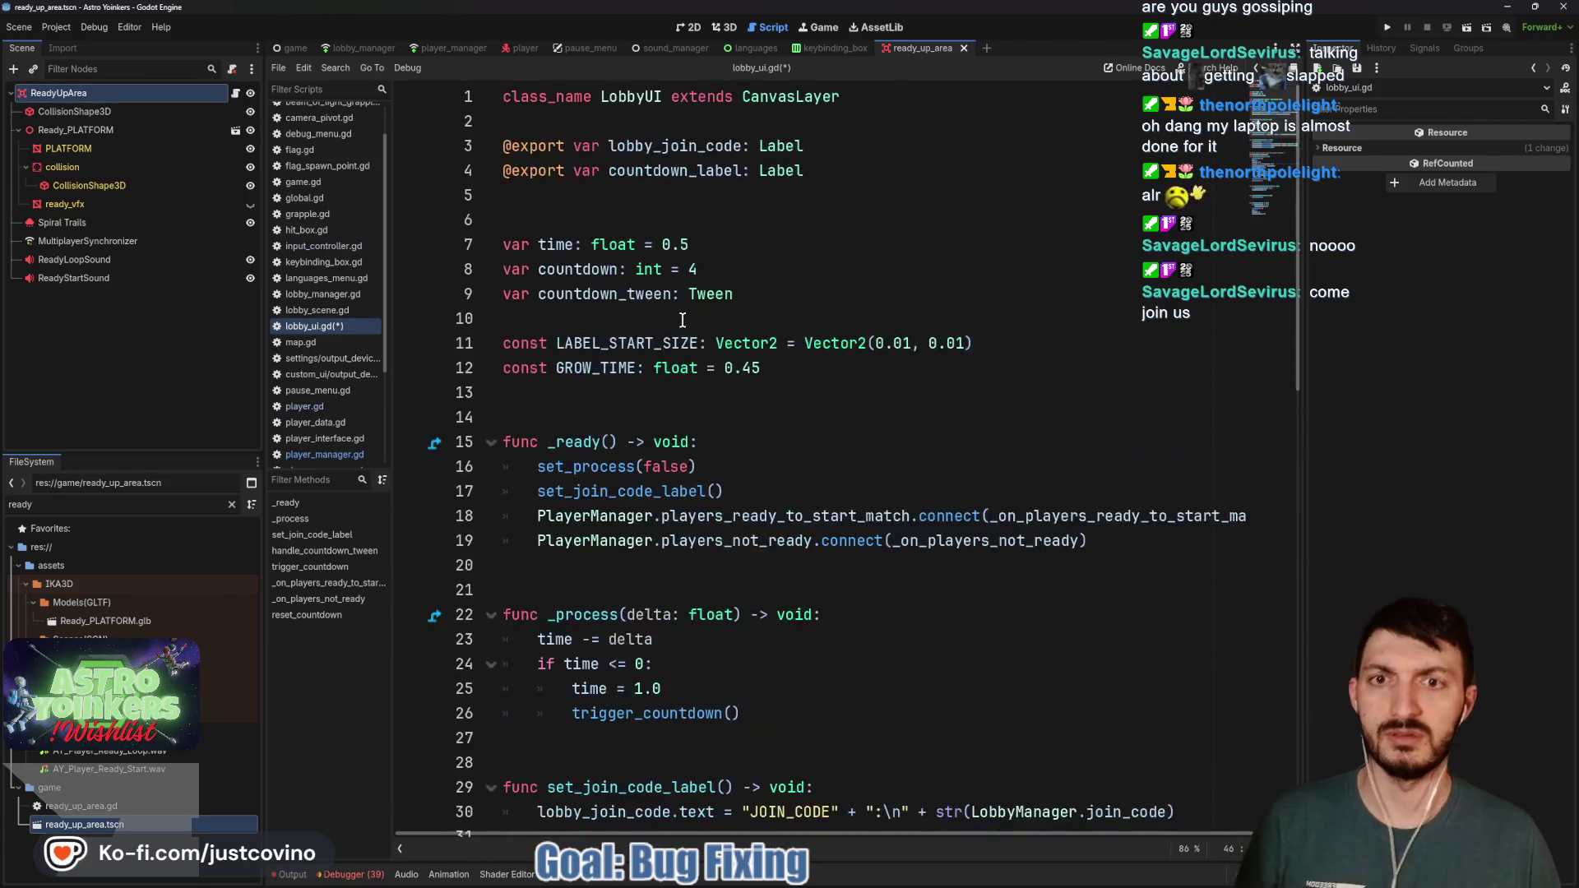
{"action": "scroll", "coordinate": [683, 320], "scroll_direction": "down", "scroll_amount": 9}
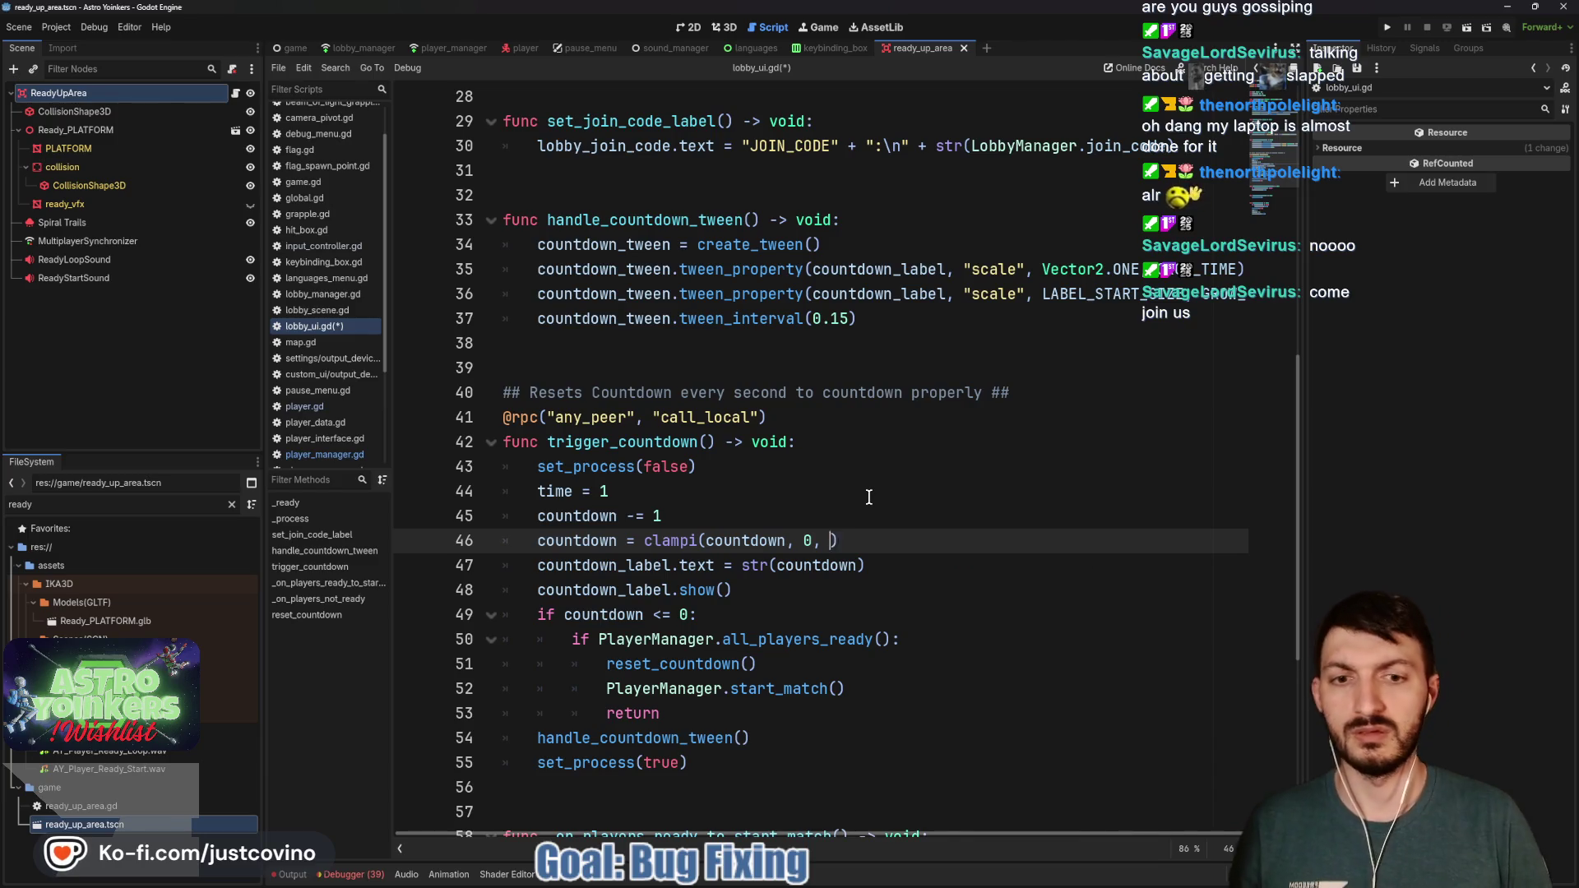
{"action": "key", "text": "BackSpace"}
{"action": "type", "text": "4"}
{"action": "left_click", "coordinate": [893, 525]}
{"action": "key", "text": "ctrl+s"}
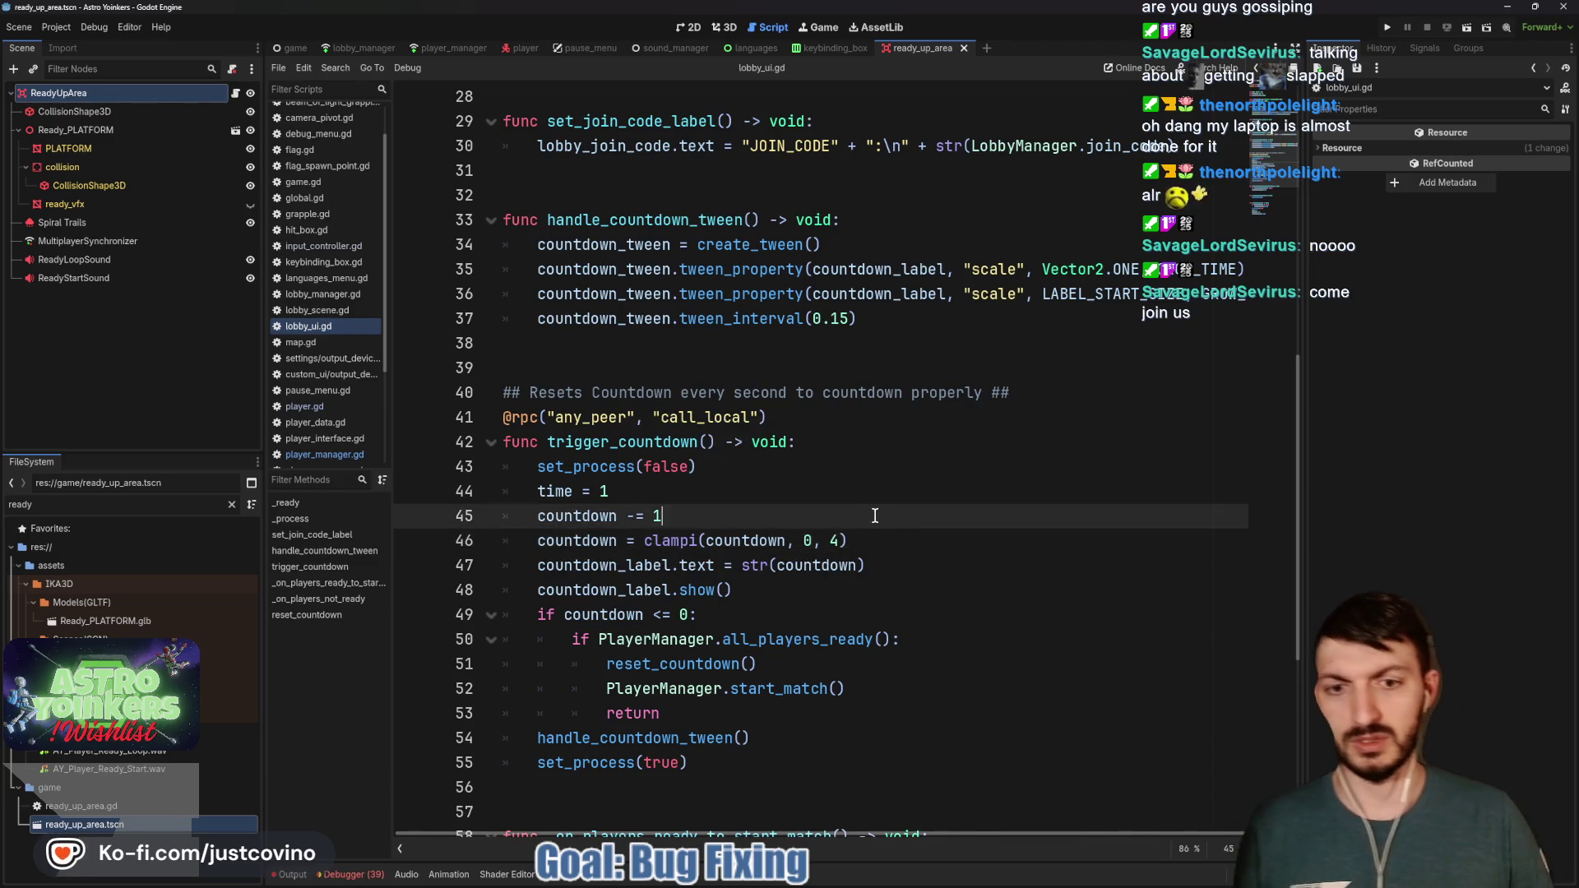
{"action": "scroll", "coordinate": [863, 506], "scroll_direction": "down", "scroll_amount": 2}
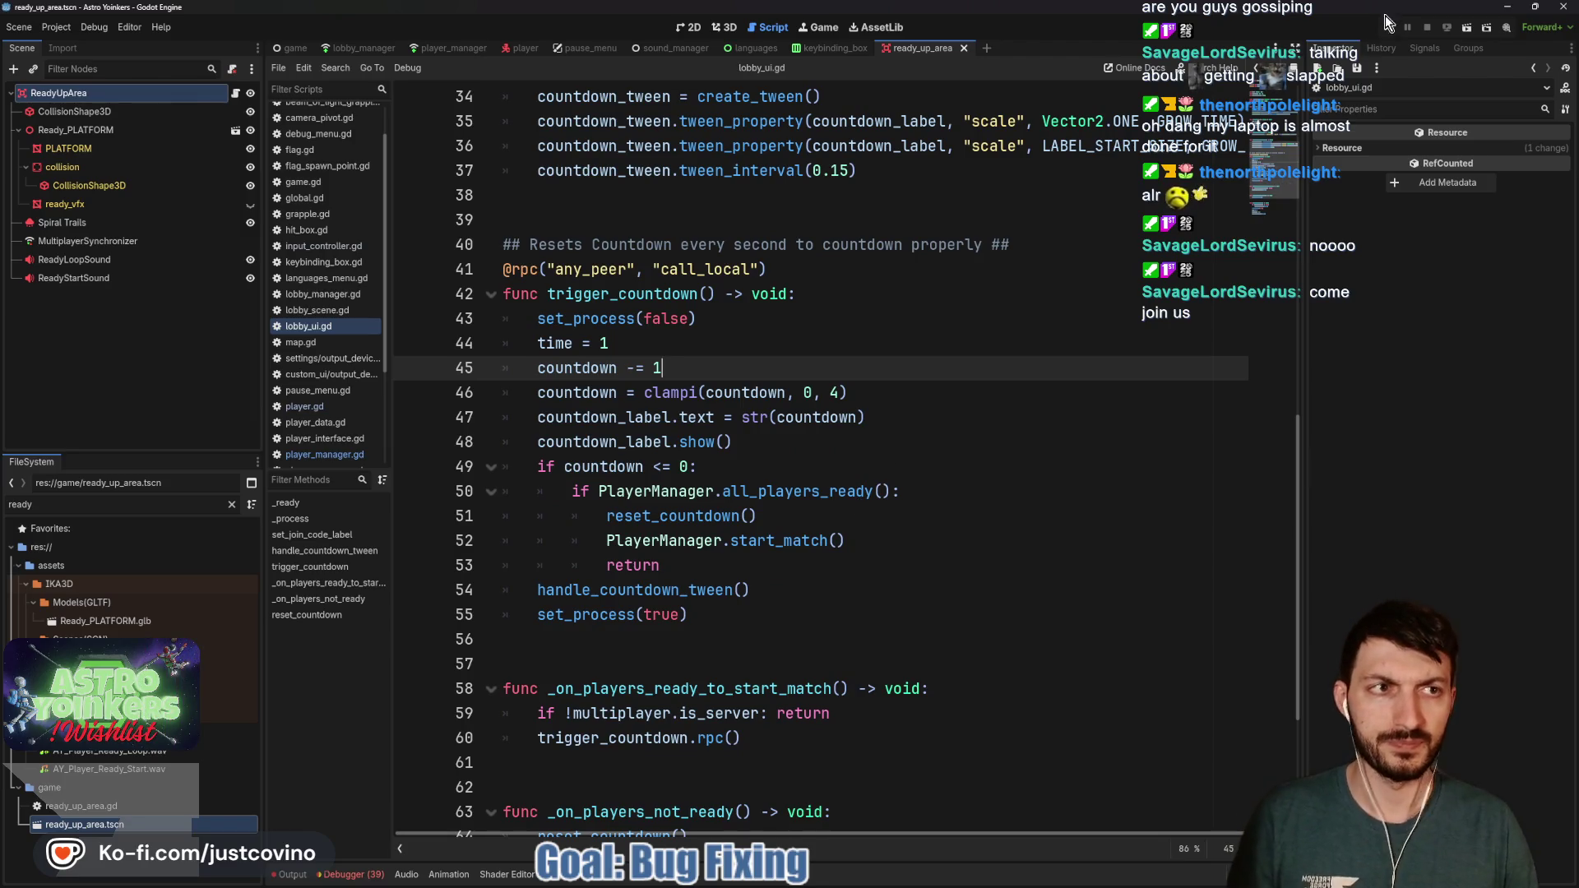
Launch a debug run of the game and host a new lobby
{"action": "left_click", "coordinate": [1388, 23]}
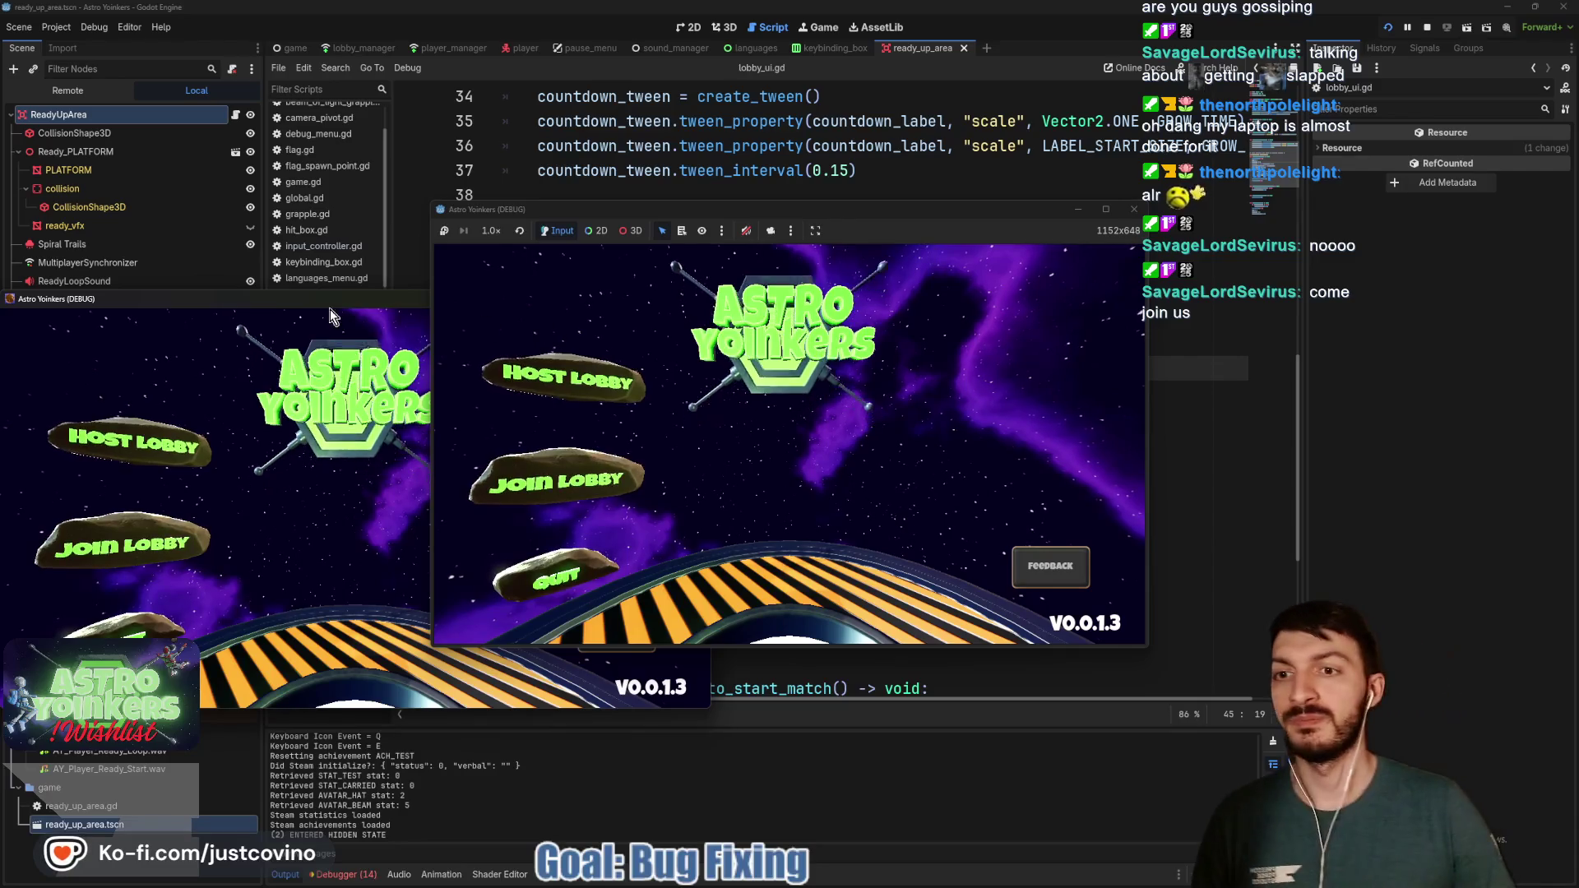
{"action": "left_click", "coordinate": [615, 288]}
{"action": "left_click", "coordinate": [640, 299]}
{"action": "left_click", "coordinate": [609, 361]}
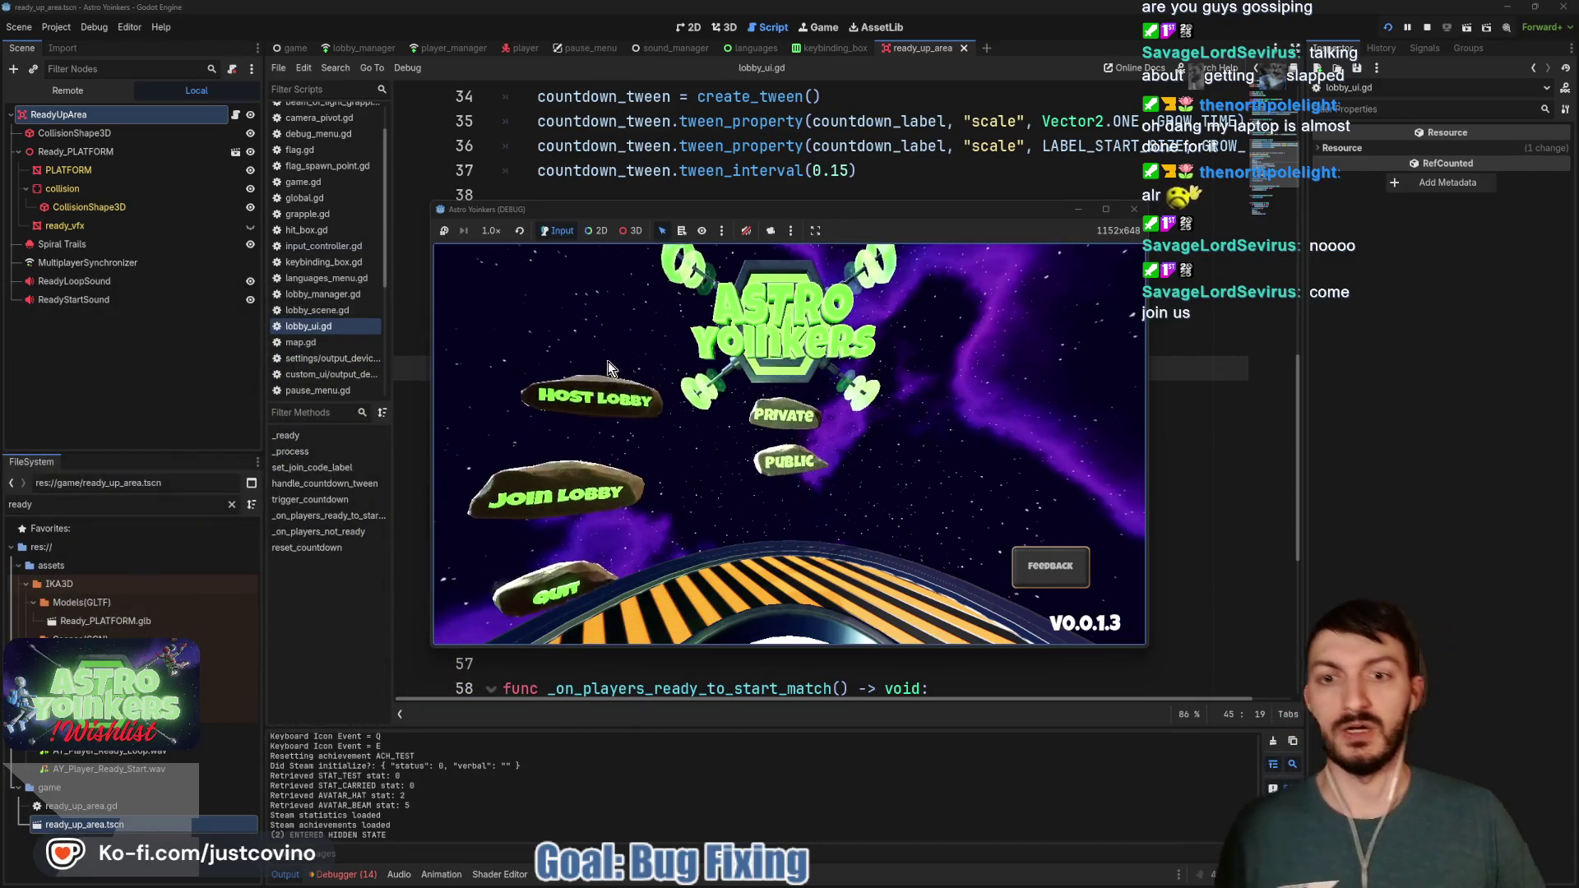
{"action": "left_click", "coordinate": [781, 378]}
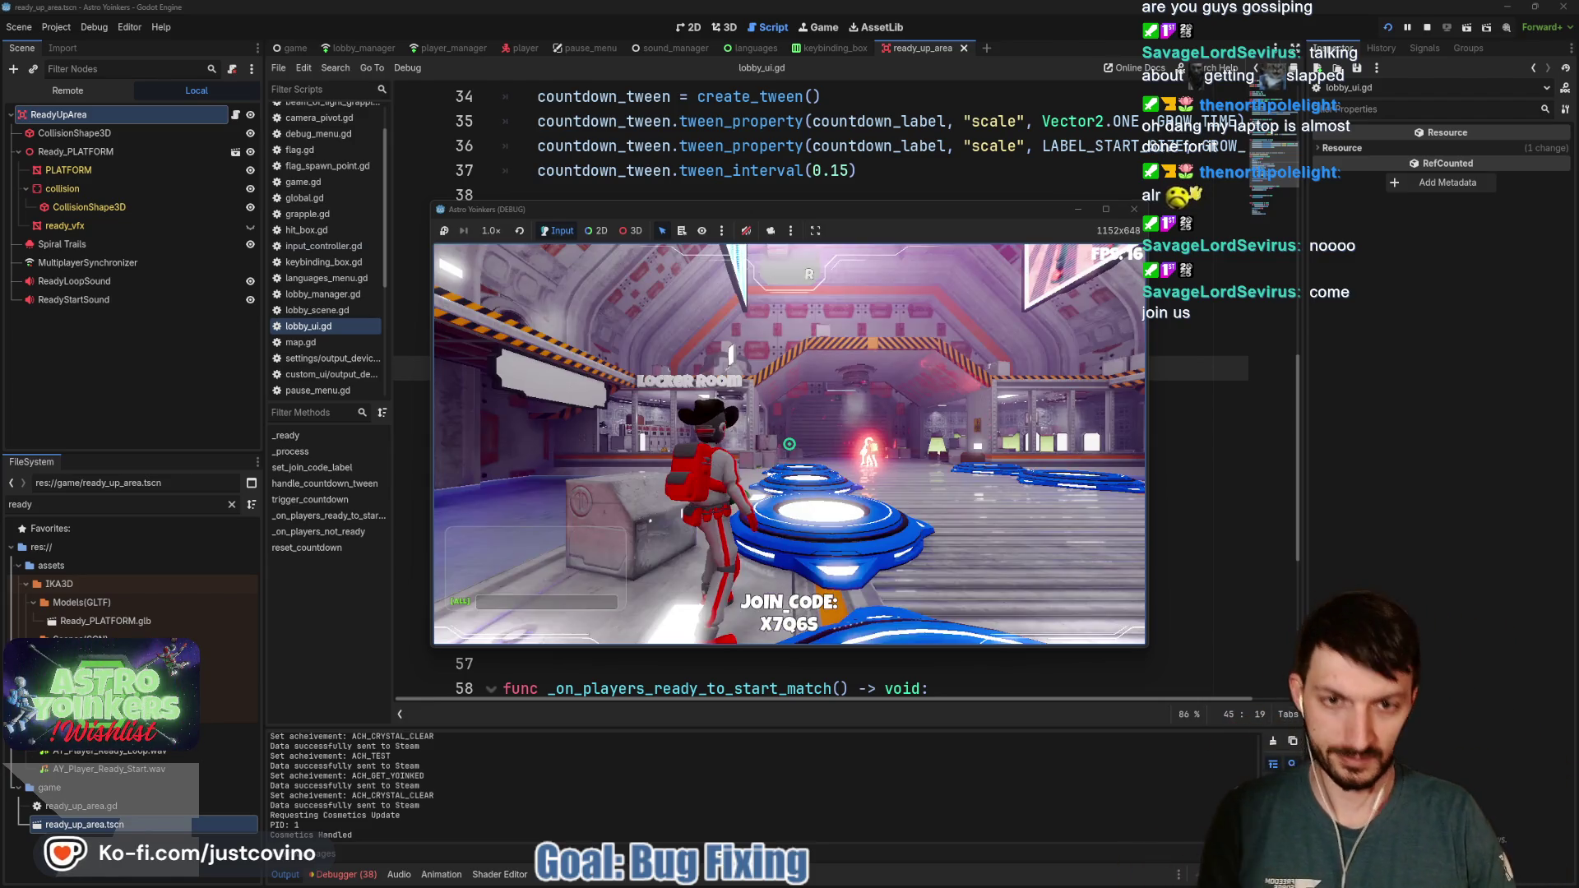
Walk on and off the ready pad repeatedly to confirm the countdown restarts, then fire the grapple
{"action": "key", "text": "w"}
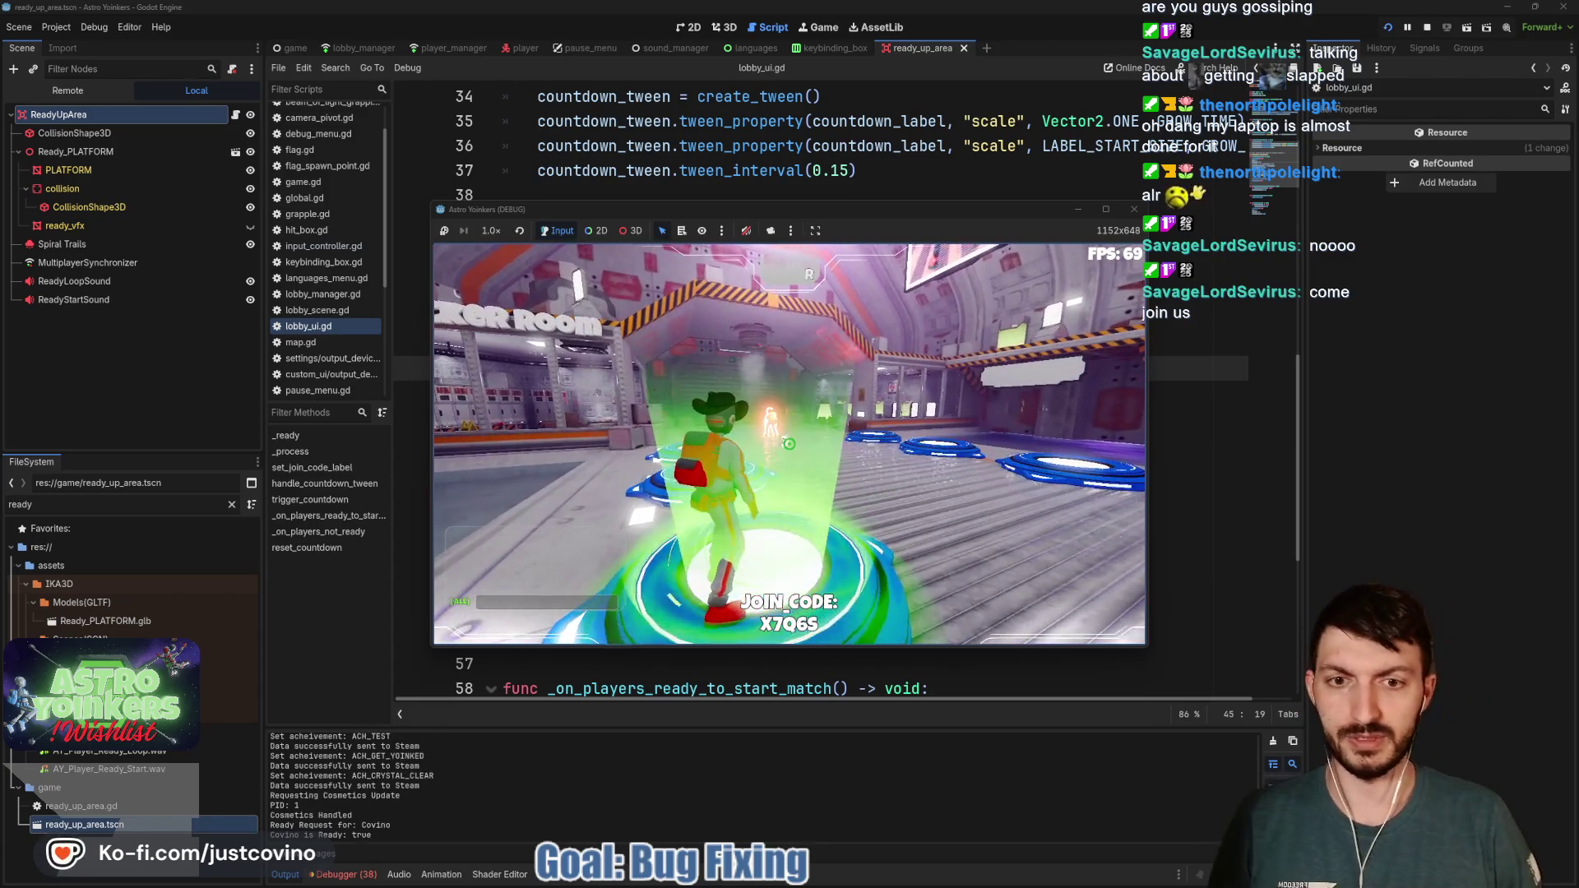
{"action": "key", "text": "a"}
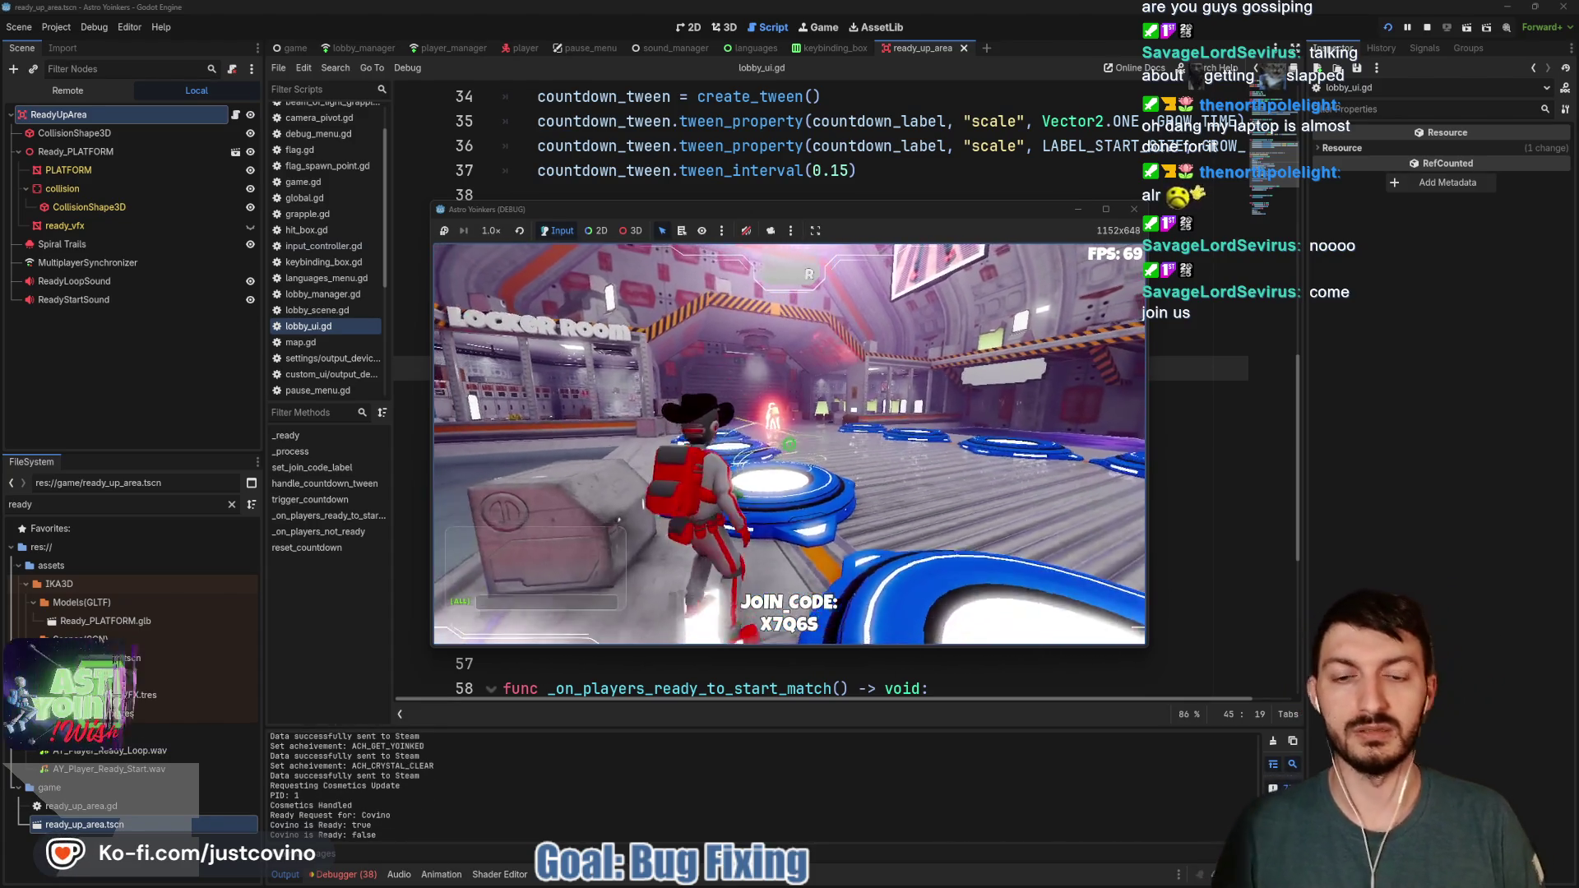
{"action": "key", "text": "d"}
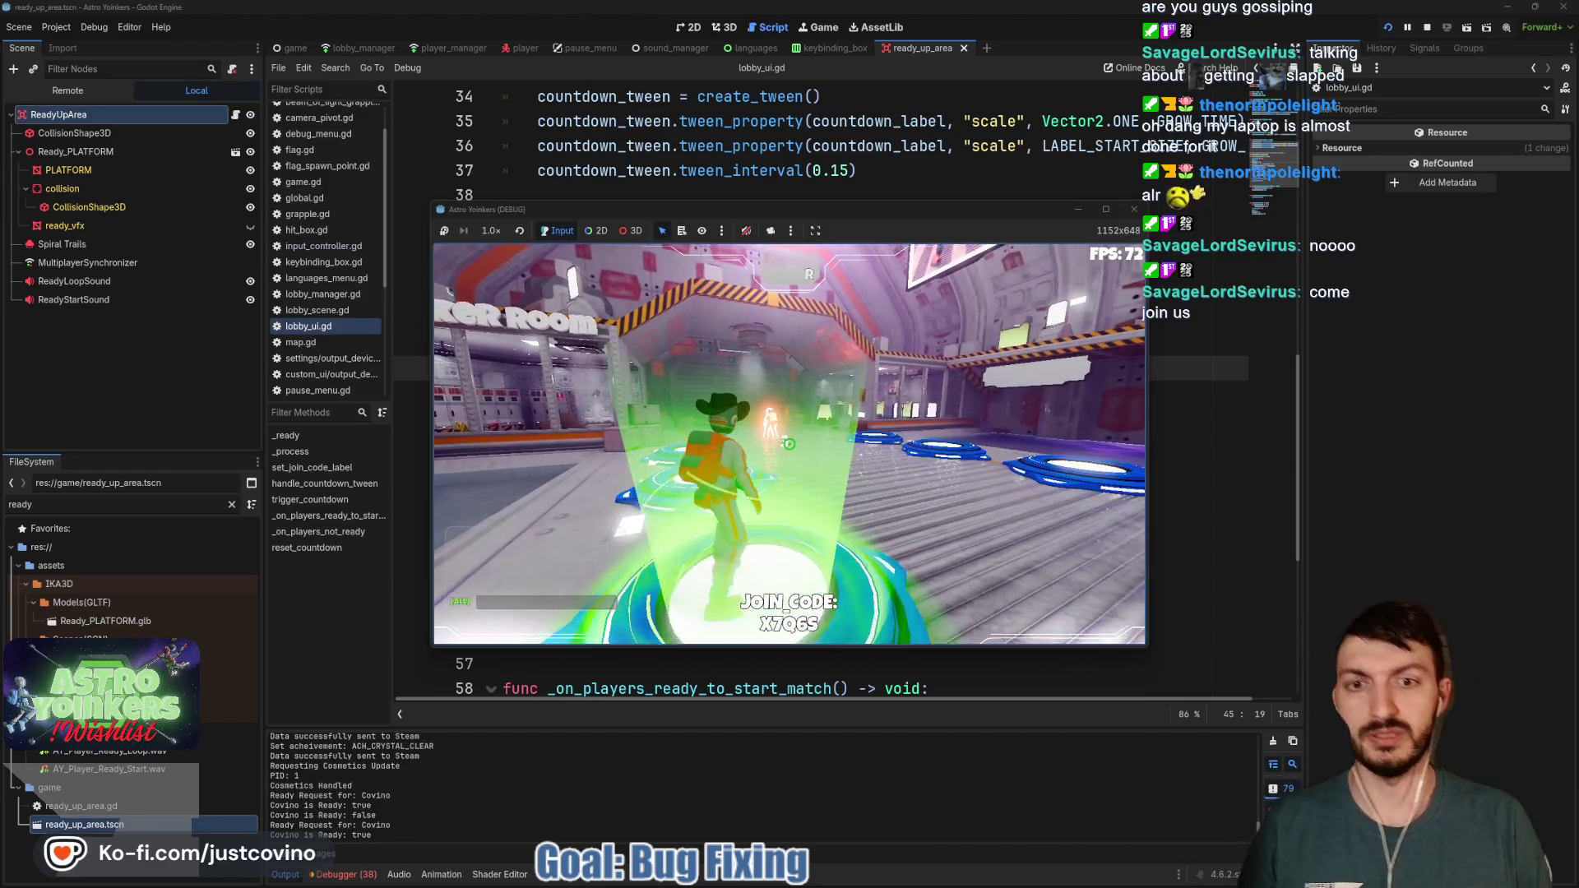
{"action": "key", "text": "a"}
{"action": "key", "text": "d"}
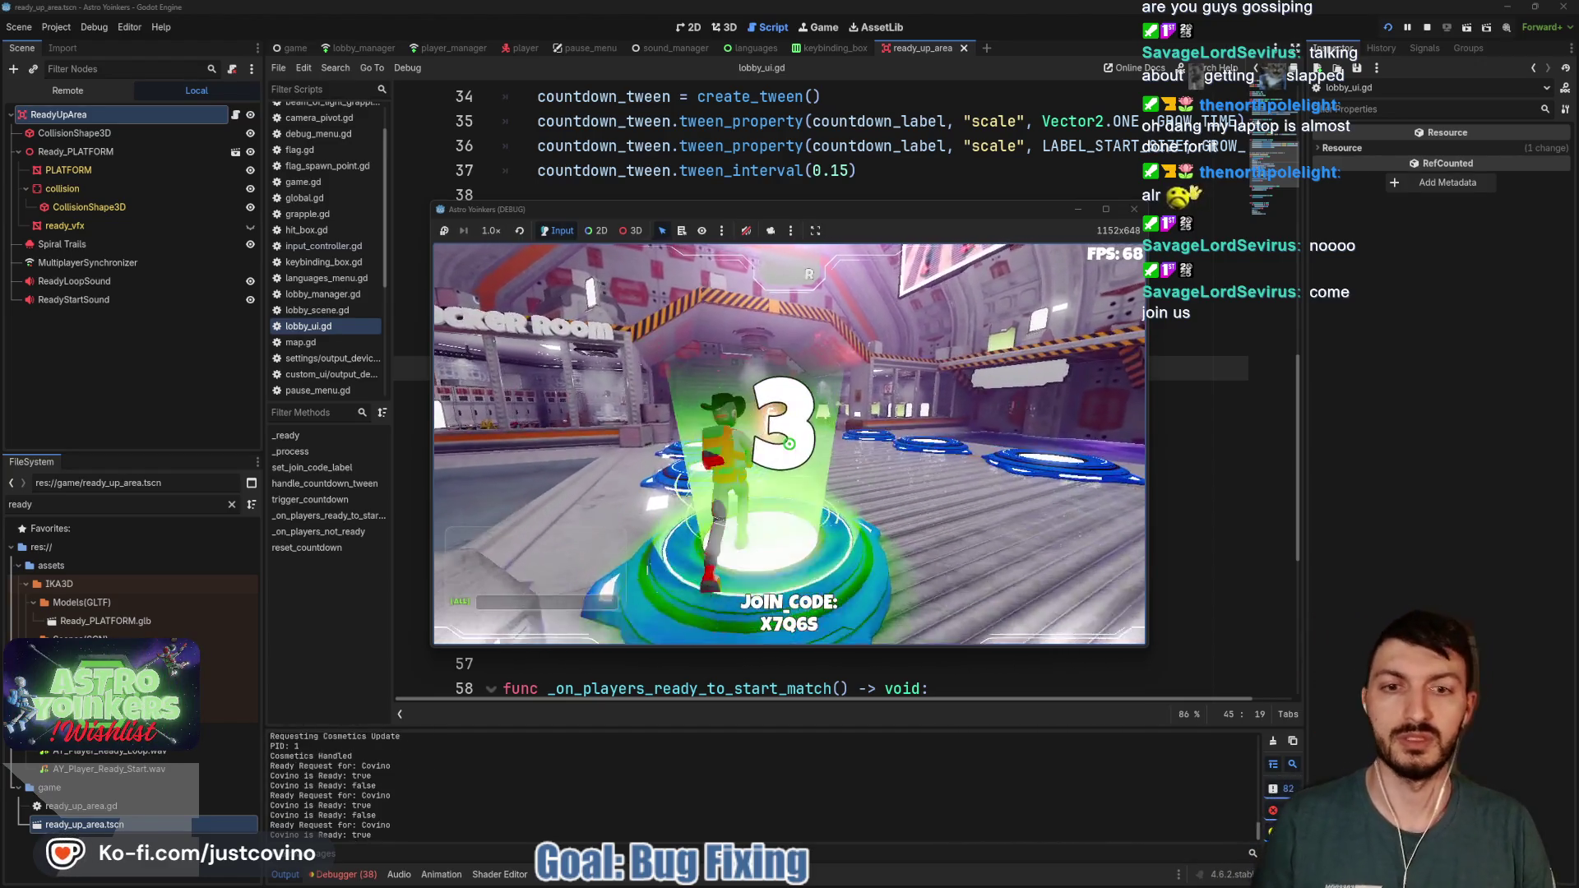
{"action": "key", "text": "a"}
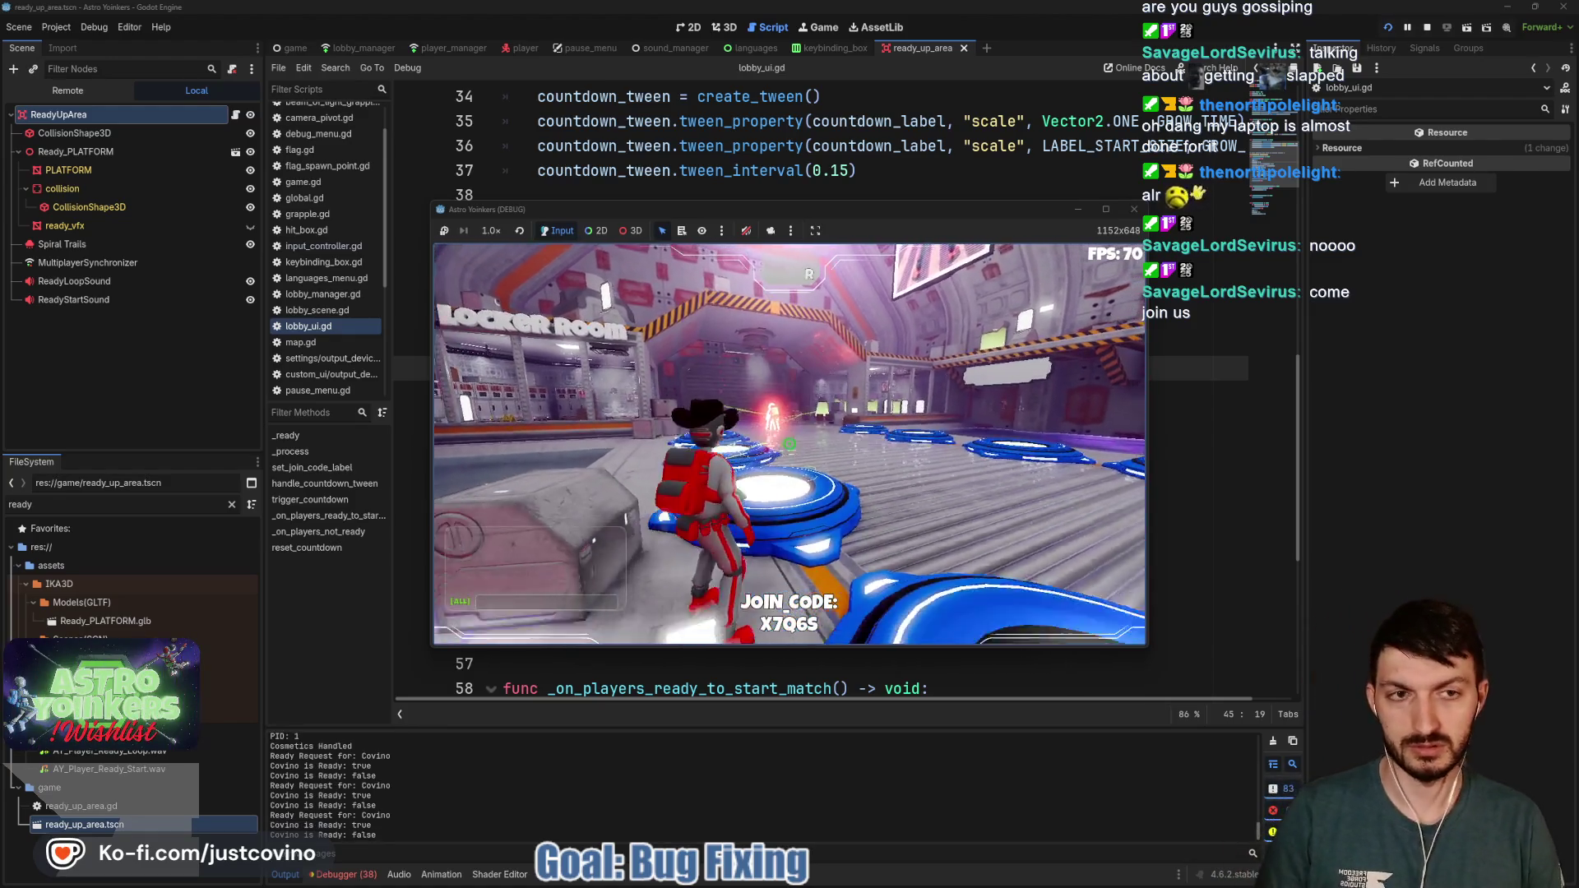
{"action": "key", "text": "d"}
{"action": "key", "text": "a"}
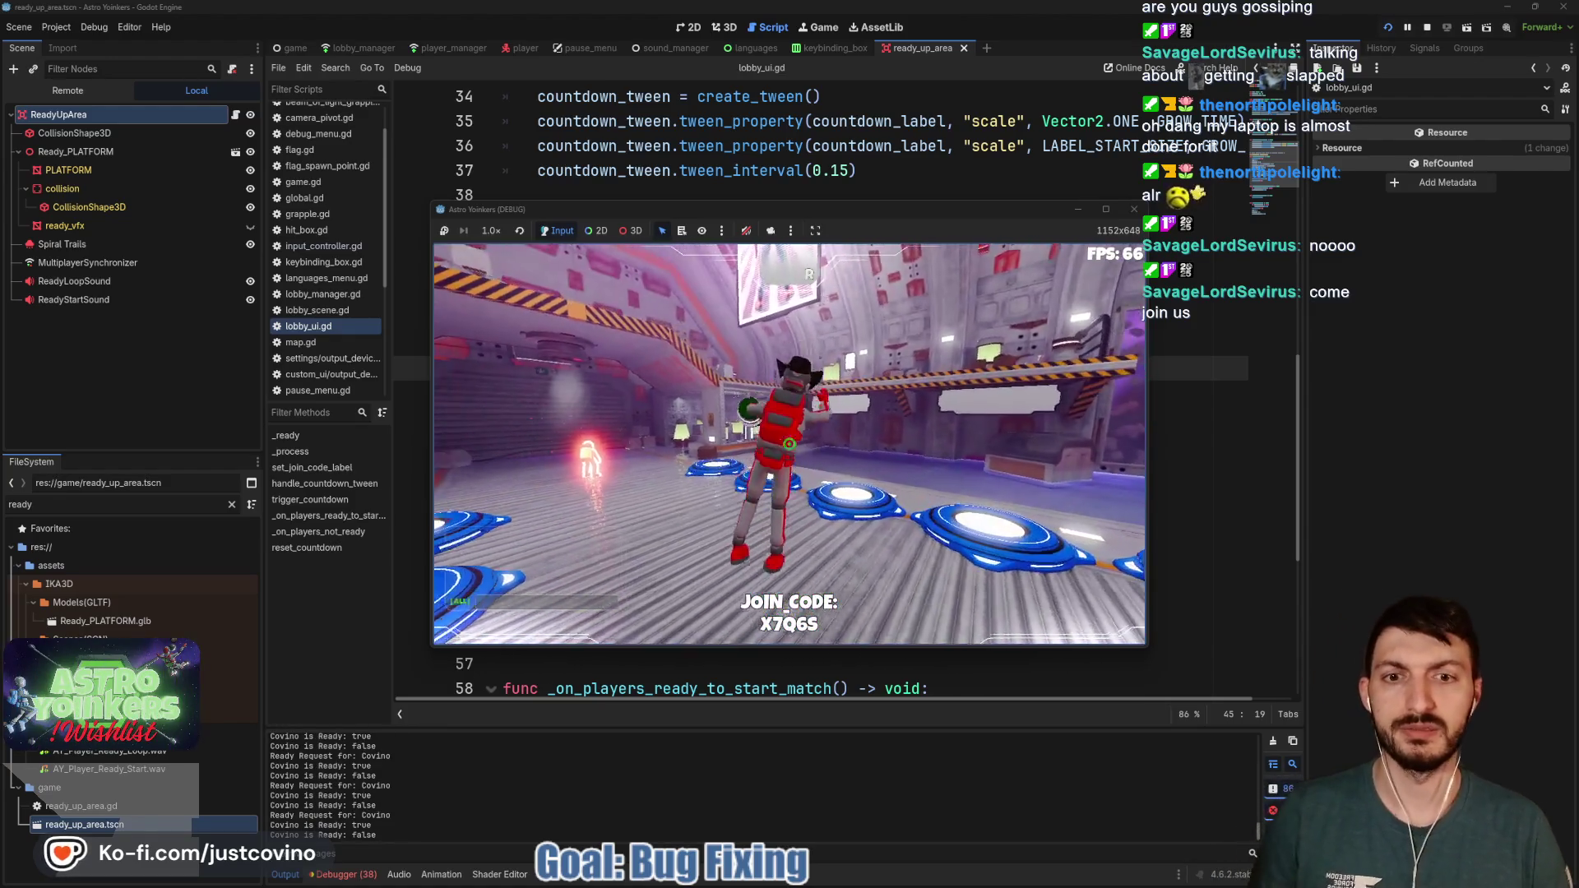
{"action": "key", "text": "w"}
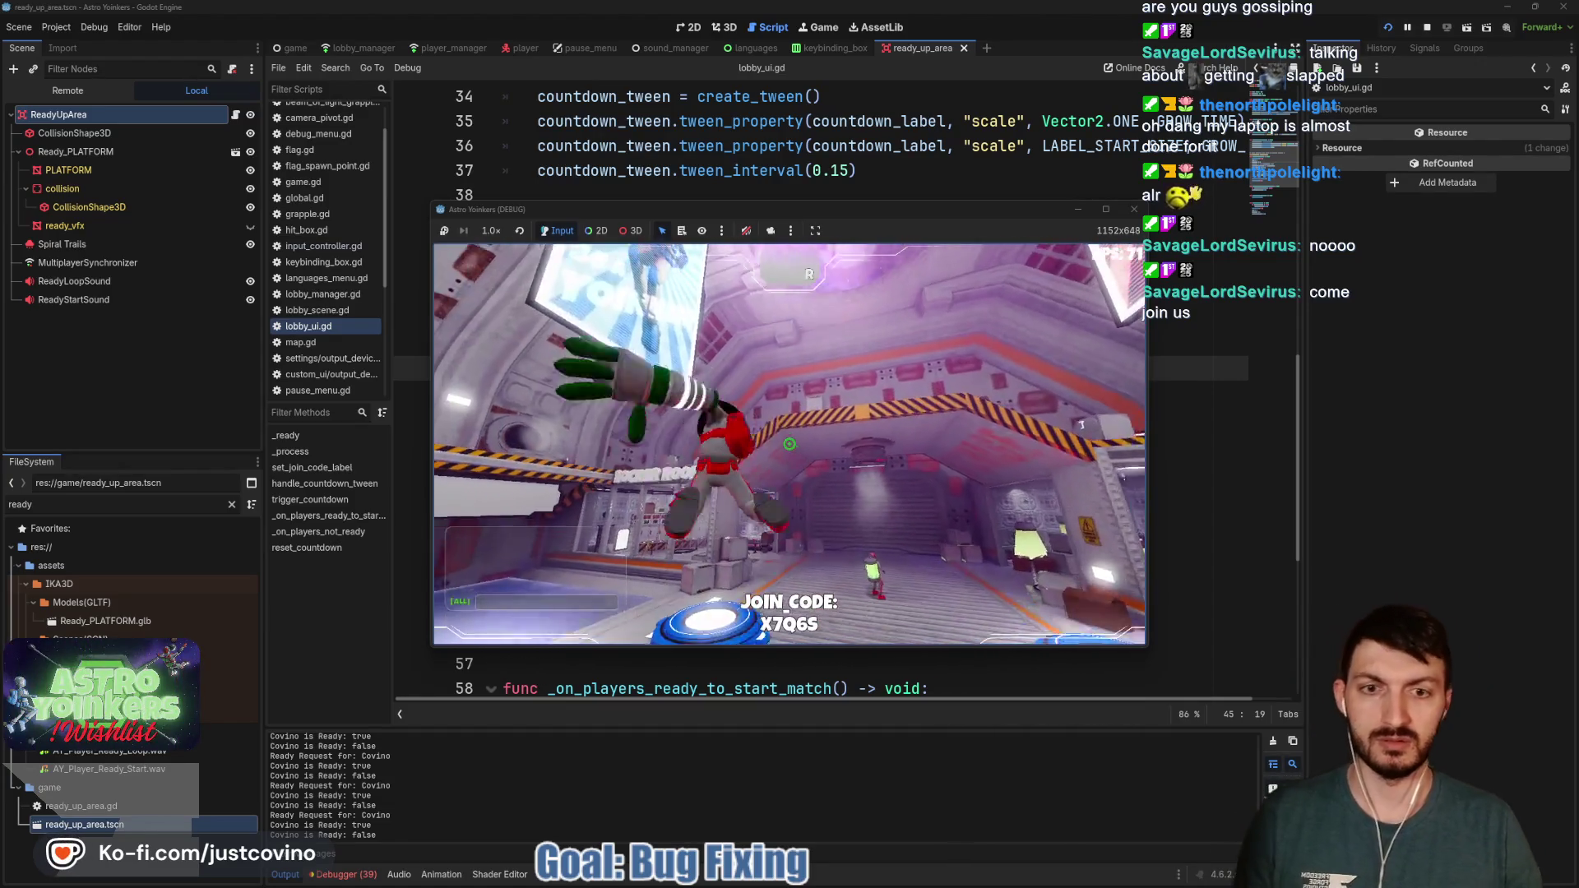
{"action": "left_click", "coordinate": [789, 444]}
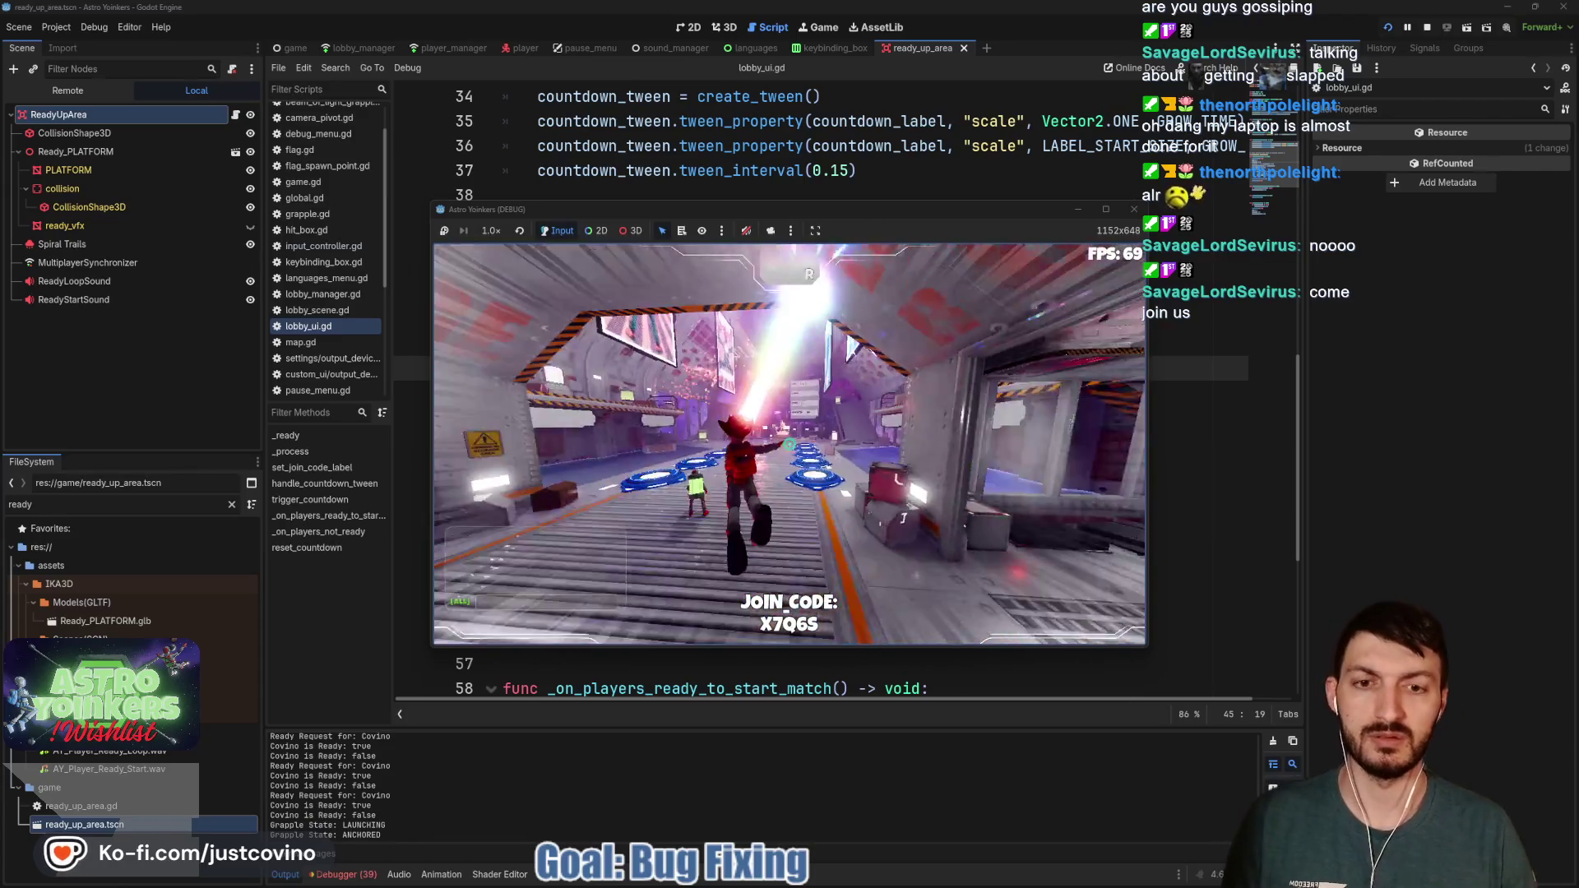
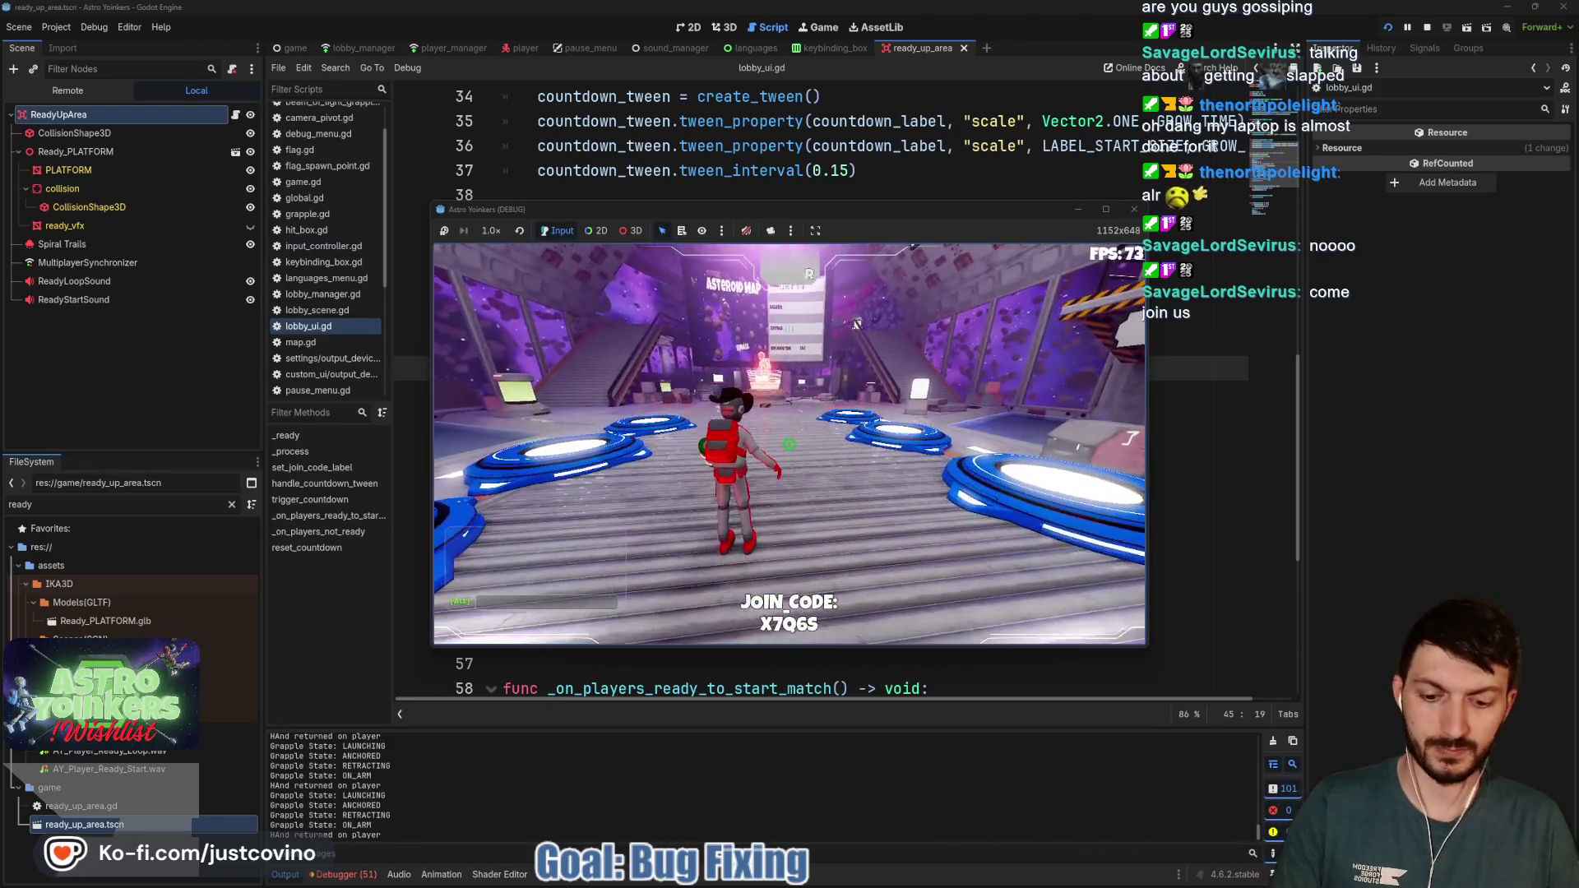
Stop the game, open player.gd, and show GitHub Desktop's changed lobby_ui.gd and player.tscn
{"action": "key", "text": "F8"}
{"action": "left_click", "coordinate": [790, 442]}
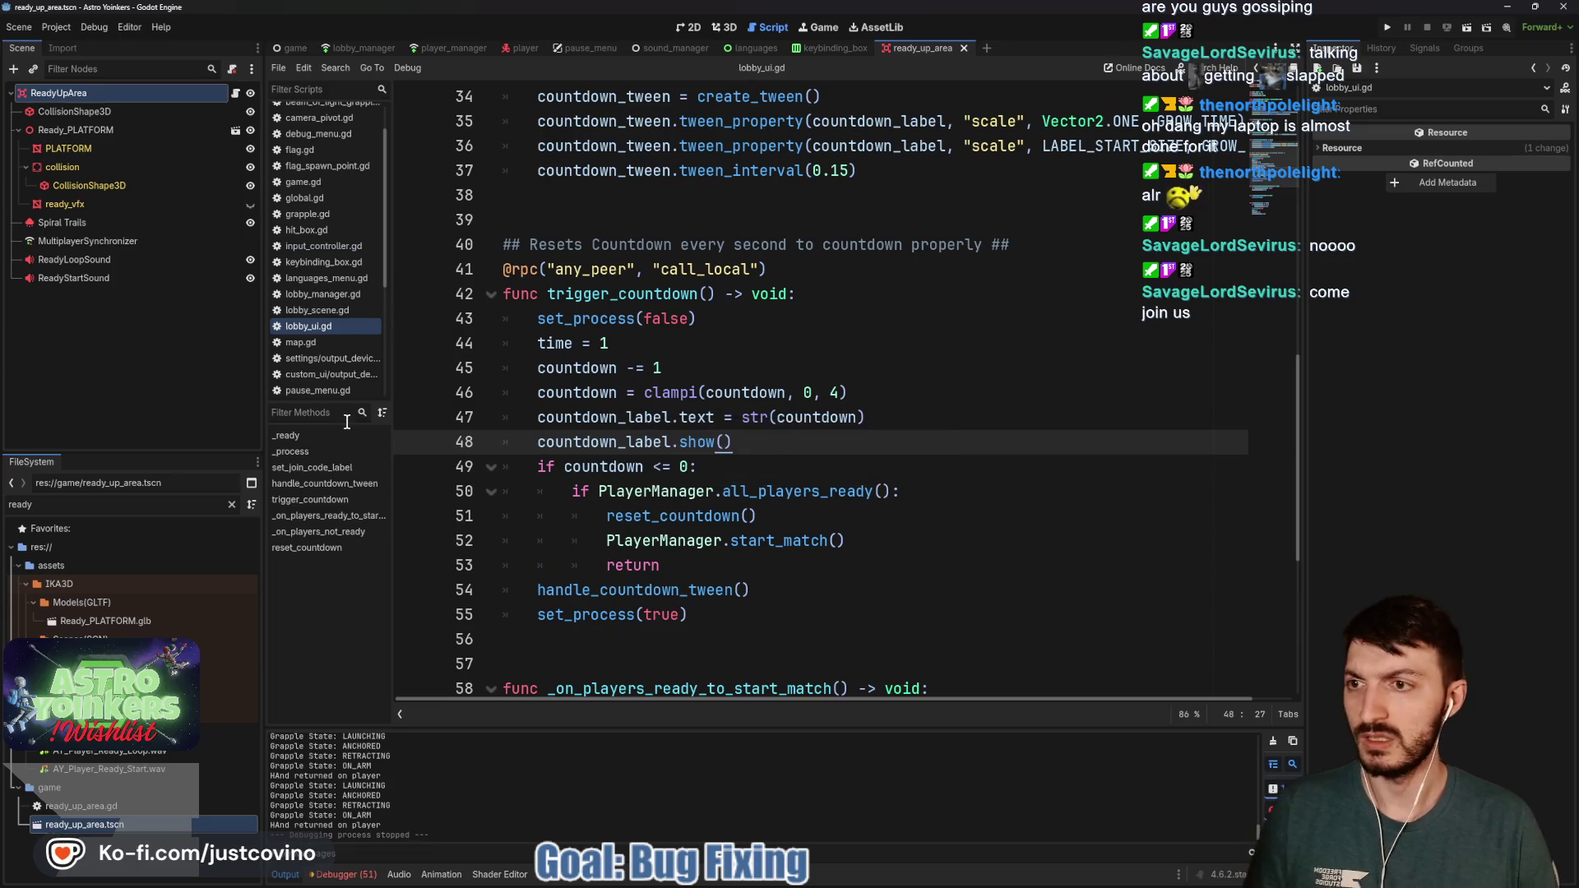
{"action": "left_click", "coordinate": [526, 48]}
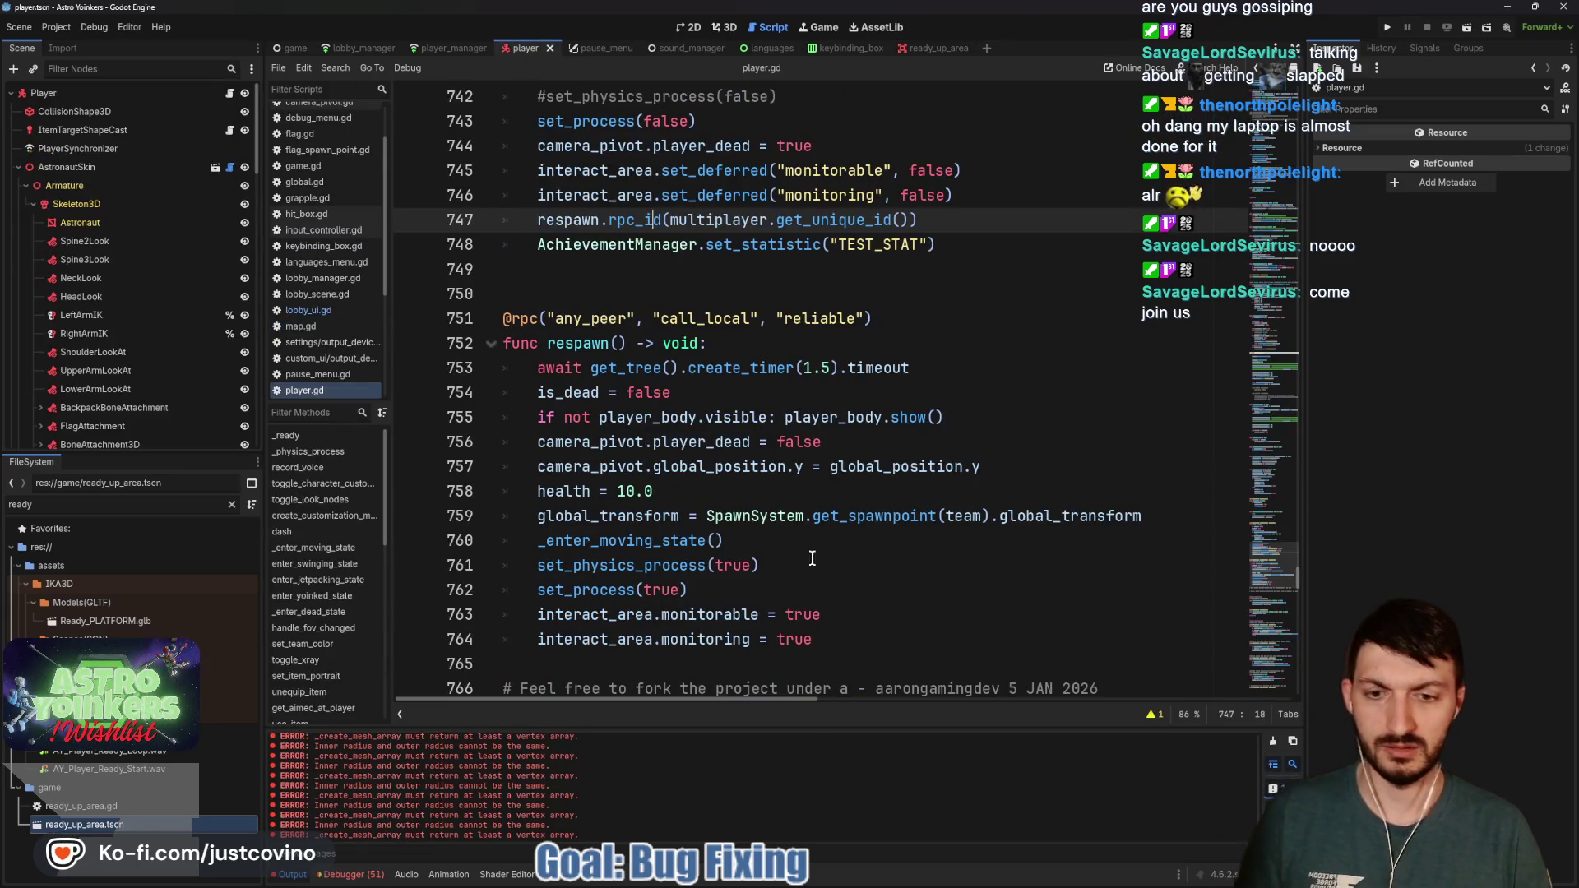
{"action": "left_click", "coordinate": [873, 875]}
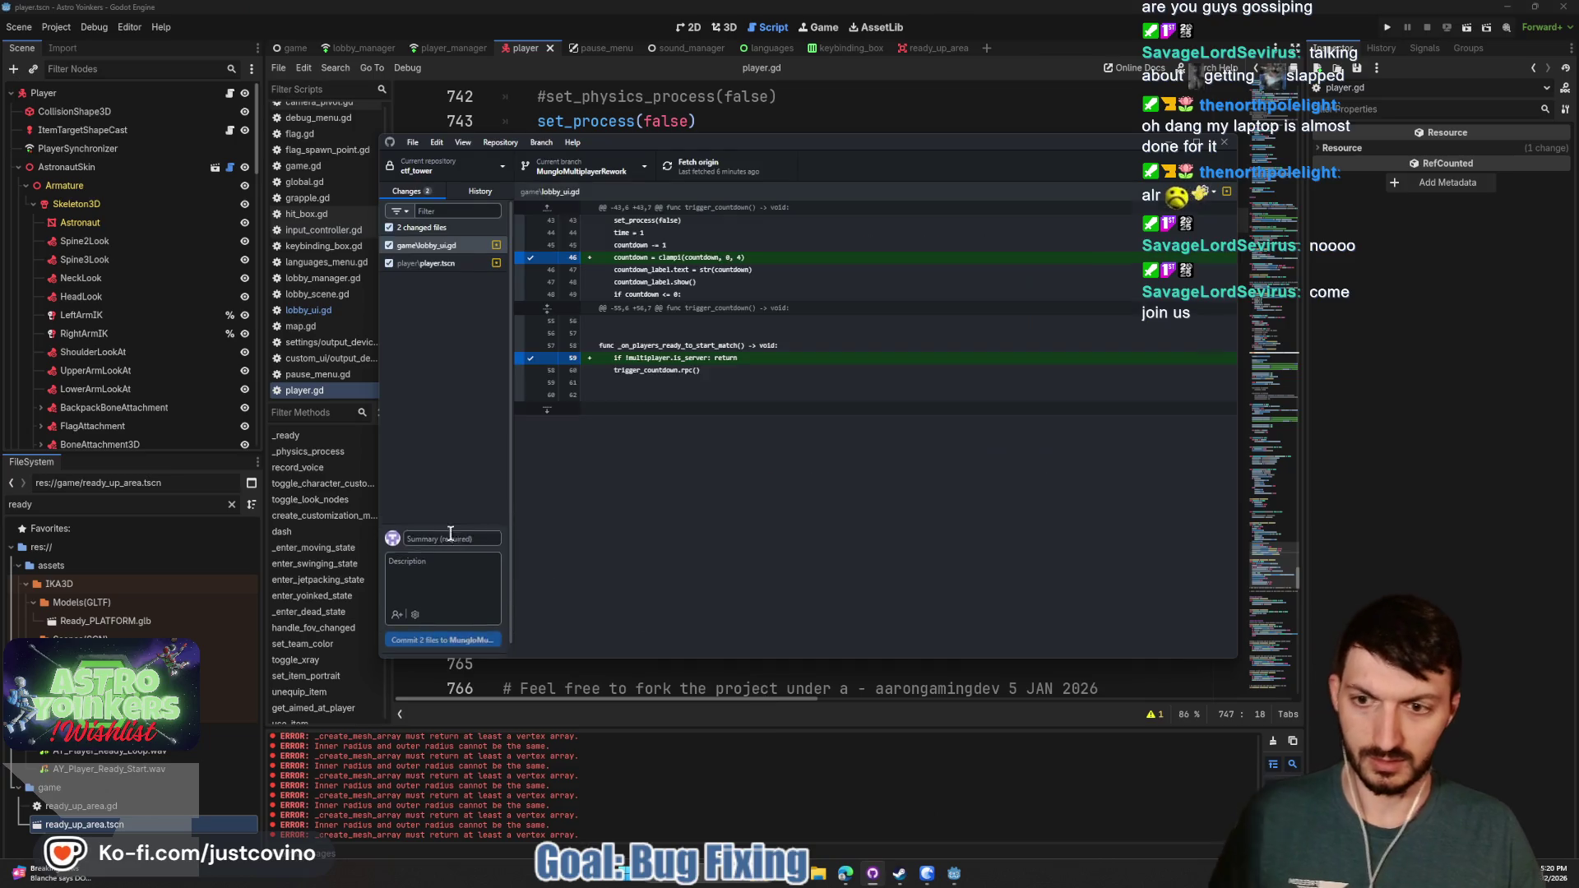
Commit both files as 'clamped countdown to not go…', push to origin, and return to Godot
{"action": "left_click", "coordinate": [447, 543]}
{"action": "type", "text": "d"}
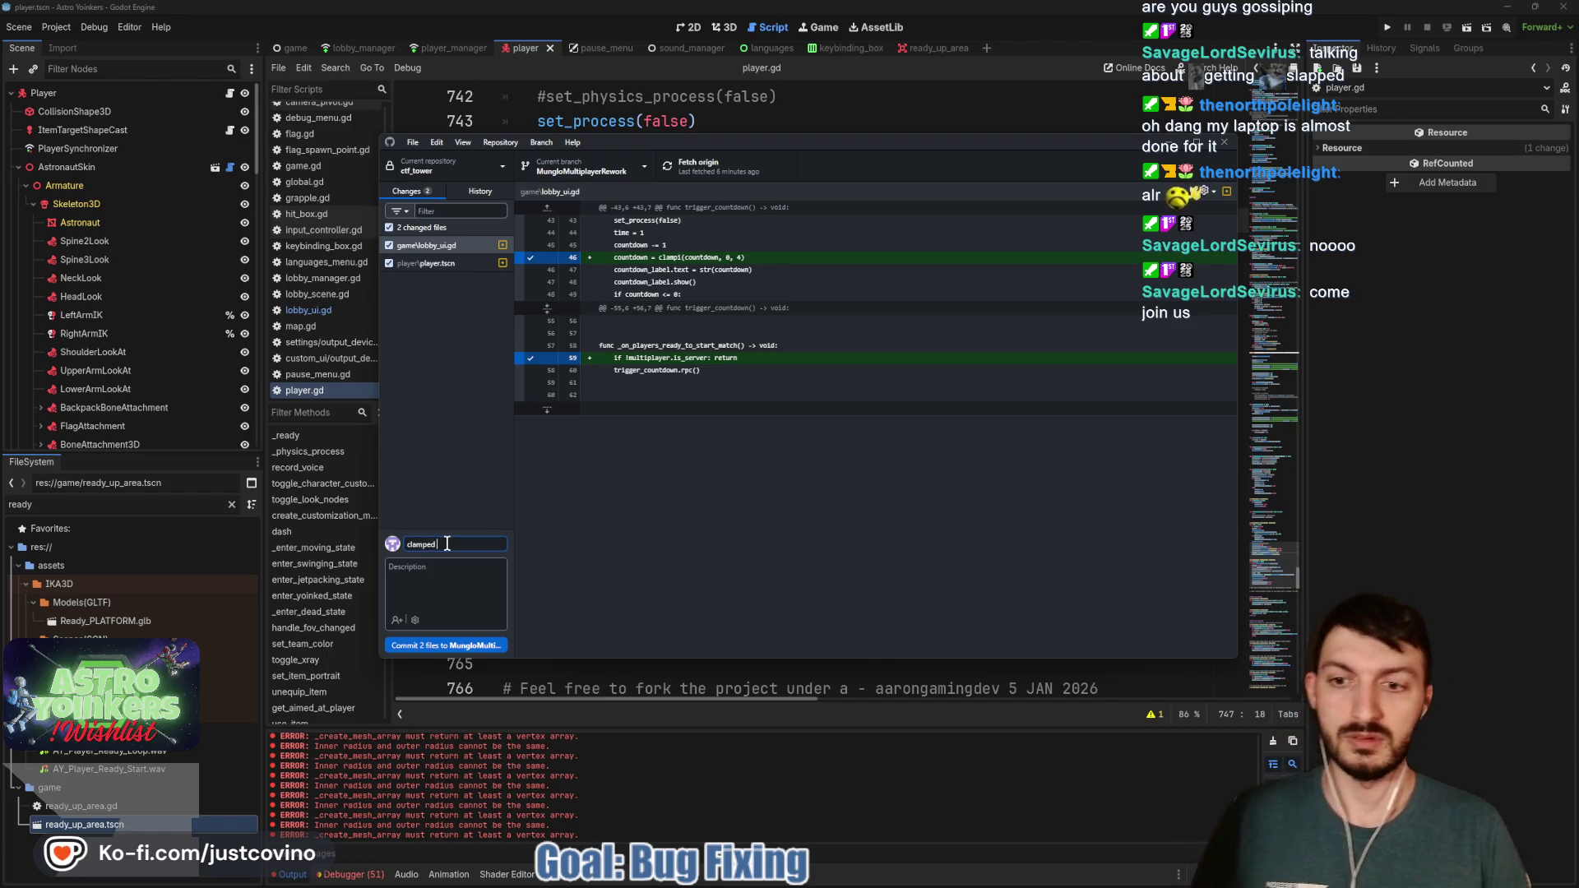
{"action": "type", "text": "ammpecountdown to not go negative"}
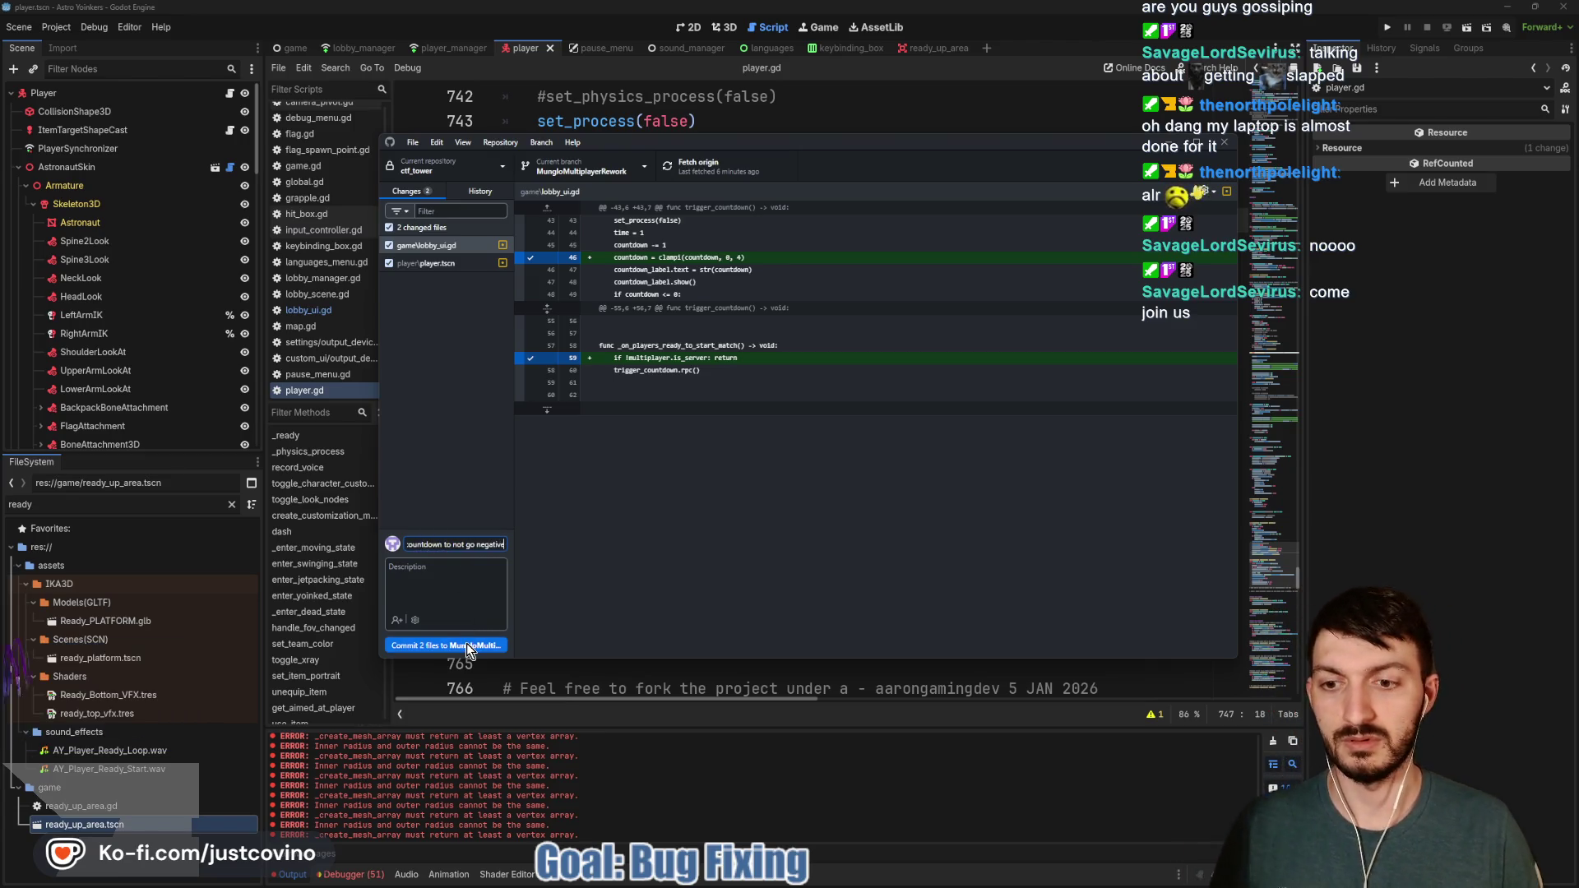
{"action": "left_click", "coordinate": [466, 643]}
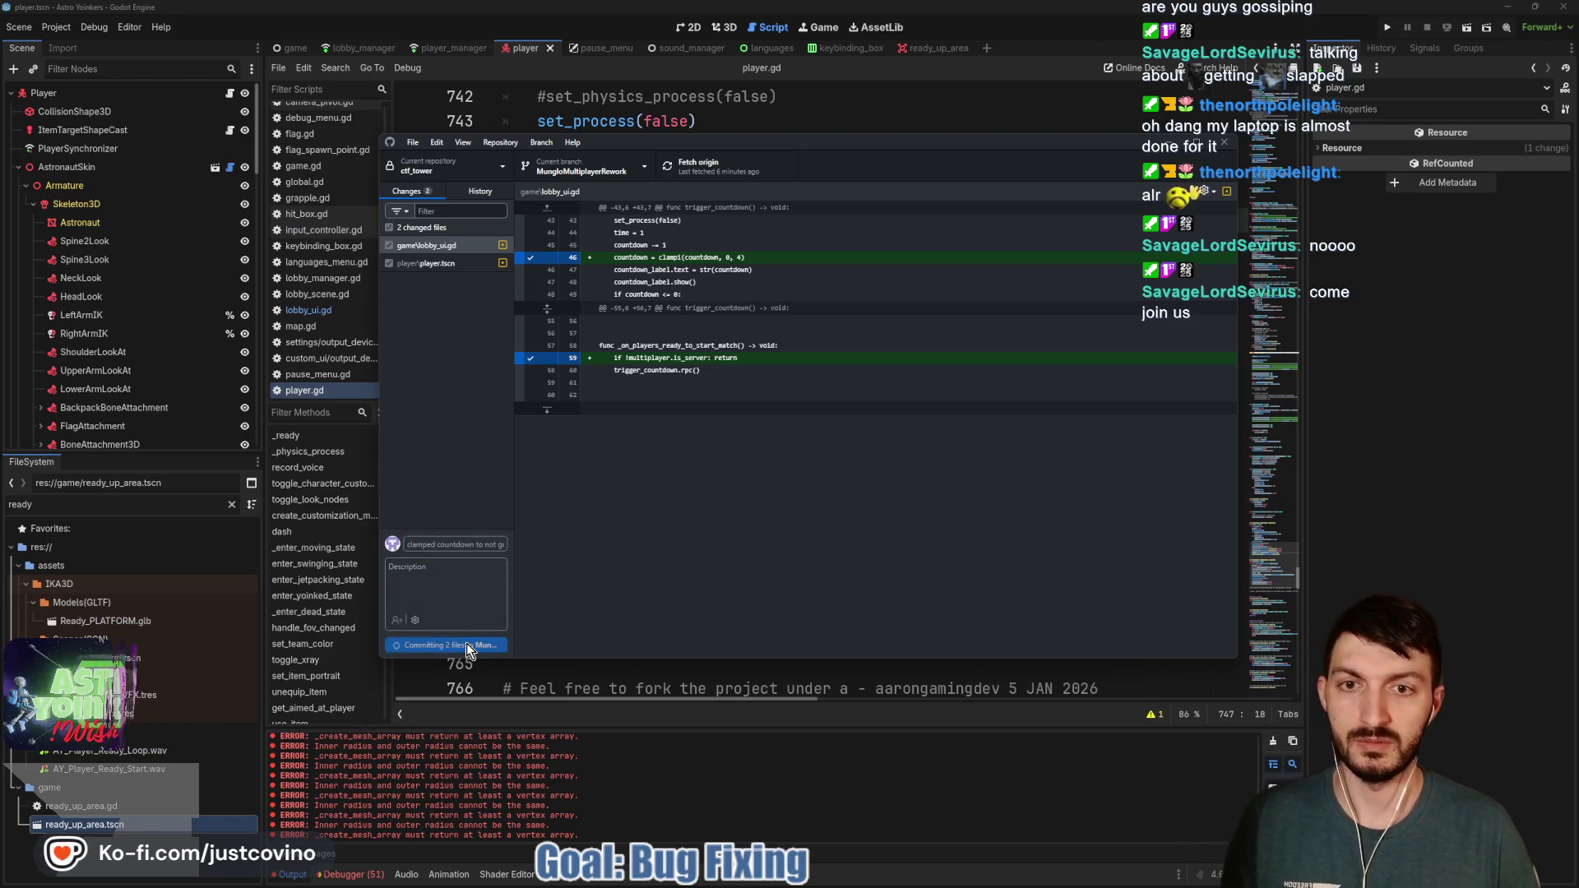
{"action": "left_click", "coordinate": [1022, 311]}
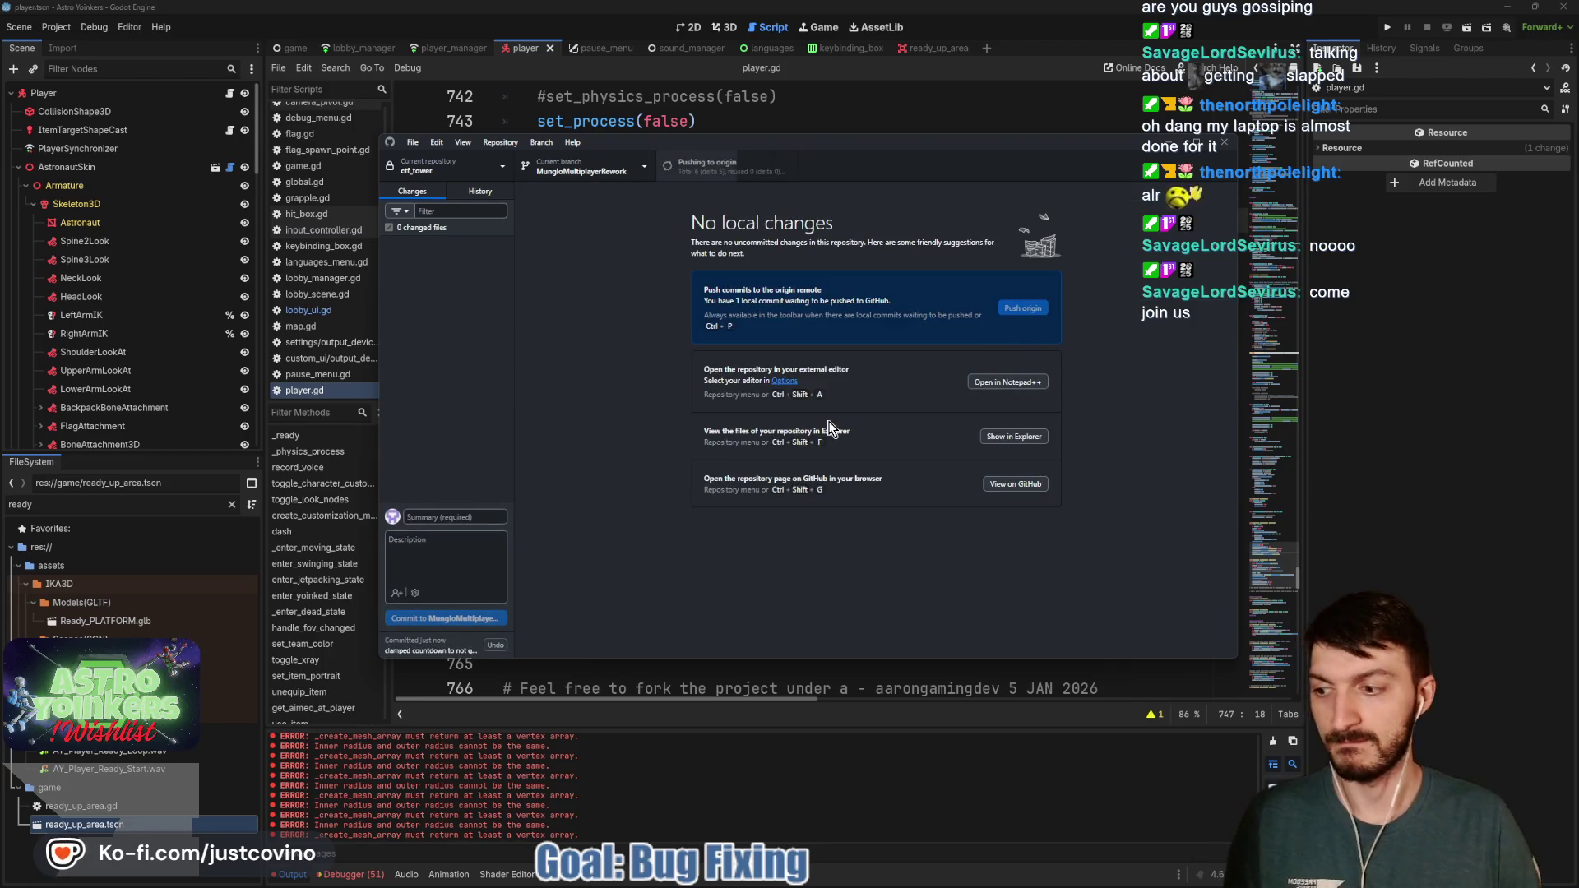
{"action": "left_click", "coordinate": [866, 115]}
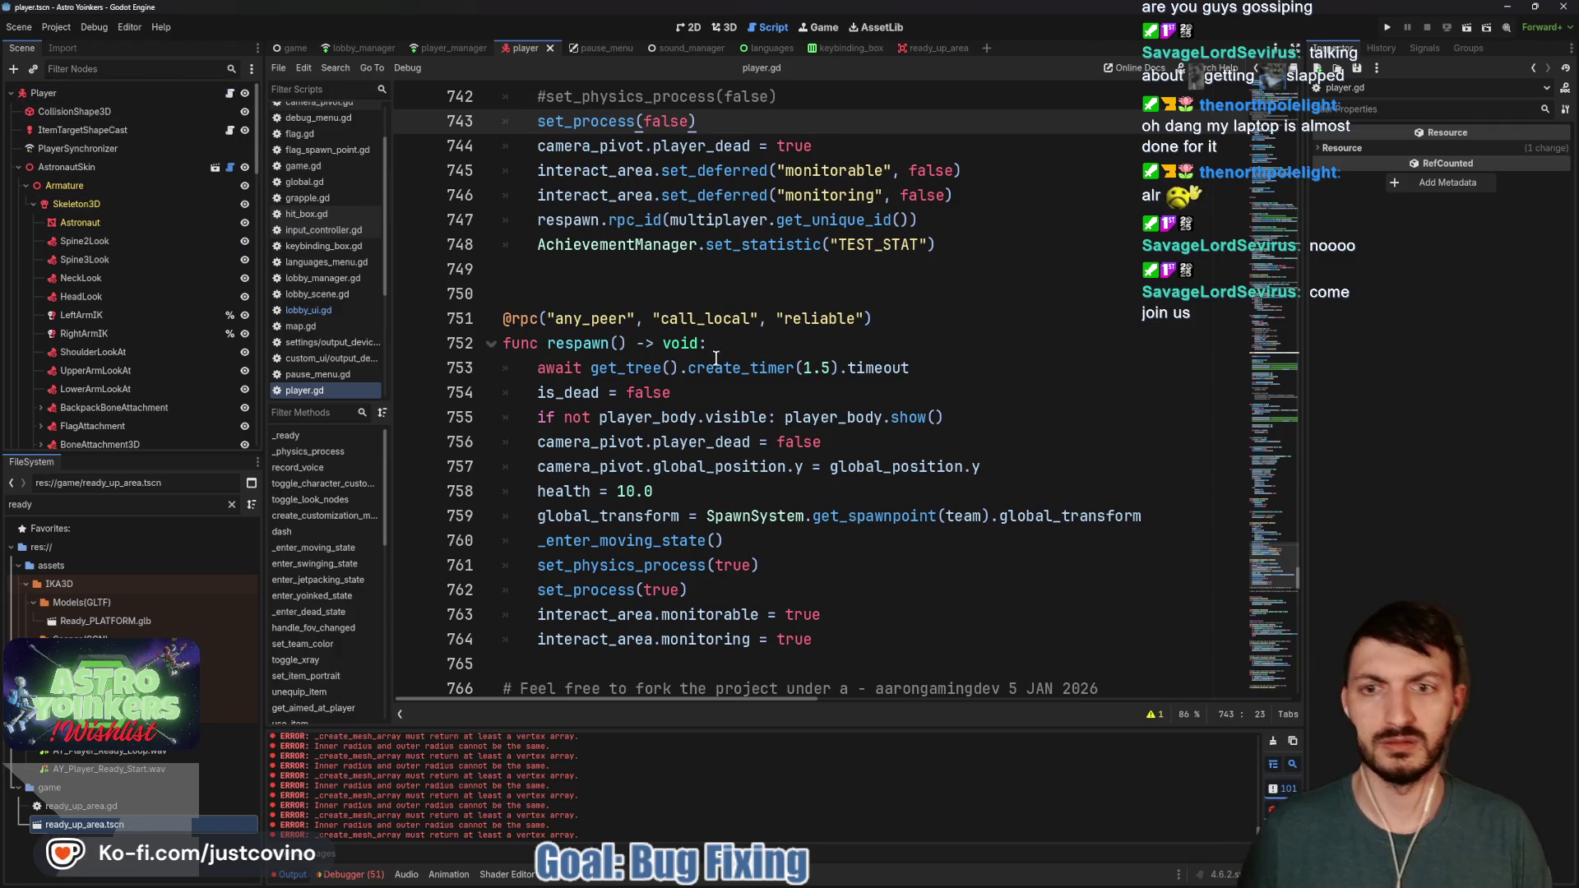
Open the AnimationTree graph and copy the MovementTree→grapple_launch on-floor advance expression
{"action": "scroll", "coordinate": [130, 307], "scroll_direction": "down", "scroll_amount": 5}
{"action": "scroll", "coordinate": [129, 303], "scroll_direction": "down", "scroll_amount": 10}
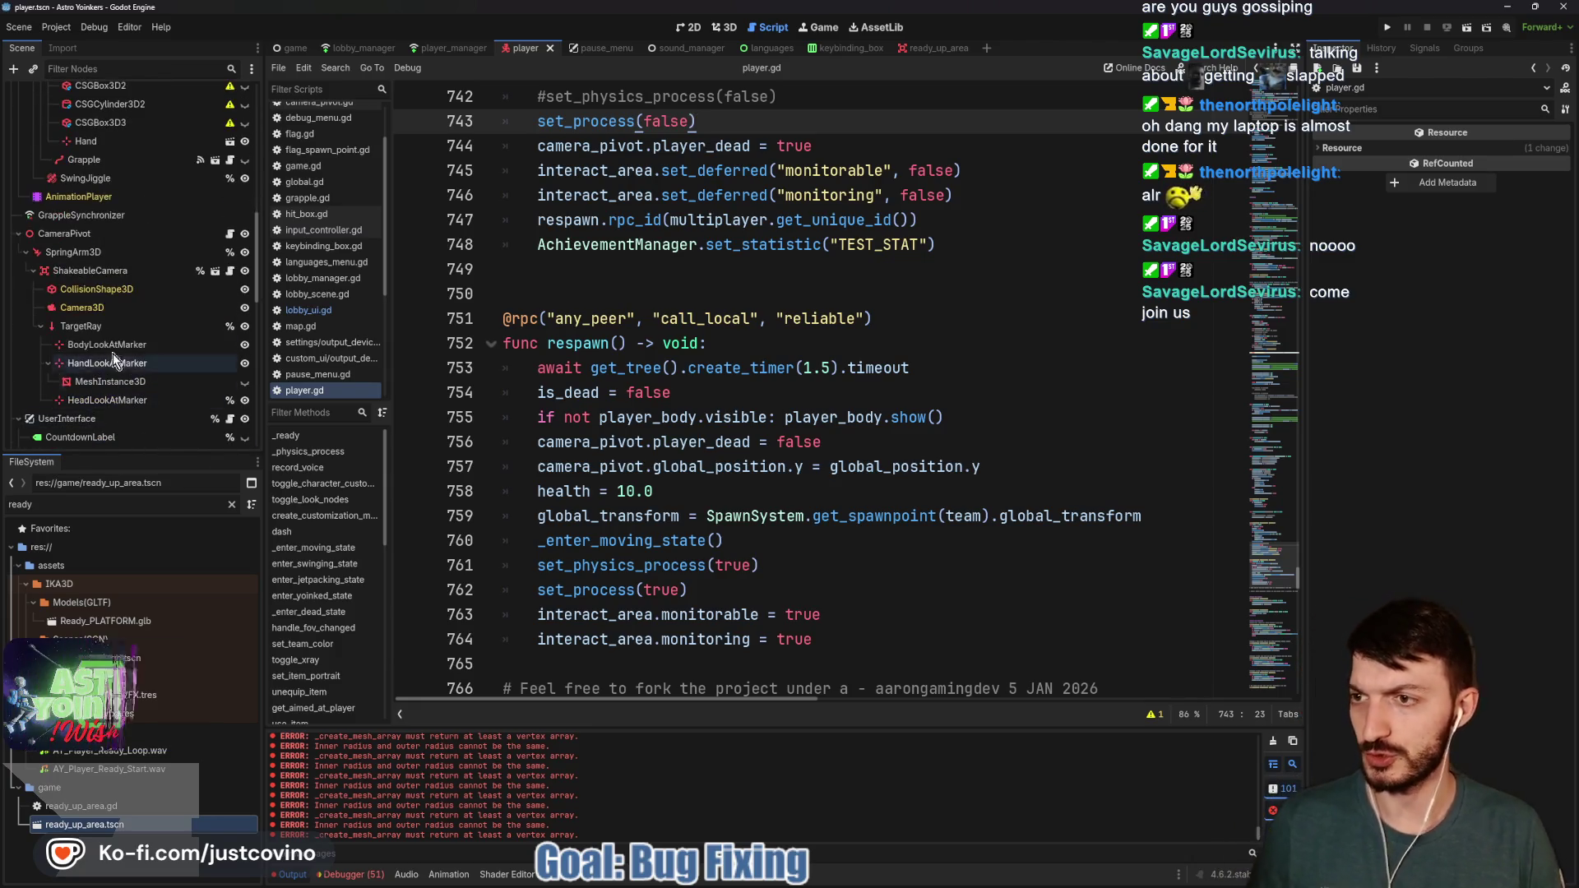
{"action": "scroll", "coordinate": [132, 271], "scroll_direction": "down", "scroll_amount": 10}
{"action": "left_click", "coordinate": [67, 398]}
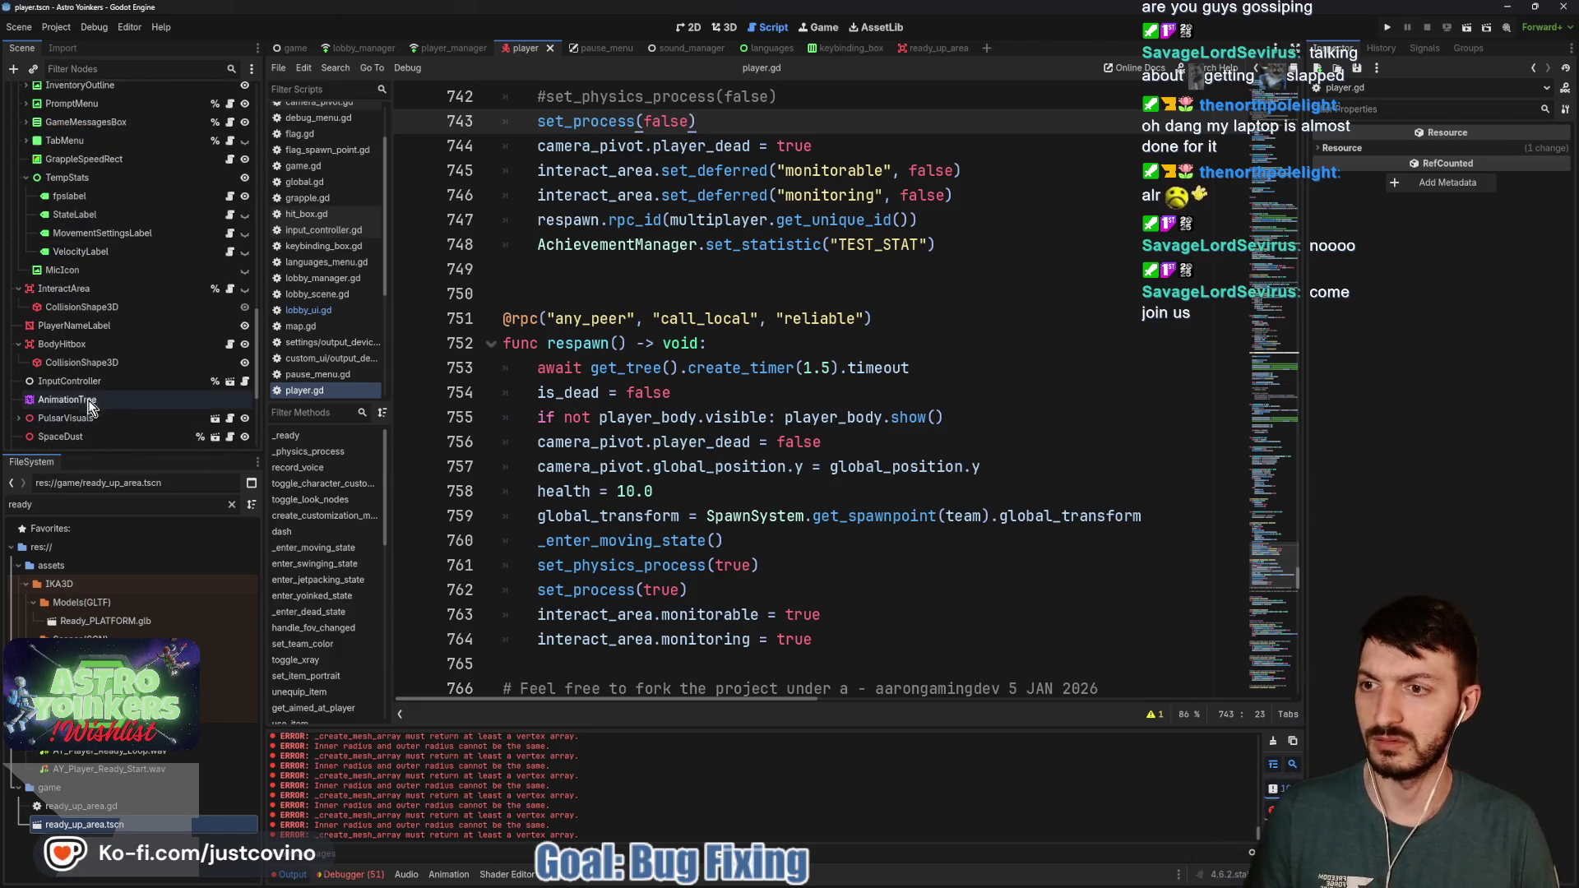
{"action": "left_click", "coordinate": [576, 874]}
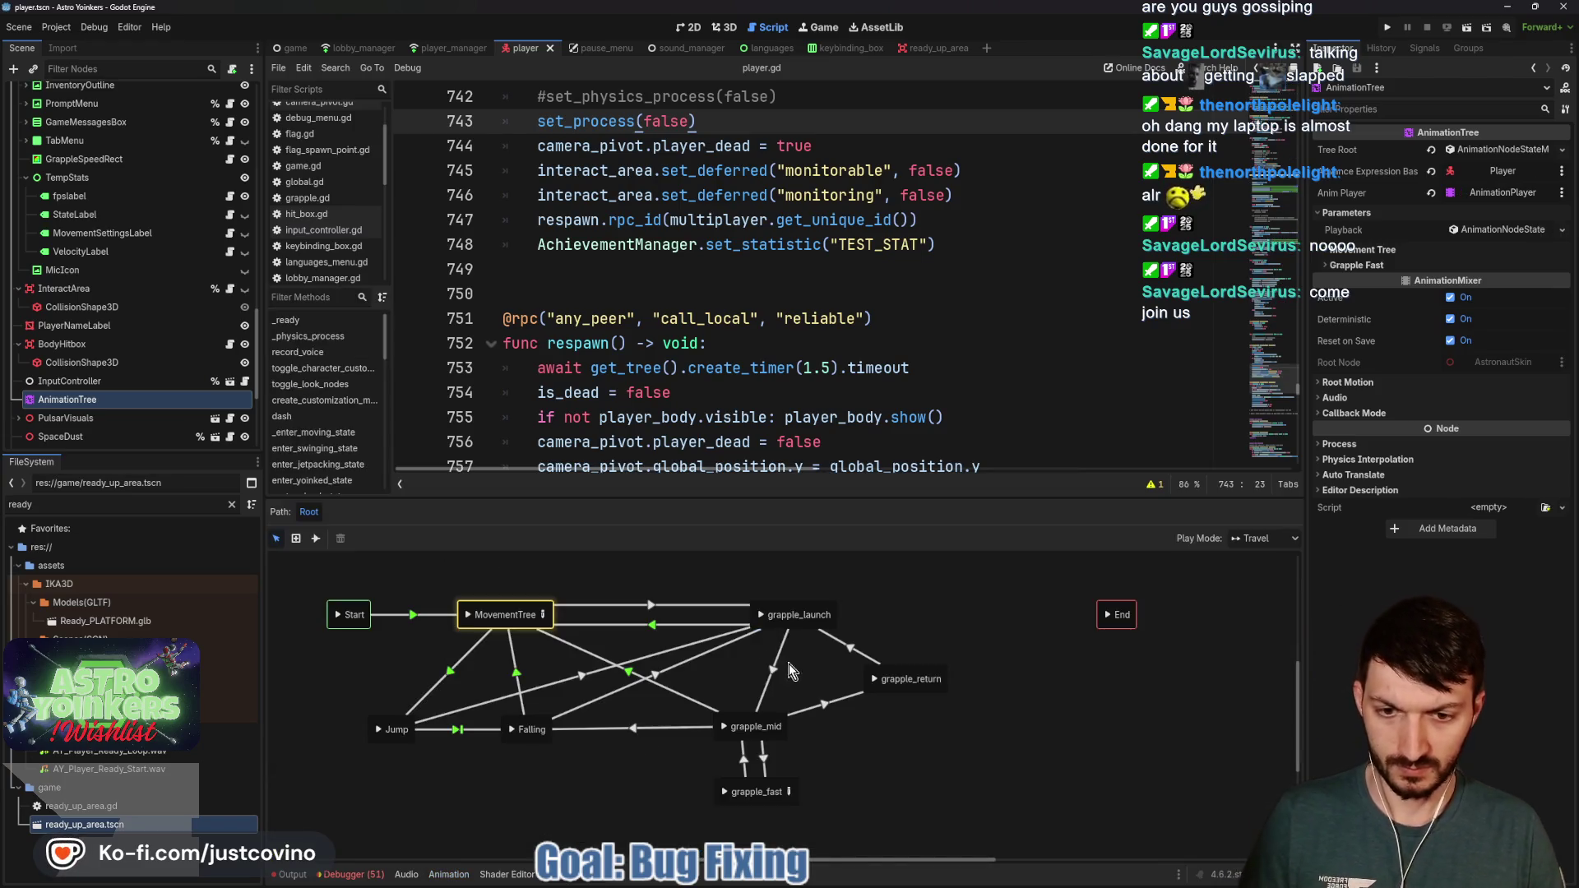
{"action": "left_click_drag", "start_coordinate": [755, 498], "coordinate": [734, 197]}
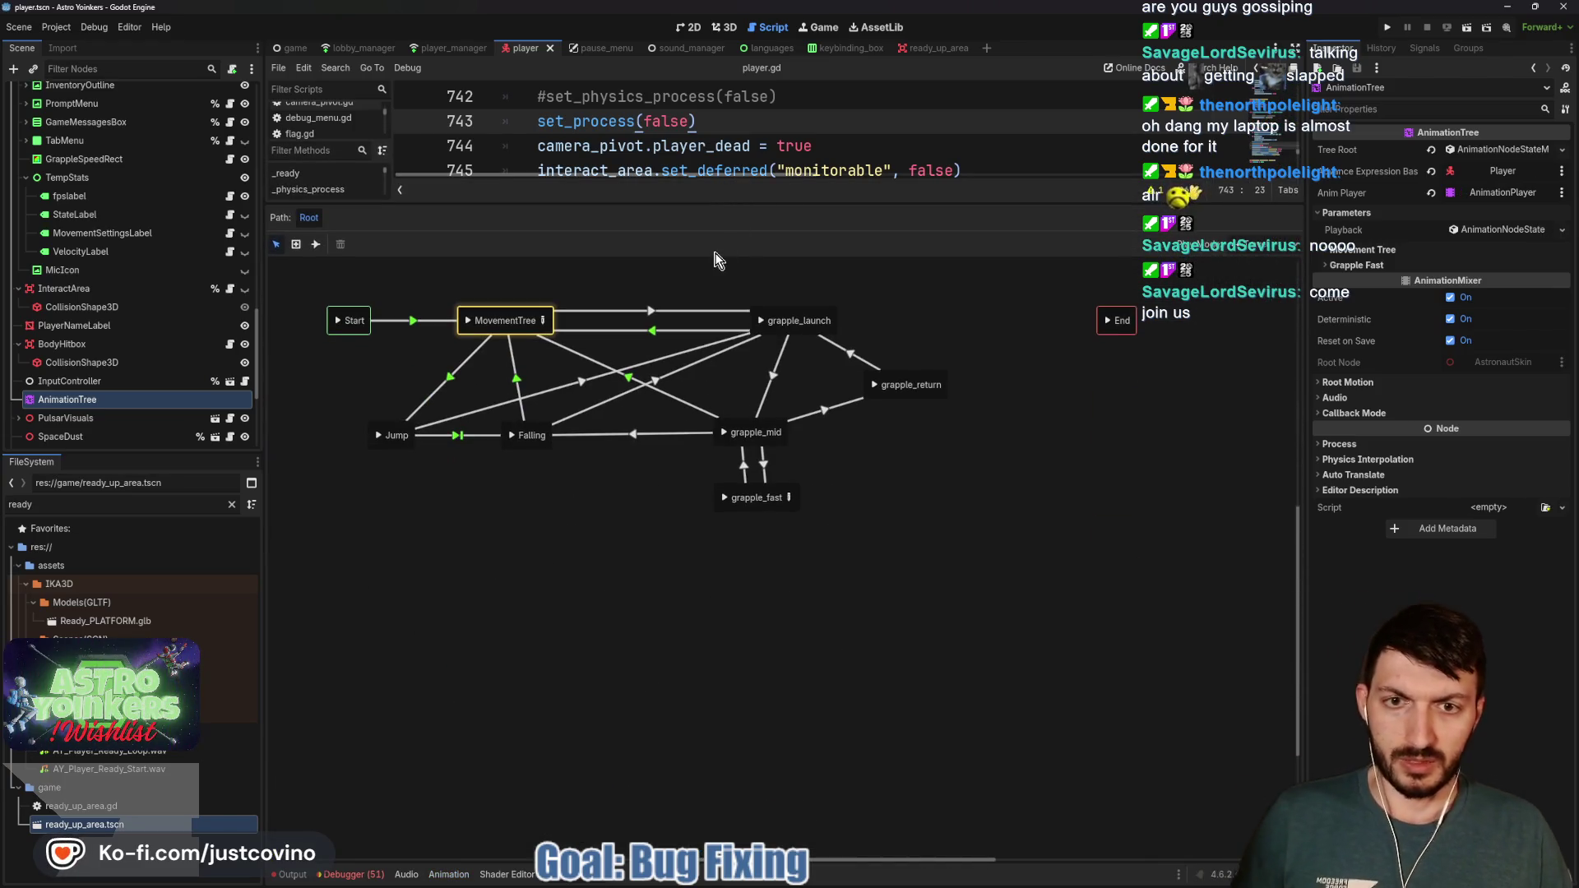
{"action": "left_click", "coordinate": [683, 332]}
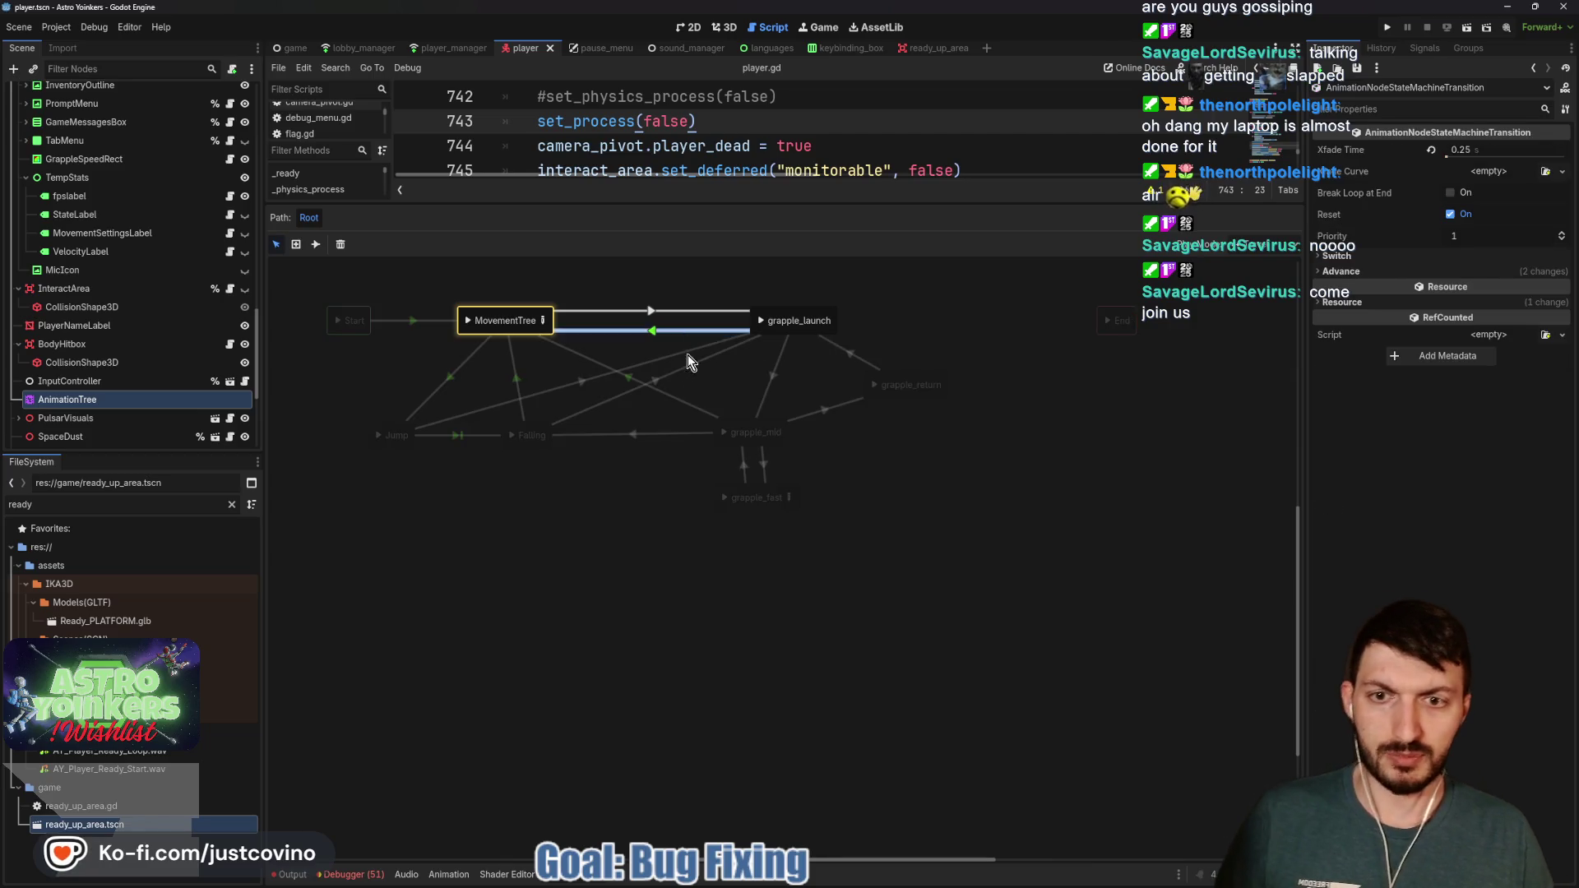
{"action": "left_click", "coordinate": [936, 342]}
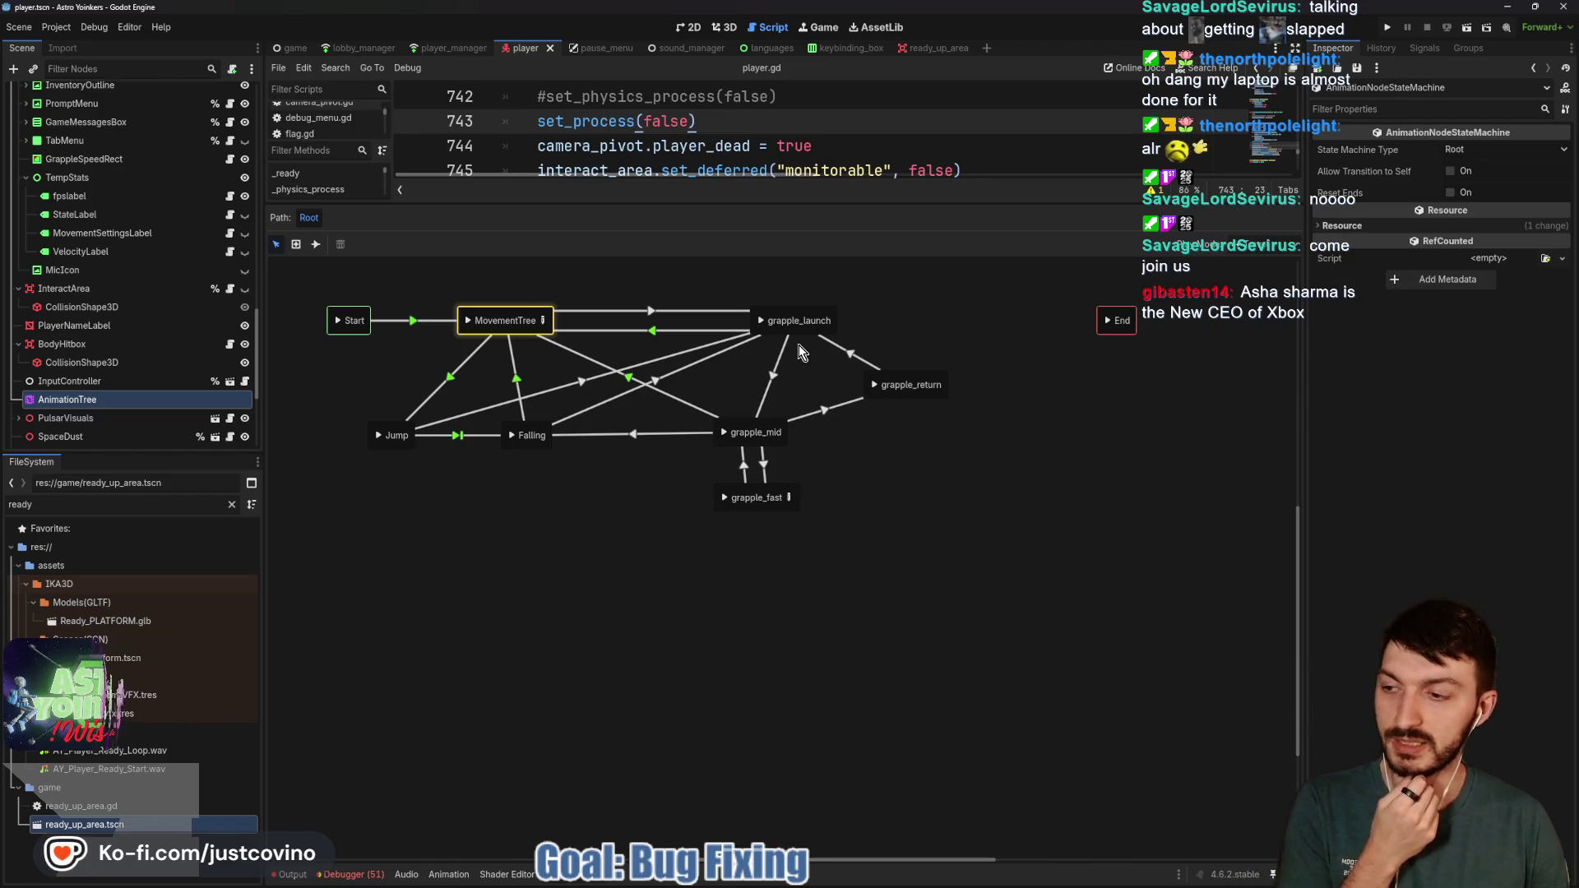
{"action": "left_click", "coordinate": [664, 329]}
{"action": "left_click", "coordinate": [1360, 275]}
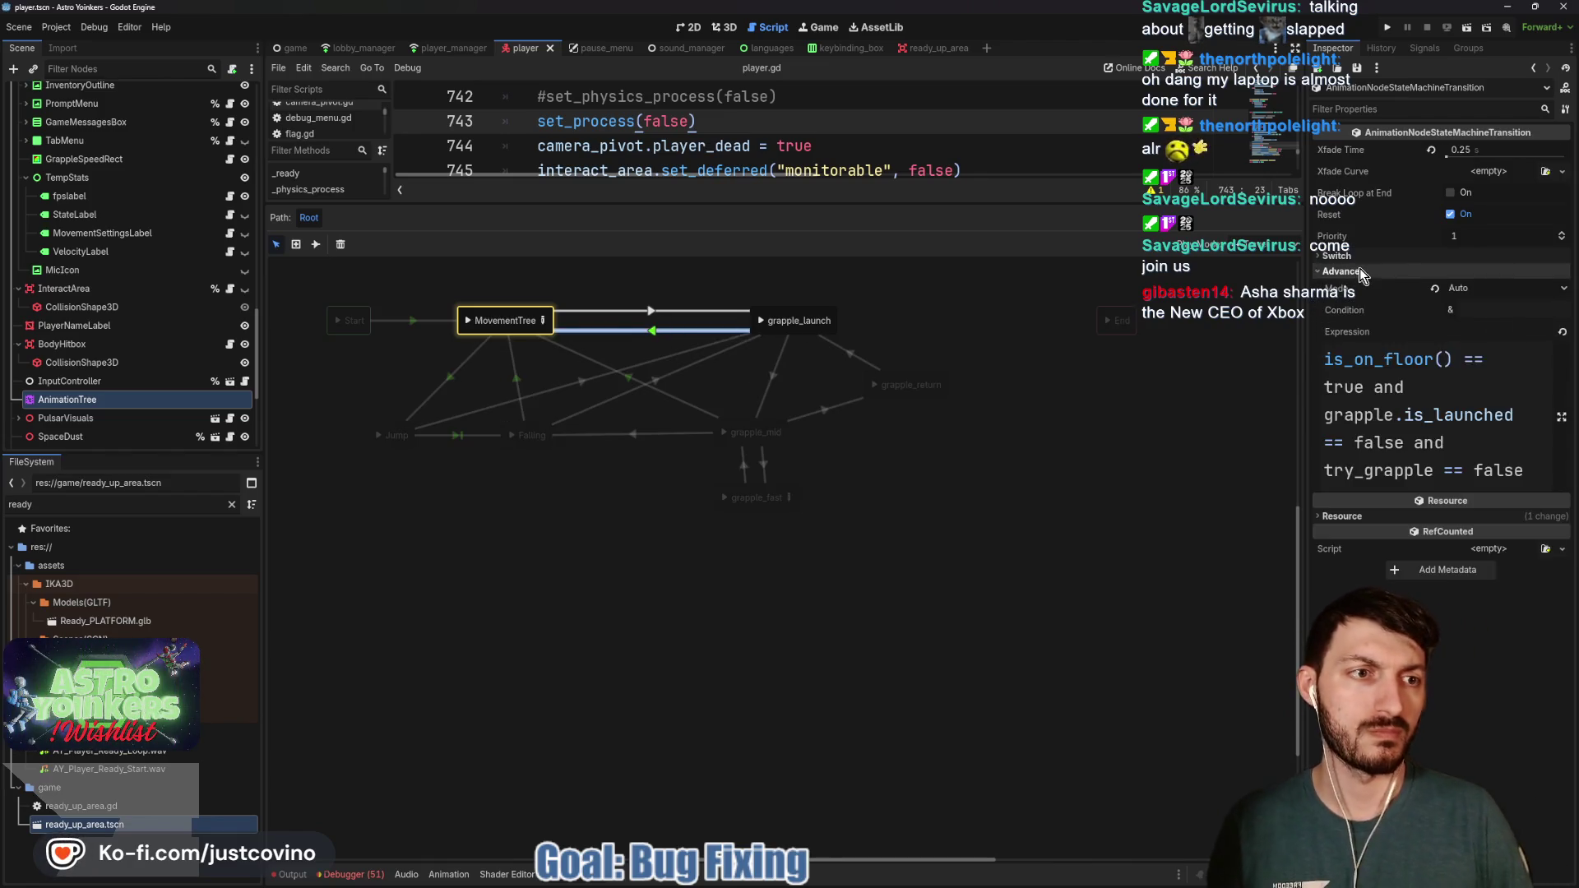
{"action": "left_click", "coordinate": [1470, 439]}
{"action": "key", "text": "ctrl+a"}
{"action": "key", "text": "ctrl+c"}
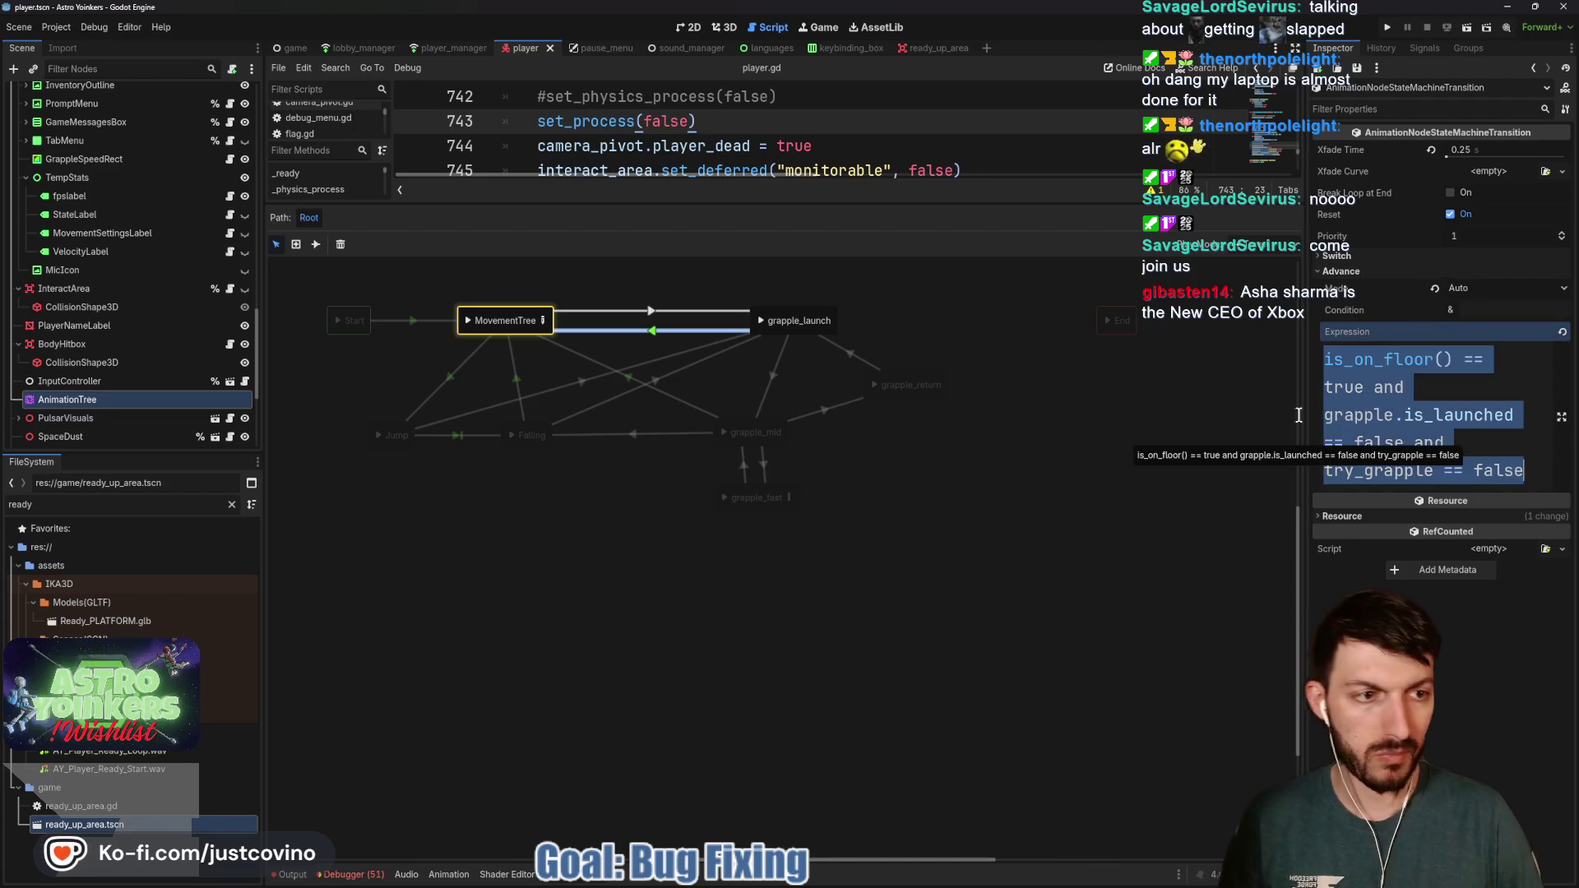
{"action": "left_click", "coordinate": [1094, 404]}
Draw a grapple_return→MovementTree transition with the pasted expression, save the player scene, and run the game
{"action": "left_click", "coordinate": [315, 244]}
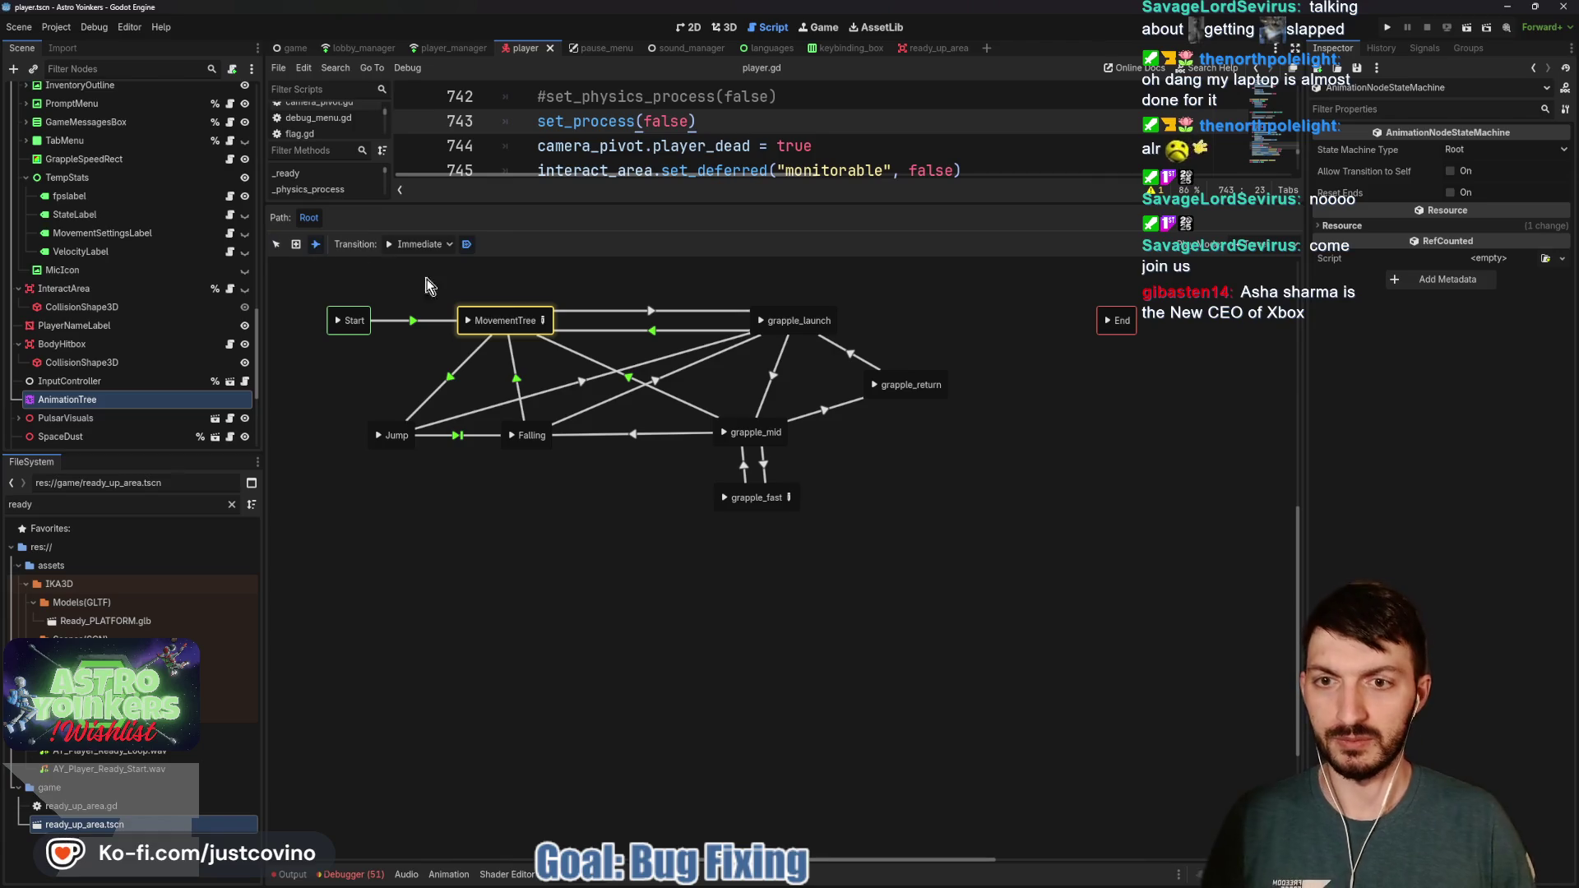
{"action": "left_click_drag", "start_coordinate": [866, 387], "coordinate": [537, 339]}
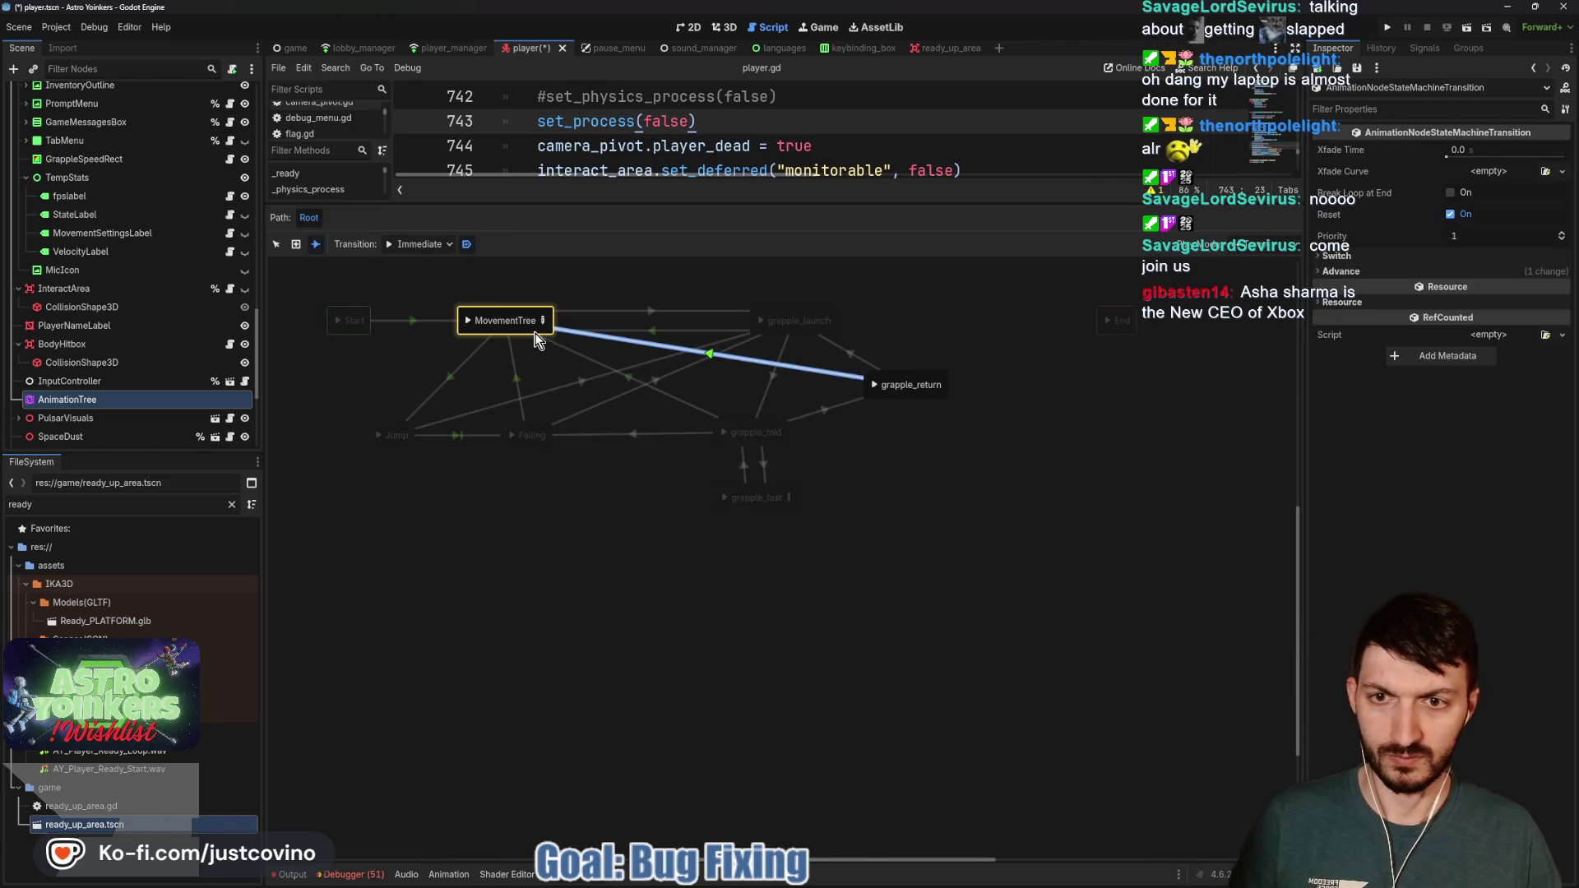
{"action": "left_click", "coordinate": [1384, 273]}
{"action": "left_click", "coordinate": [1398, 370]}
{"action": "key", "text": "ctrl+v"}
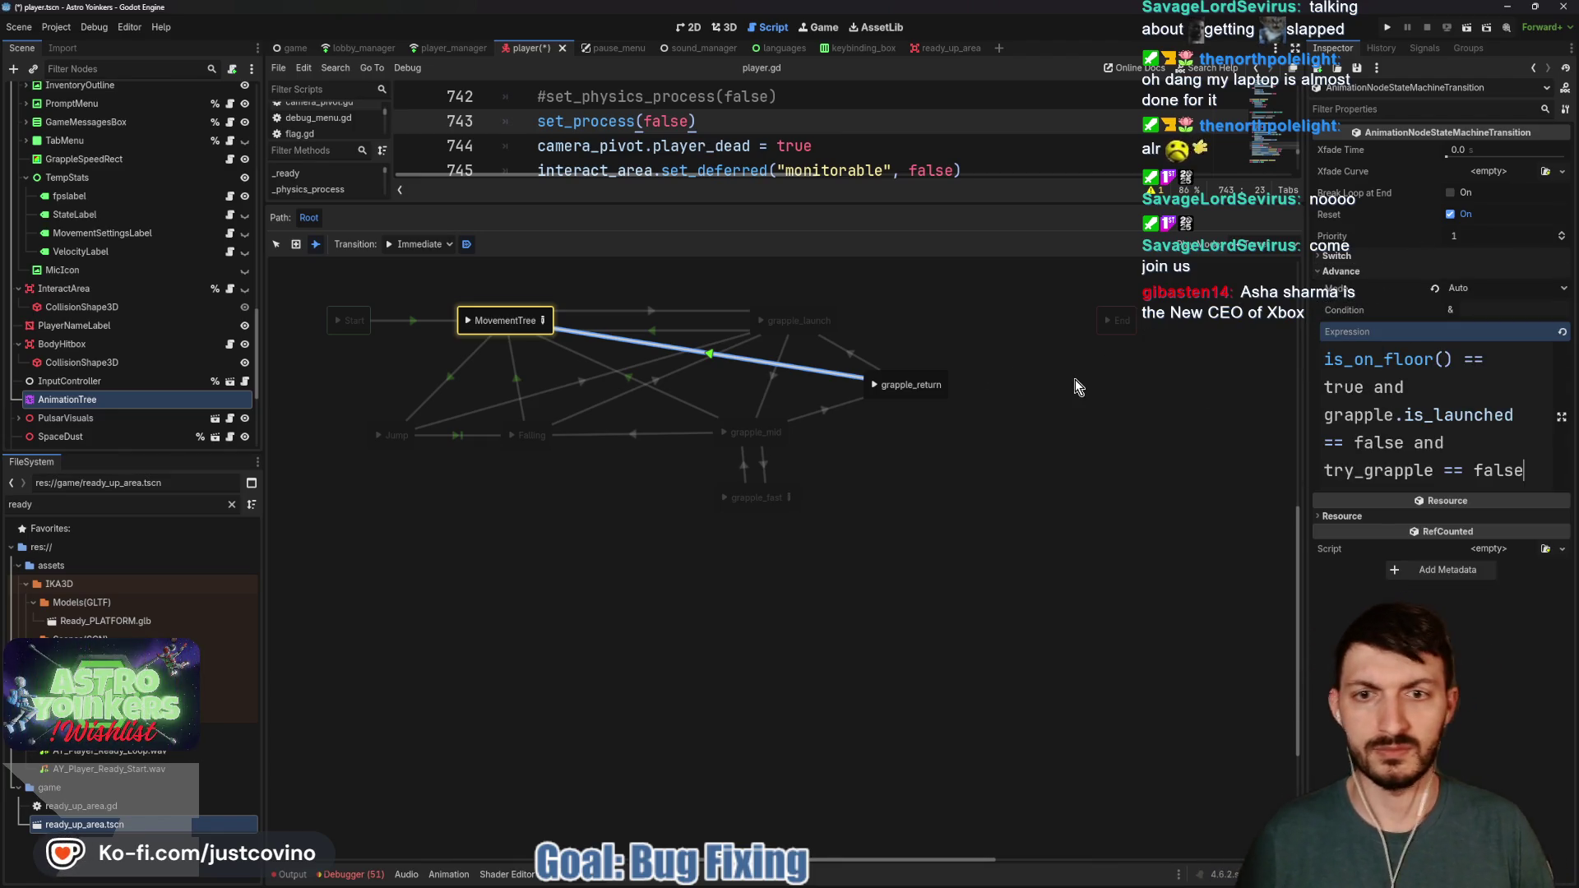
{"action": "key", "text": "ctrl+s"}
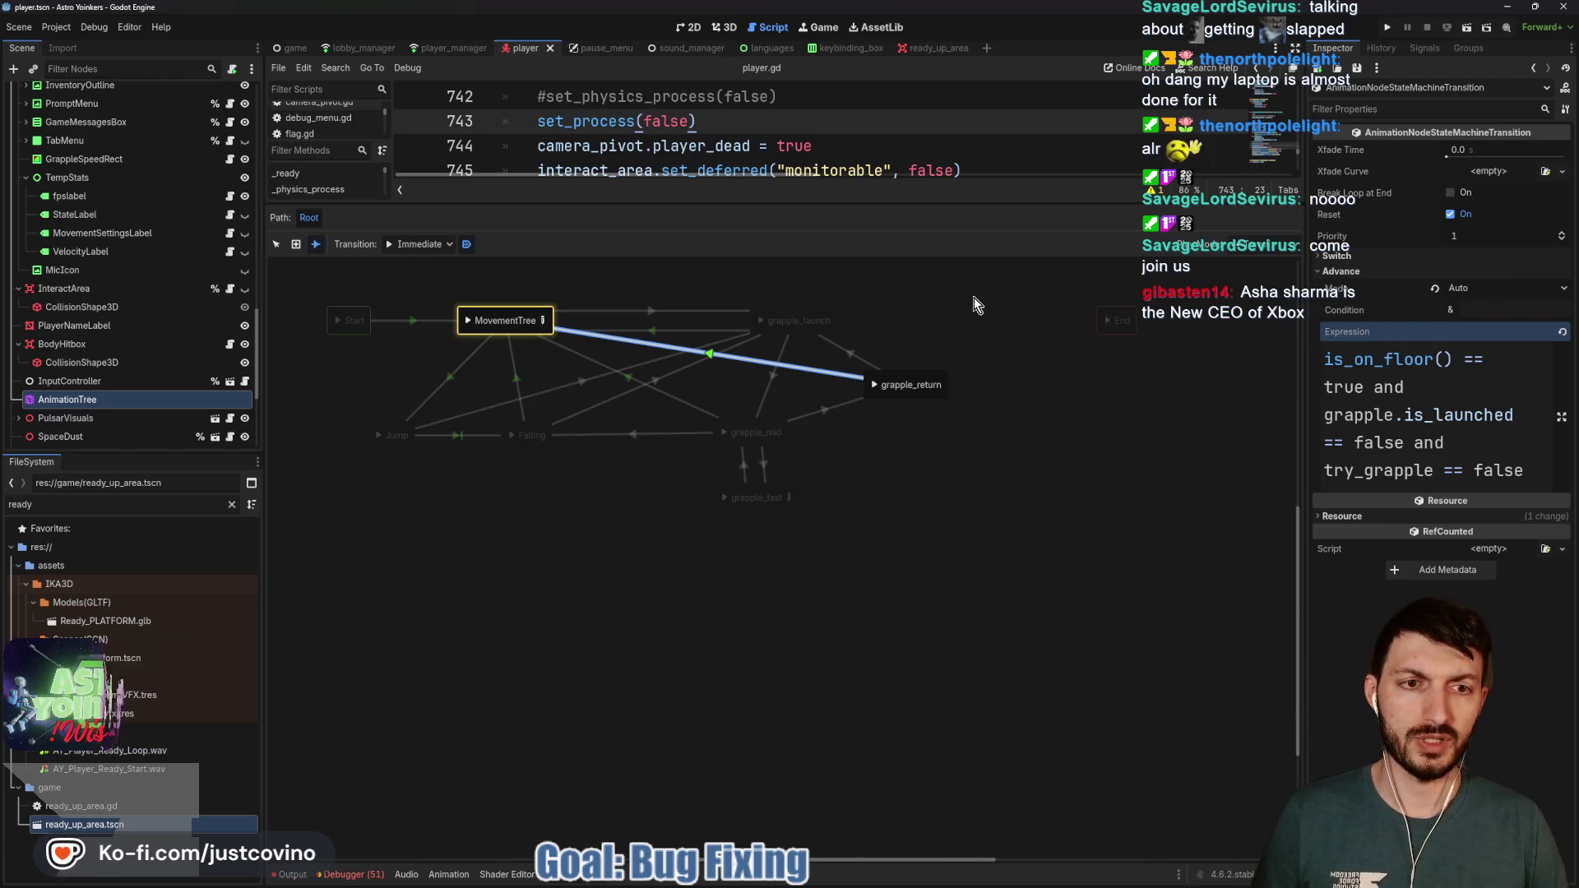
{"action": "key", "text": "F5"}
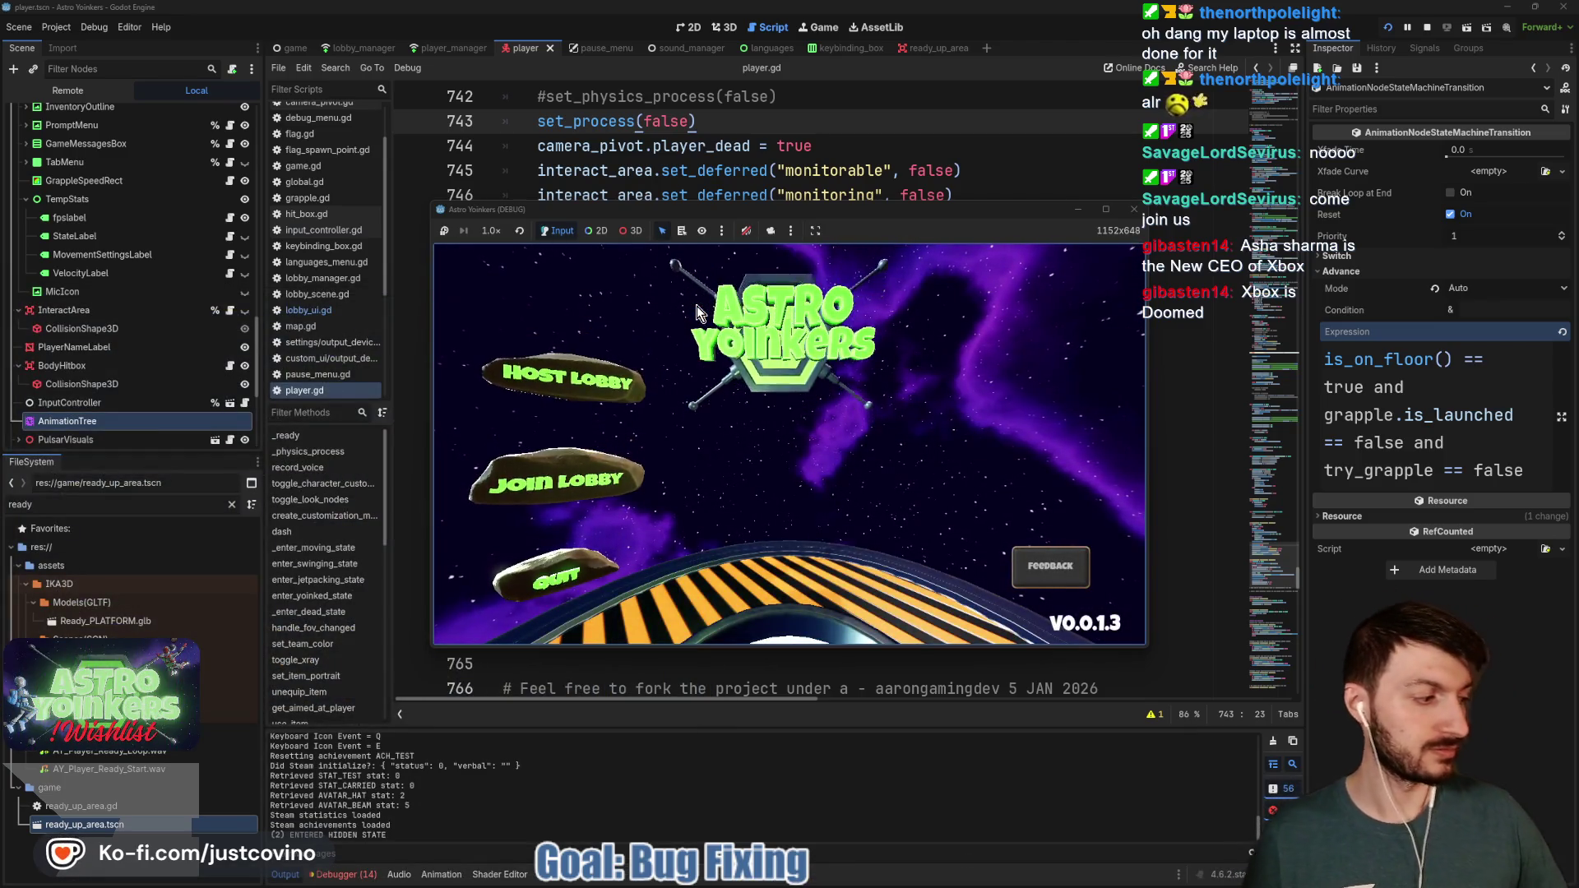
Host a lobby in the debug game, fire the grapple and move left, then stop the game
{"action": "left_click", "coordinate": [566, 378]}
{"action": "left_click", "coordinate": [776, 385]}
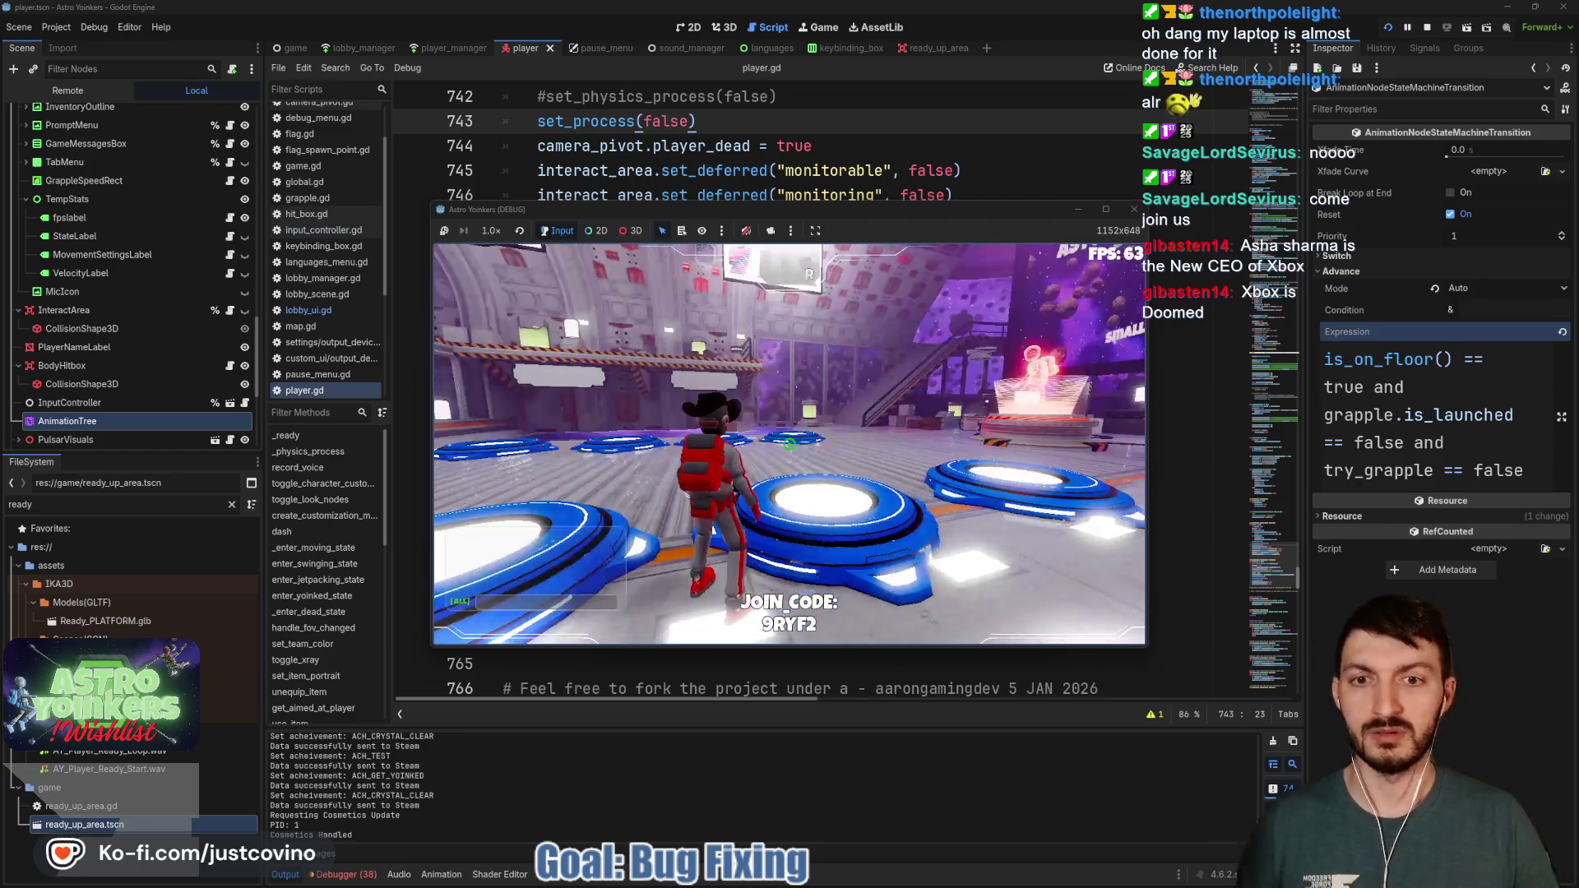
{"action": "left_click", "coordinate": [789, 444]}
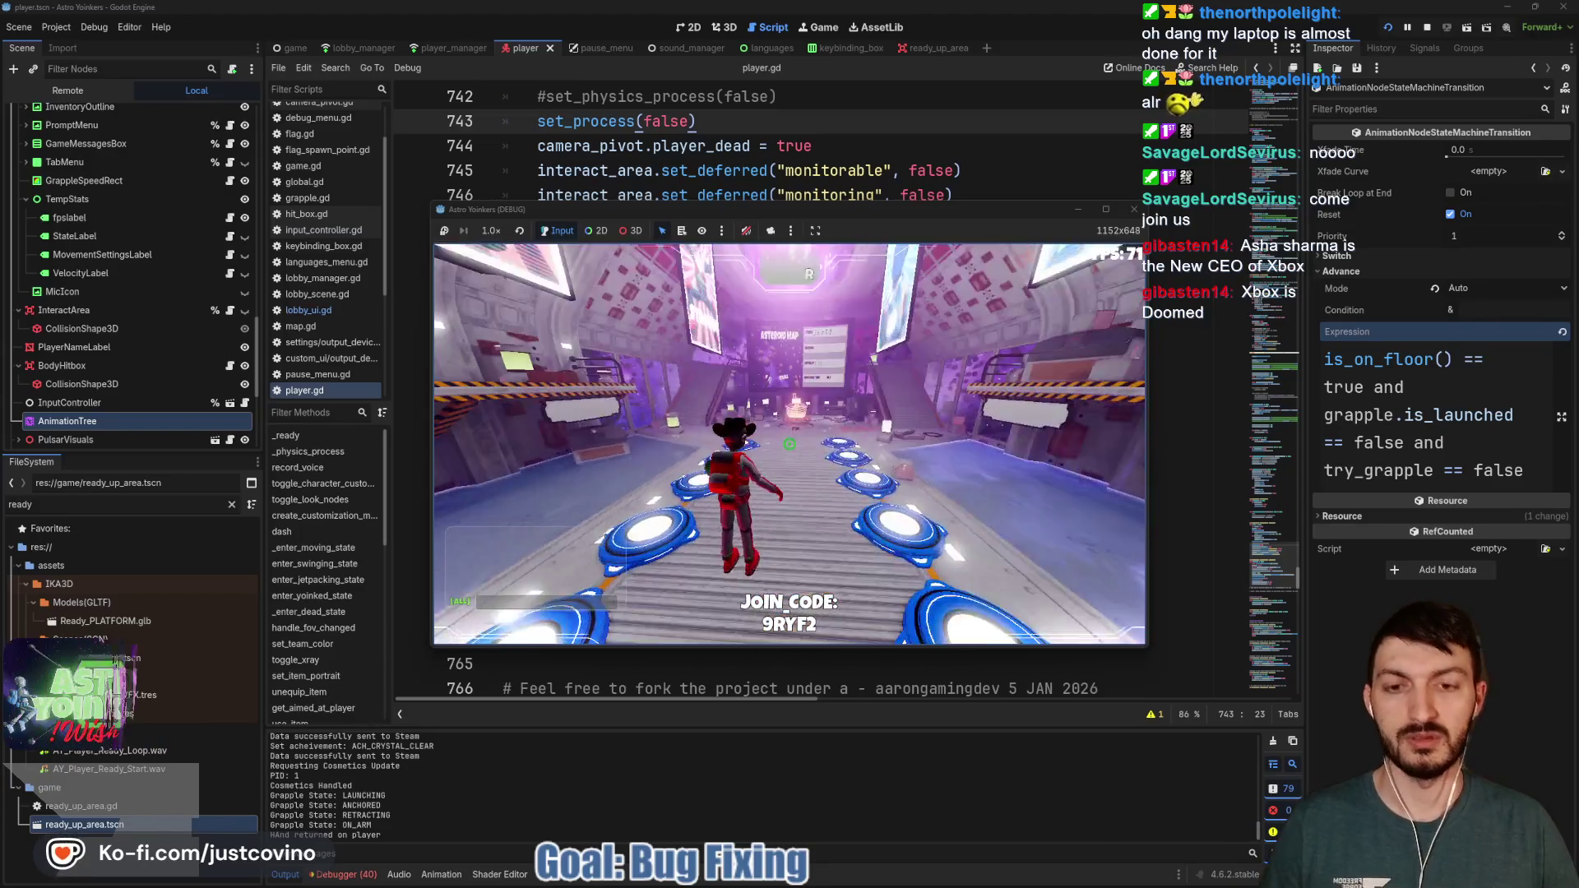
{"action": "key", "text": "a"}
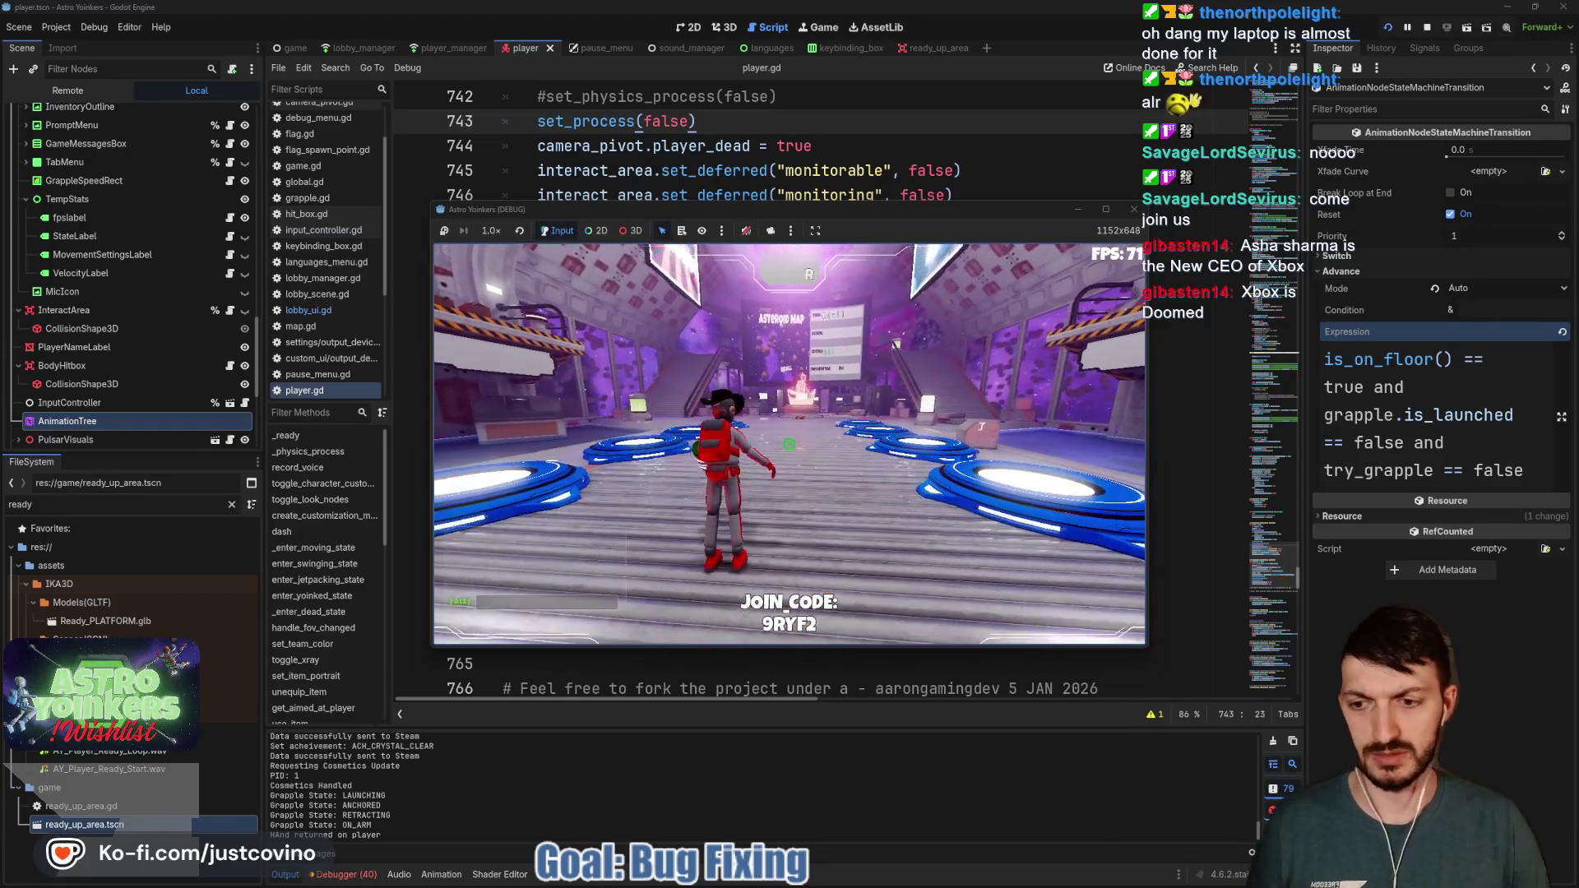
{"action": "key", "text": "F8"}
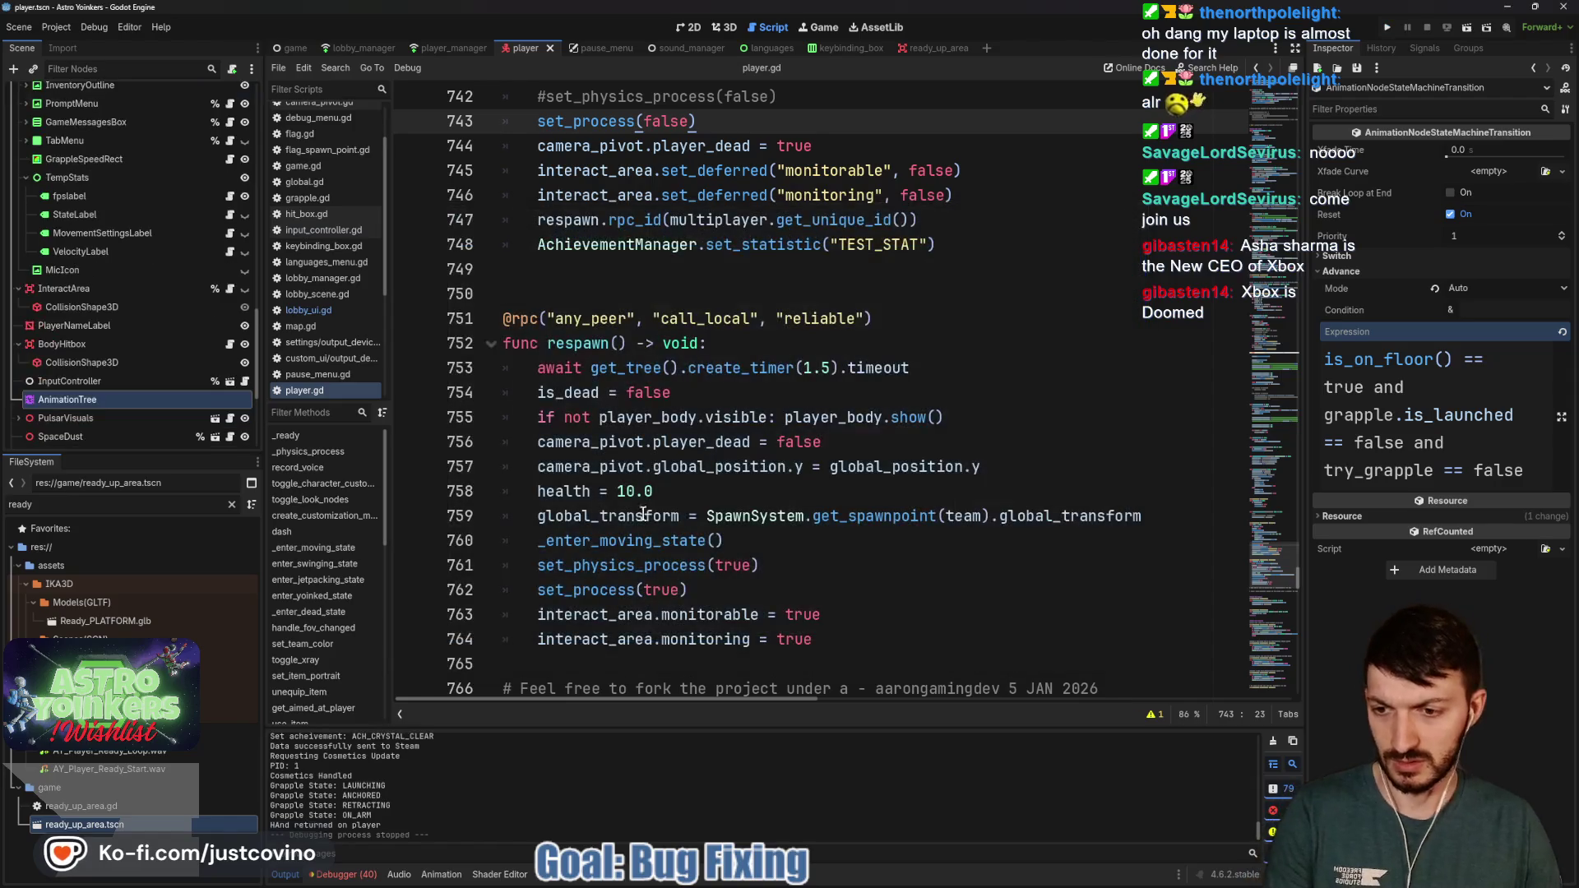
View Session 2's debugger errors and jump from the last error to global.gd's load_keybindings
{"action": "left_click", "coordinate": [367, 878]}
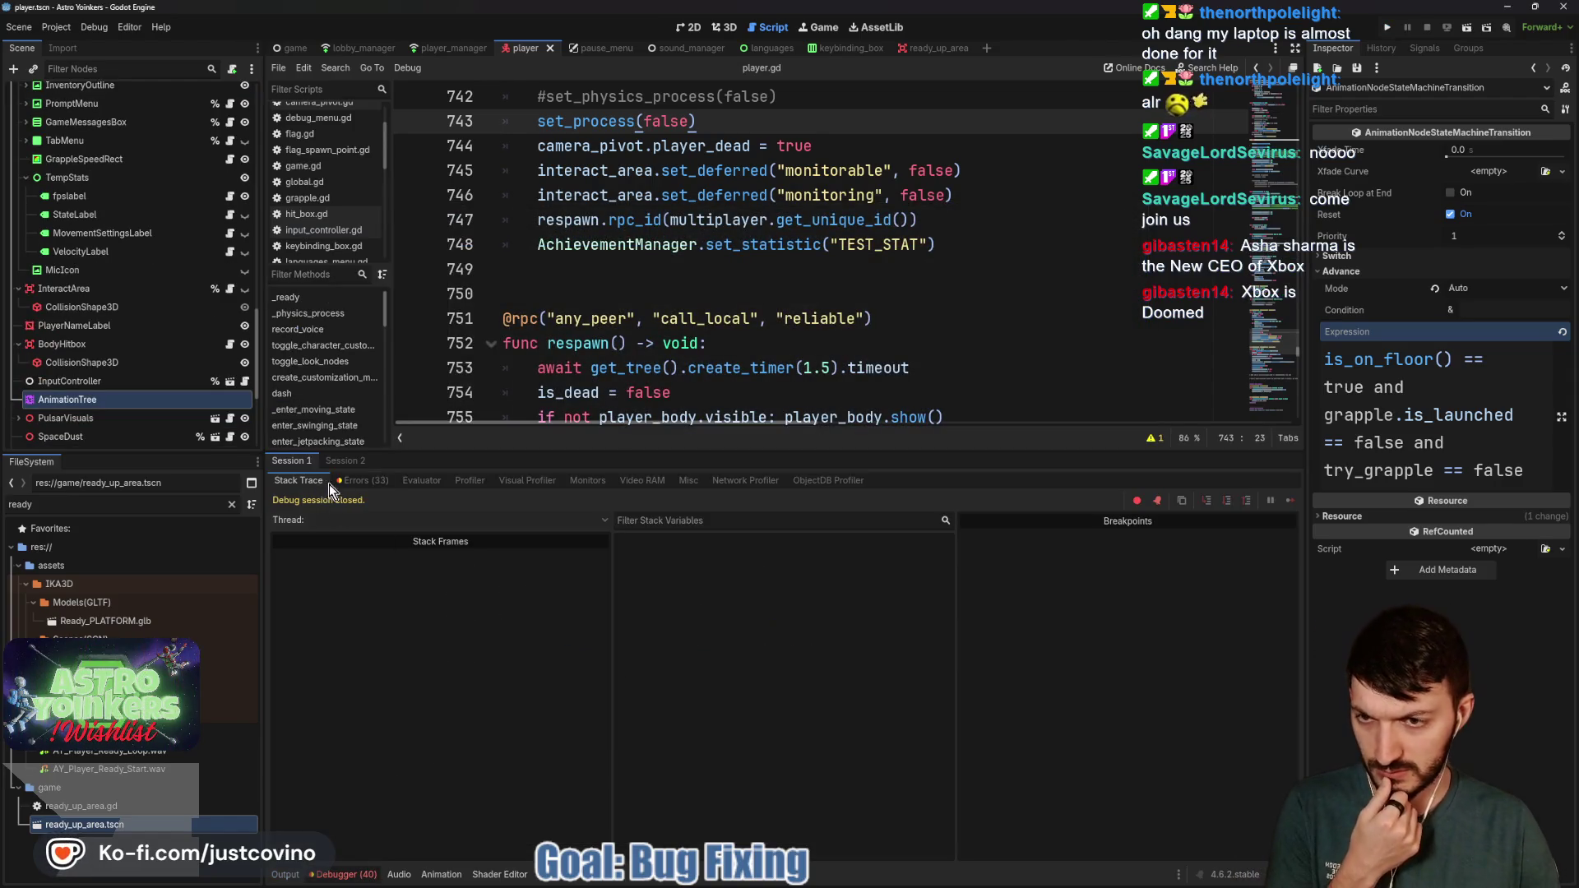
{"action": "left_click", "coordinate": [356, 480]}
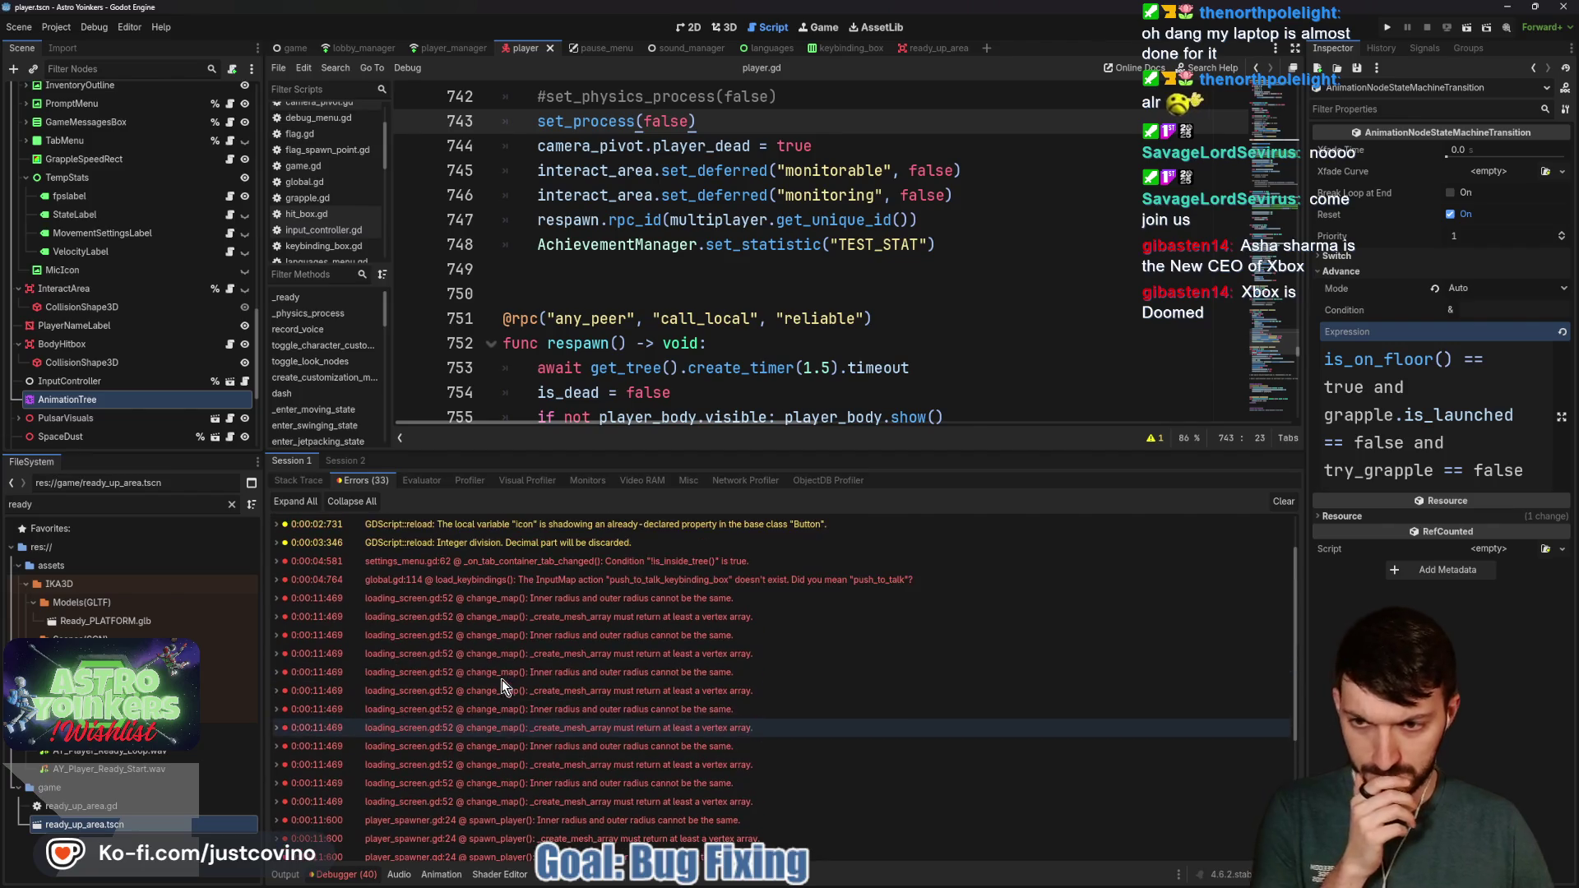
{"action": "scroll", "coordinate": [515, 642], "scroll_direction": "down", "scroll_amount": 3}
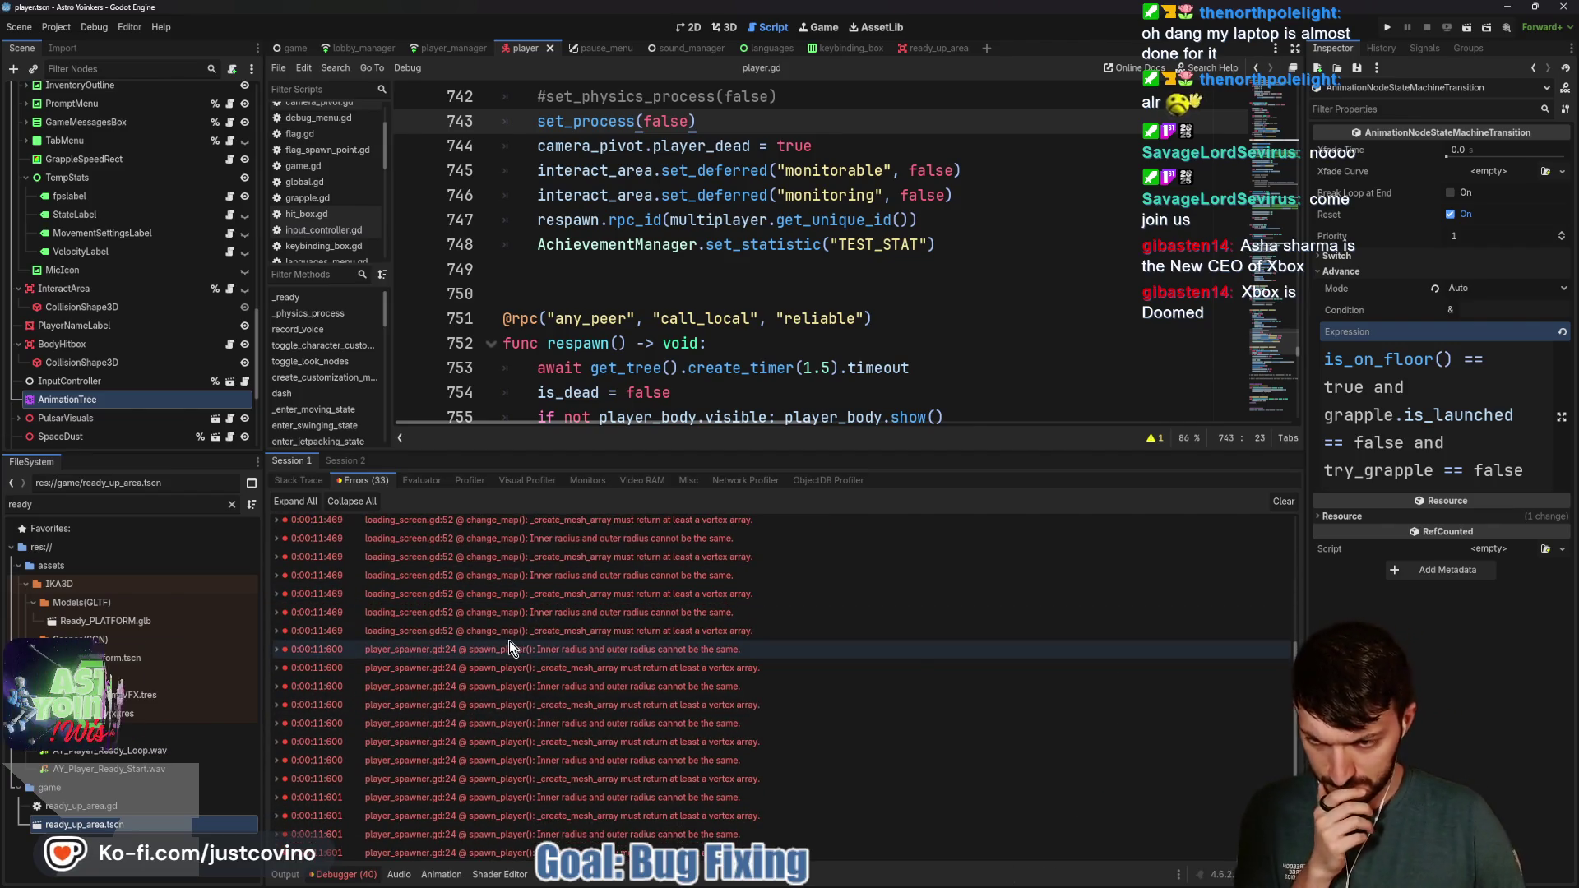
{"action": "scroll", "coordinate": [669, 707], "scroll_direction": "down", "scroll_amount": 1}
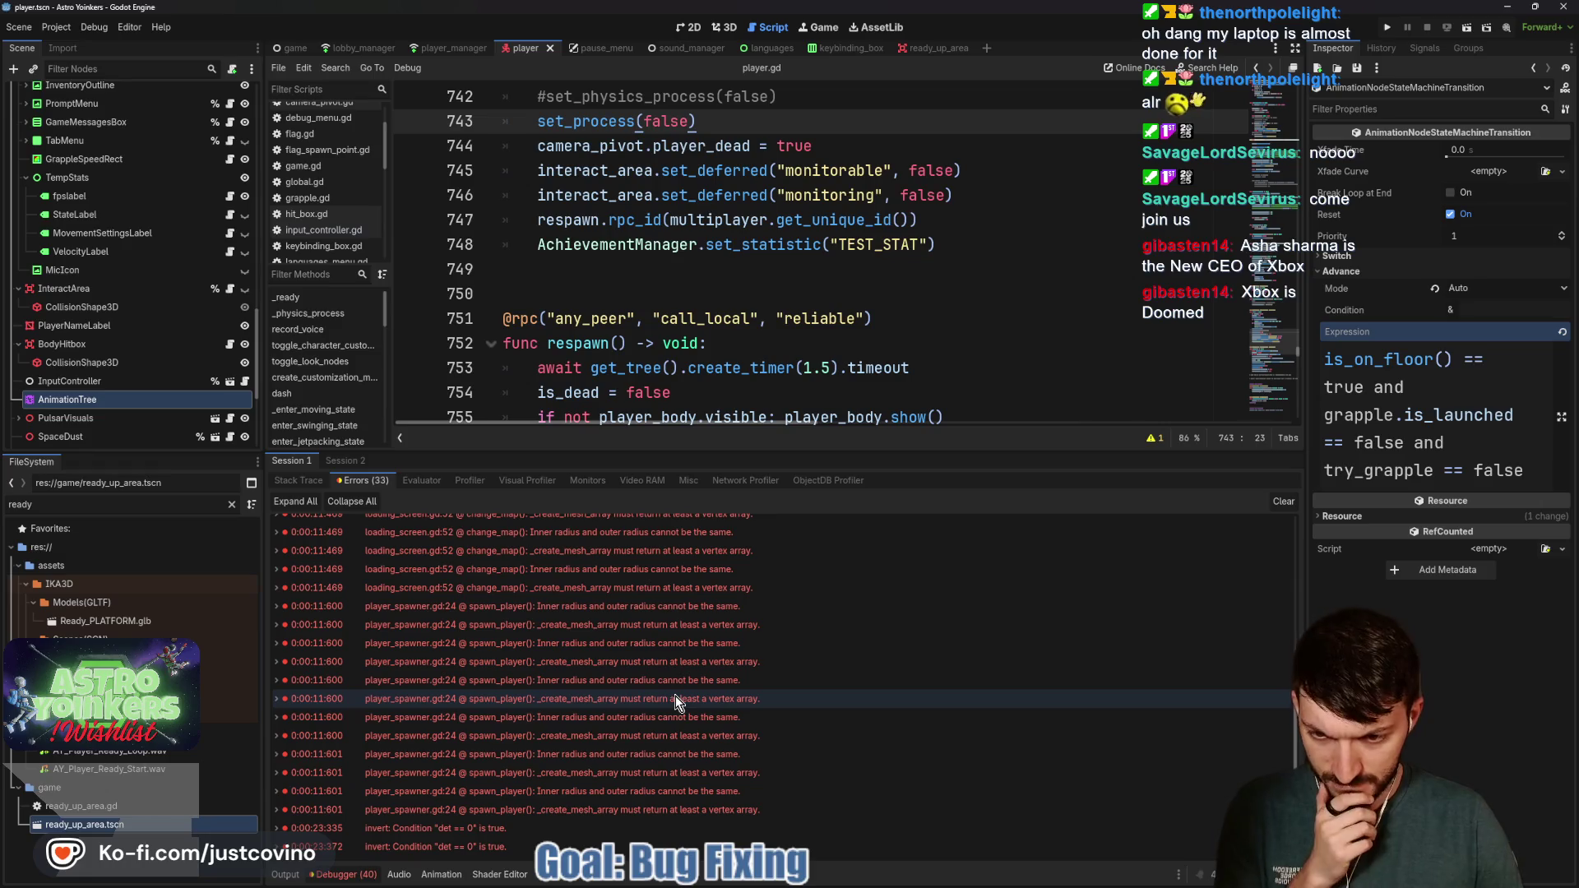
{"action": "scroll", "coordinate": [535, 756], "scroll_direction": "up", "scroll_amount": 4}
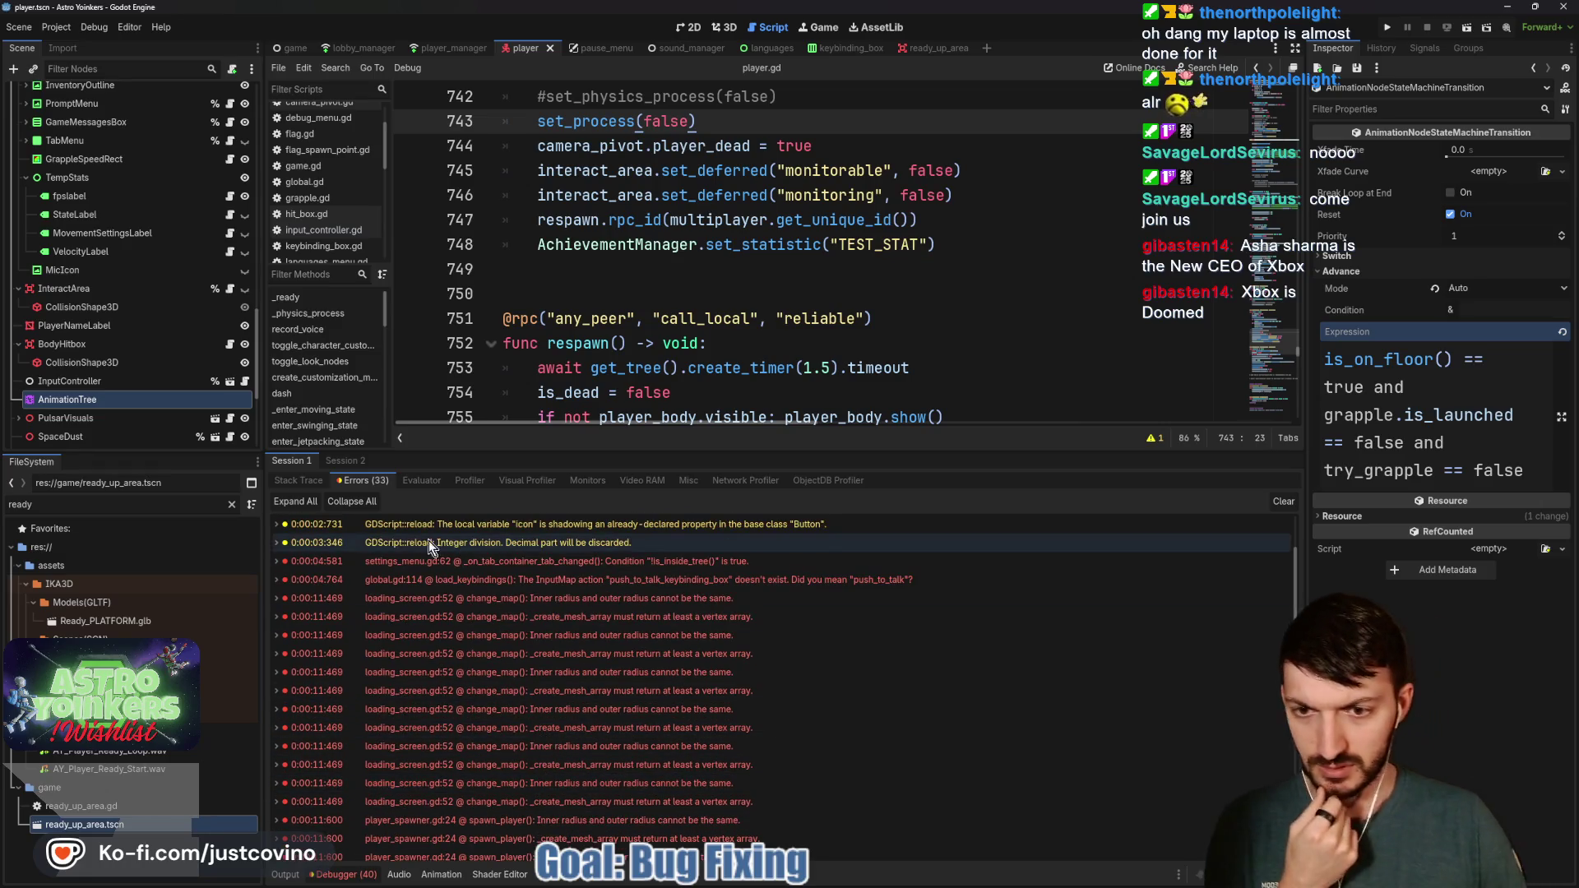
{"action": "left_click", "coordinate": [345, 461]}
{"action": "left_click", "coordinate": [360, 480]}
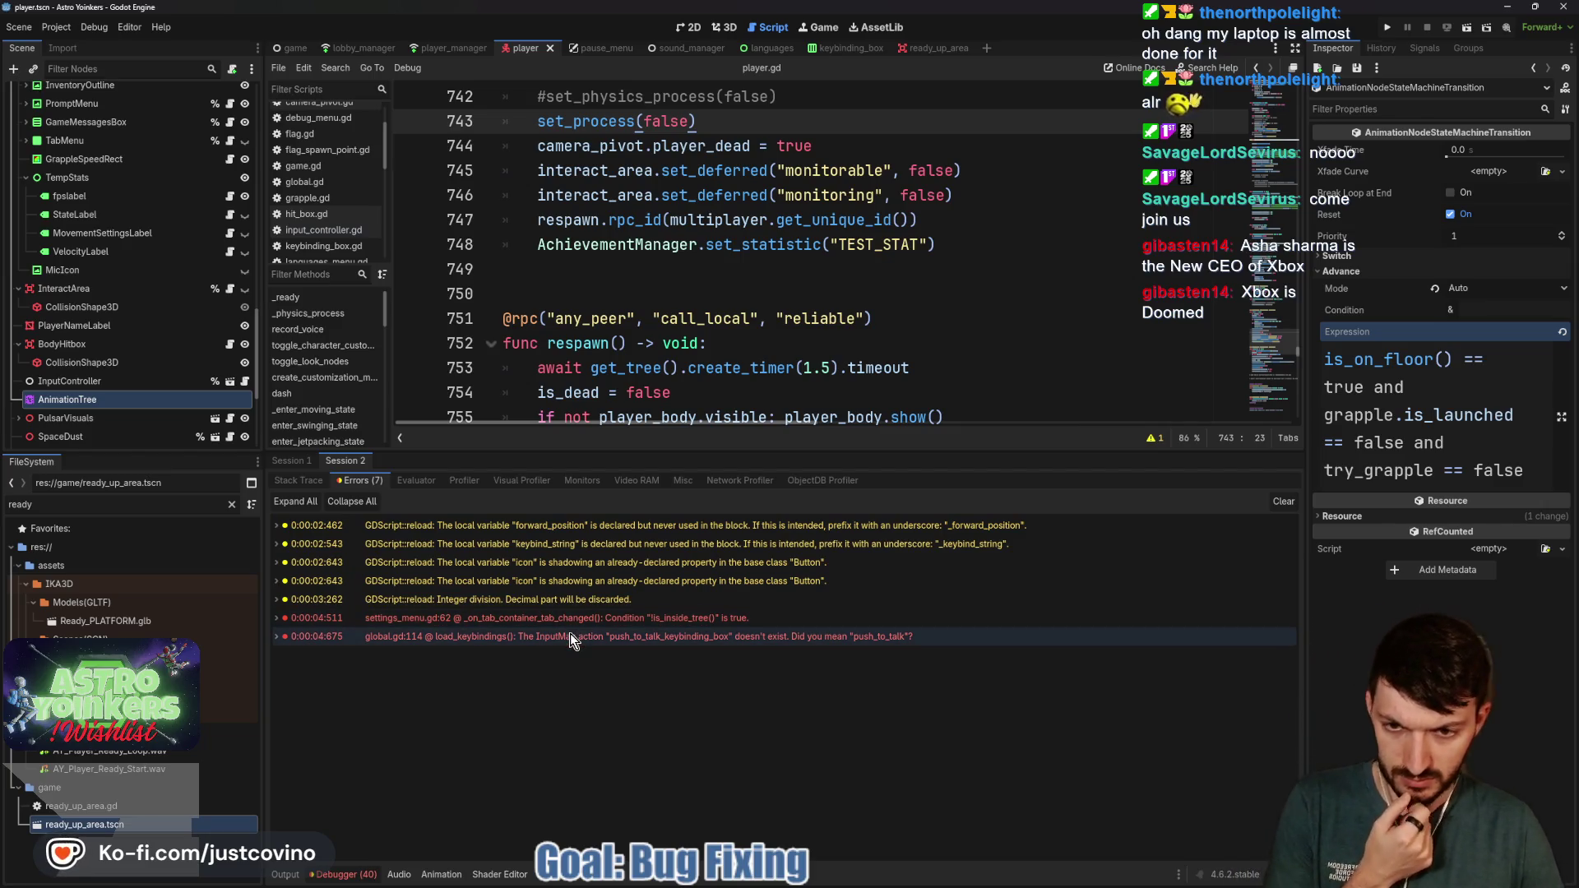
{"action": "double_click", "coordinate": [904, 640]}
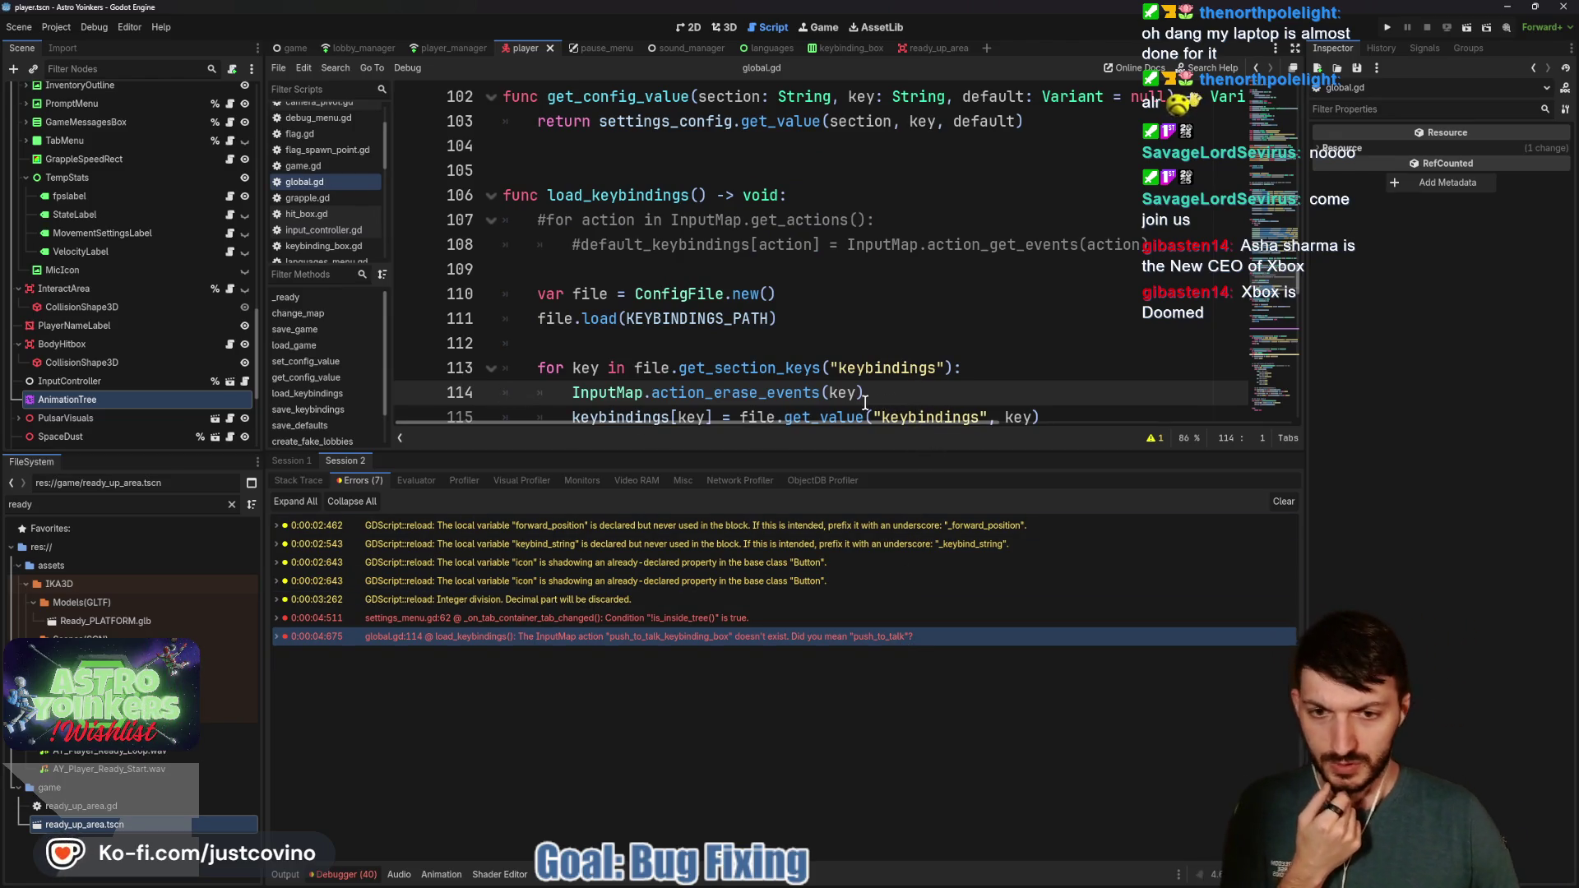
Clear the error list and open the pause_menu scene
{"action": "left_click", "coordinate": [1285, 504]}
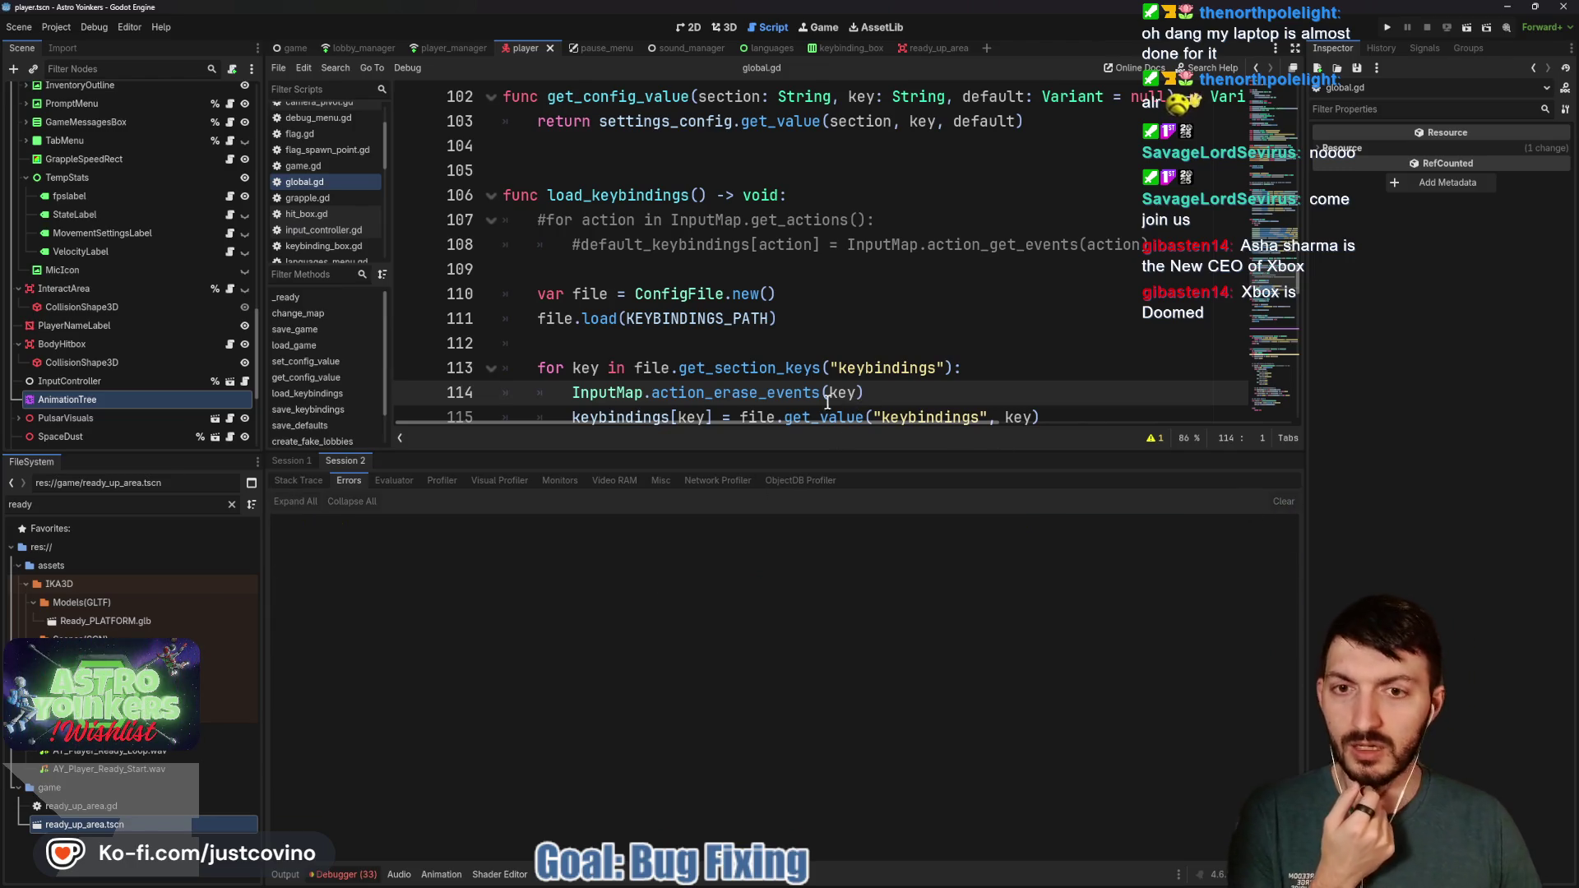
{"action": "scroll", "coordinate": [116, 332], "scroll_direction": "up", "scroll_amount": 5}
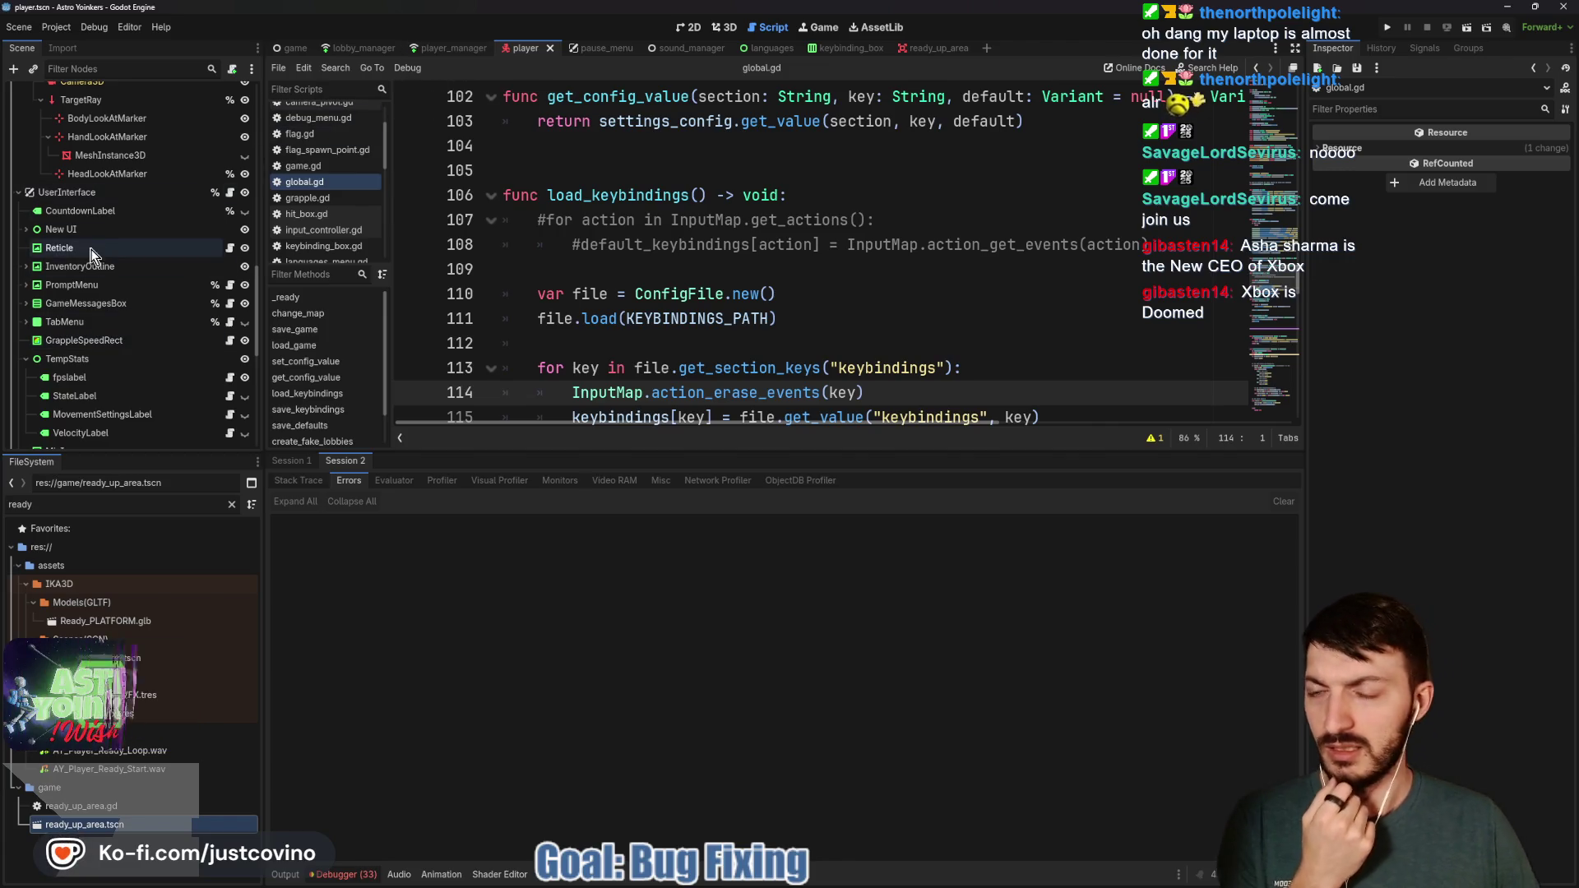
{"action": "left_click", "coordinate": [605, 41]}
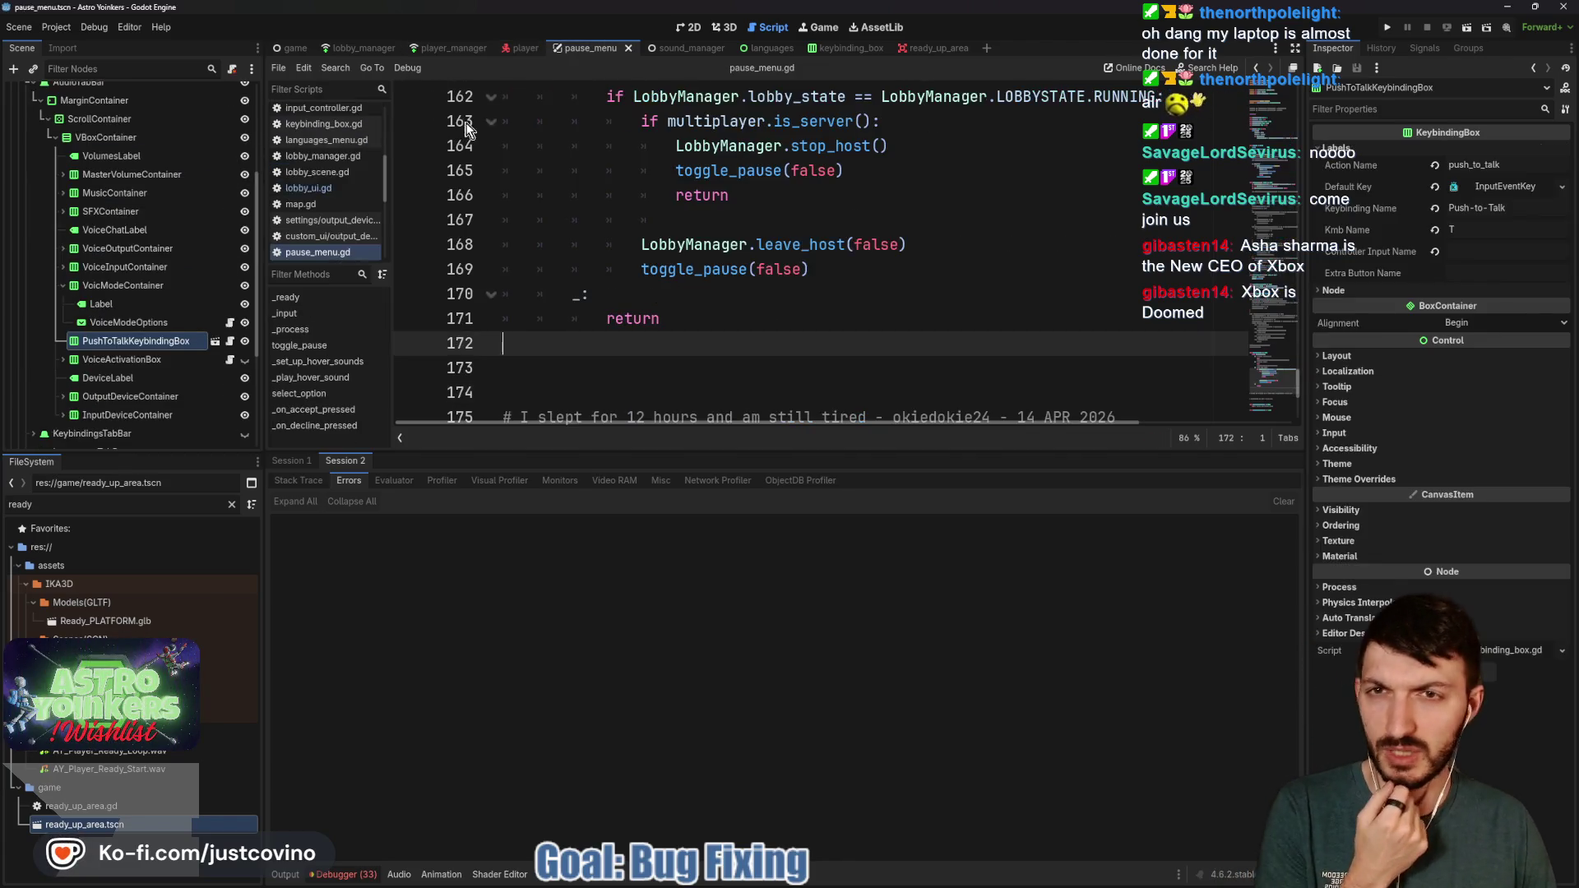
Rename the PushToTalkKeybindingBox node to PushToTalk and save the pause menu scene
{"action": "left_click", "coordinate": [140, 341]}
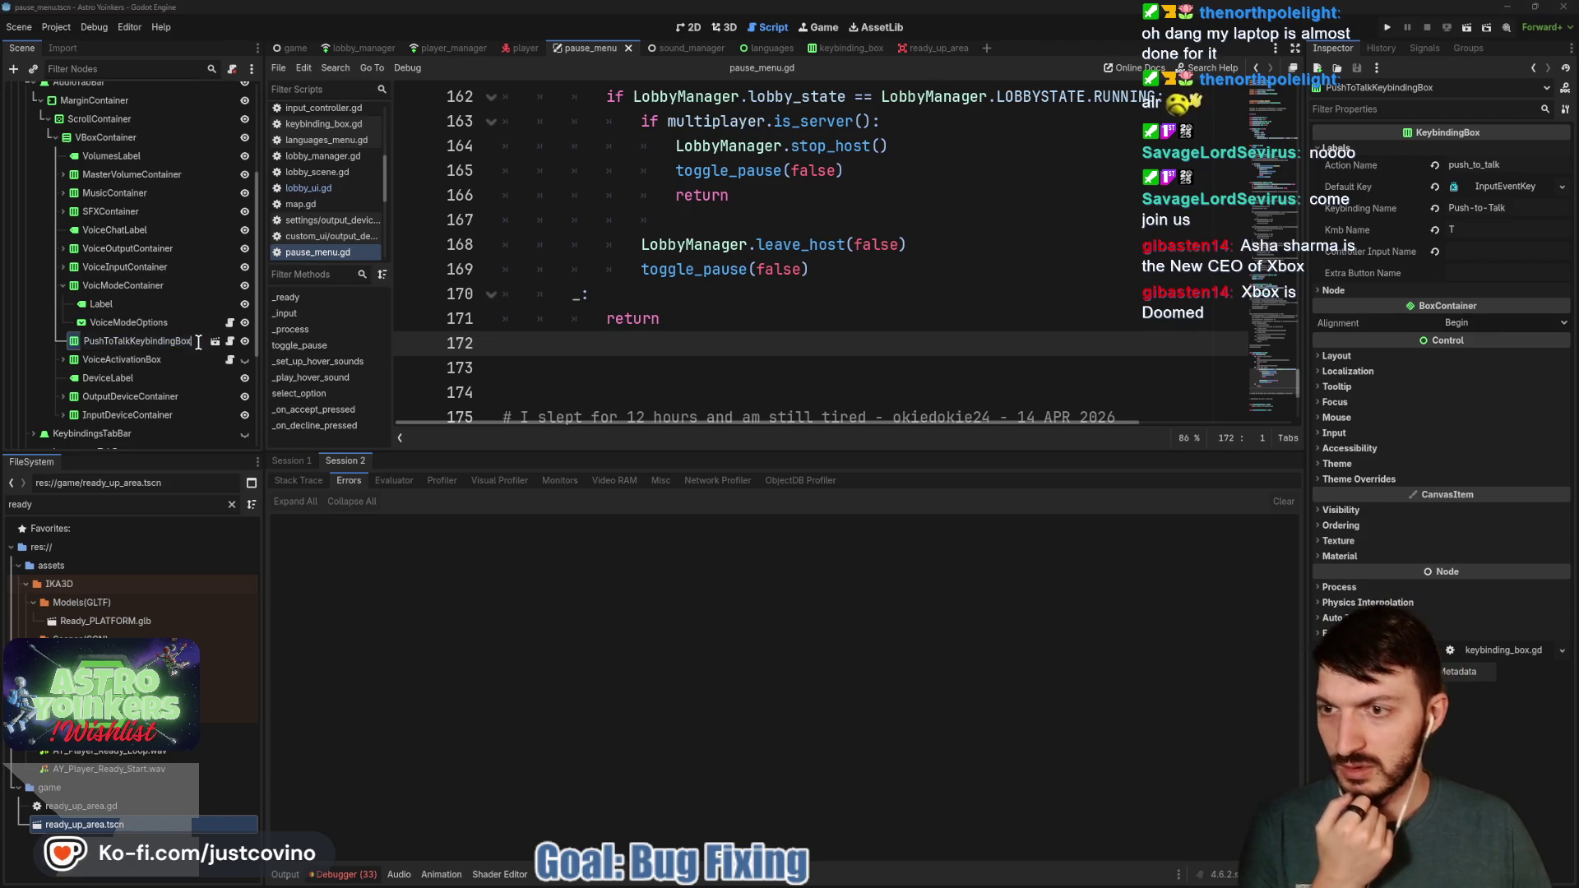
{"action": "left_click_drag", "start_coordinate": [137, 342], "coordinate": [129, 341]}
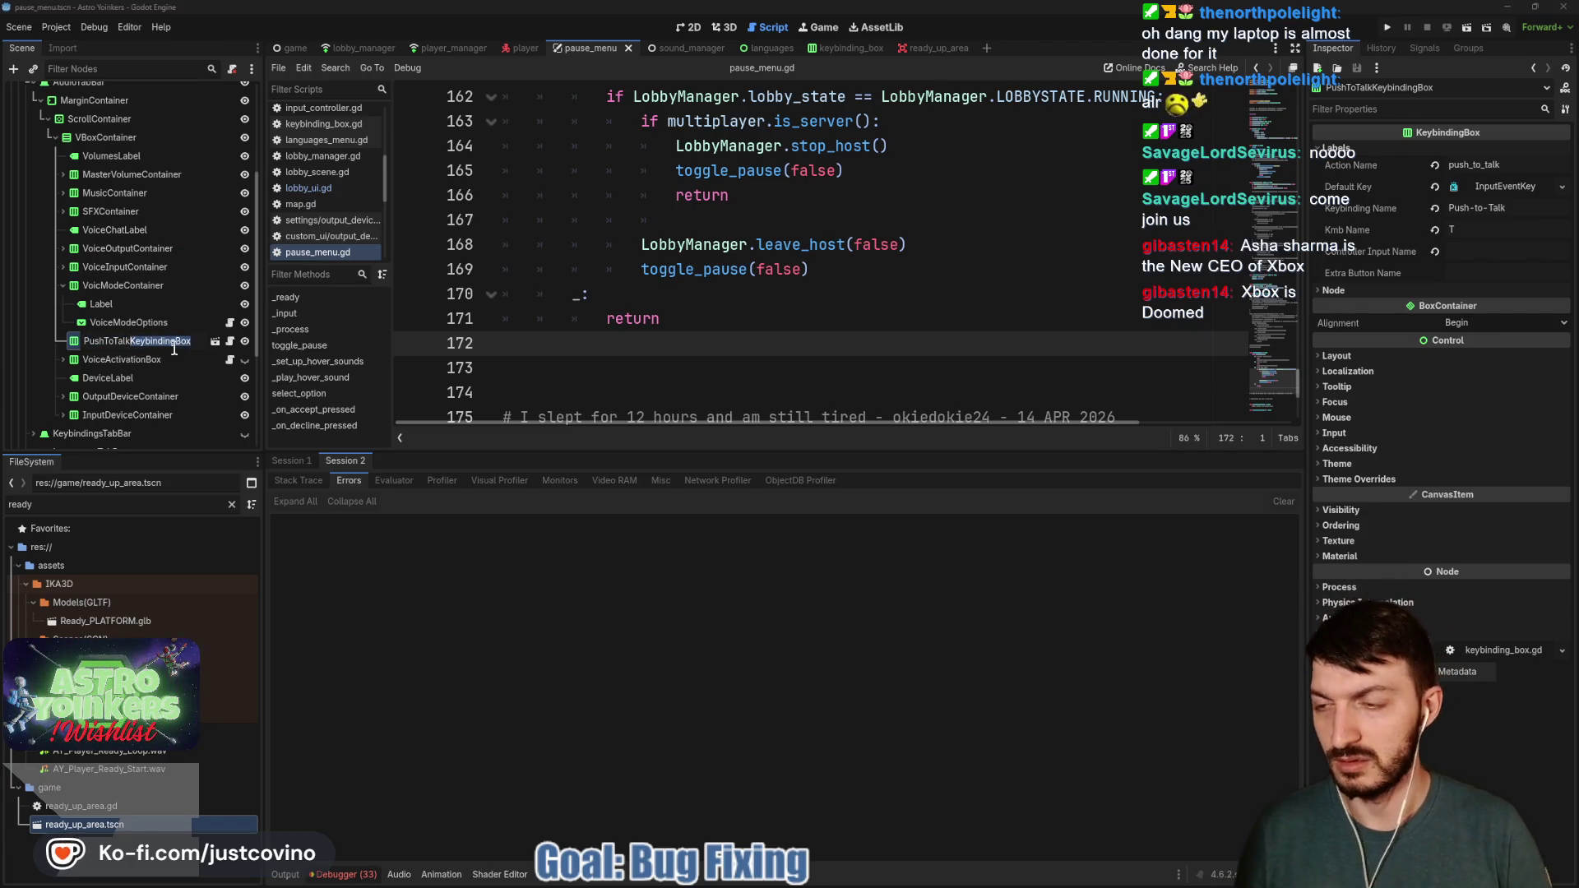
{"action": "key", "text": "Return"}
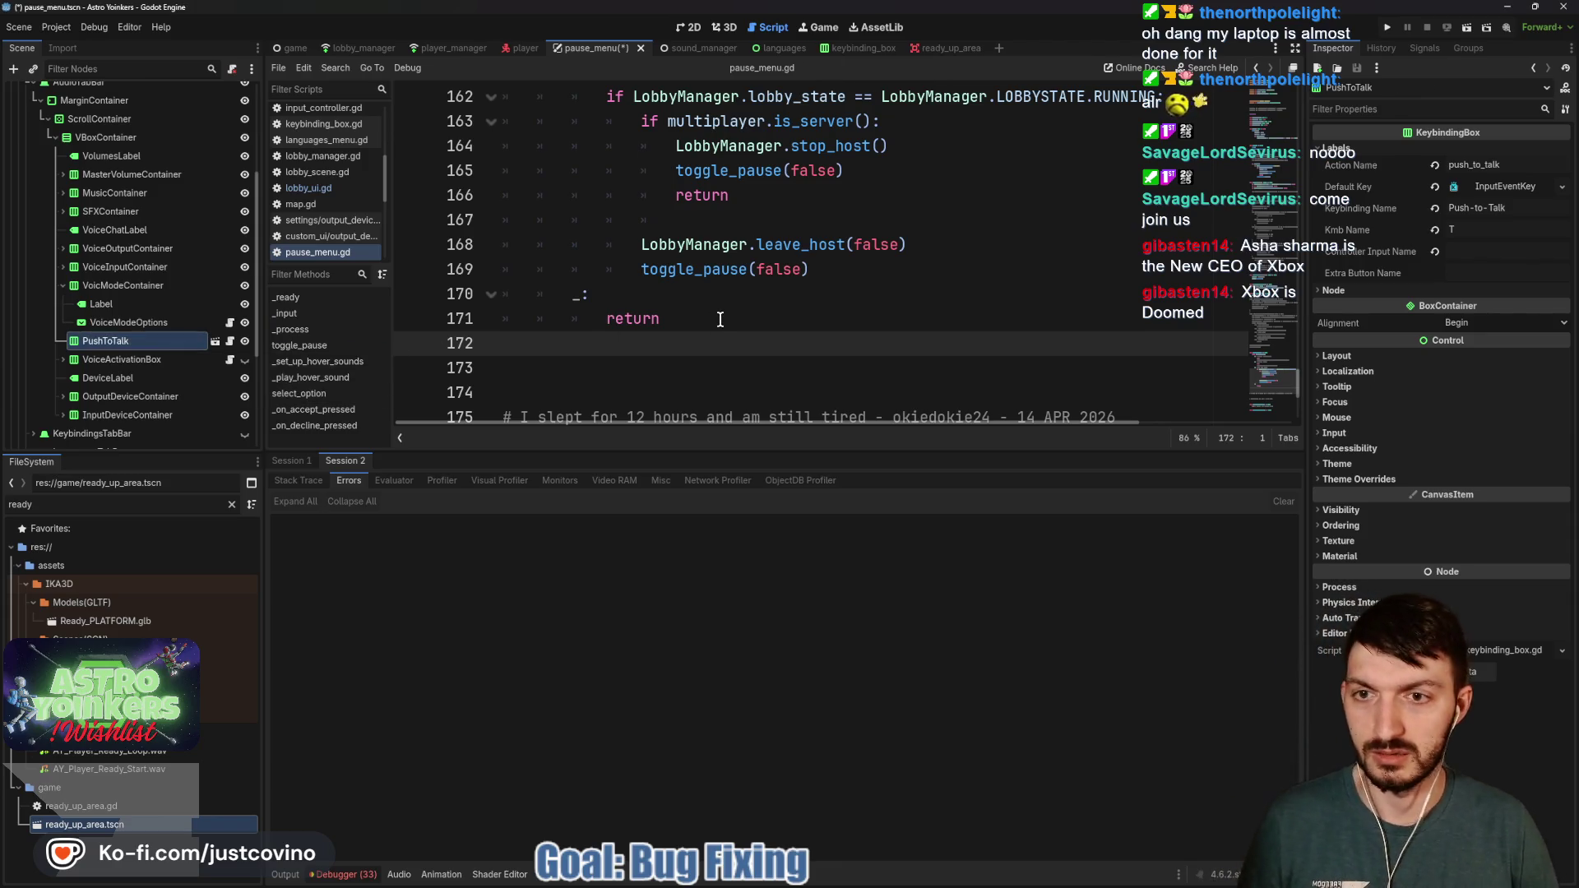
{"action": "left_click", "coordinate": [719, 319]}
{"action": "key", "text": "ctrl+s"}
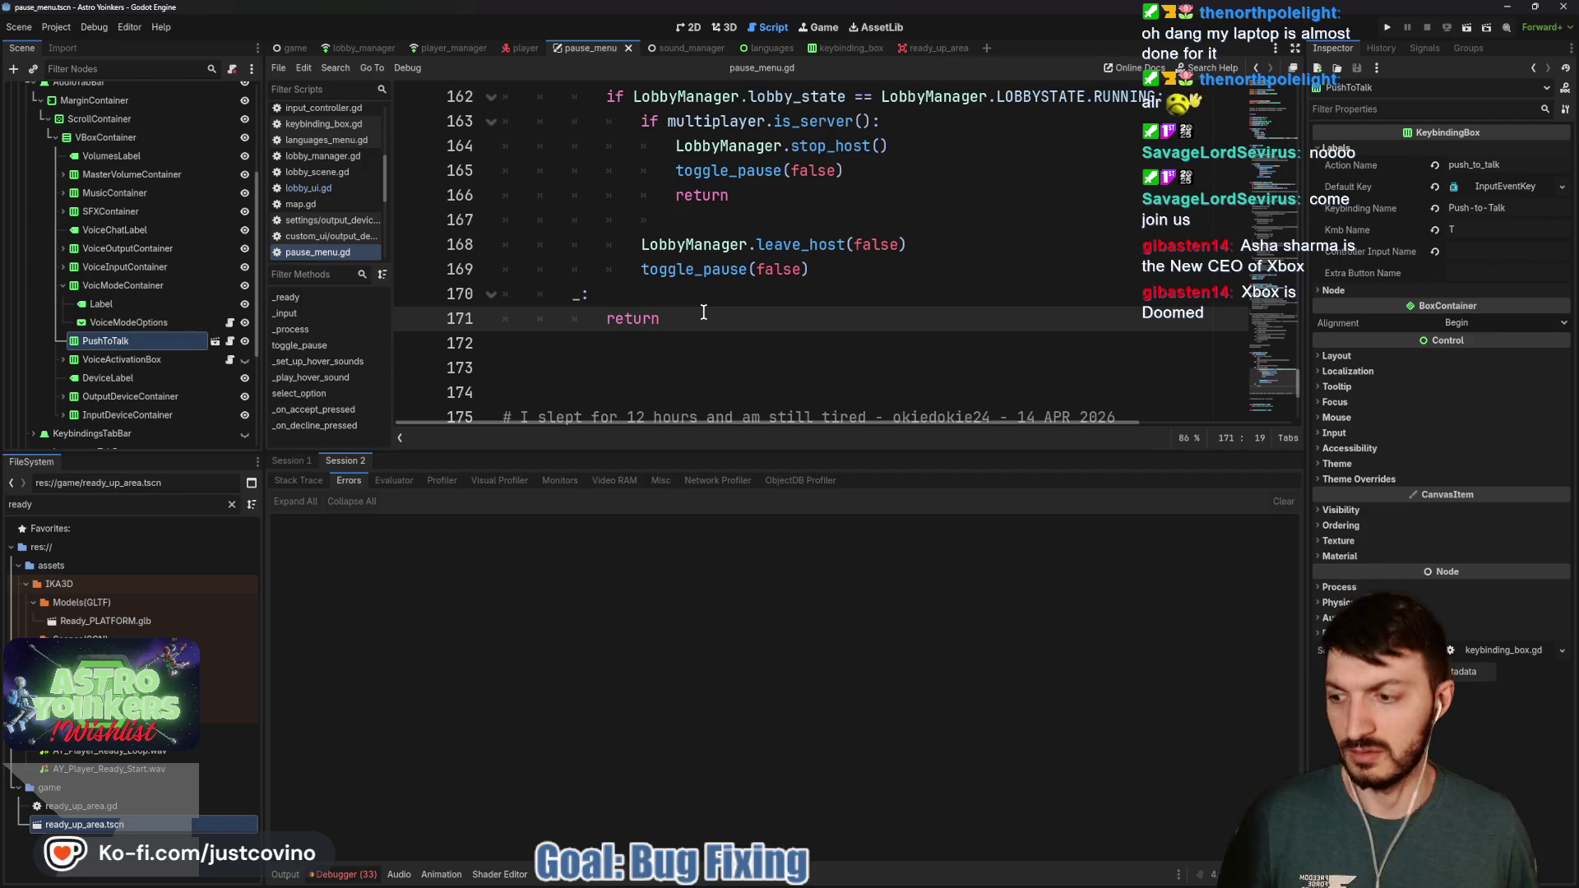
Hide the bottom panel, view player.gd's respawn code, and return to the player scene
{"action": "key", "text": "ctrl+j"}
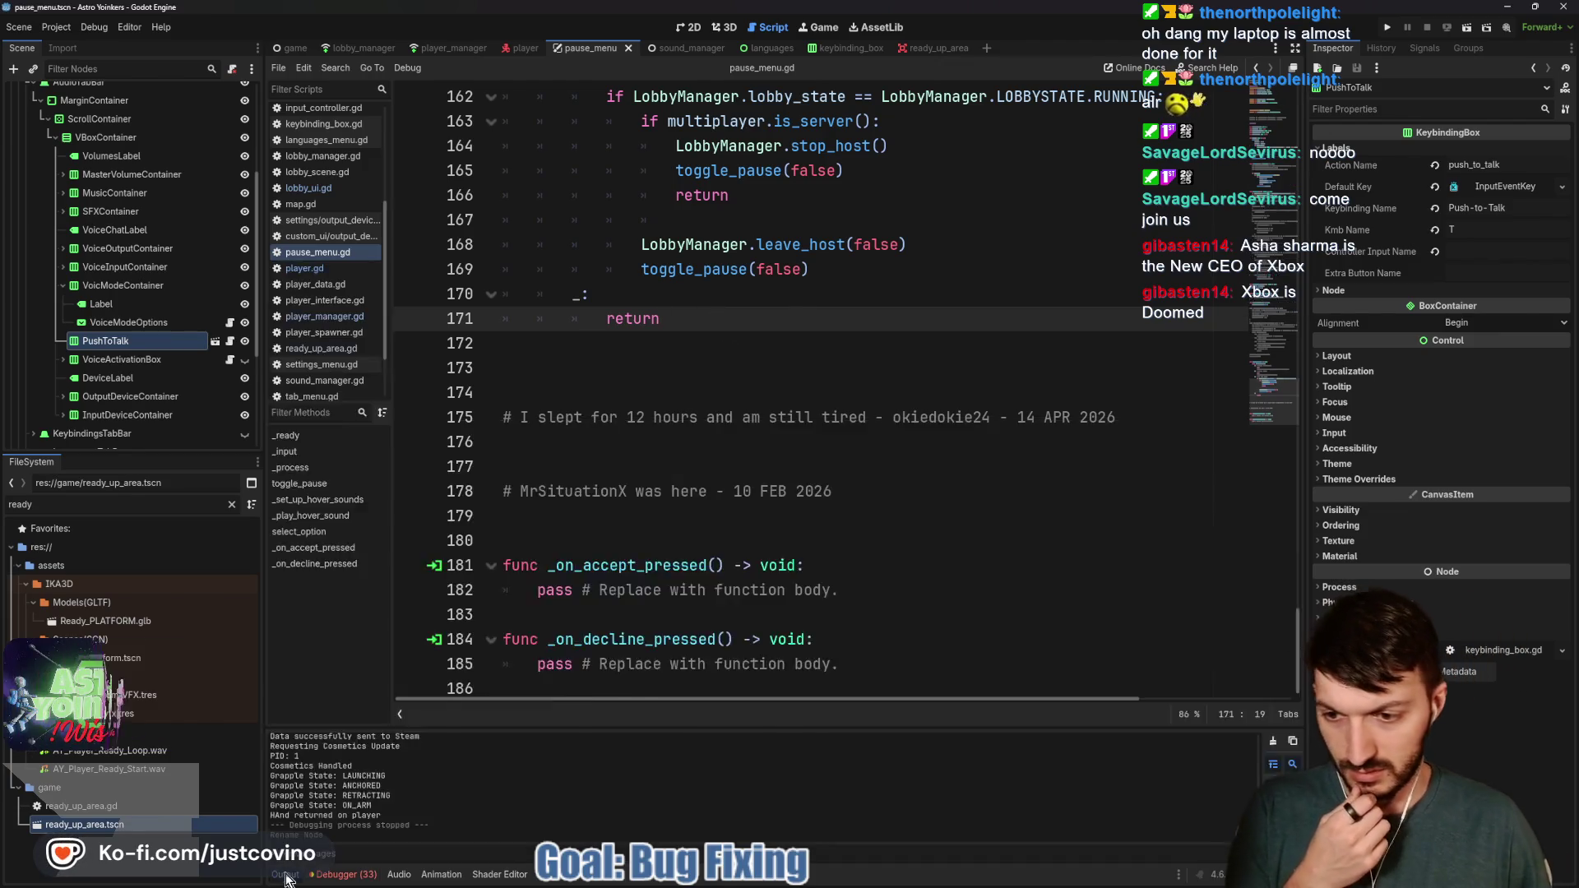
{"action": "scroll", "coordinate": [643, 514], "scroll_direction": "up", "scroll_amount": 2}
{"action": "left_click", "coordinate": [666, 477]}
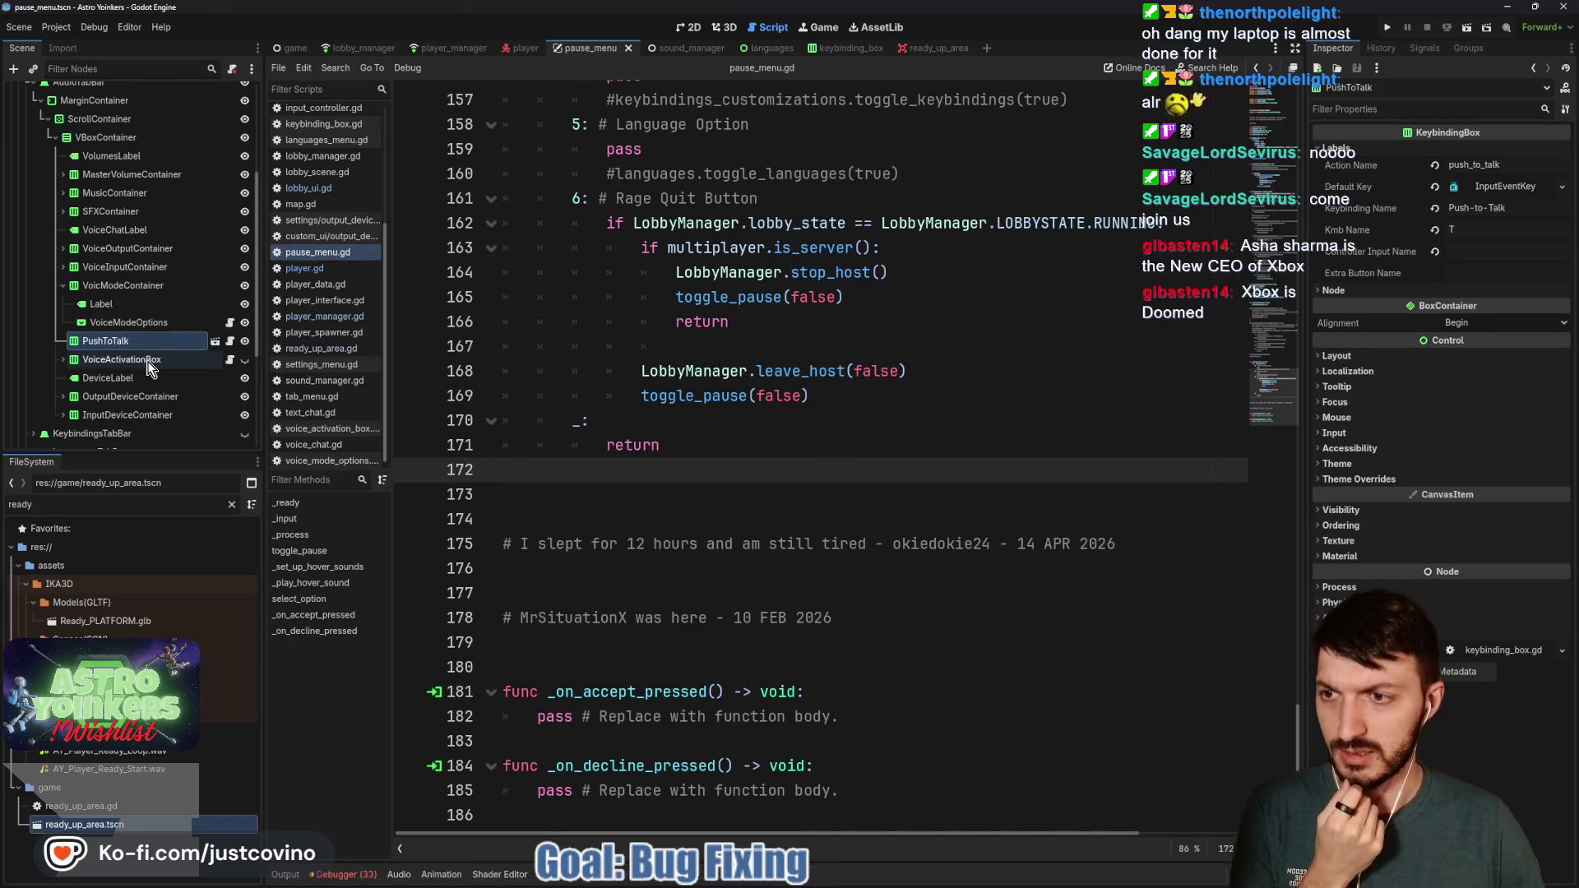
{"action": "left_click", "coordinate": [524, 48]}
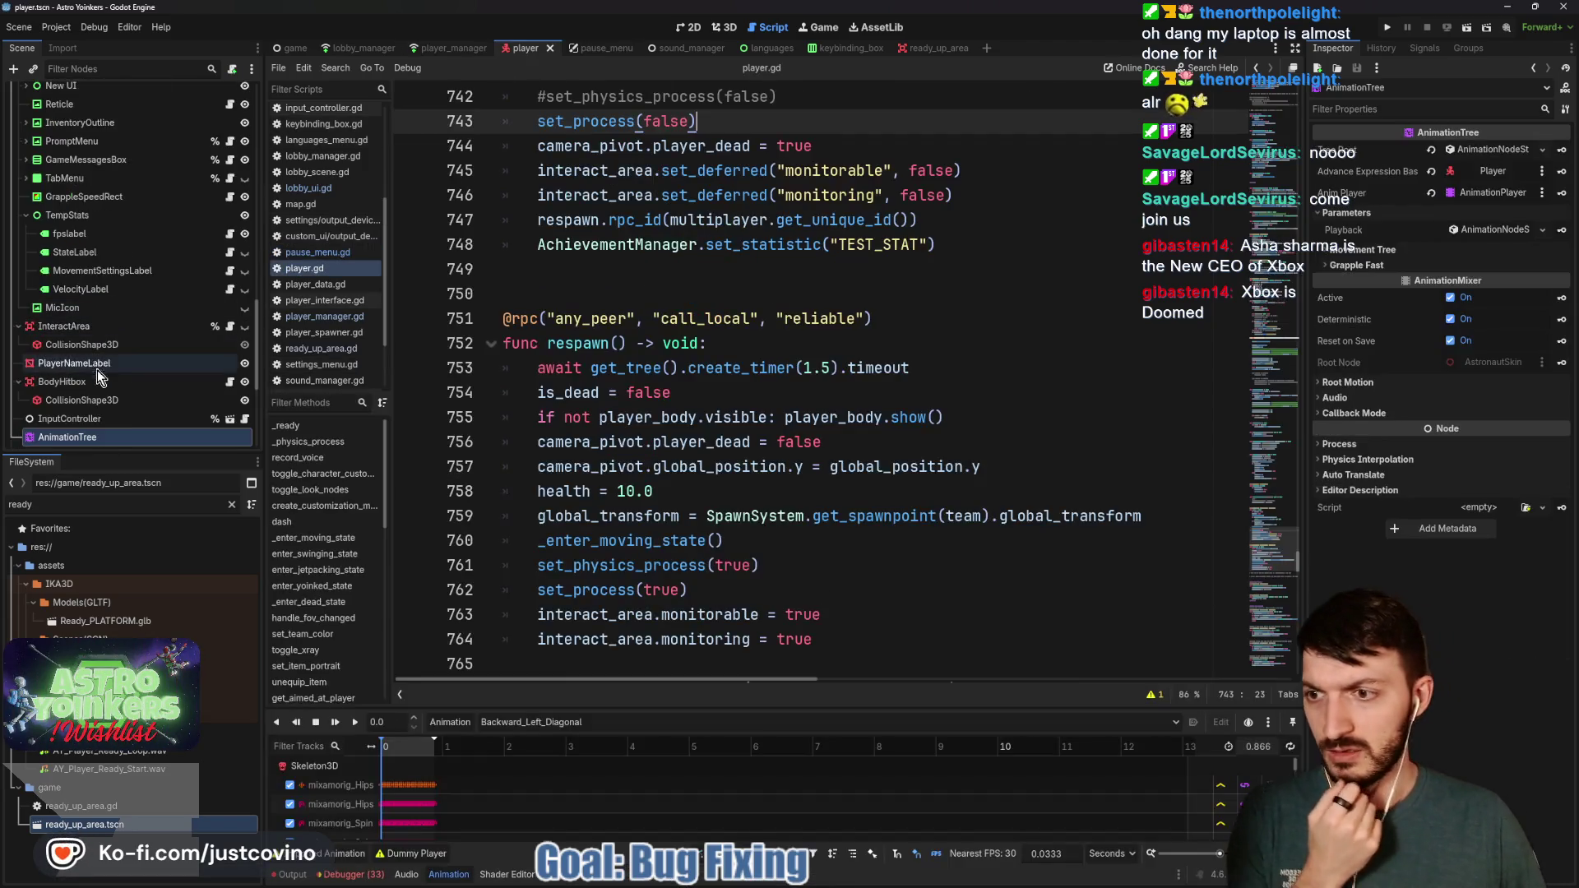
Trim the MovementTree→grapple_return expression to is_on_floor() == true and save the player scene
{"action": "left_click", "coordinate": [588, 876]}
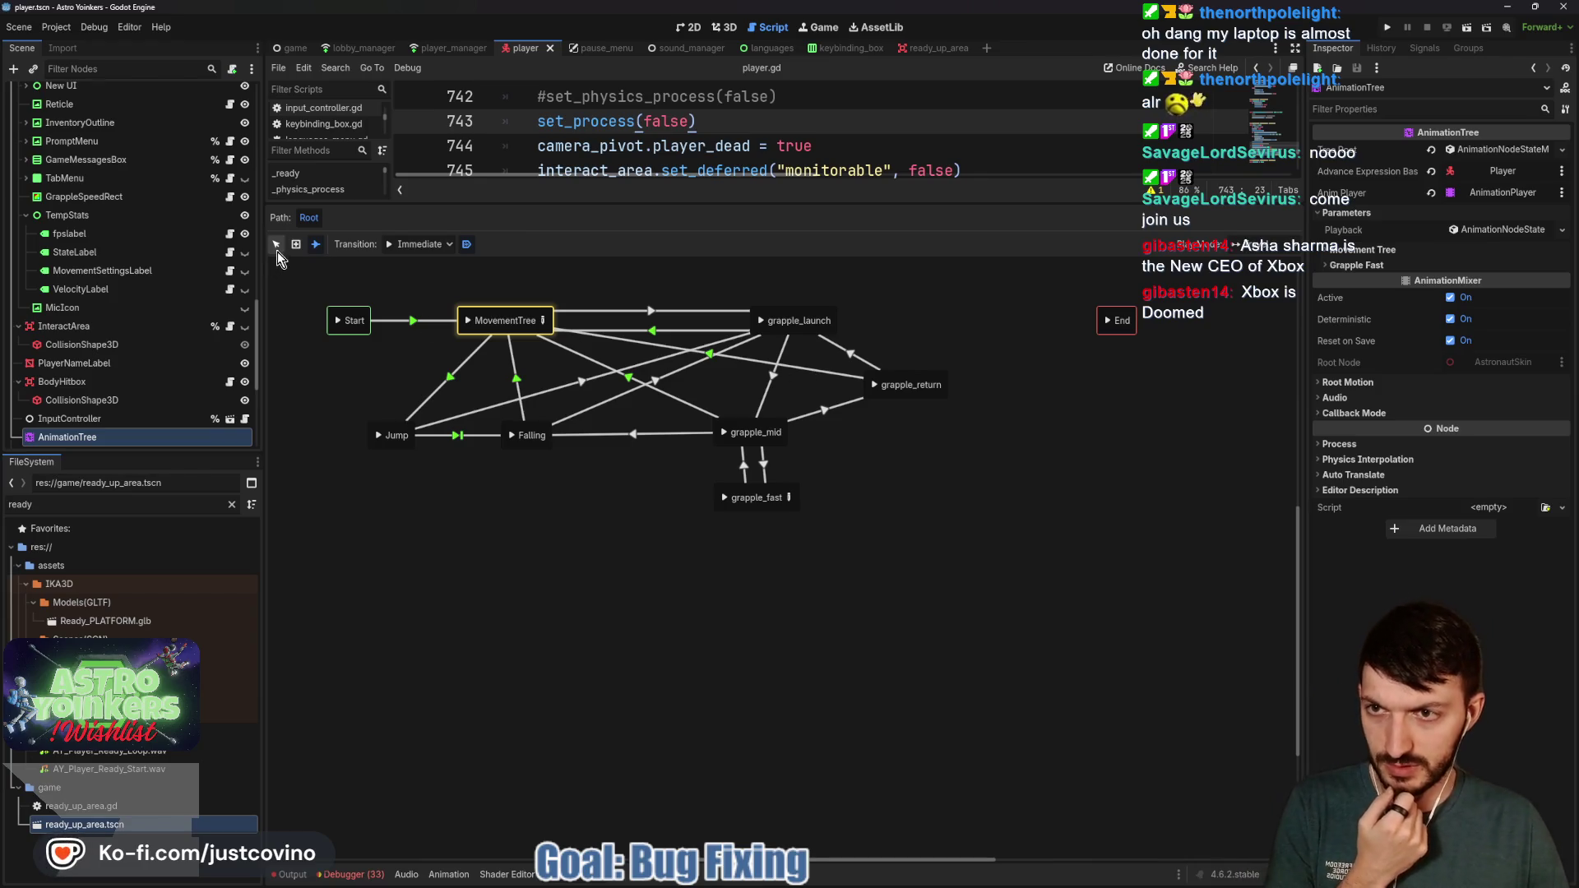
{"action": "left_click", "coordinate": [814, 370]}
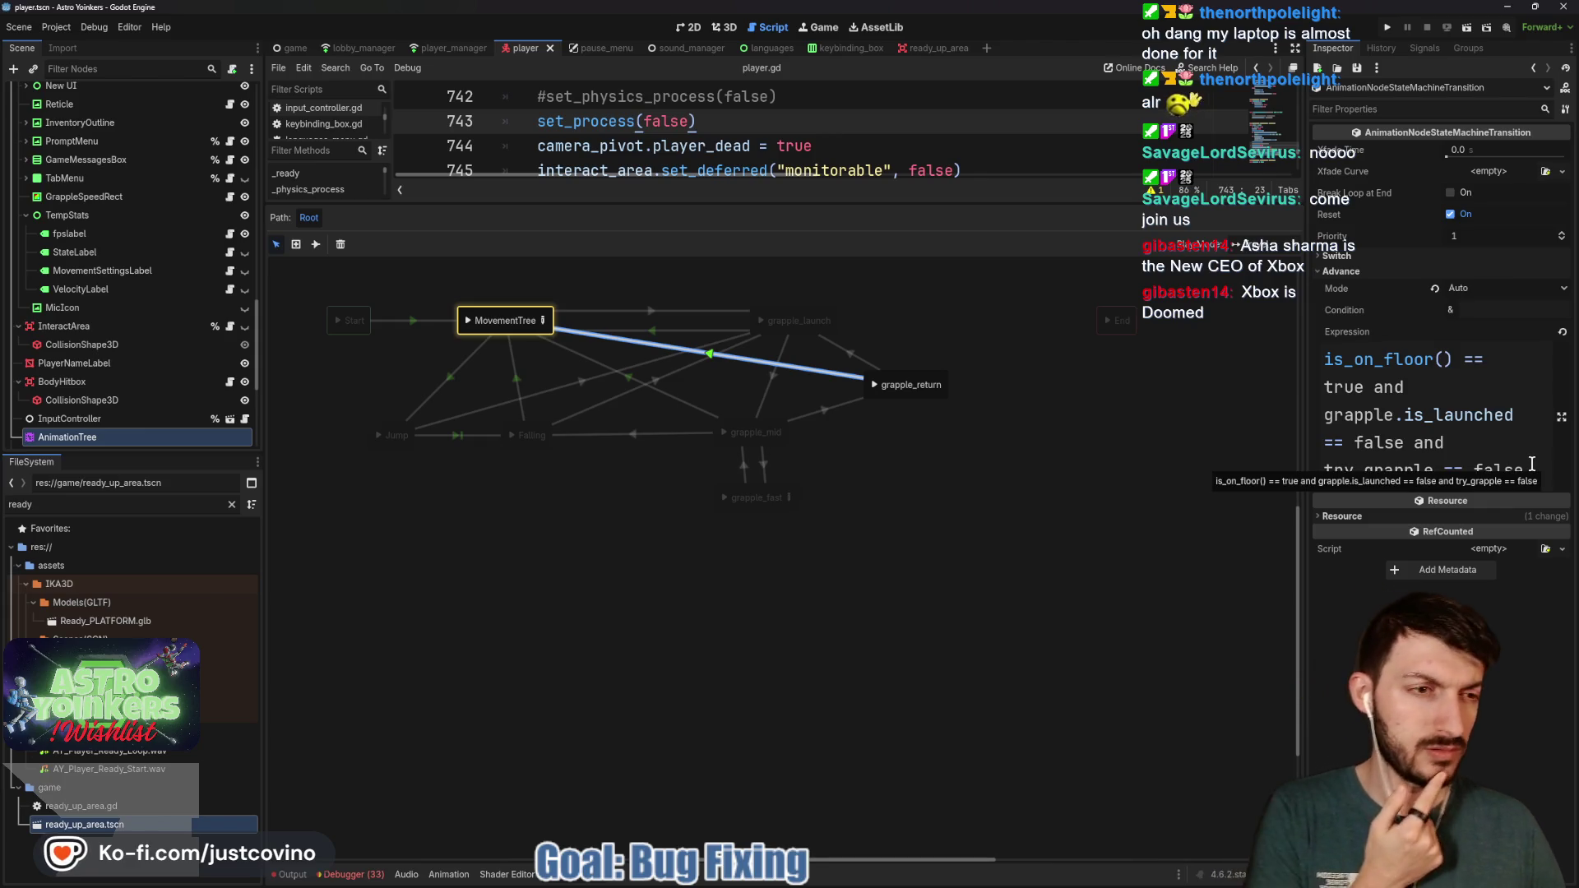
{"action": "mouse_move", "coordinate": [1536, 474]}
{"action": "left_mouse_down"}
{"action": "mouse_move", "coordinate": [1445, 473]}
{"action": "mouse_move", "coordinate": [1351, 393]}
{"action": "left_mouse_up"}
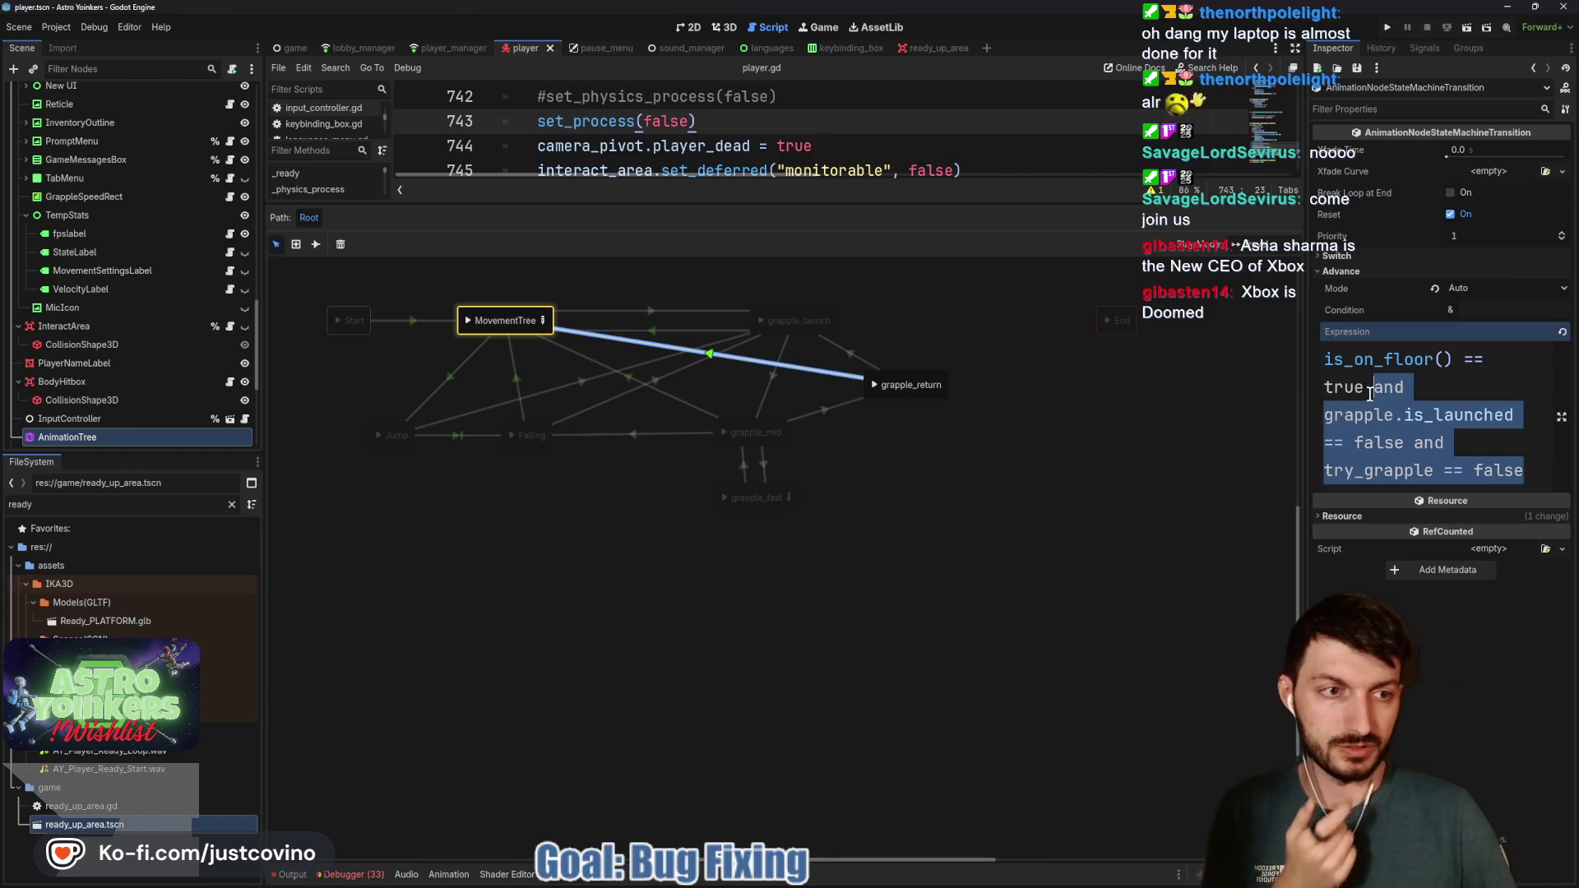
{"action": "key", "text": "BackSpace"}
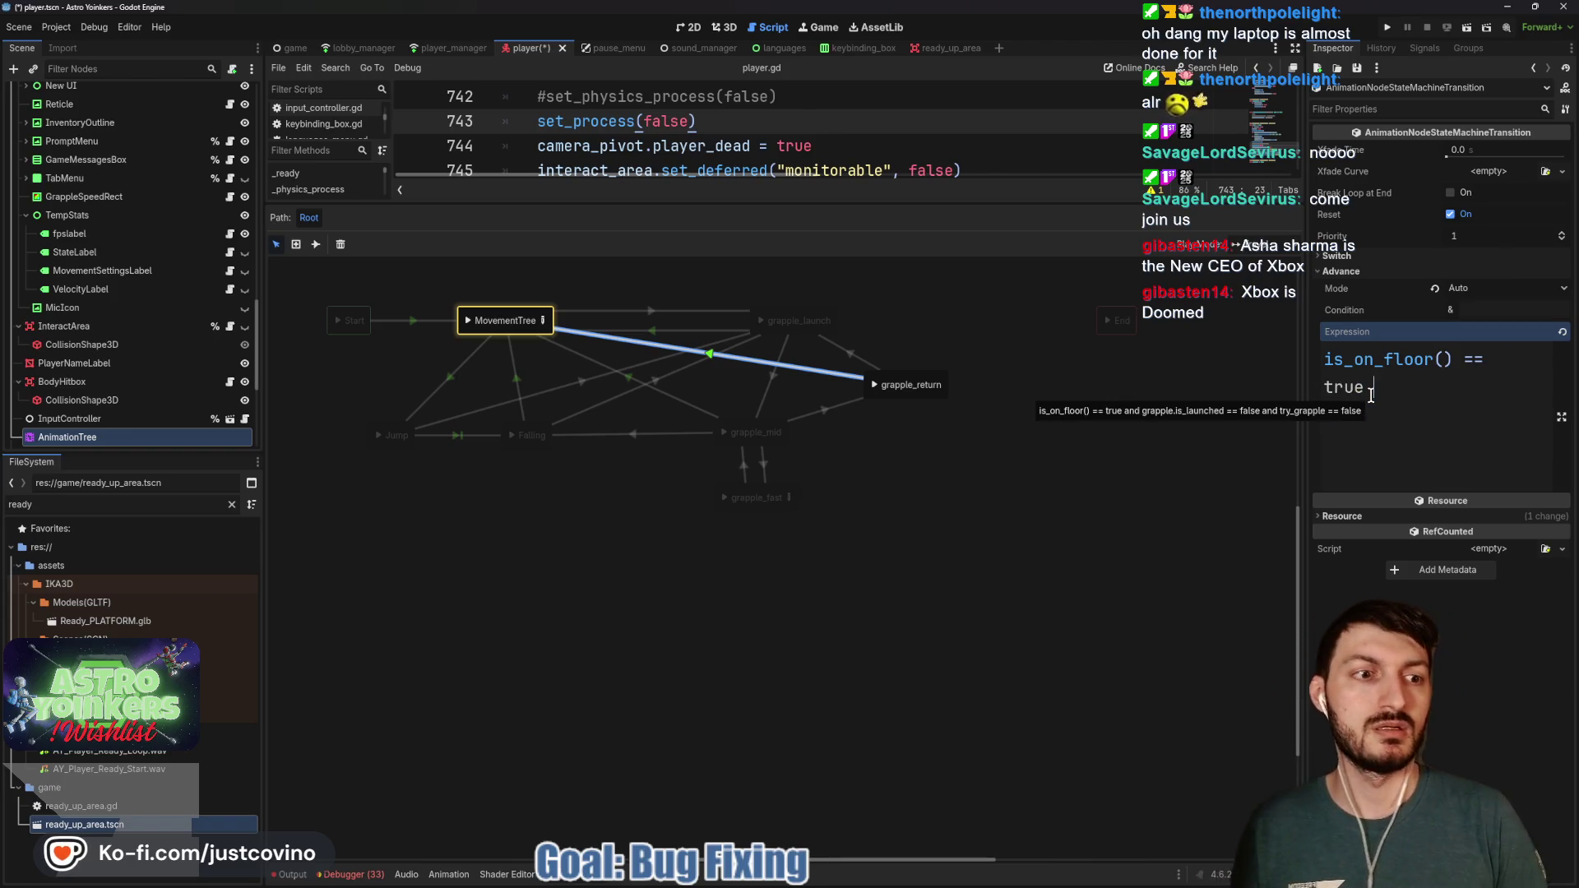
{"action": "left_click", "coordinate": [1148, 403]}
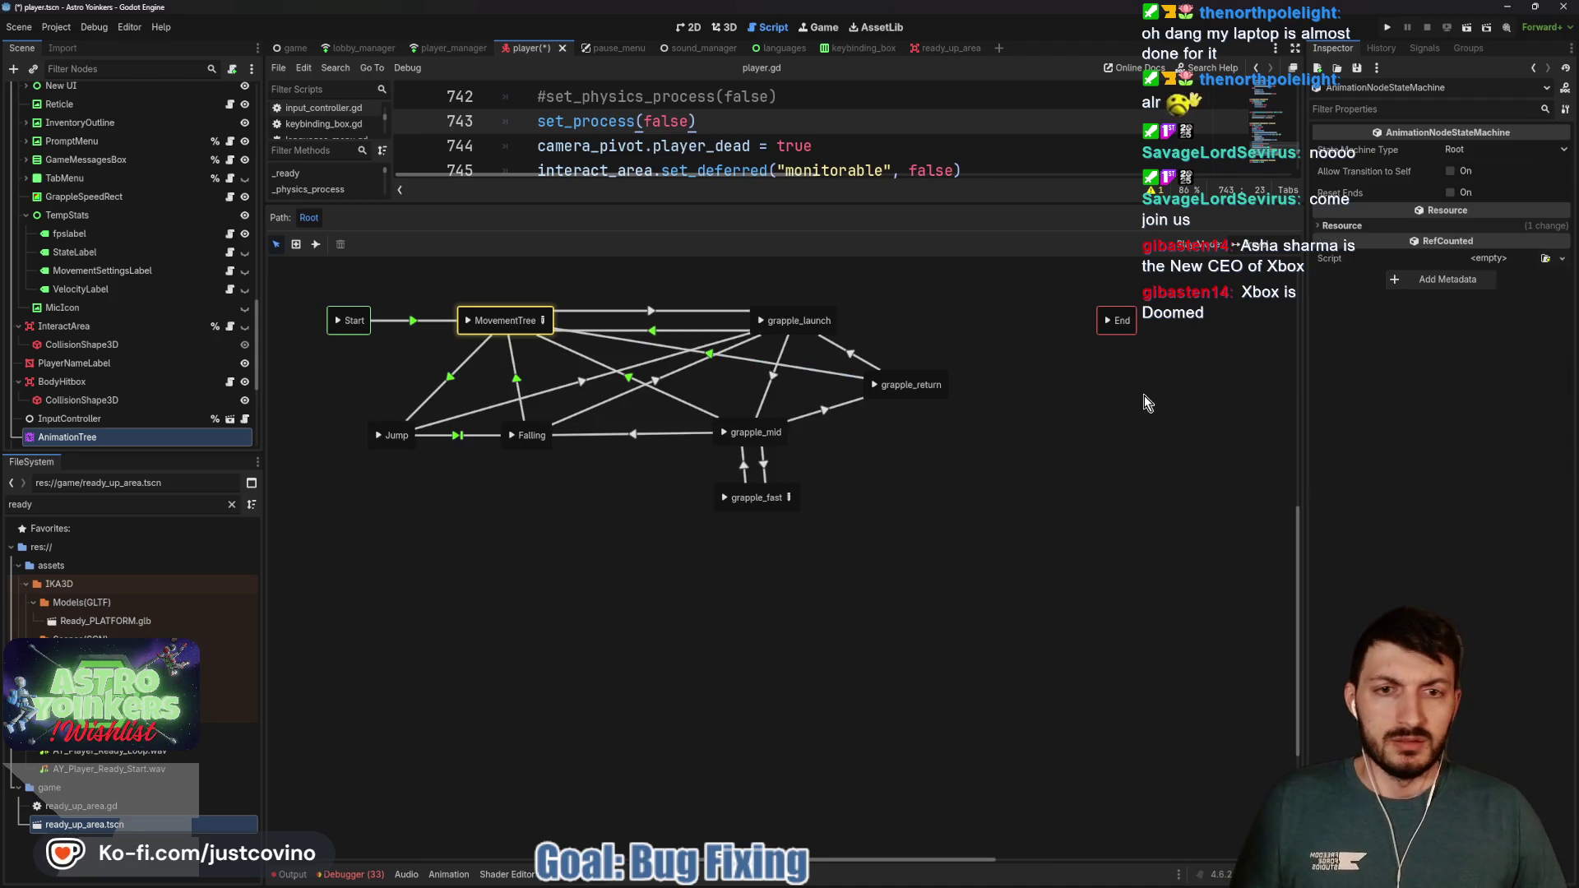
{"action": "key", "text": "ctrl+s"}
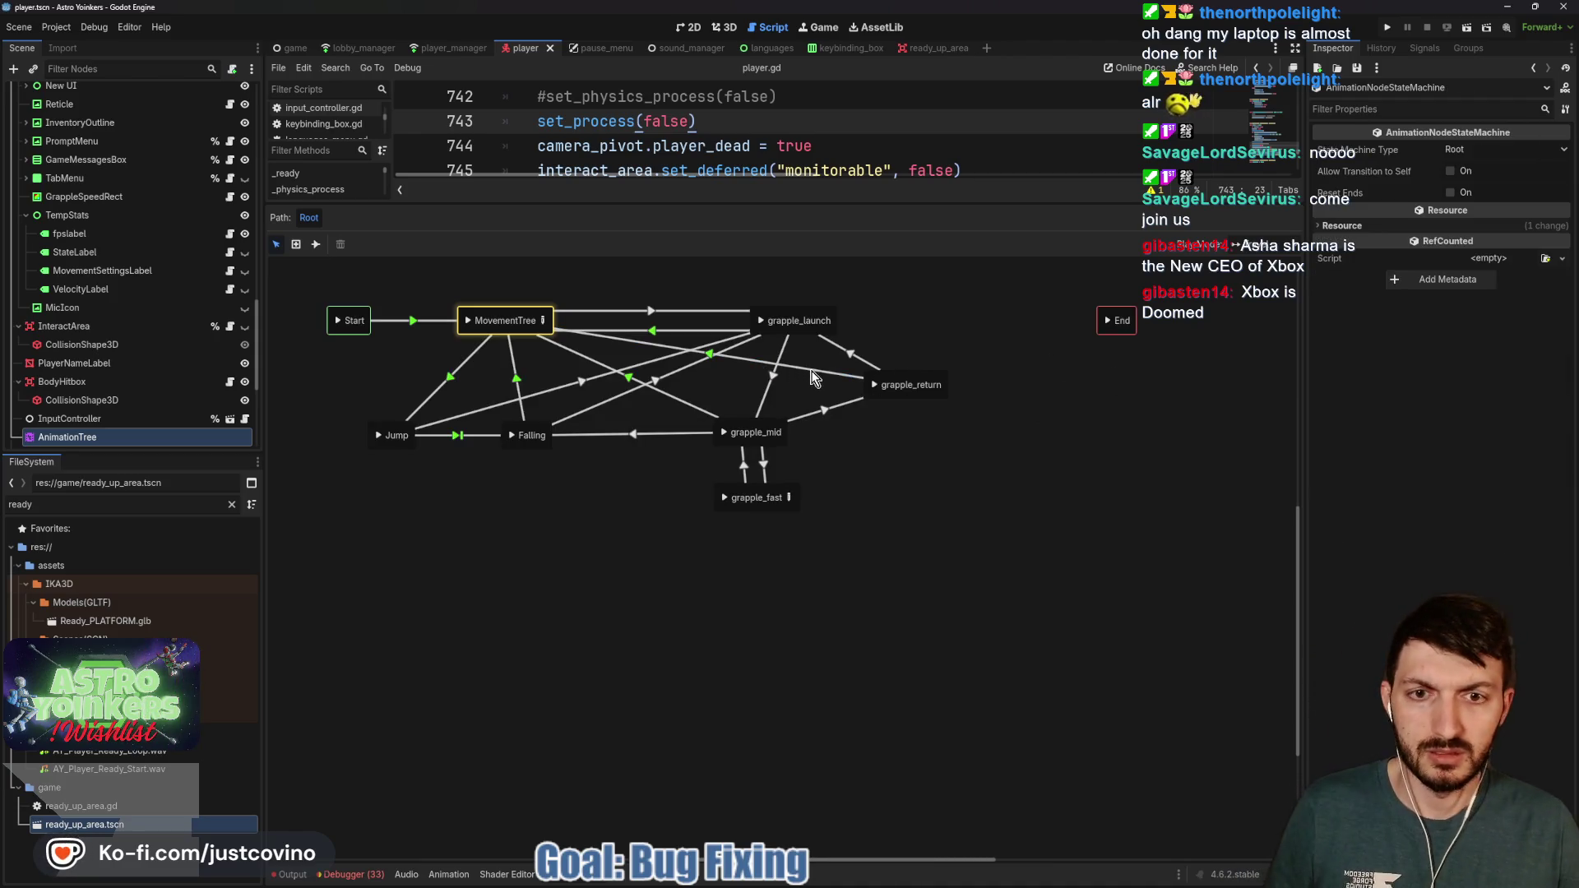
Compare the grapple_return and grapple_launch transitions, then launch the game
{"action": "left_click", "coordinate": [813, 372]}
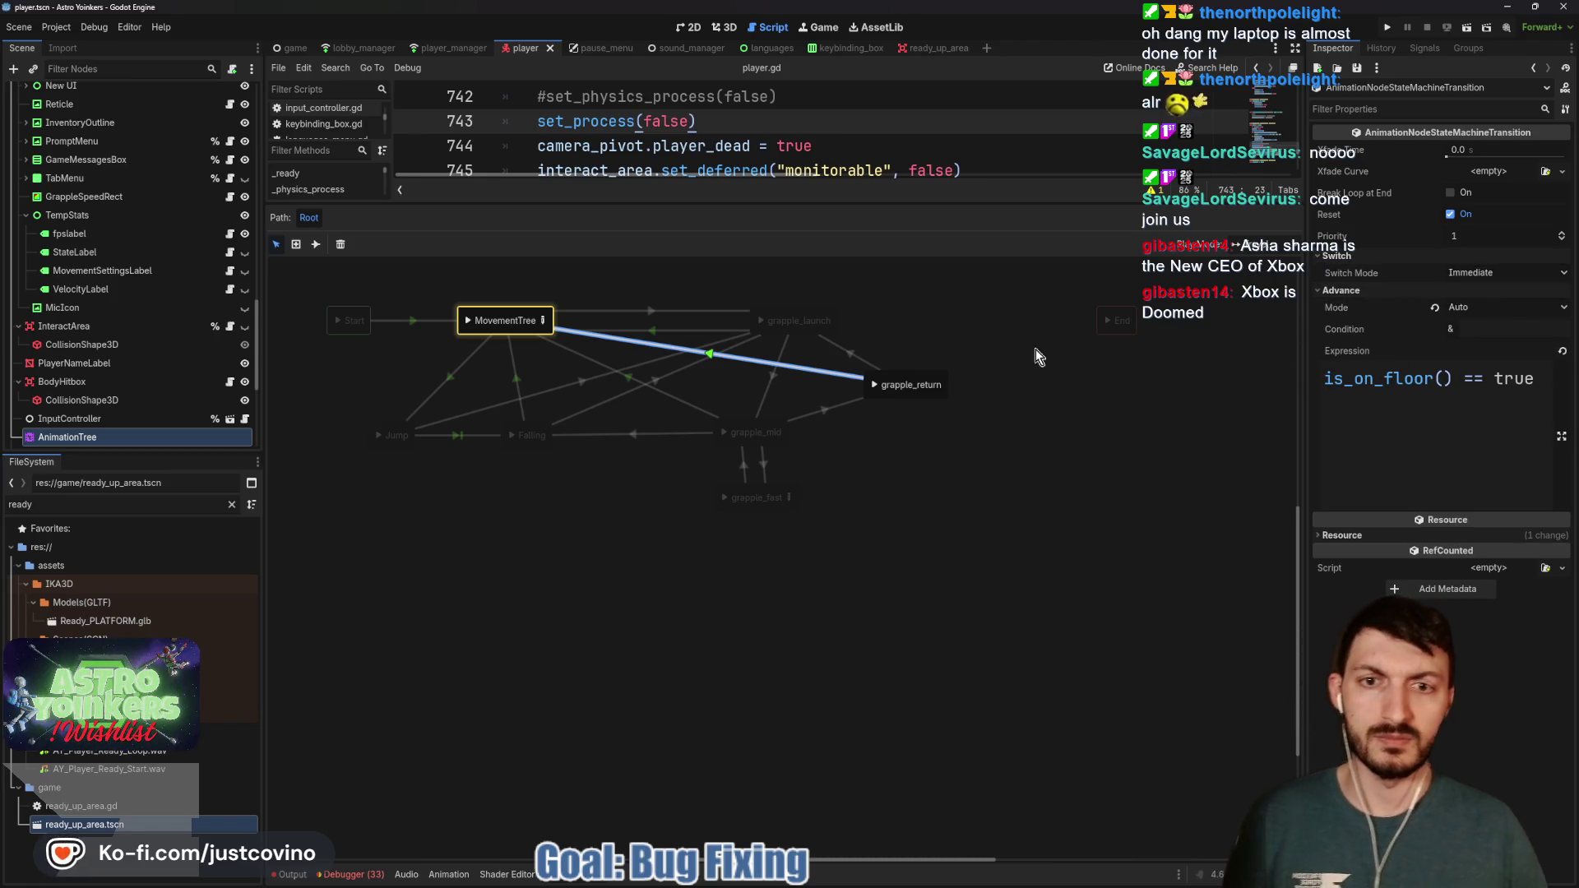
{"action": "left_click", "coordinate": [666, 330]}
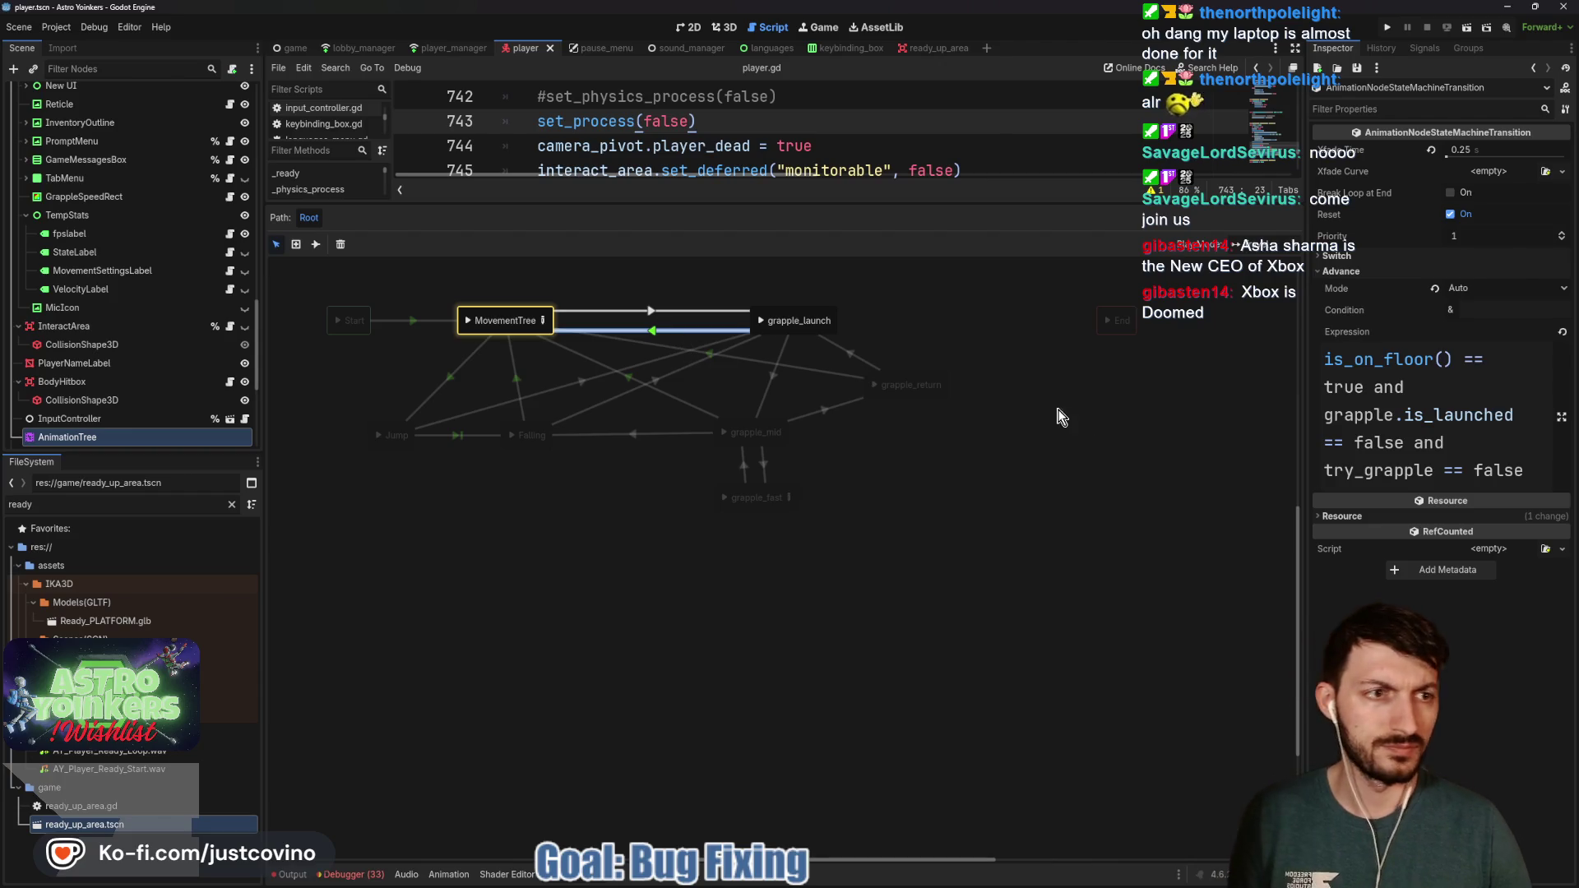
{"action": "left_click", "coordinate": [816, 369]}
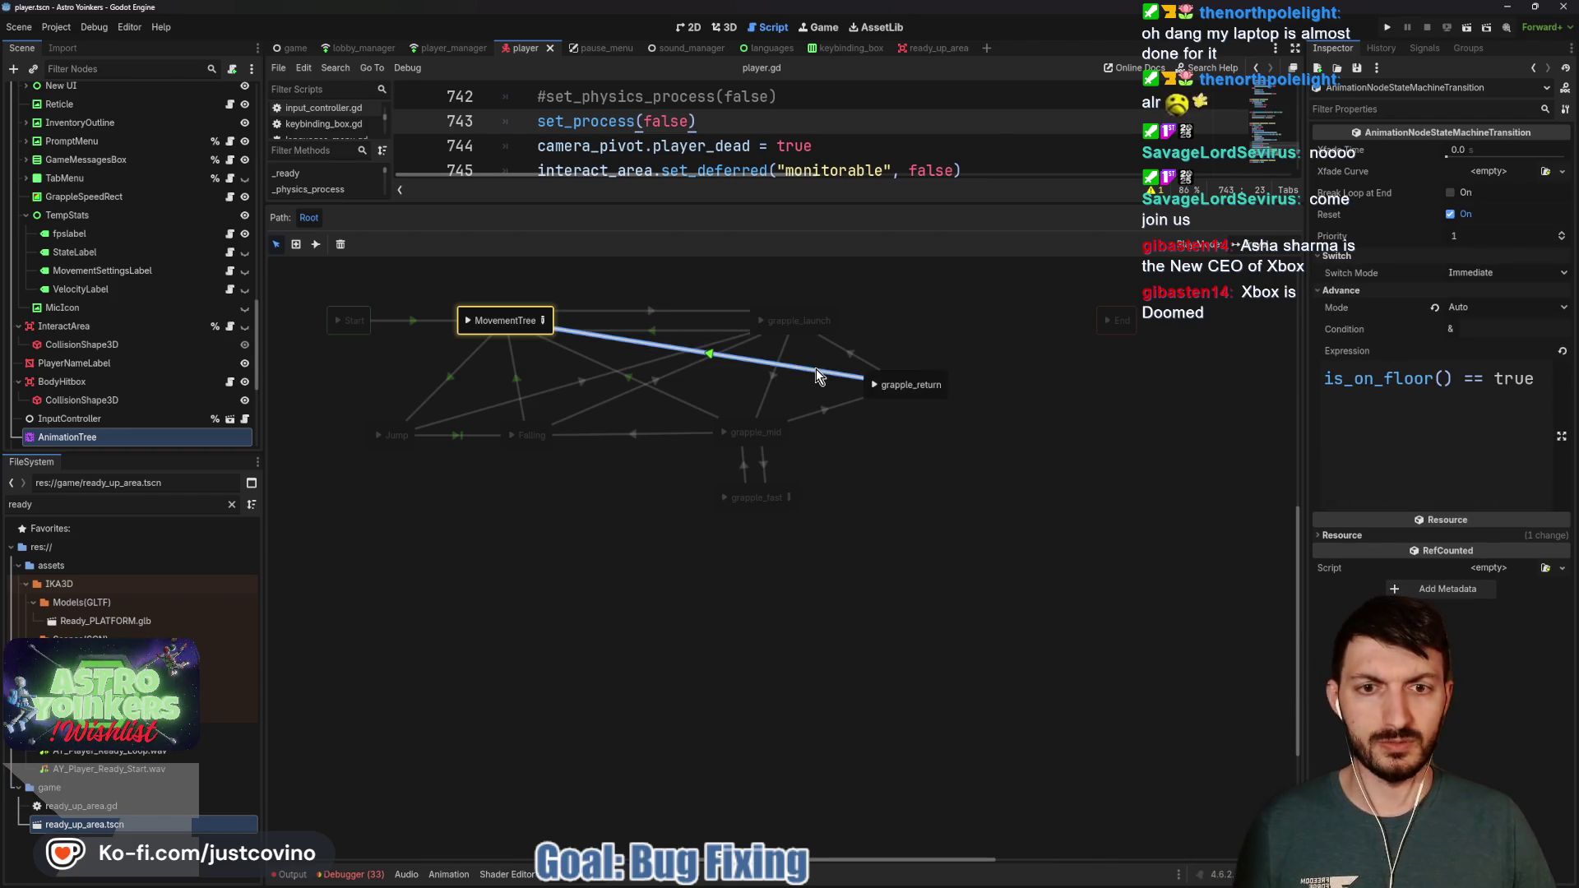
{"action": "left_click", "coordinate": [1110, 422]}
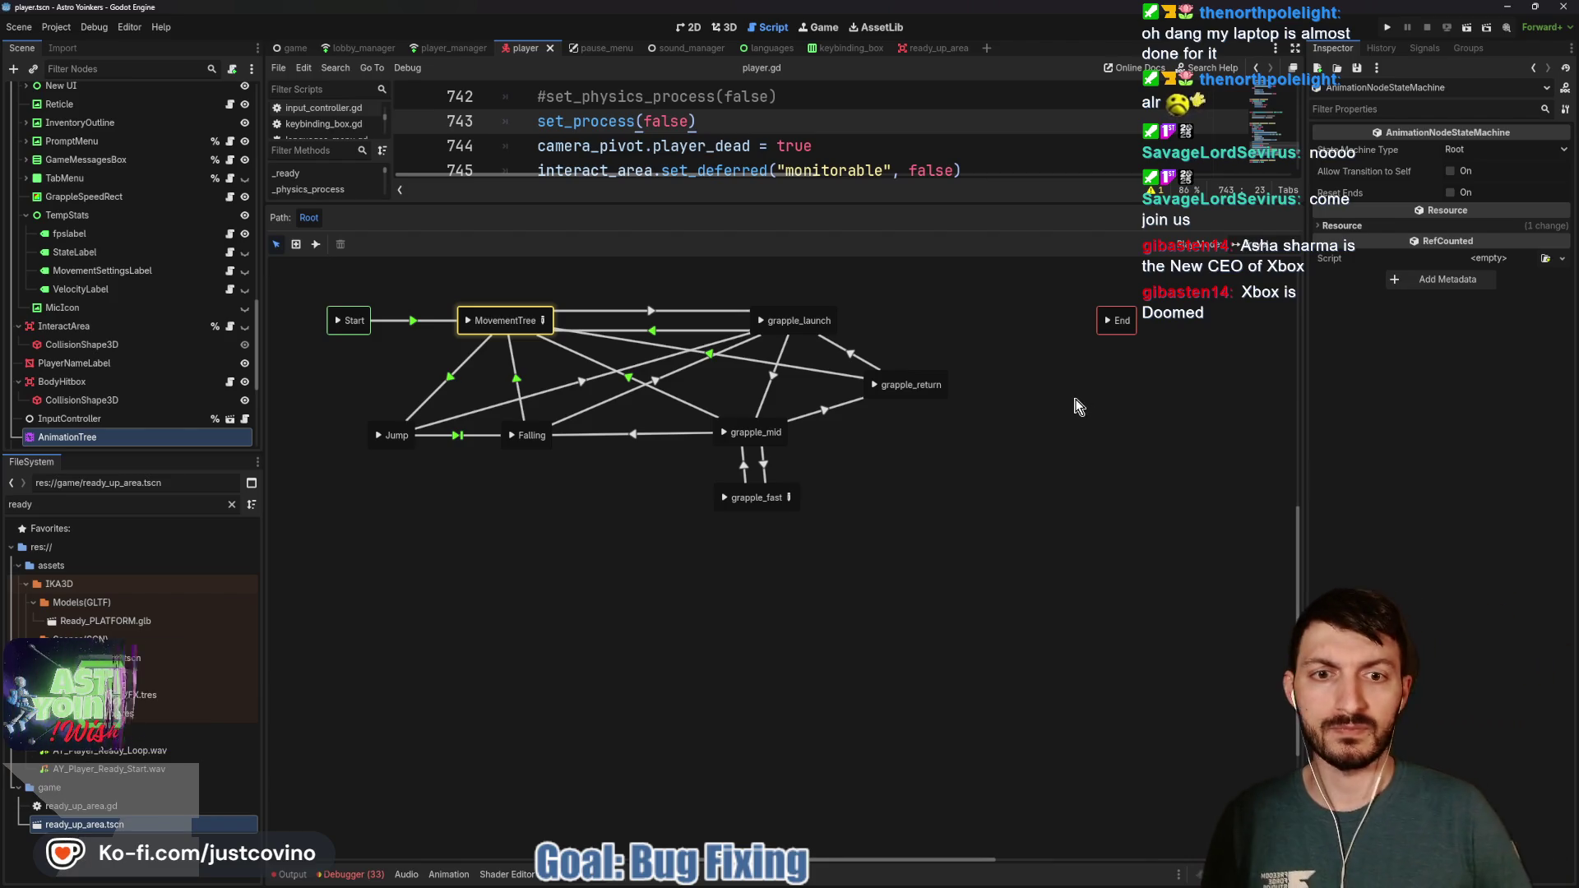
{"action": "left_click", "coordinate": [1385, 29]}
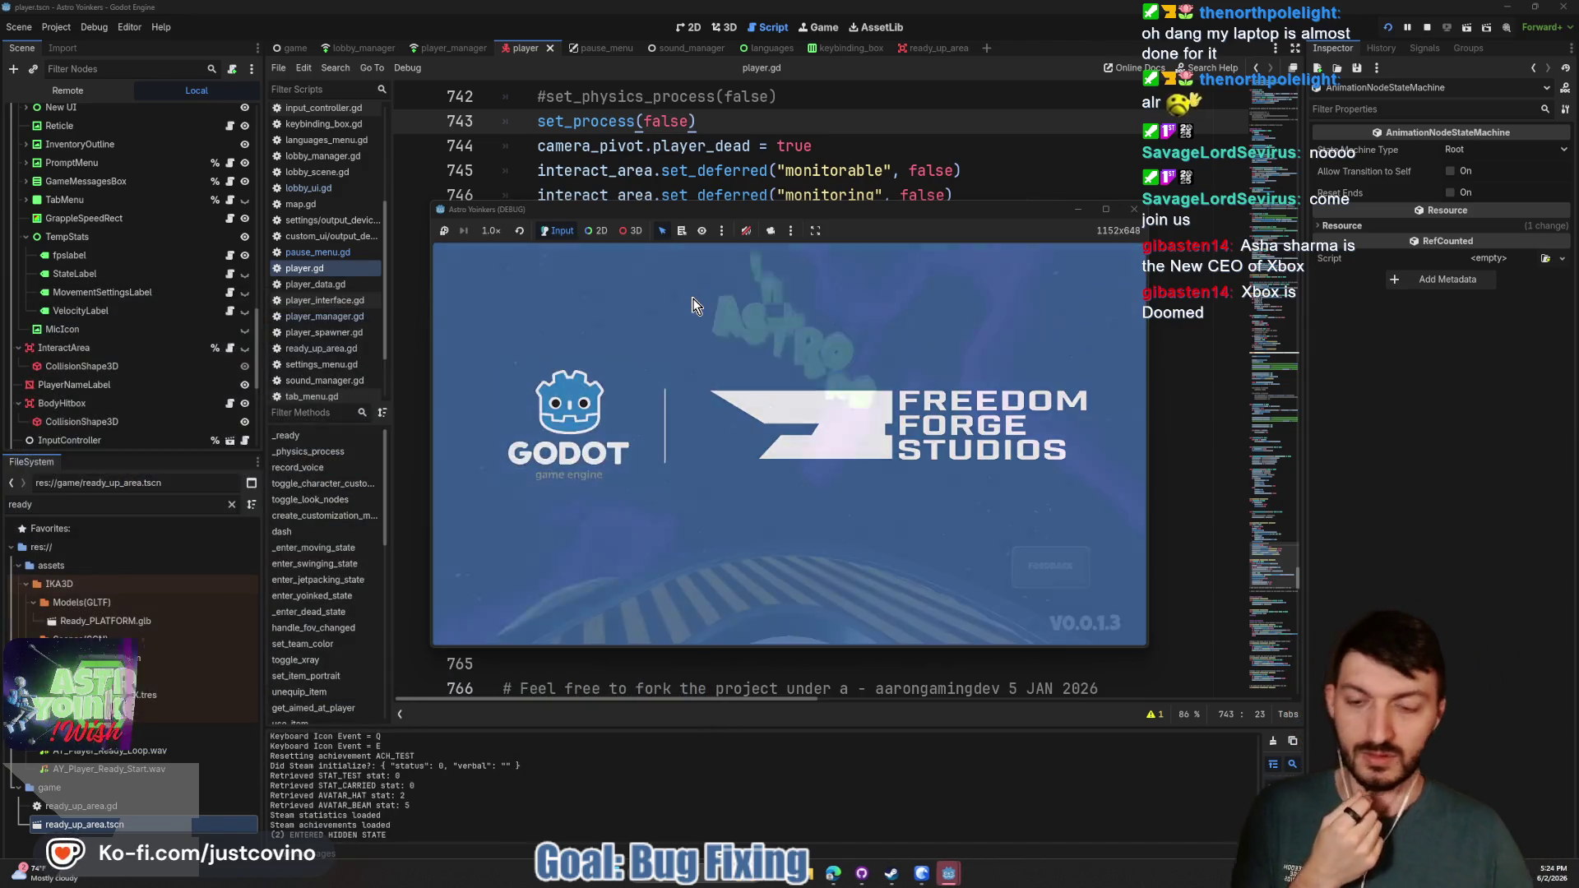
Host a private lobby, raise mouse sensitivity to 3.4% in settings, and resume play
{"action": "left_click", "coordinate": [559, 360]}
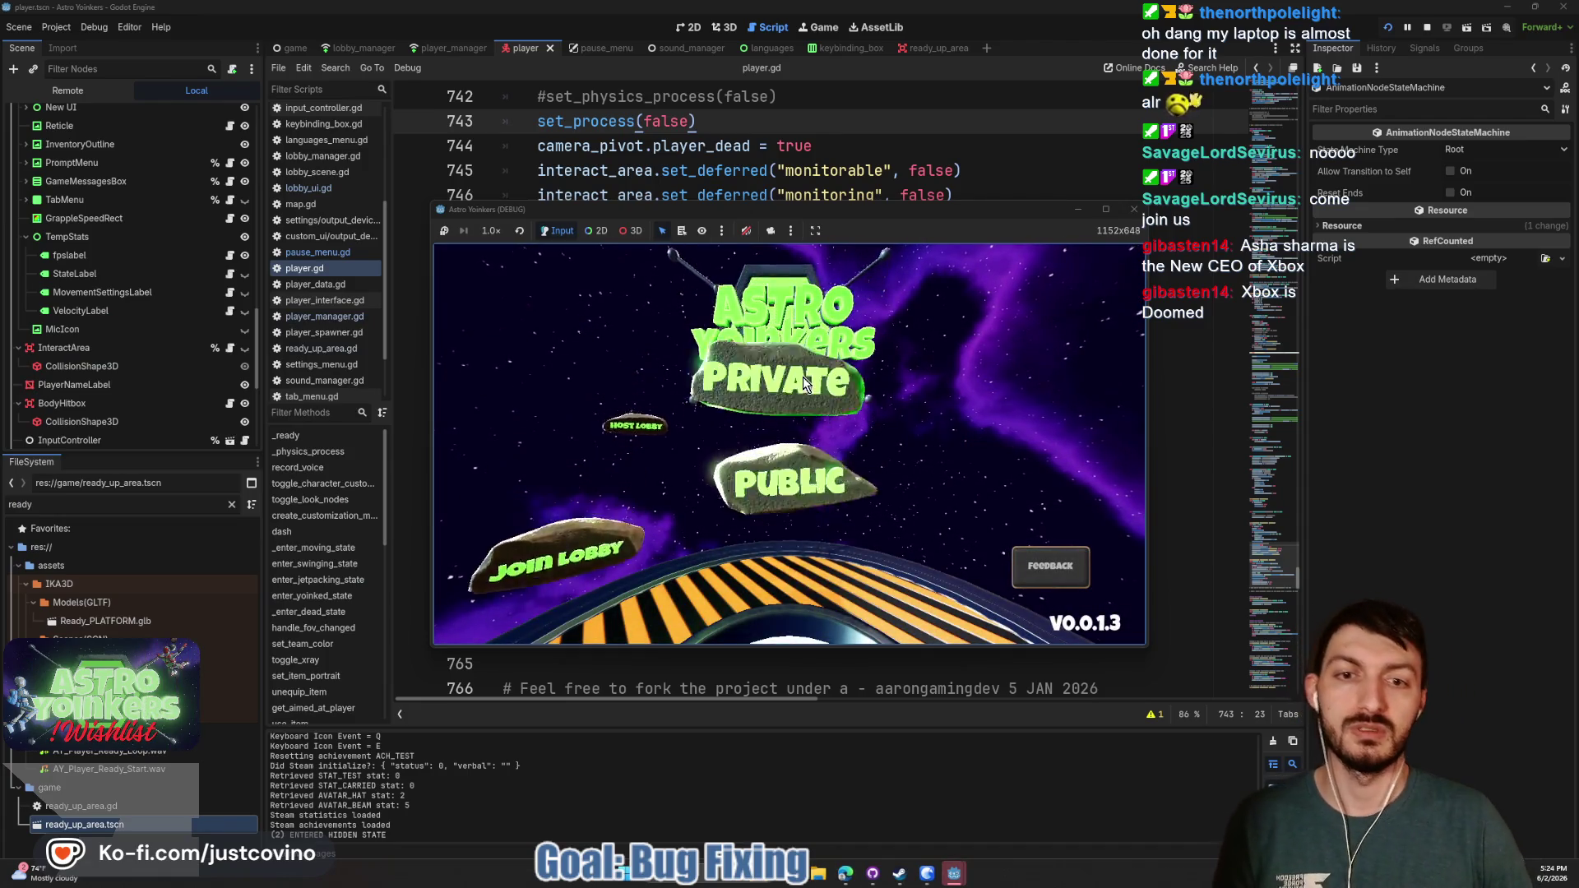
{"action": "left_click", "coordinate": [803, 379]}
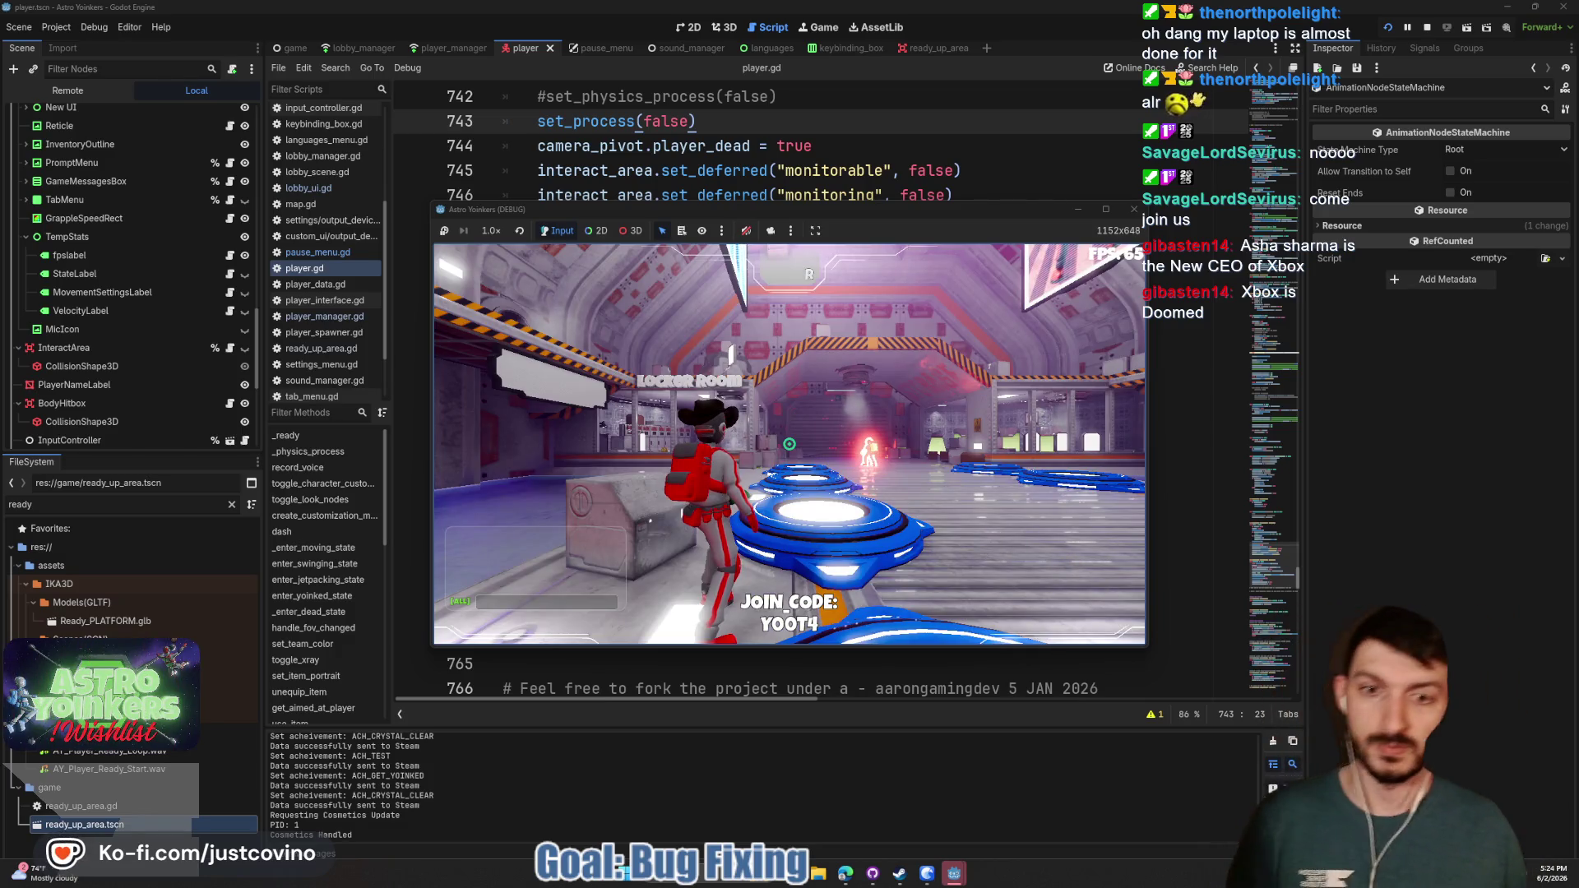
{"action": "key", "text": "Escape"}
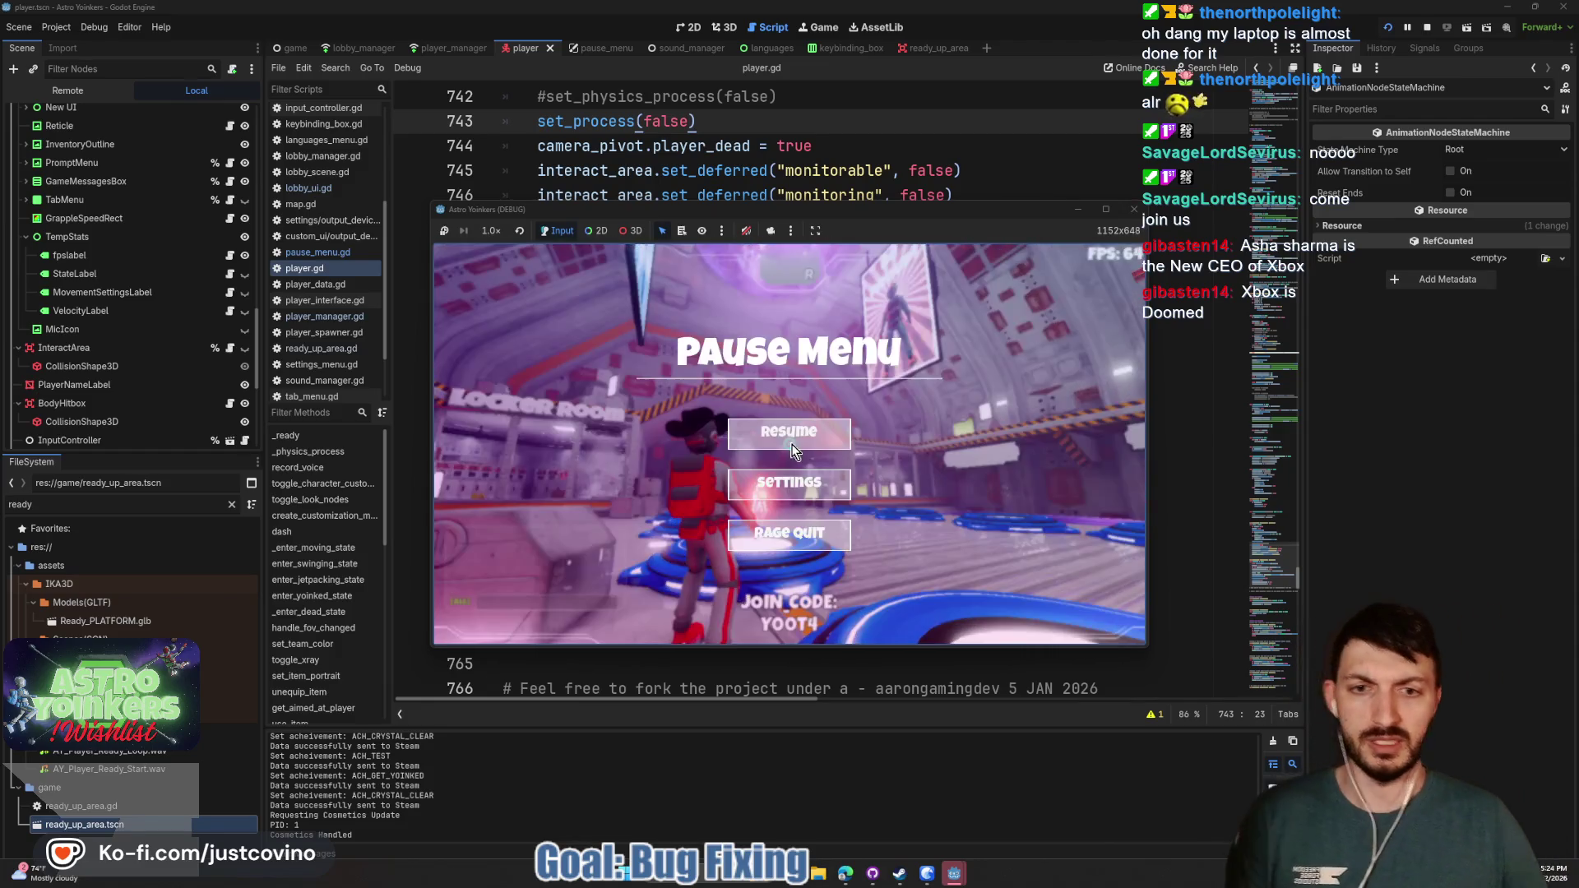
{"action": "left_click", "coordinate": [783, 491]}
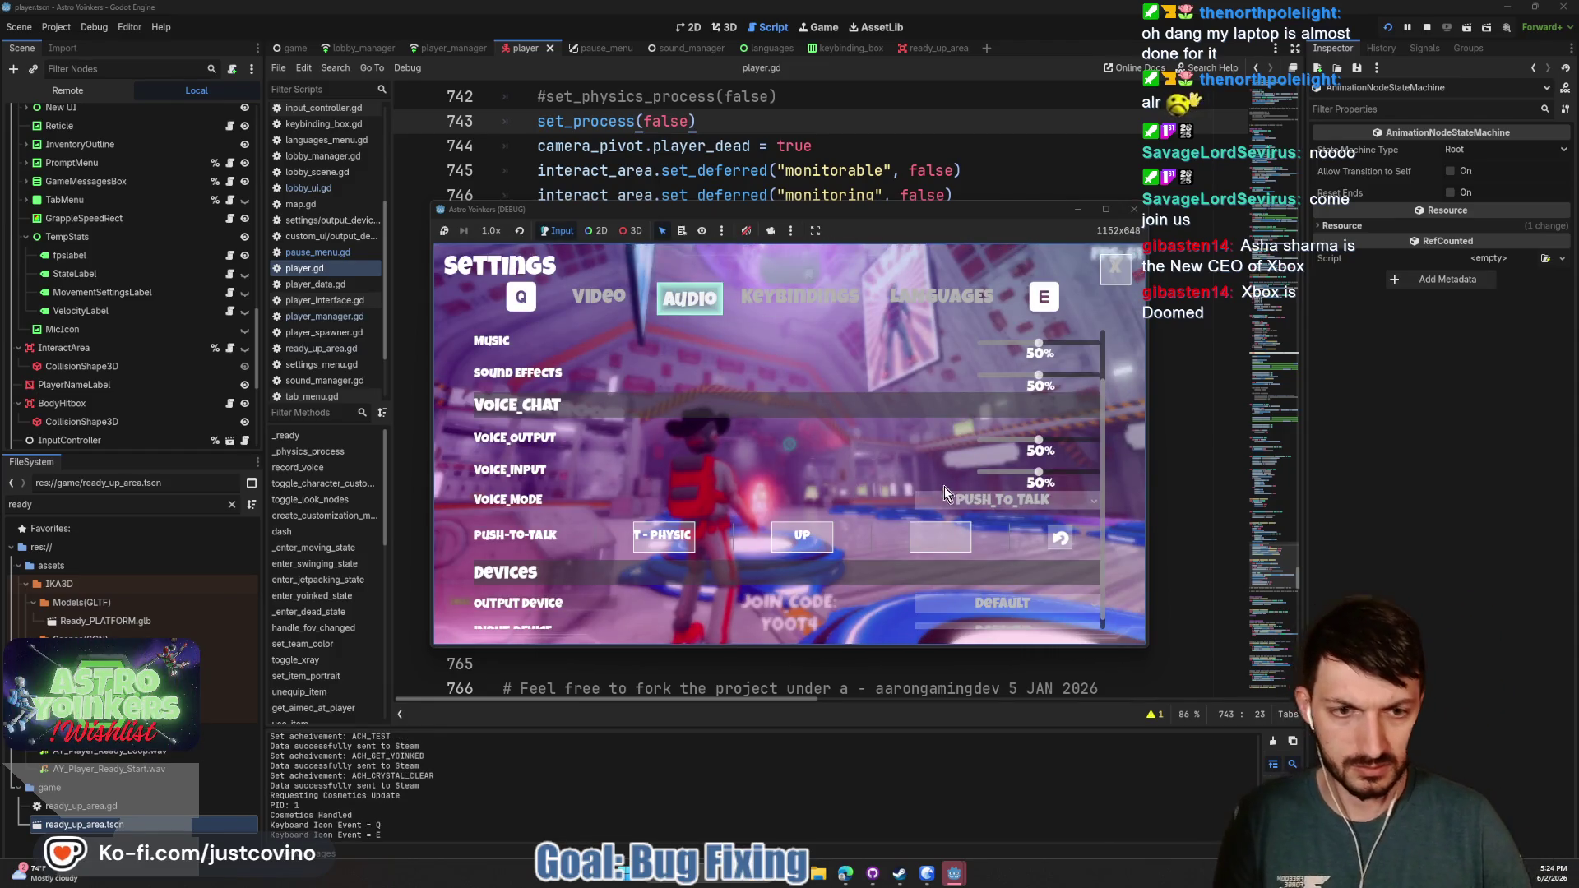
{"action": "key", "text": "e"}
{"action": "left_click", "coordinate": [1023, 358]}
{"action": "left_click", "coordinate": [1124, 274]}
{"action": "key", "text": "Escape"}
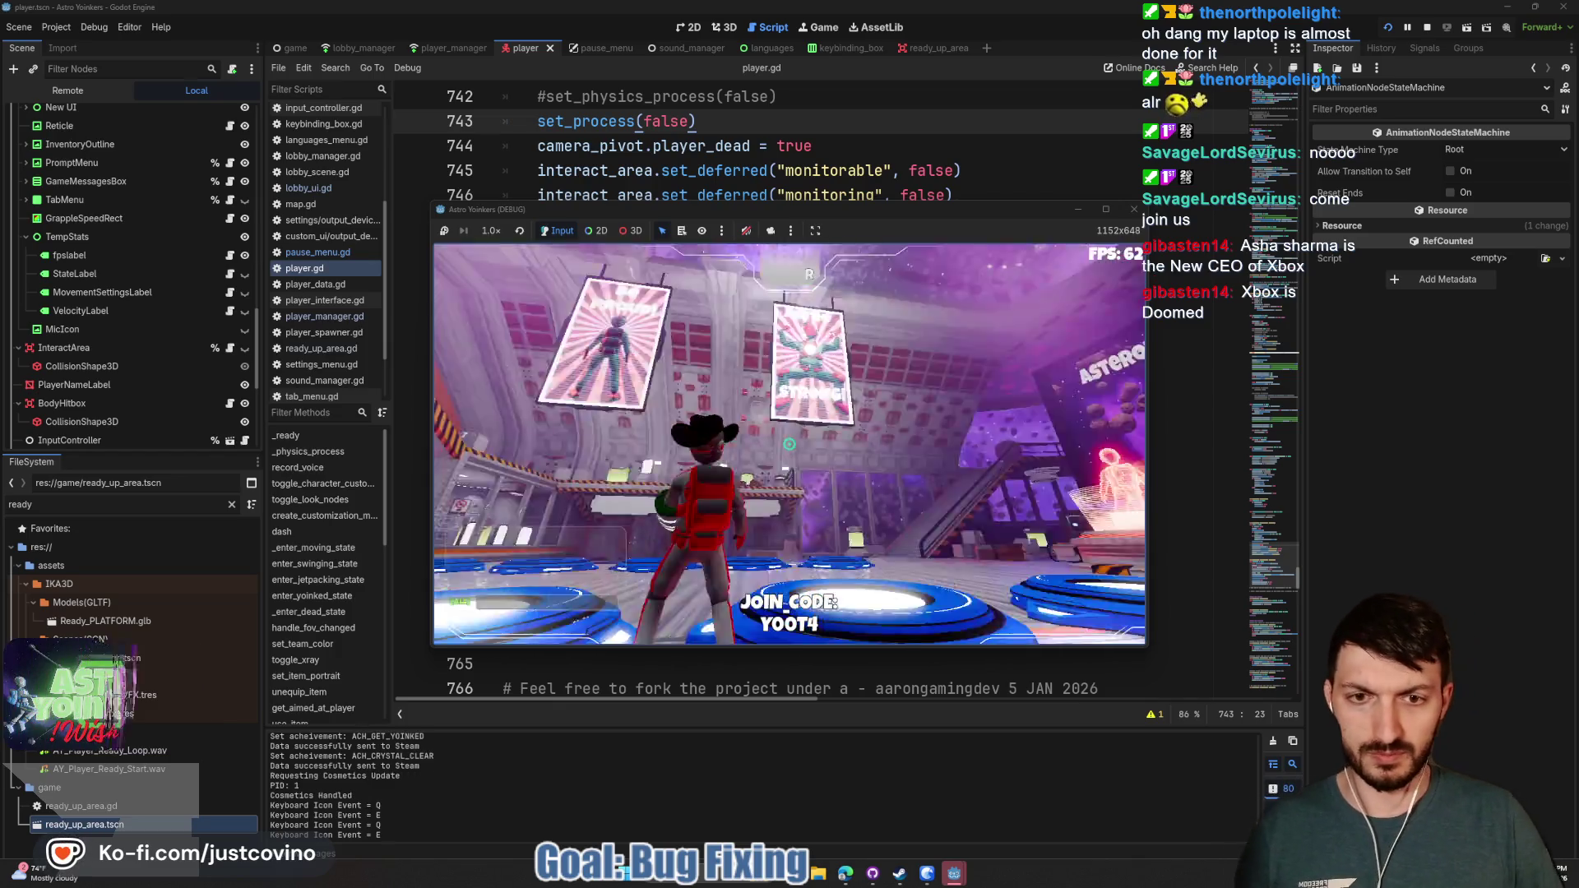
{"action": "key", "text": "Escape"}
{"action": "left_click", "coordinate": [785, 451]}
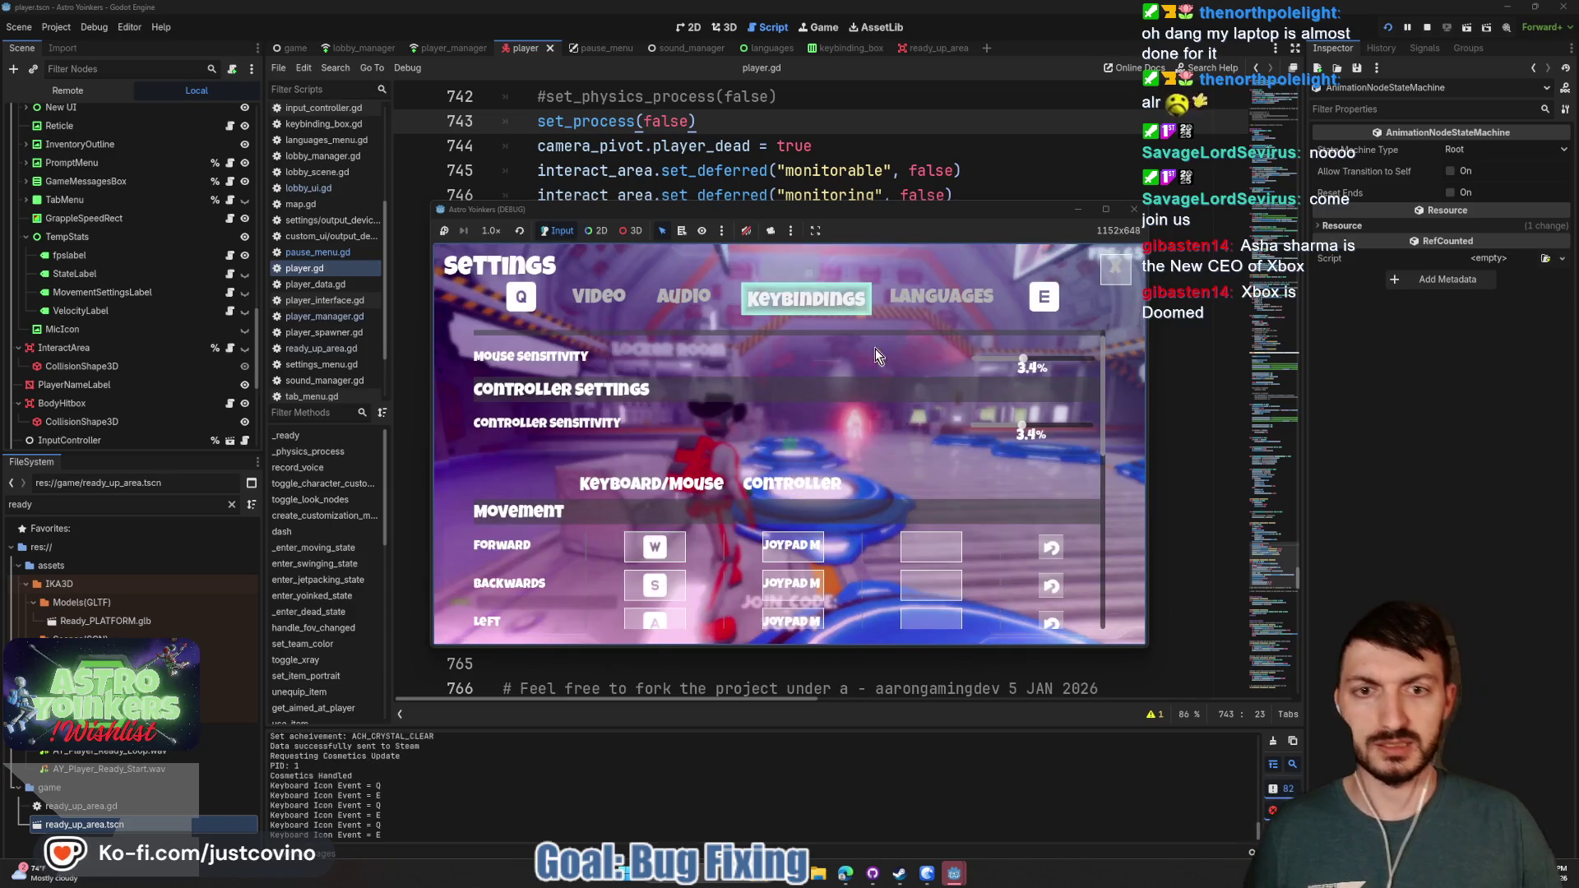
{"action": "left_click", "coordinate": [1118, 269]}
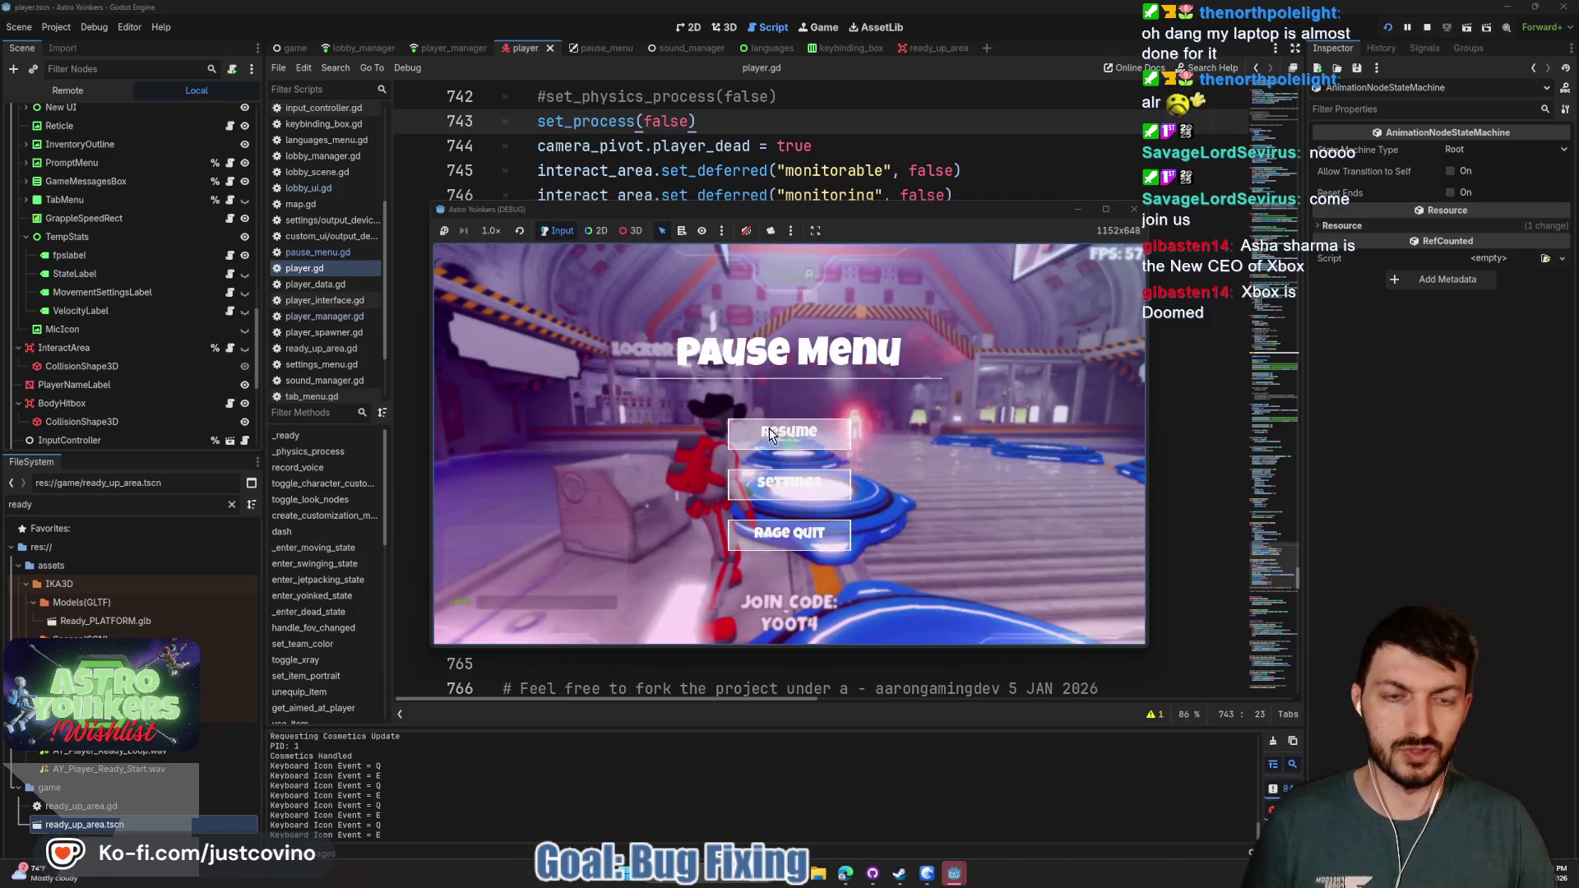
{"action": "key", "text": "Escape"}
Run across the hangar, grapple the wall and Asteroid Map board, then stop the game
{"action": "key", "text": "w"}
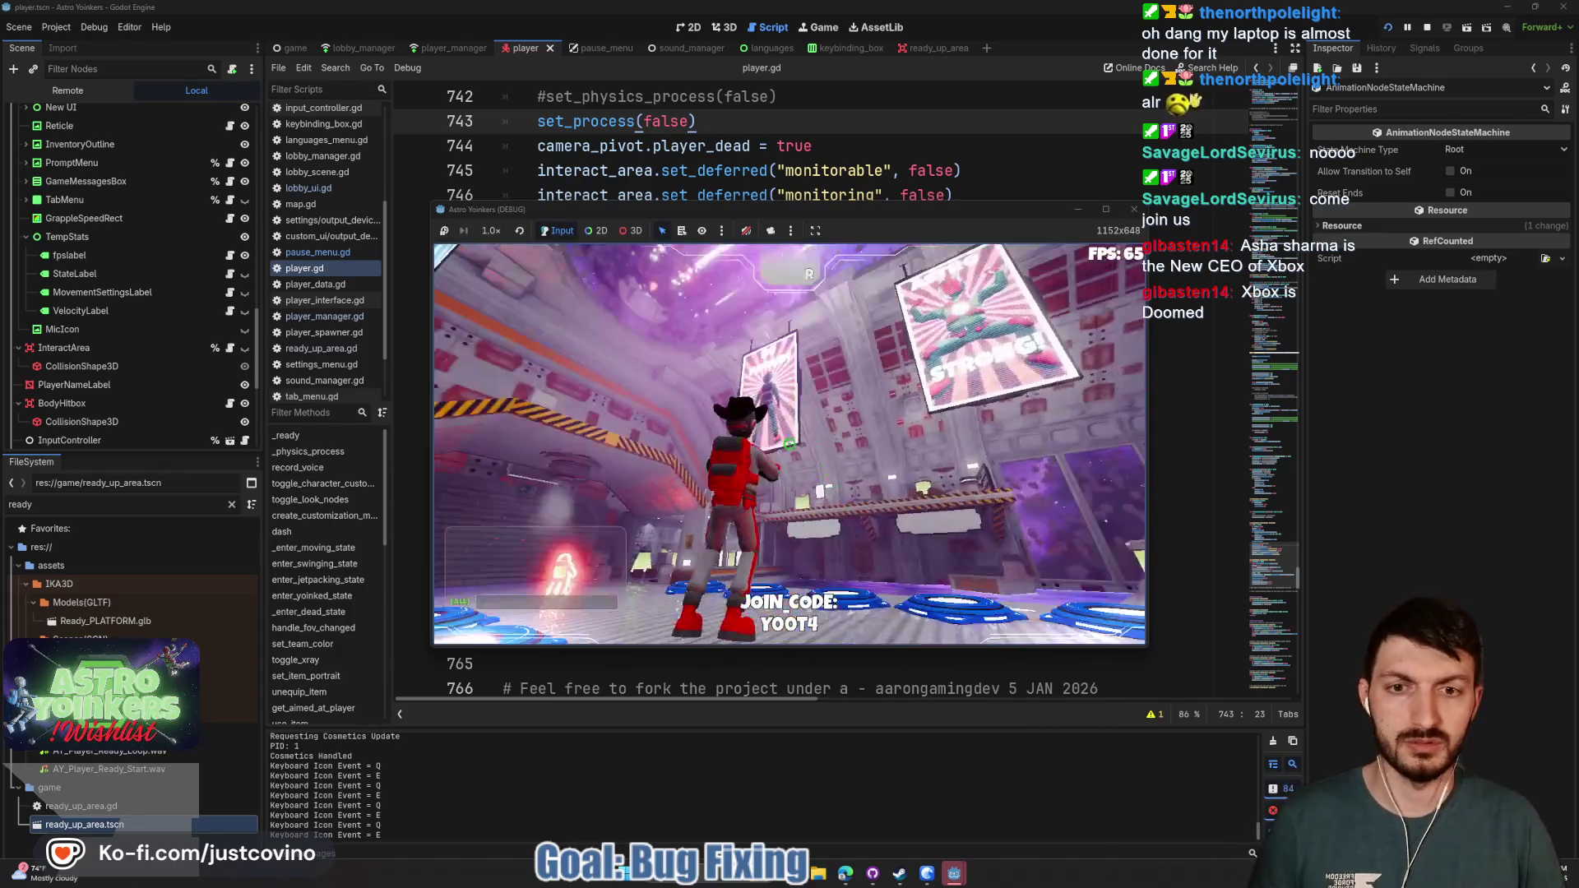
{"action": "left_click", "coordinate": [787, 444]}
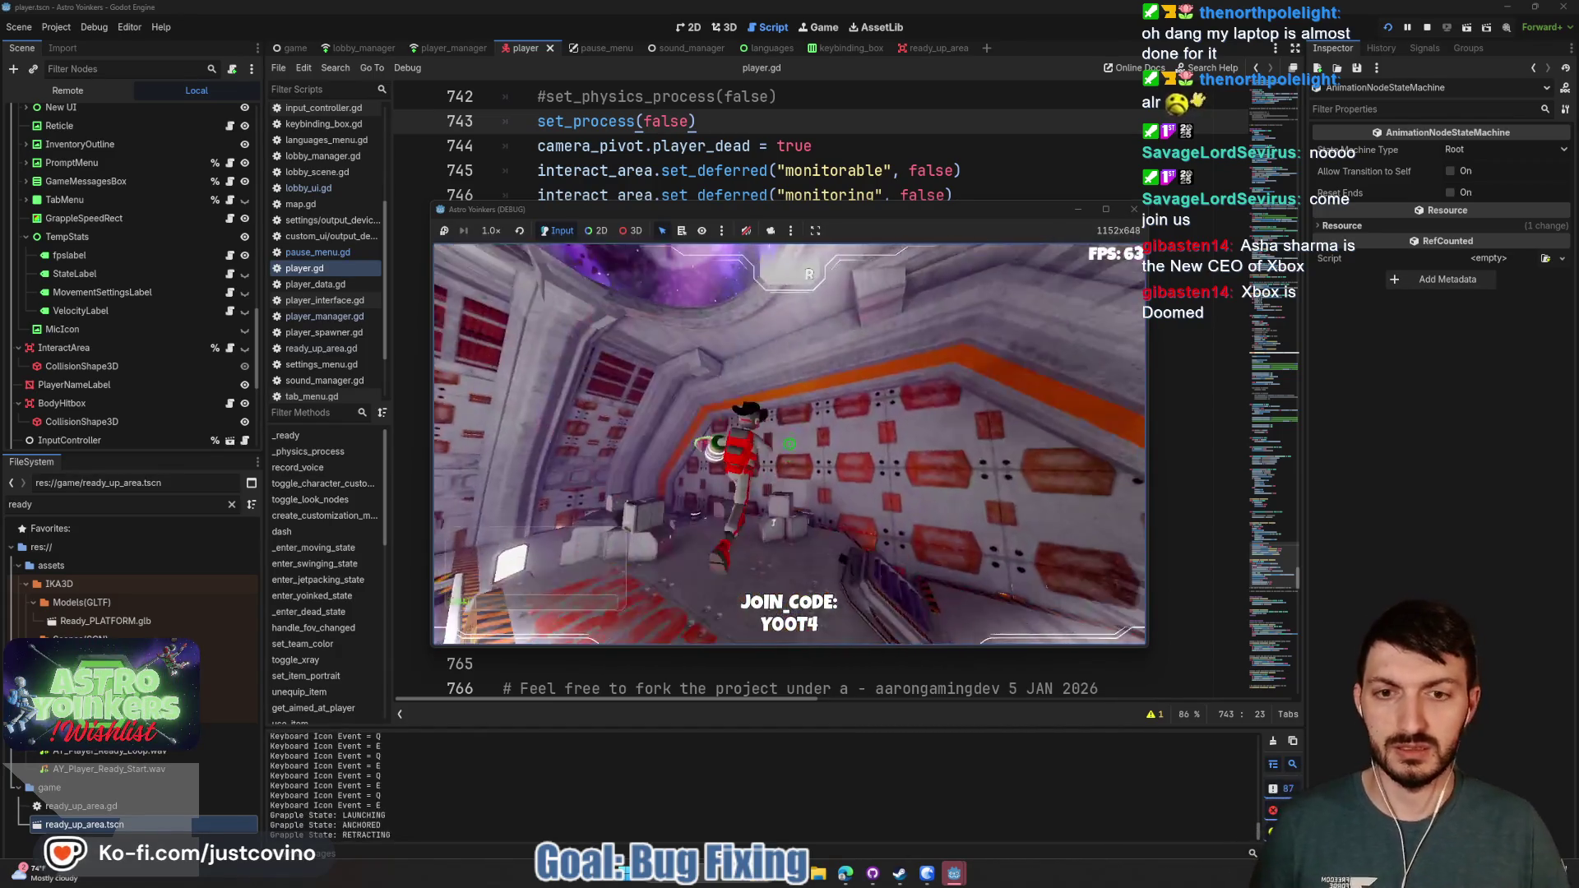
{"action": "key", "text": "w"}
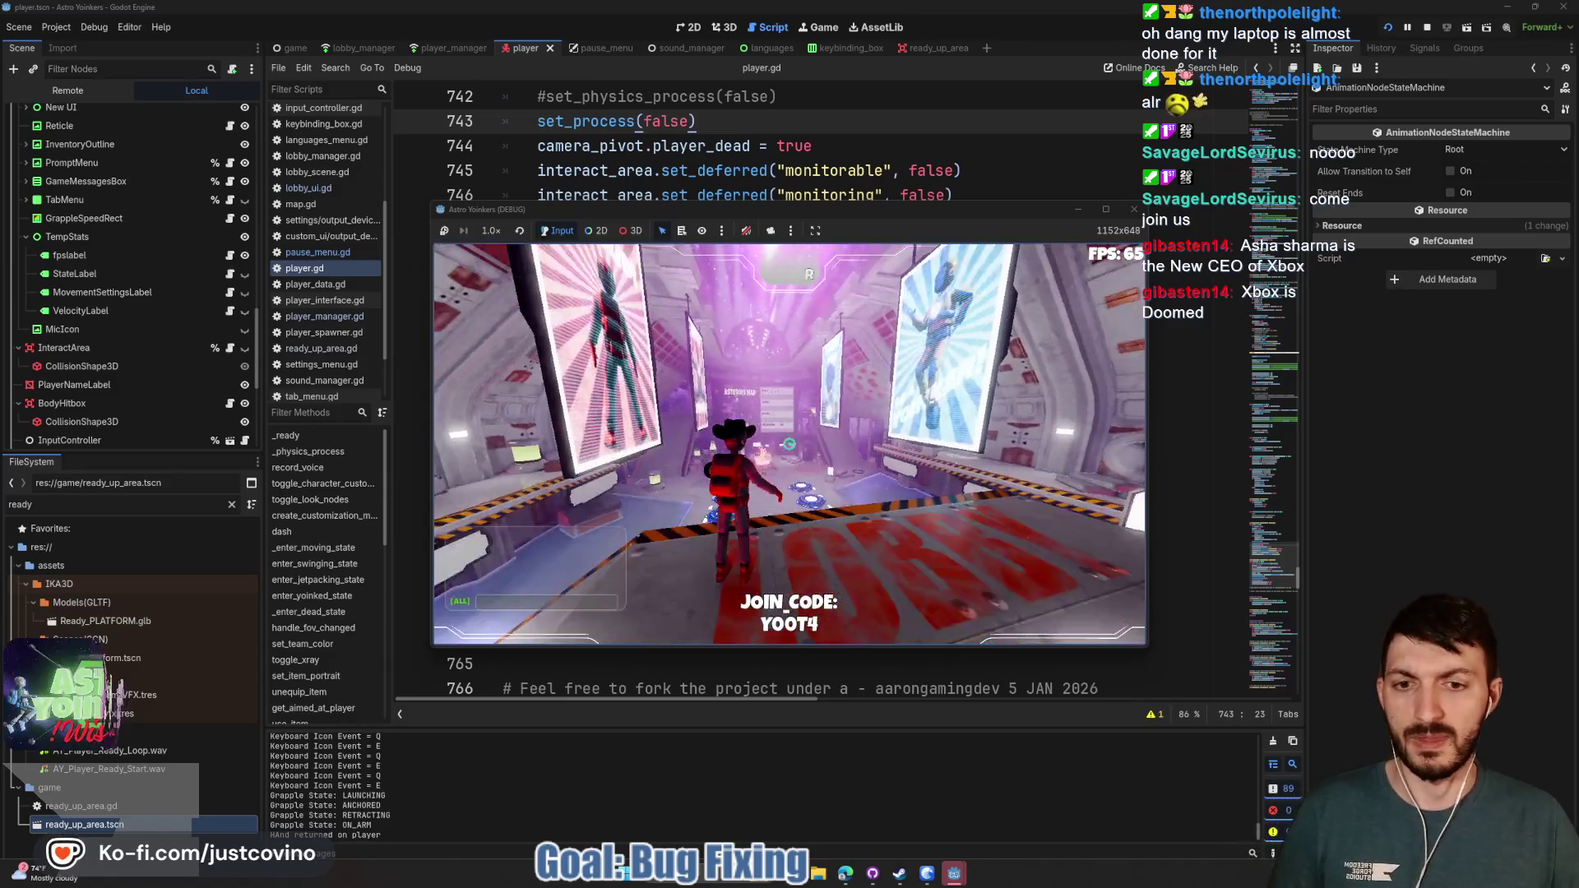
{"action": "key", "text": "w"}
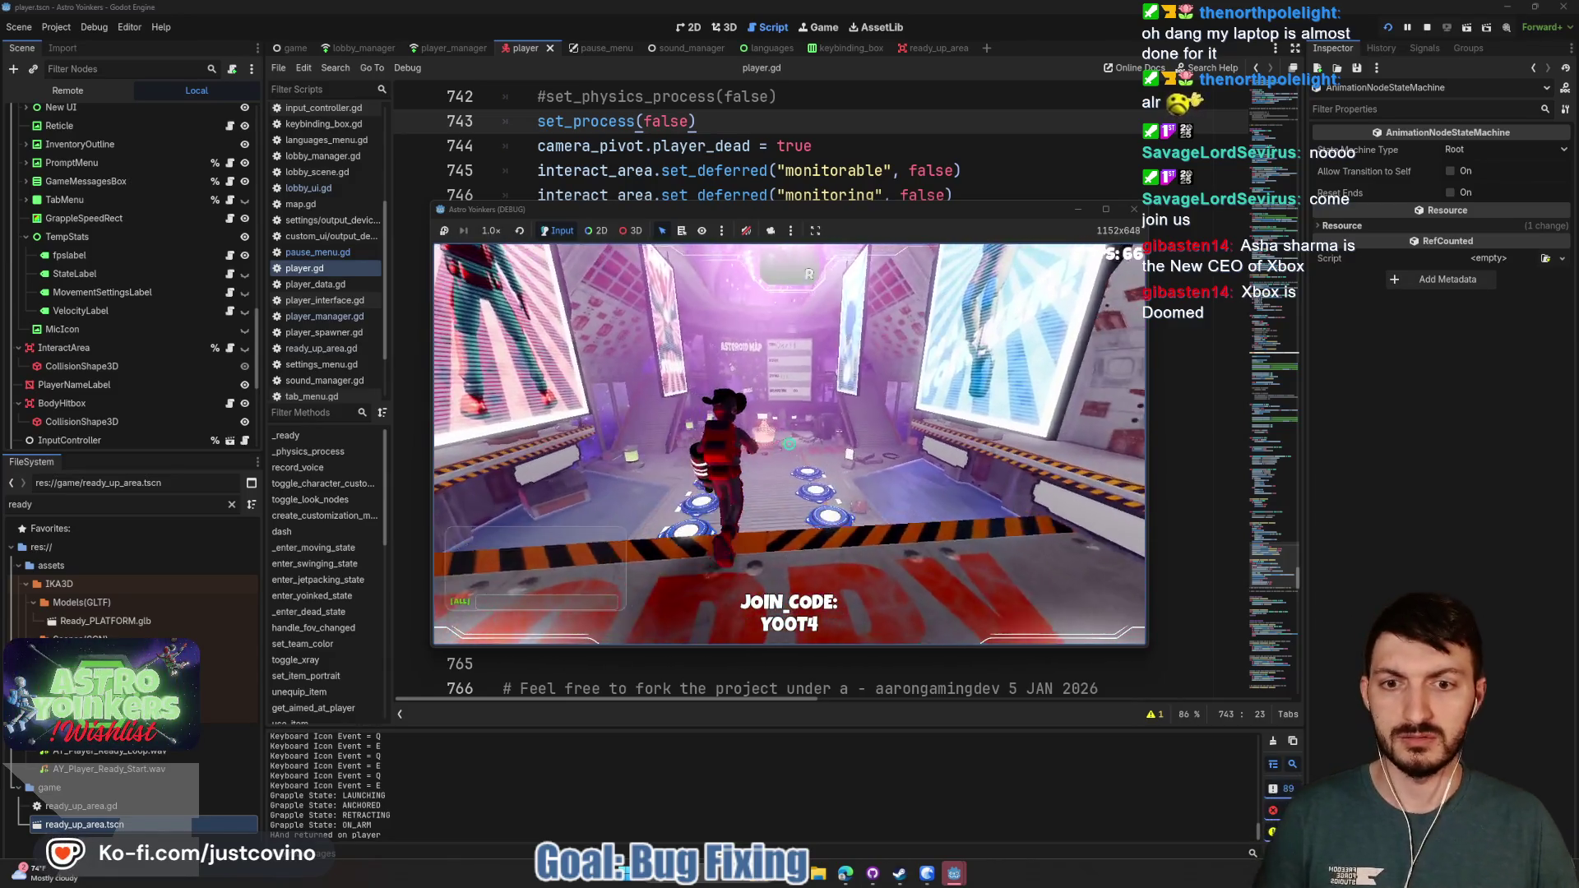
{"action": "key", "text": "w"}
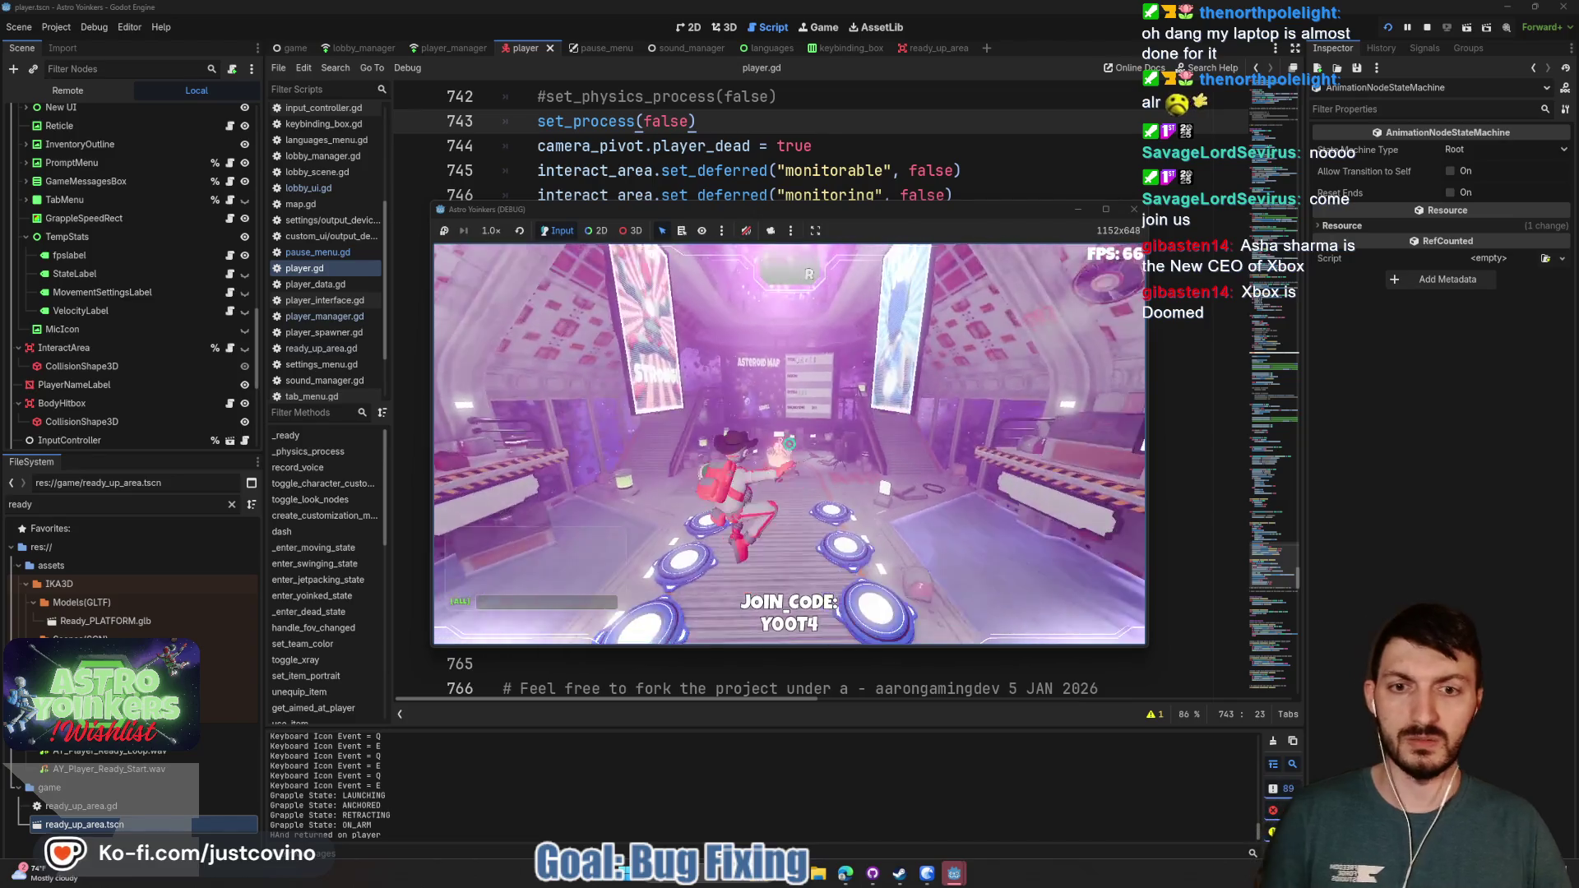
{"action": "key", "text": "w"}
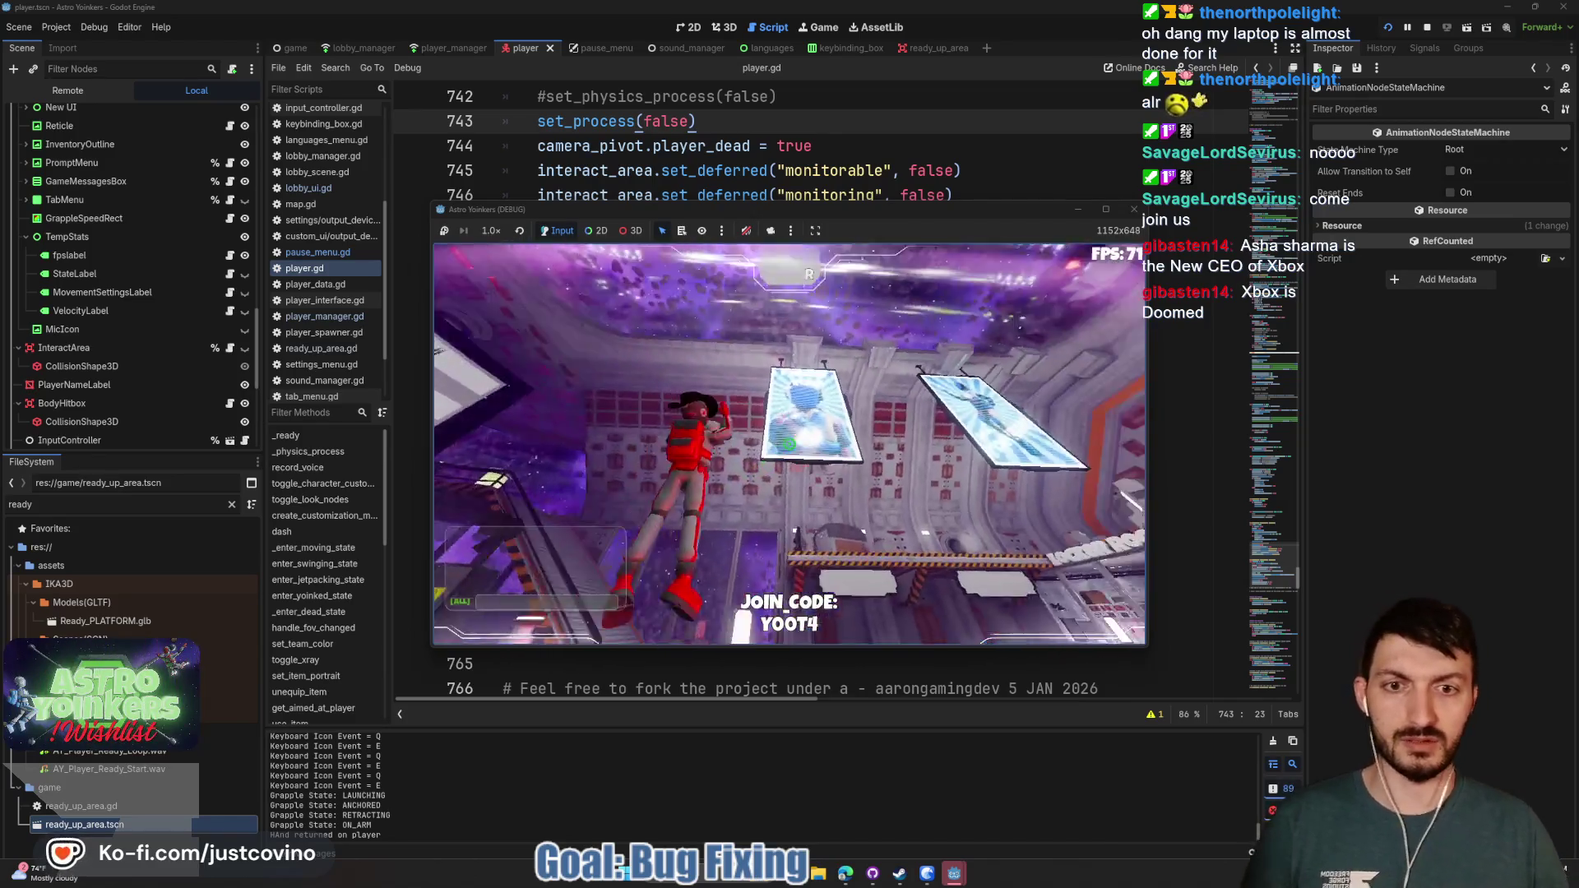
{"action": "left_click", "coordinate": [788, 444]}
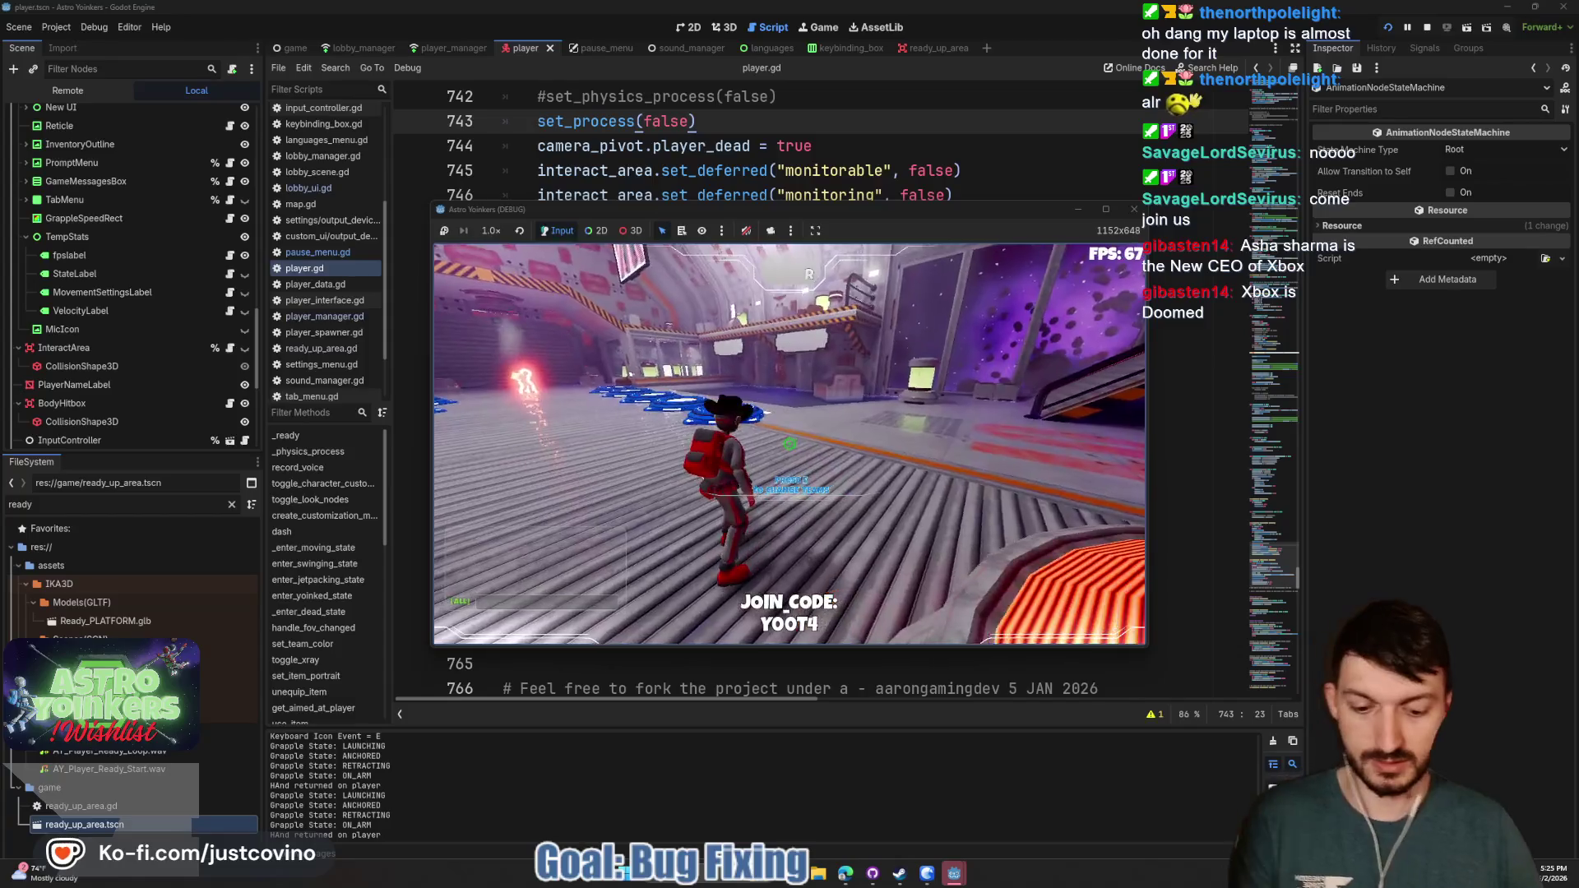
{"action": "key", "text": "F8"}
{"action": "left_click", "coordinate": [875, 555]}
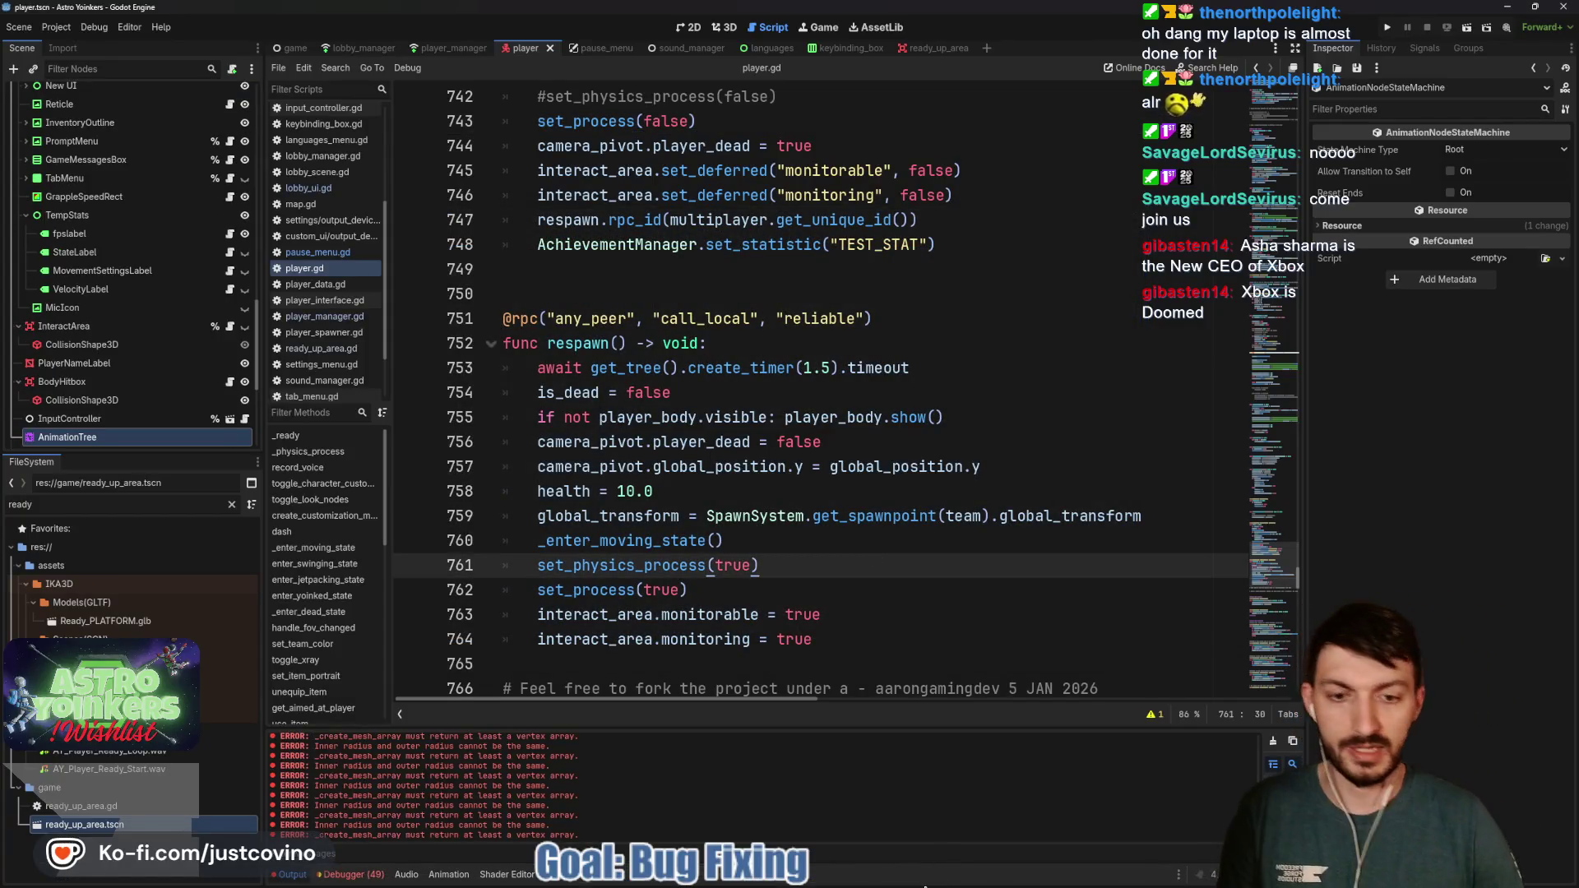
Commit both scene files as 'Fixed animation Tree + Push to talk container…', push, and return to player.gd
{"action": "left_click", "coordinate": [872, 877]}
{"action": "left_click", "coordinate": [463, 541]}
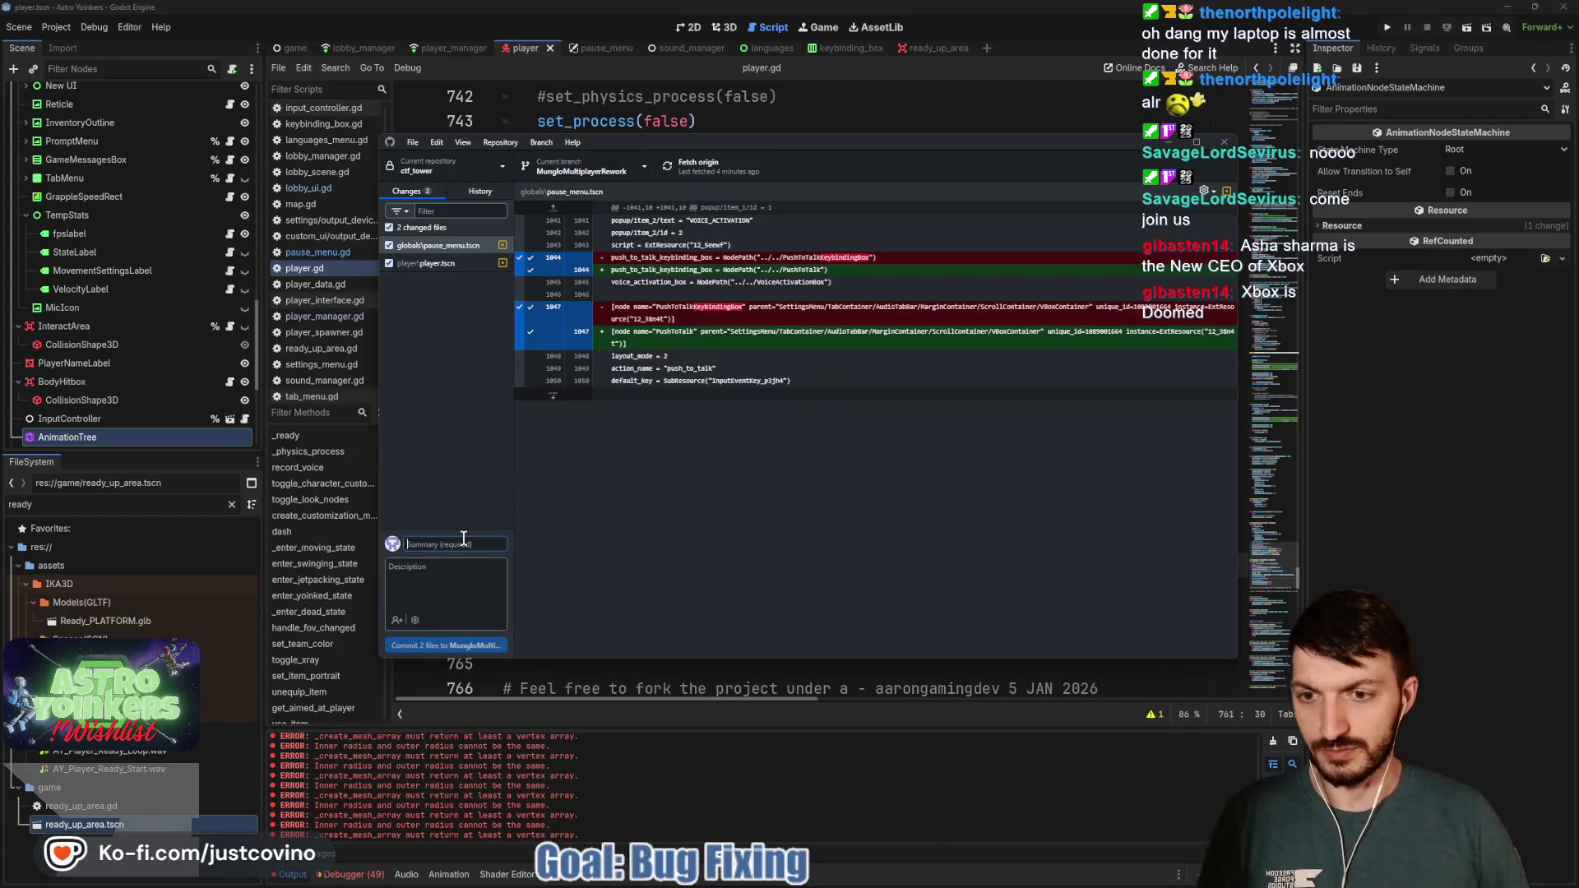
{"action": "type", "text": "Fix"}
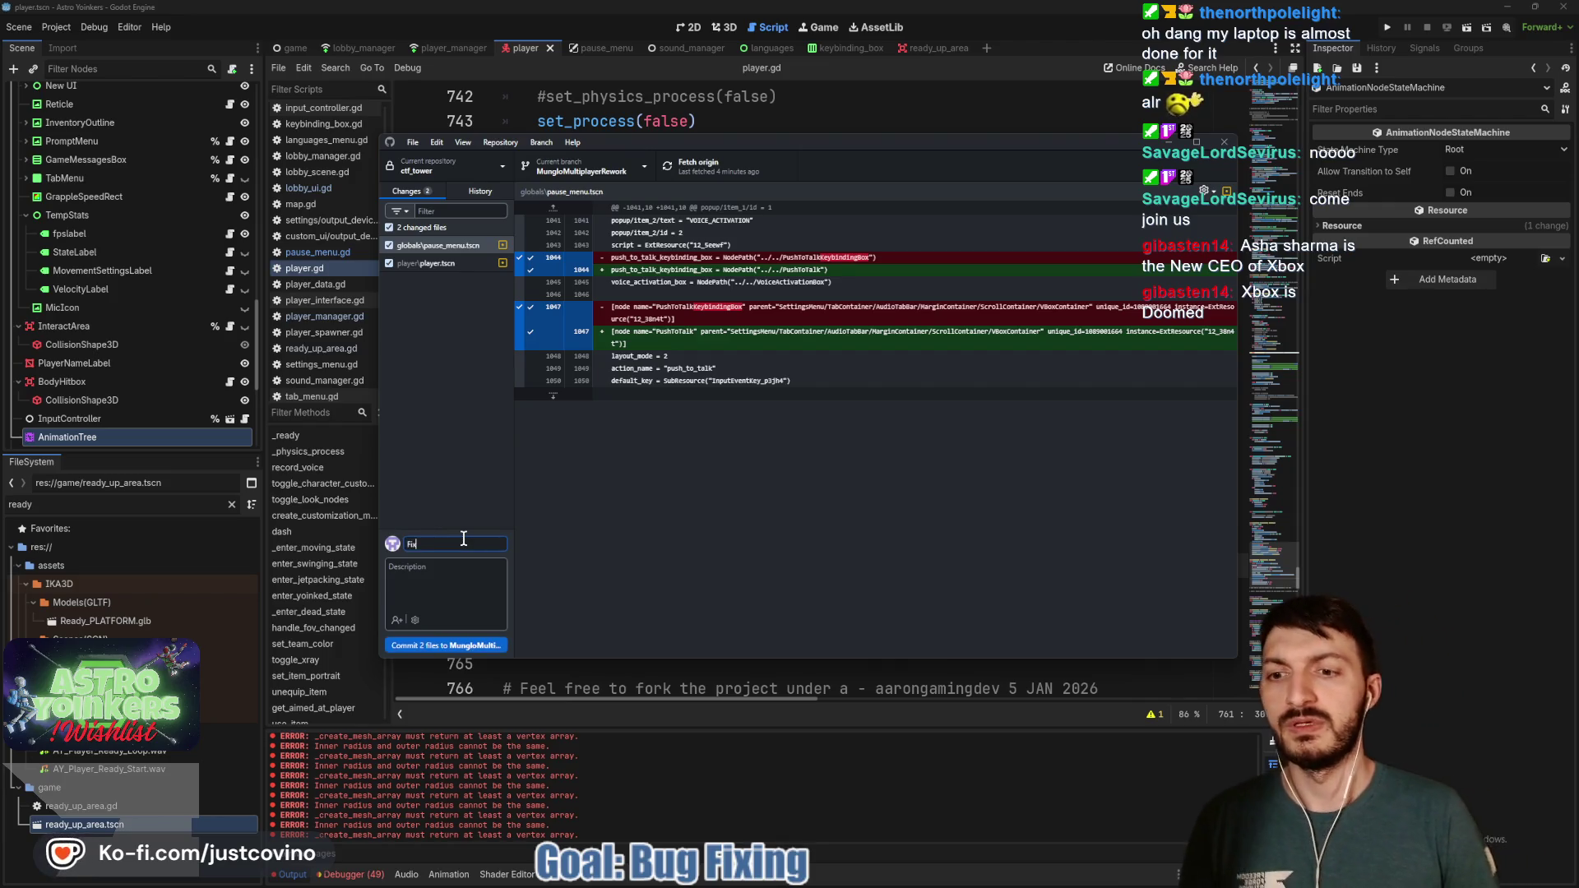
{"action": "type", "text": "ed animation Tree + Push"}
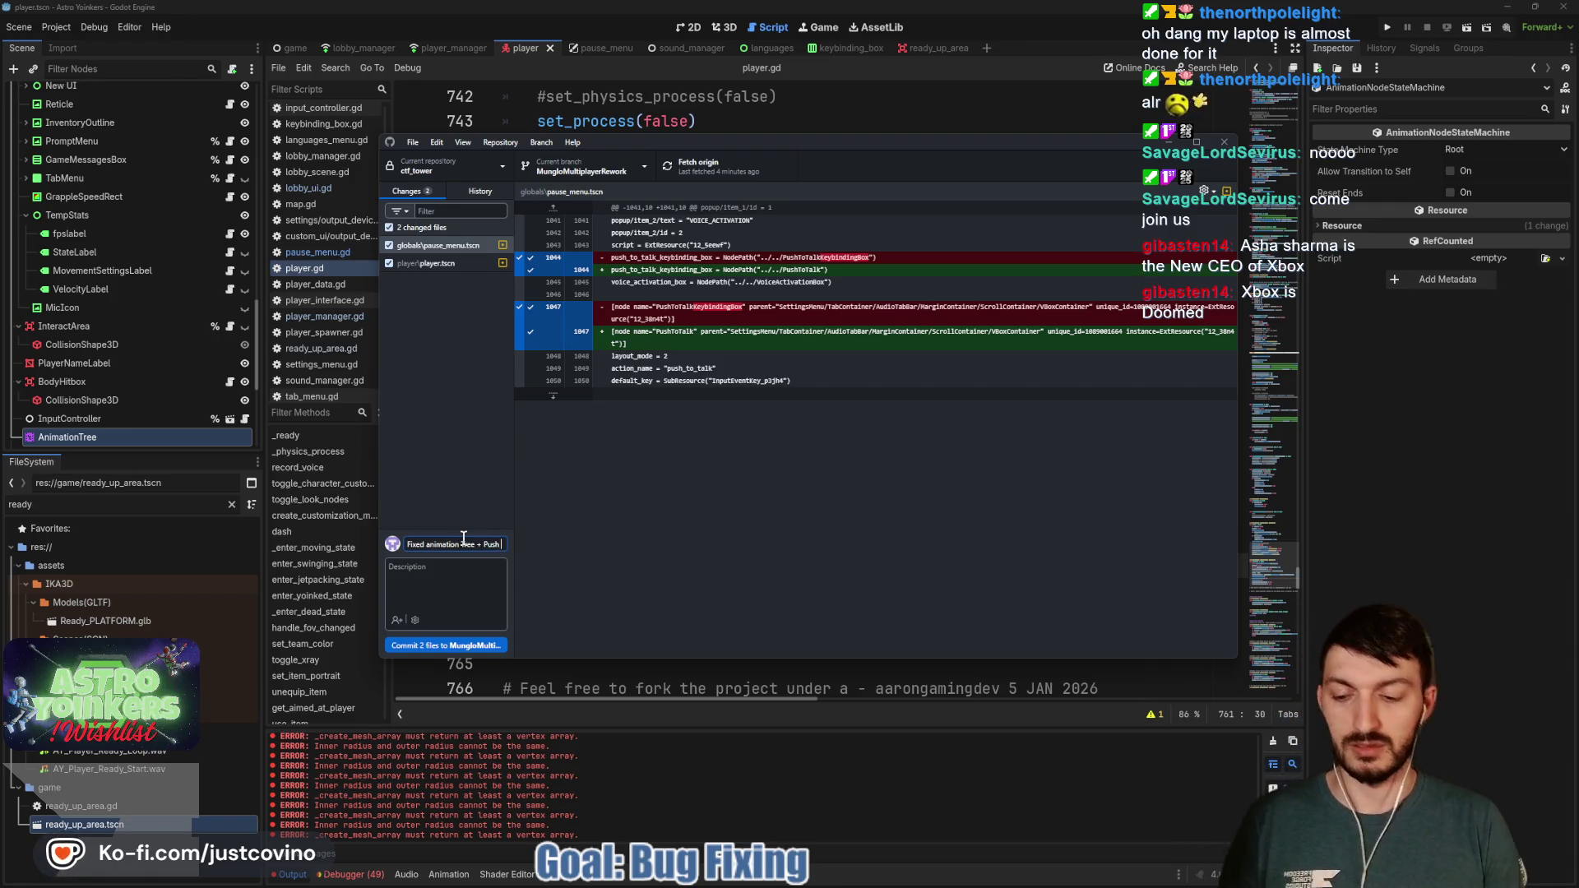
{"action": "type", "text": "to talk container"}
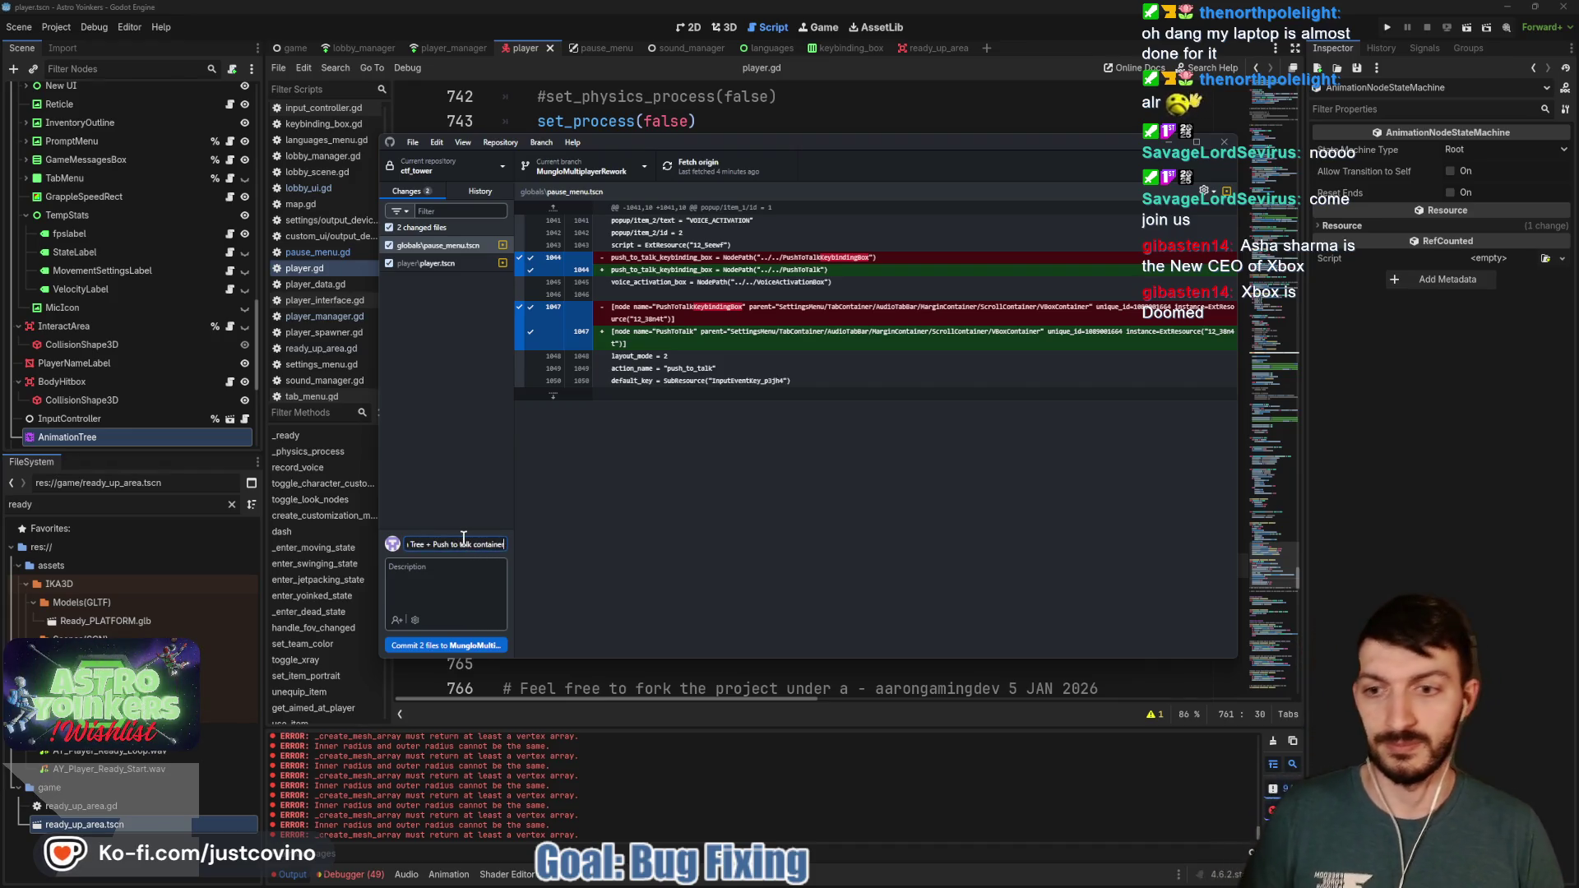
{"action": "left_click", "coordinate": [460, 648]}
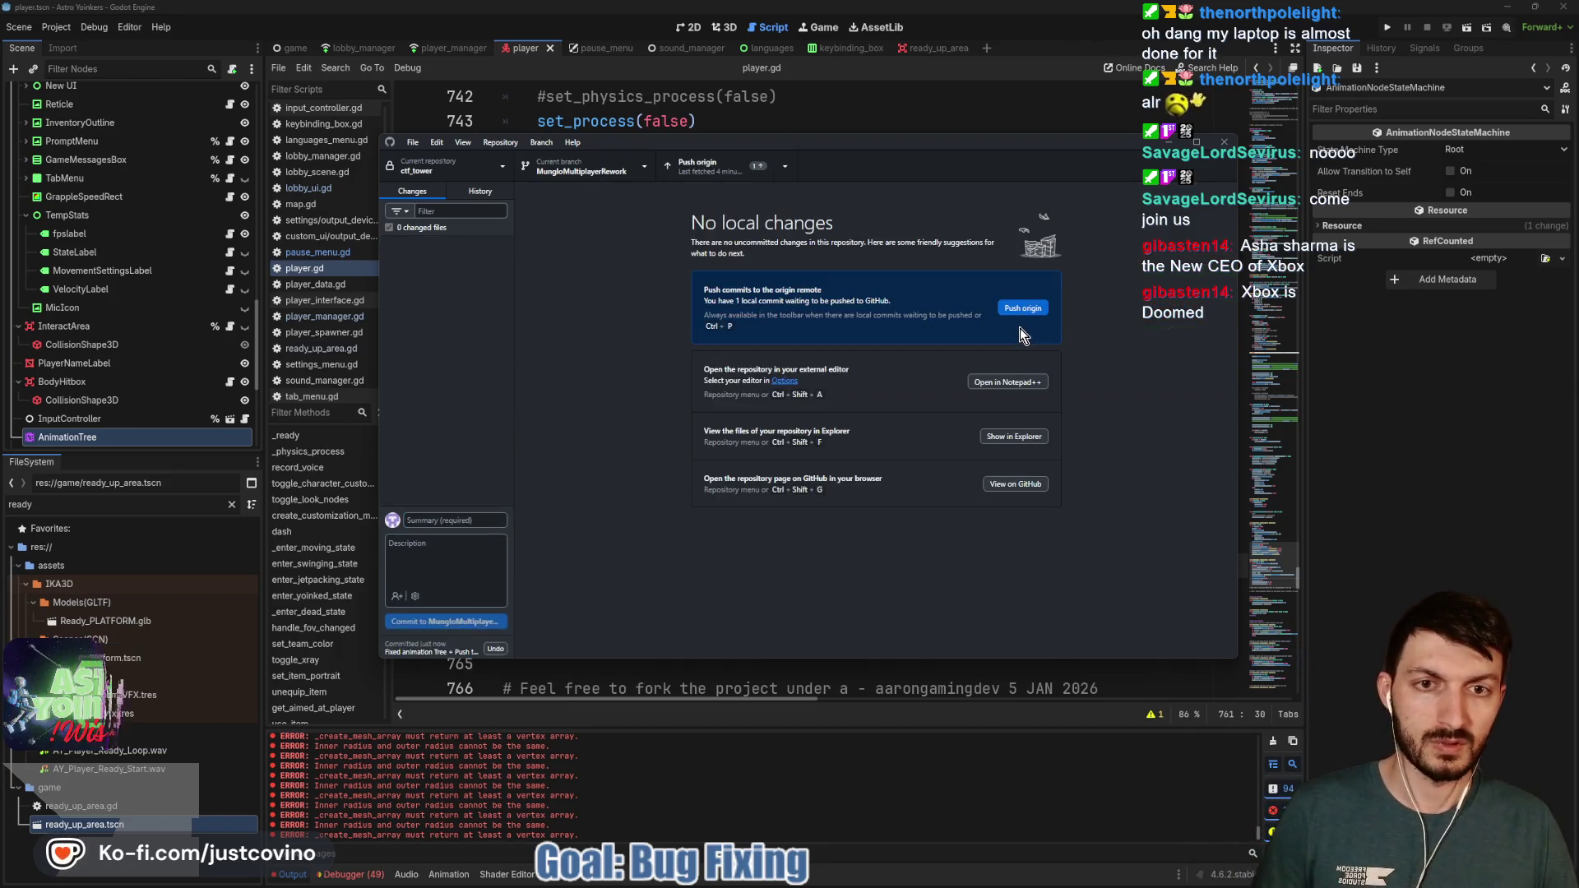
{"action": "left_click", "coordinate": [1014, 306]}
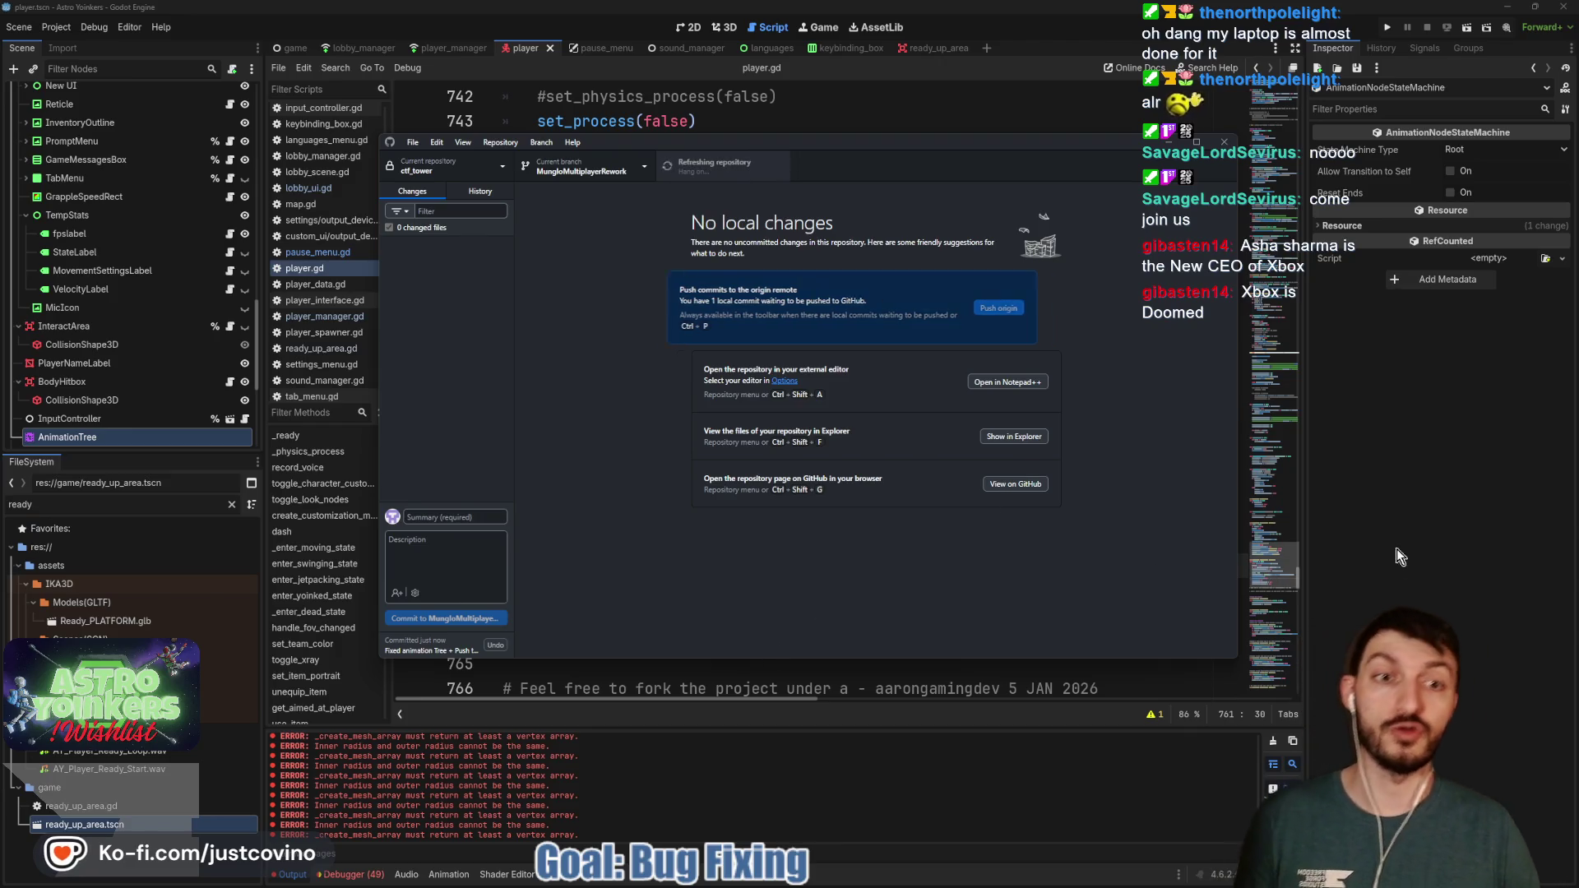
{"action": "left_click", "coordinate": [1369, 533]}
{"action": "left_click", "coordinate": [824, 466]}
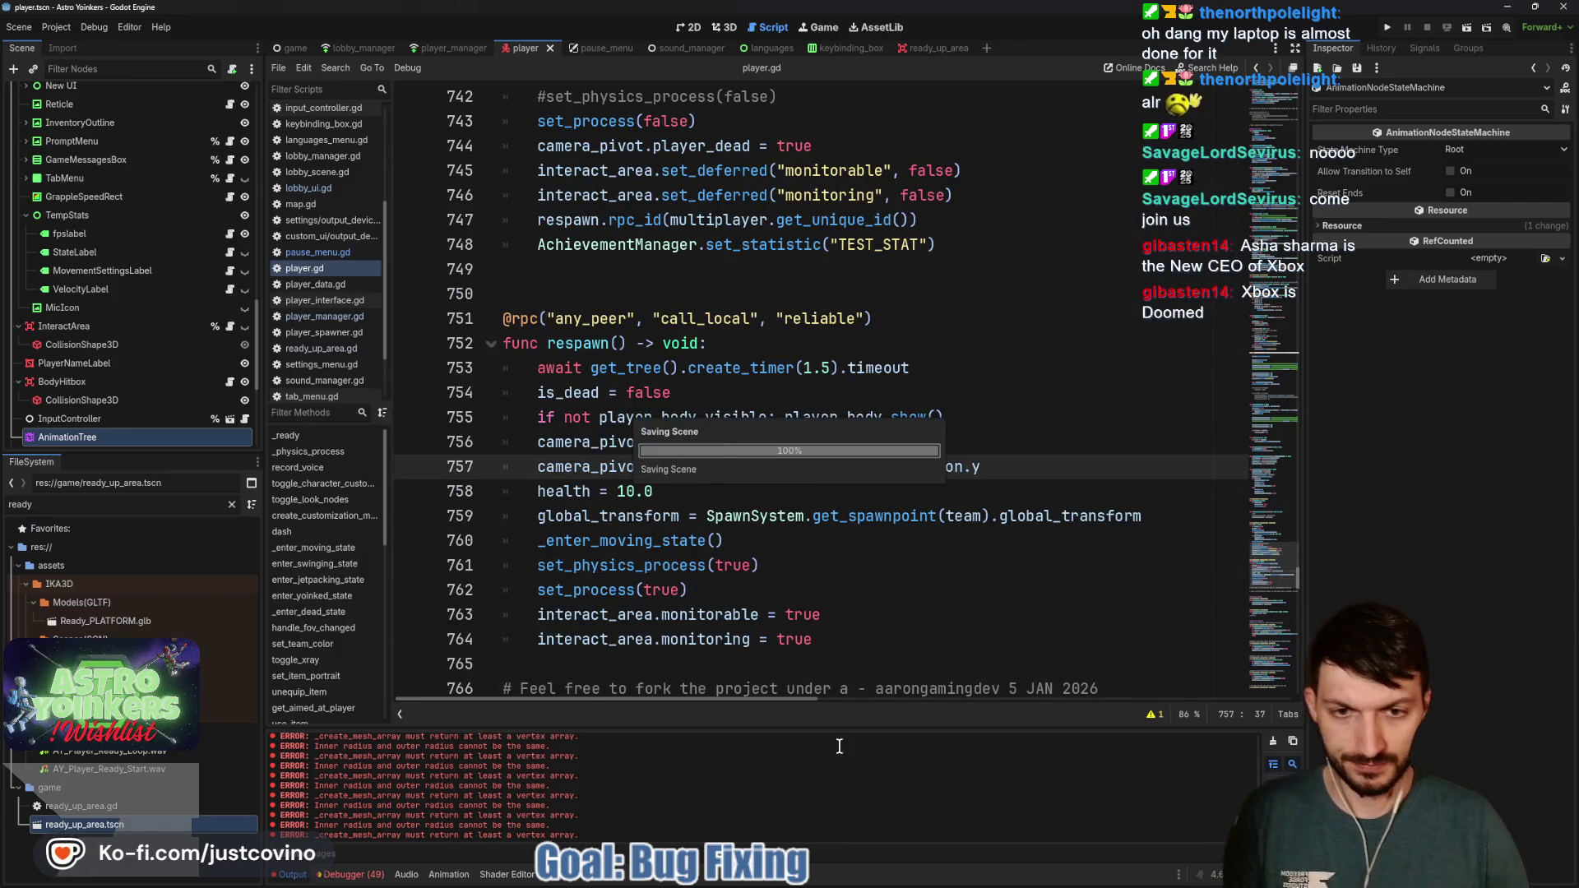
Open the Countdown goes negative card and enter the first solution idea 'Clamp Countdown between 0 and 4'
{"action": "key", "text": "alt+Tab"}
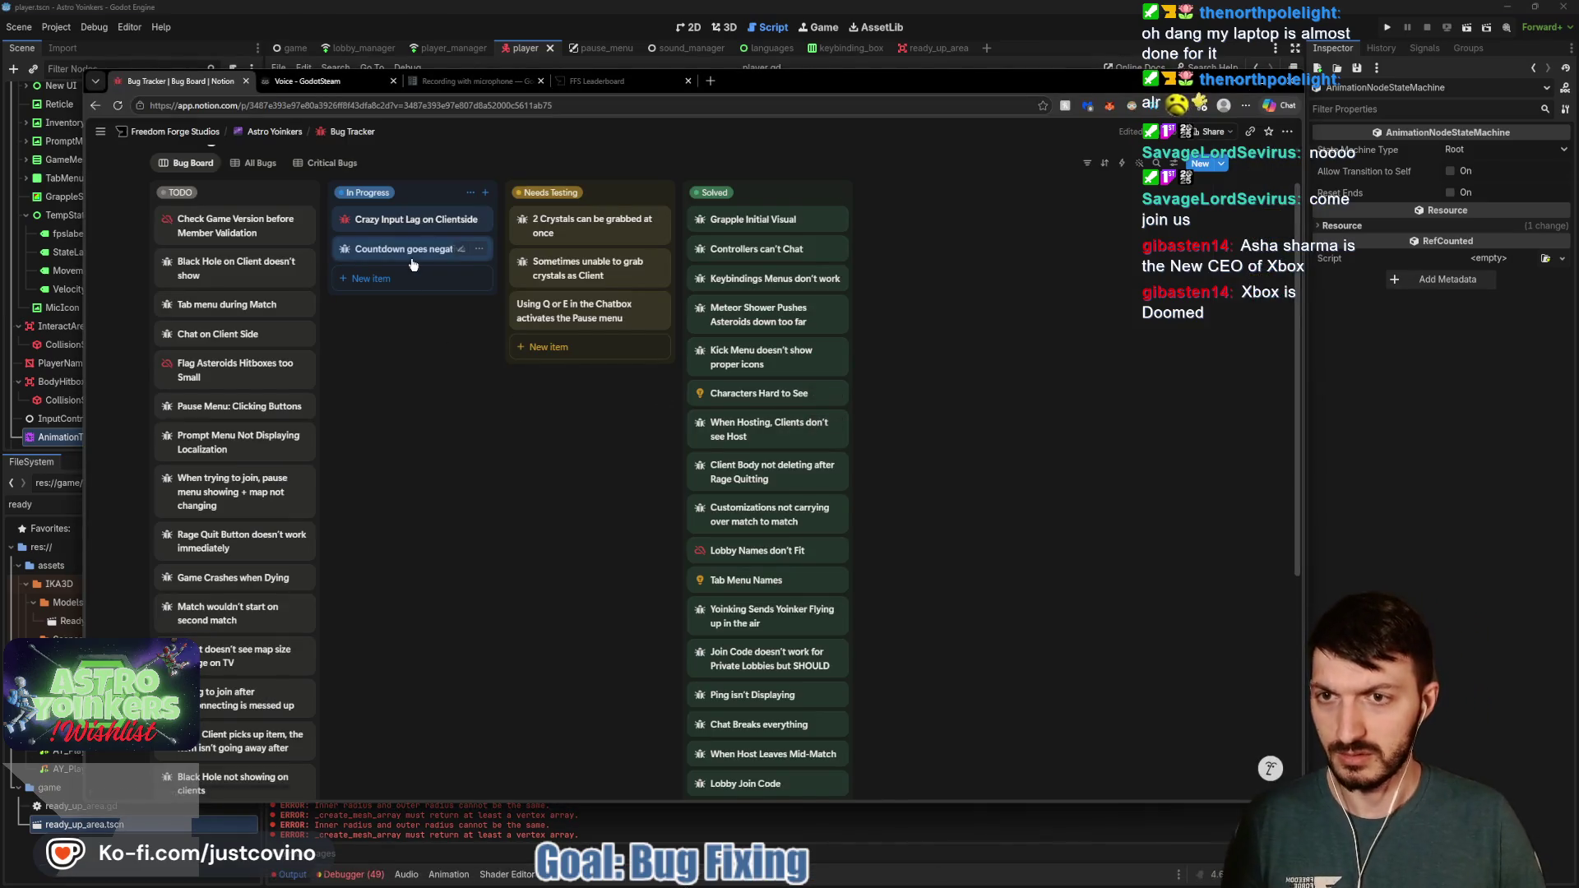
{"action": "left_click", "coordinate": [389, 250]}
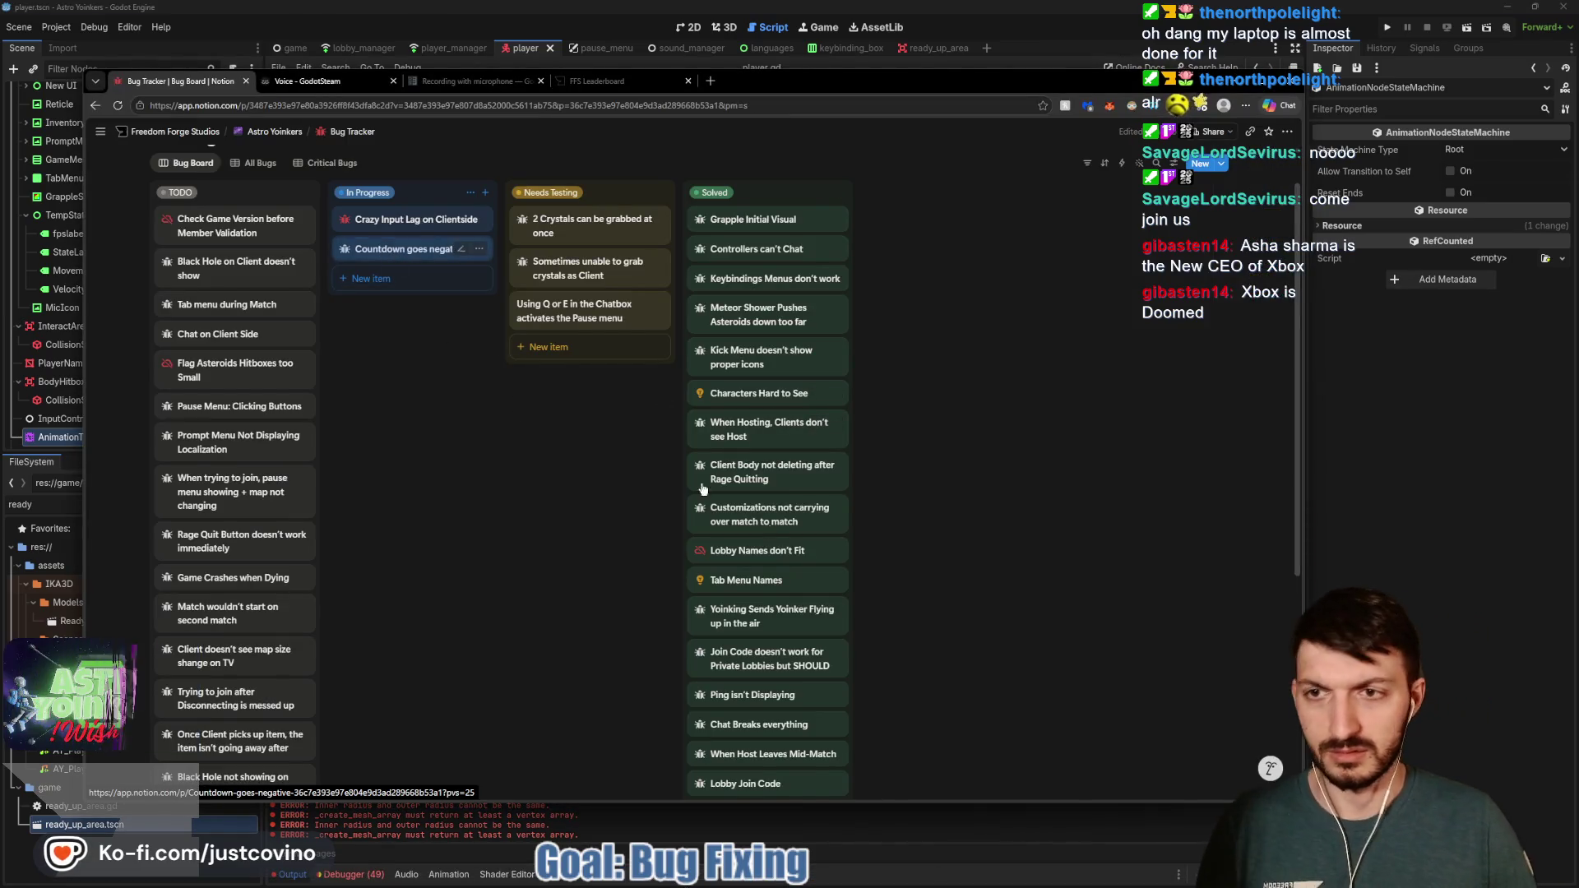
{"action": "left_click", "coordinate": [1004, 505]}
{"action": "type", "text": "Clamp"}
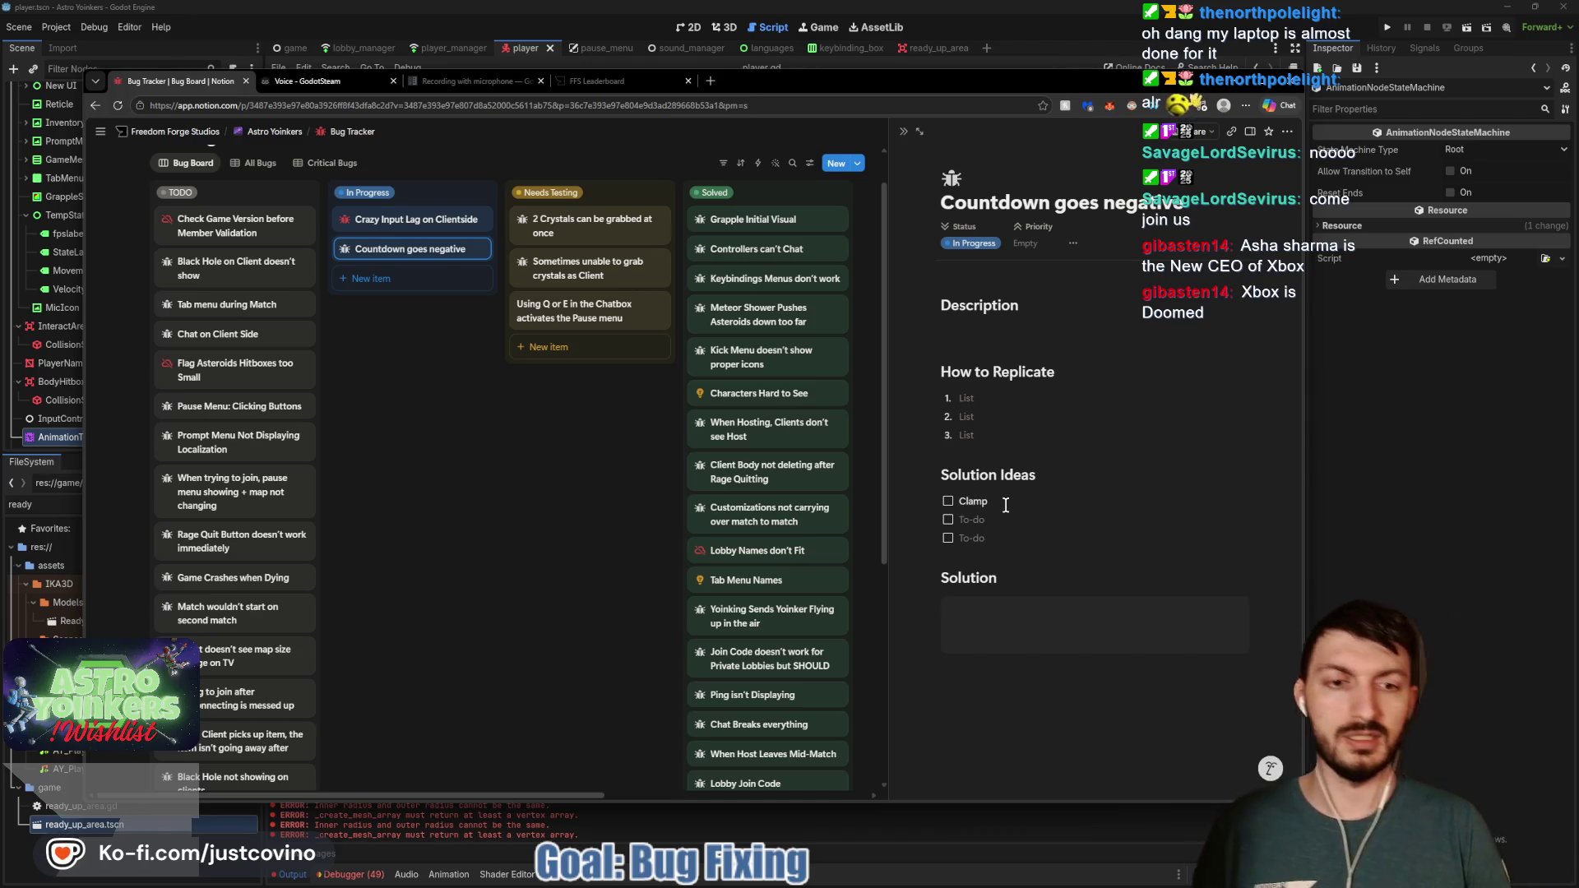
{"action": "type", "text": " Coun"}
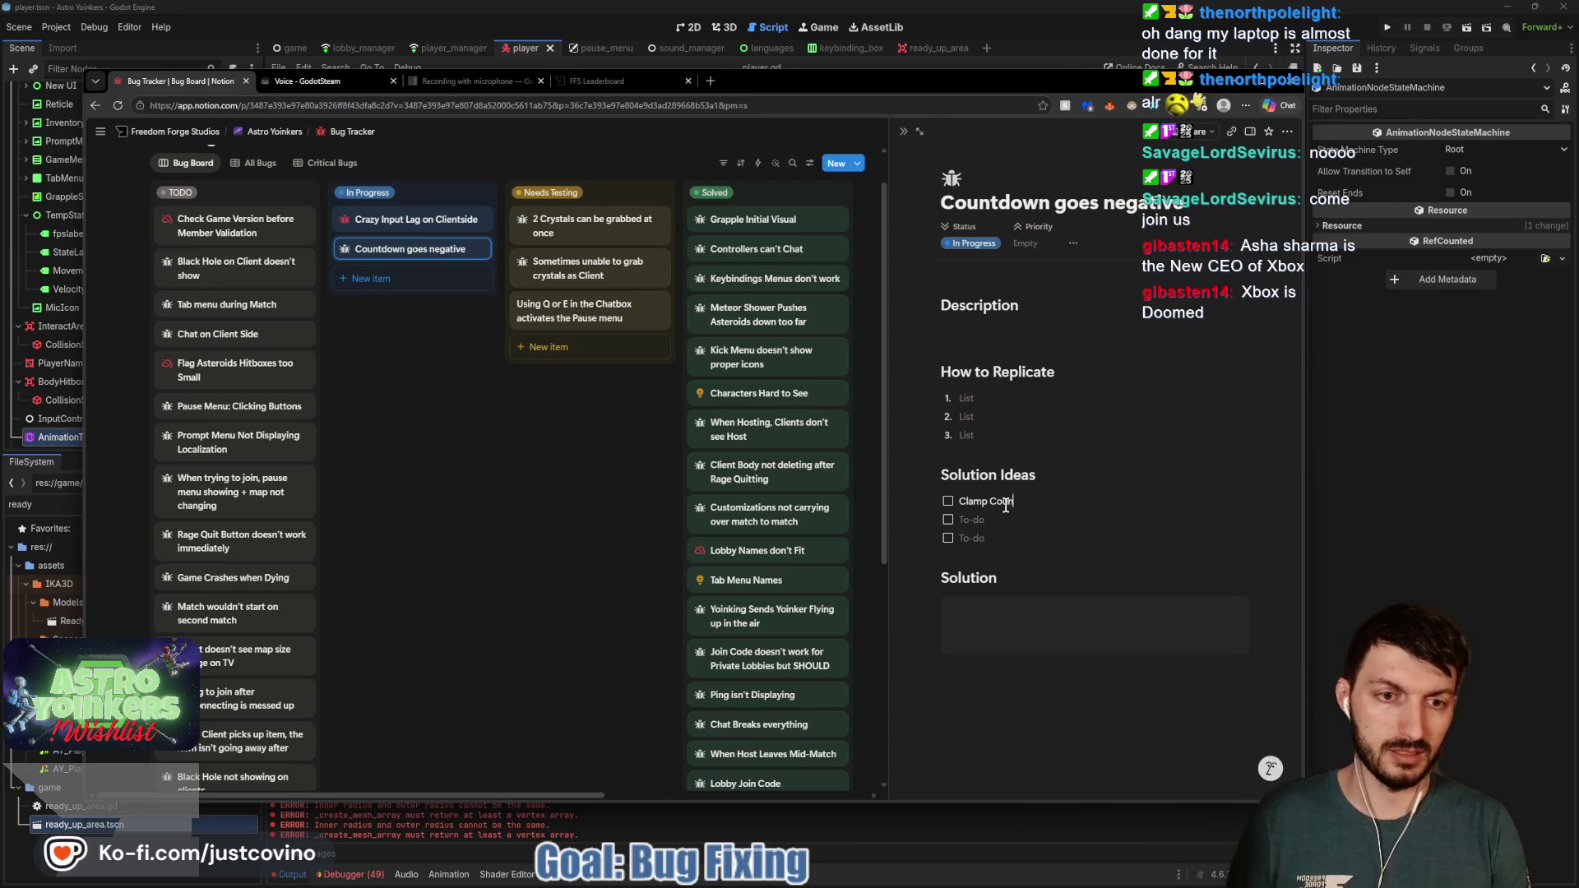
{"action": "type", "text": "tdown to"}
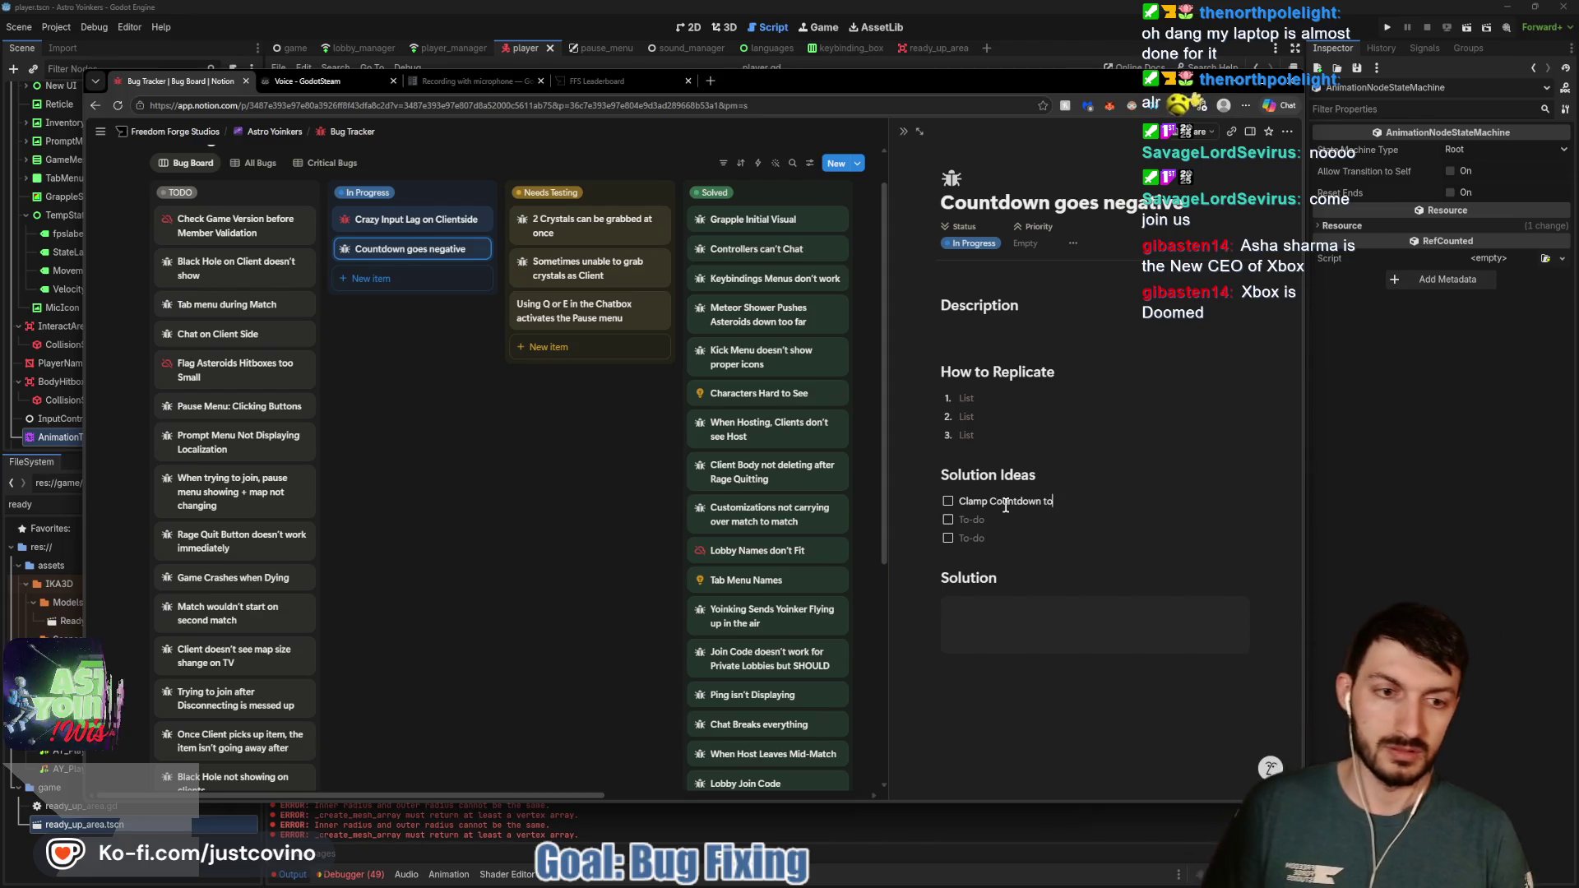
{"action": "key", "text": "BackSpace"}
{"action": "key", "text": "BackSpace"}
{"action": "key", "text": "BackSpace"}
{"action": "type", "text": "between"}
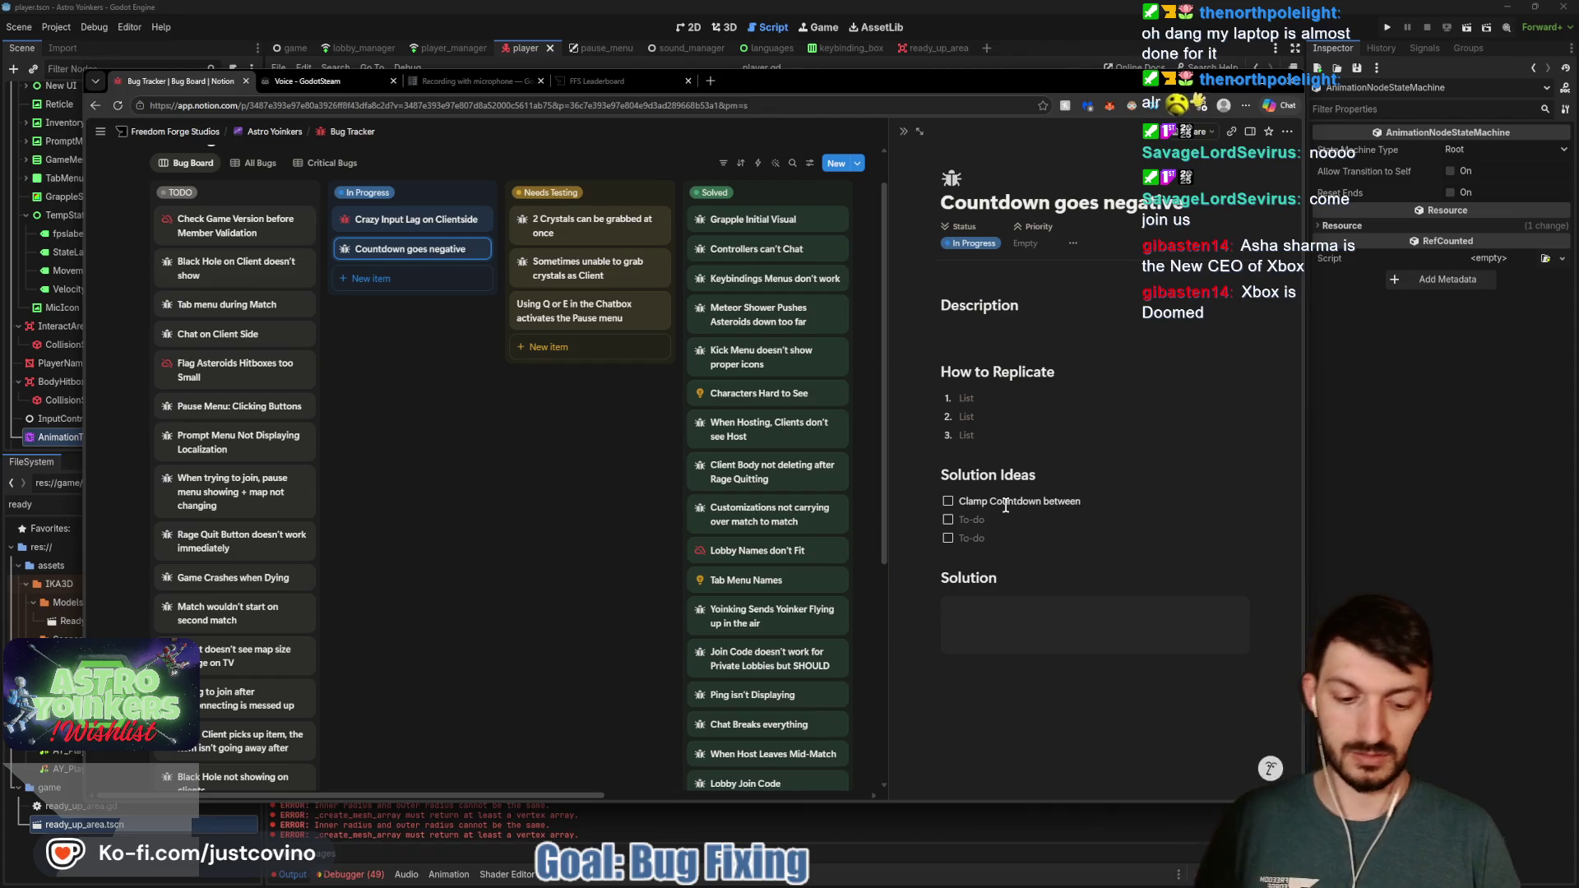
{"action": "type", "text": " 0 and 4"}
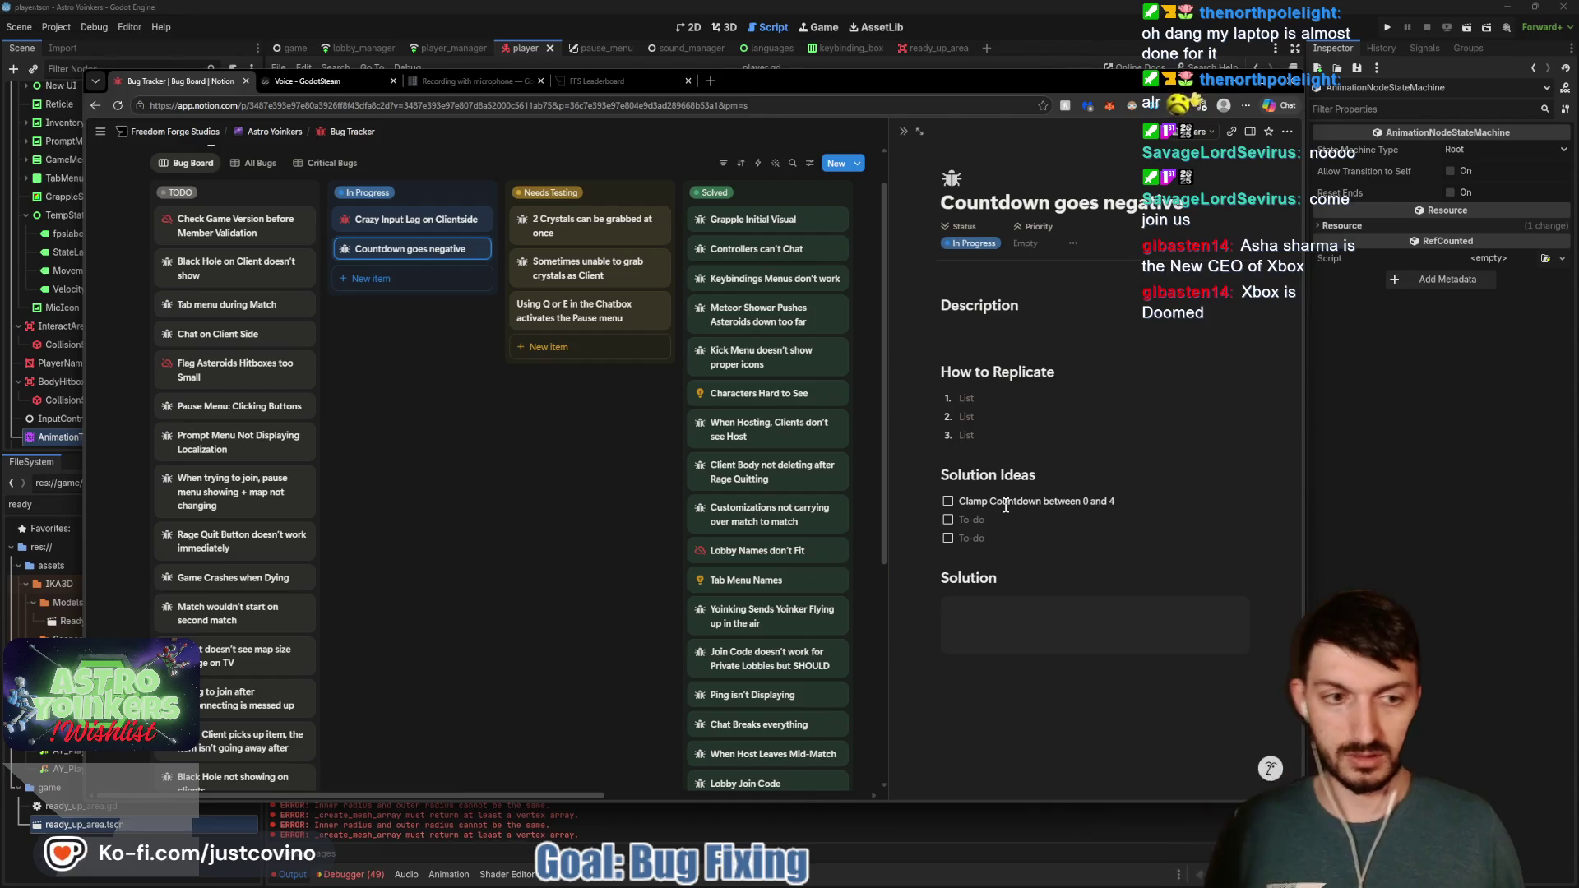
Close the card, move the Rage Quit Button card on the board, and return to Godot
{"action": "left_click", "coordinate": [511, 533]}
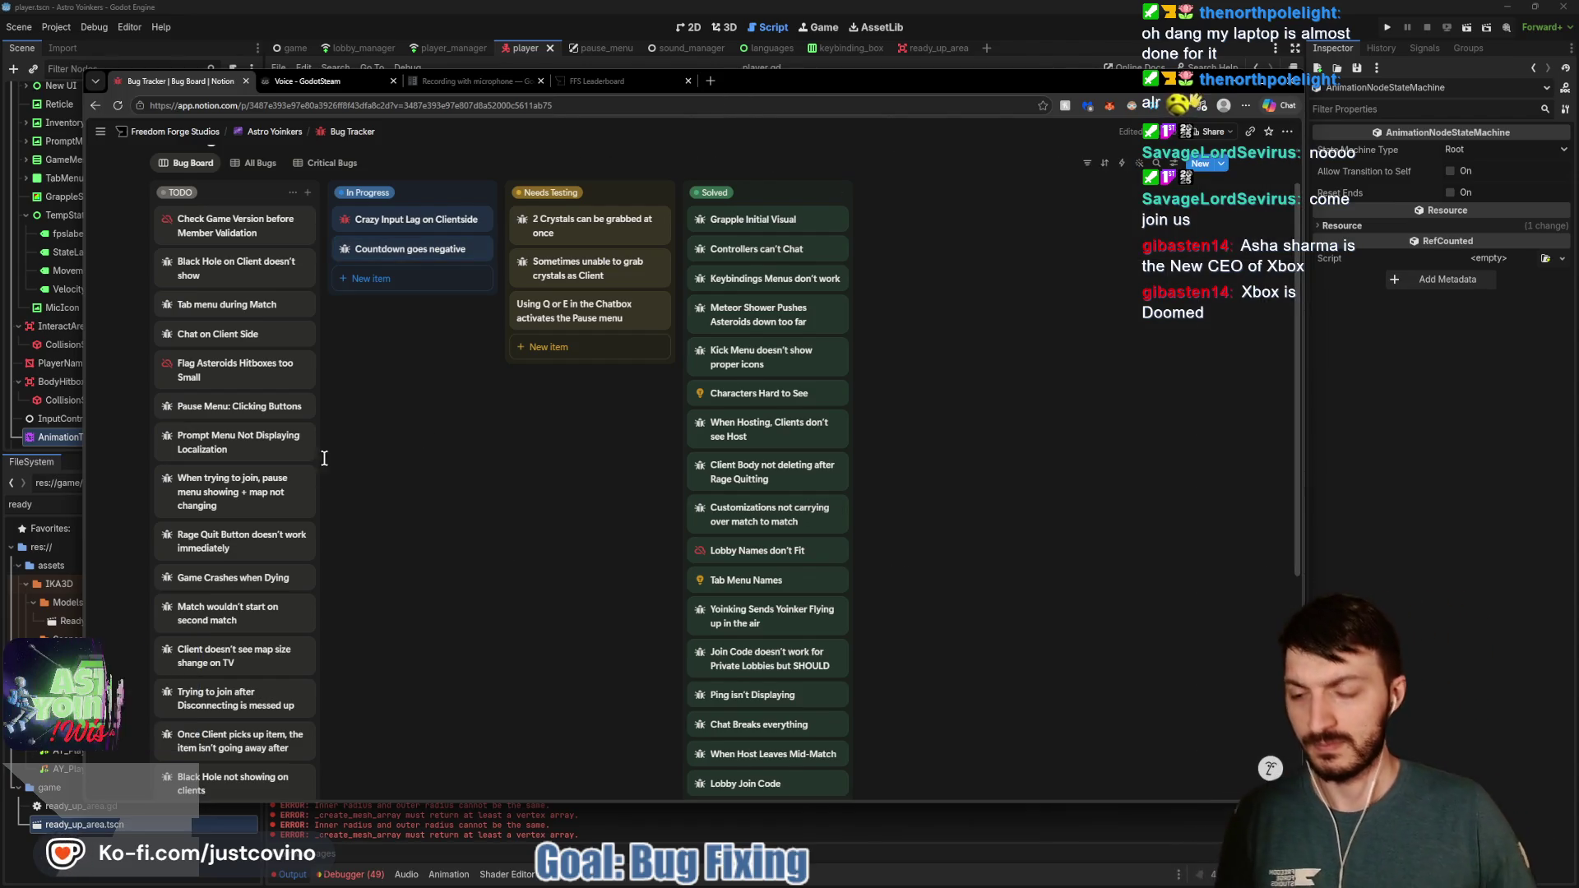
{"action": "scroll", "coordinate": [213, 564], "scroll_direction": "down", "scroll_amount": 2}
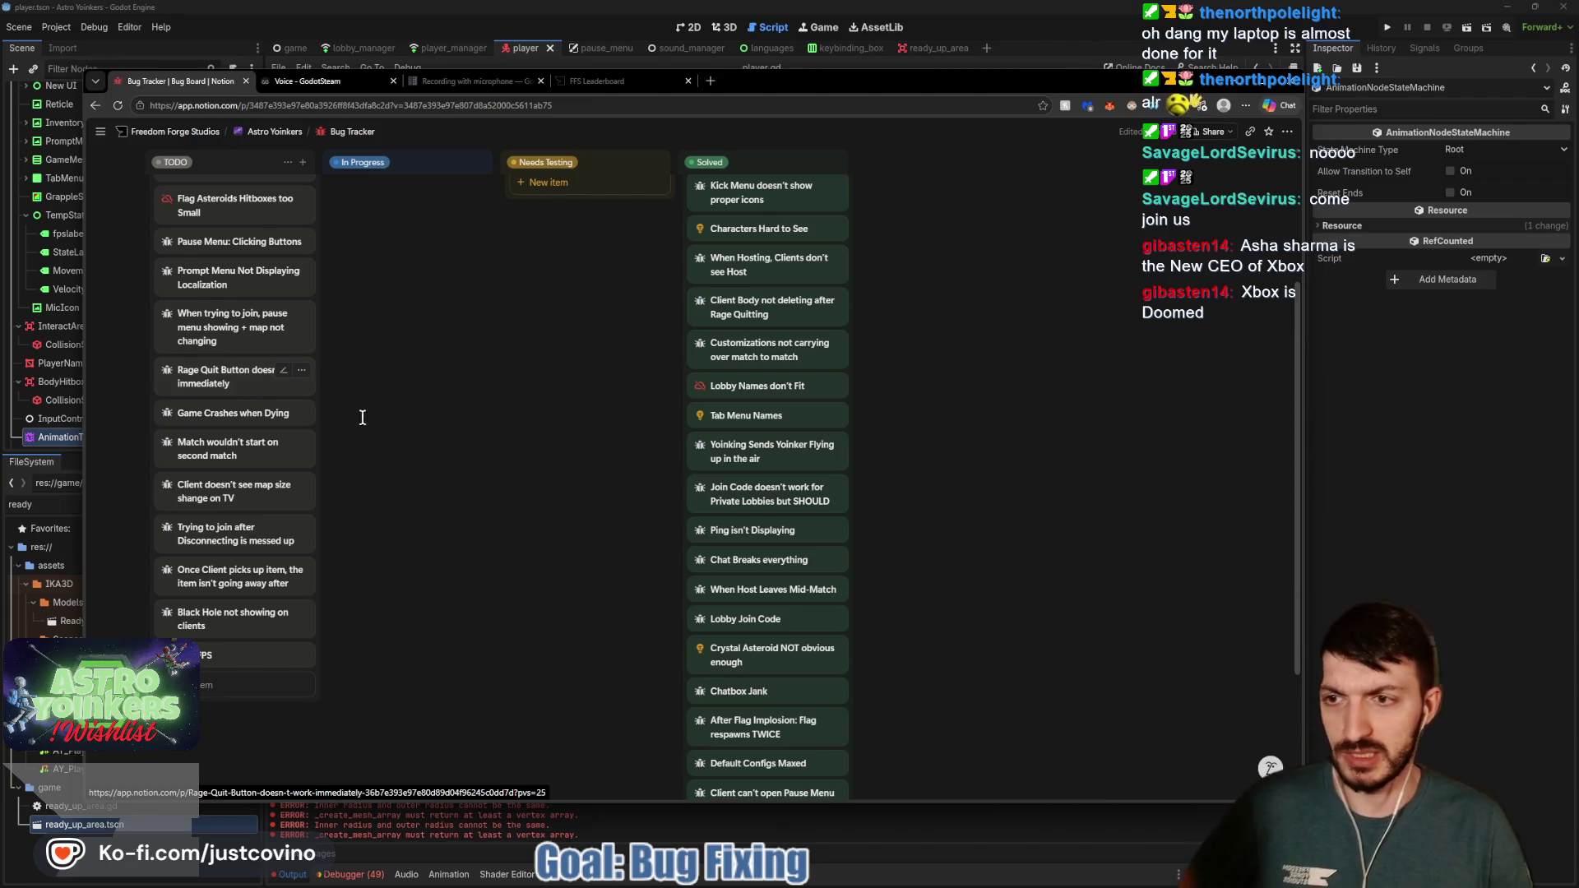
{"action": "scroll", "coordinate": [362, 417], "scroll_direction": "up", "scroll_amount": 3}
{"action": "mouse_move", "coordinate": [214, 536]}
{"action": "left_mouse_down"}
{"action": "mouse_move", "coordinate": [343, 456]}
{"action": "mouse_move", "coordinate": [387, 280]}
{"action": "left_mouse_up"}
{"action": "left_click", "coordinate": [1509, 390]}
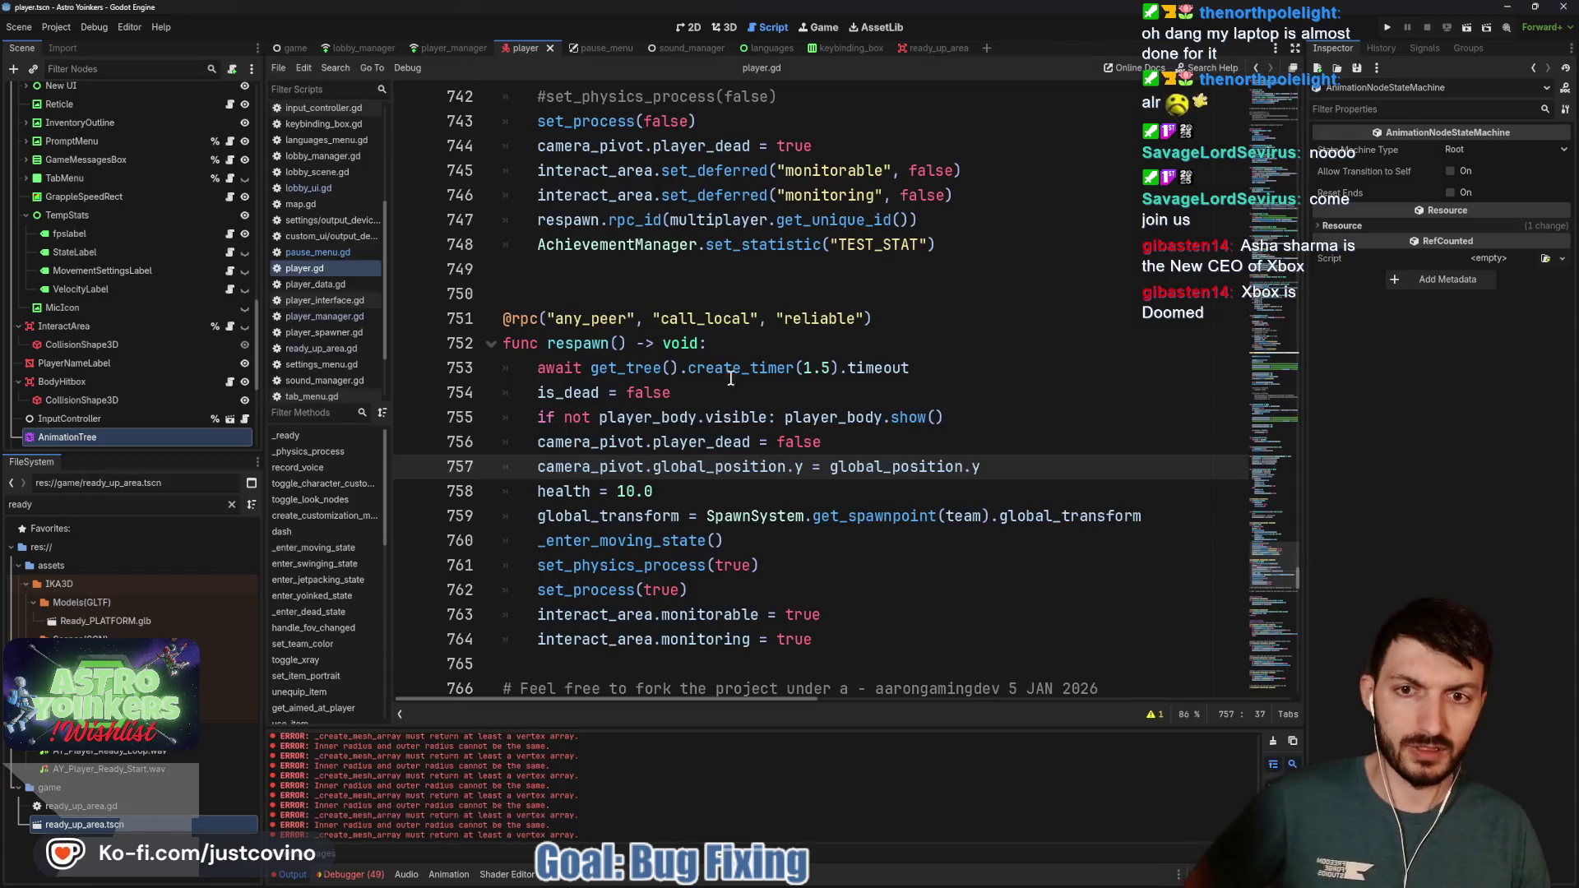
Collapse the SettingsMenu branch, hide the SettingsMenu node, and save the pause menu scene
{"action": "scroll", "coordinate": [119, 319], "scroll_direction": "up", "scroll_amount": 5}
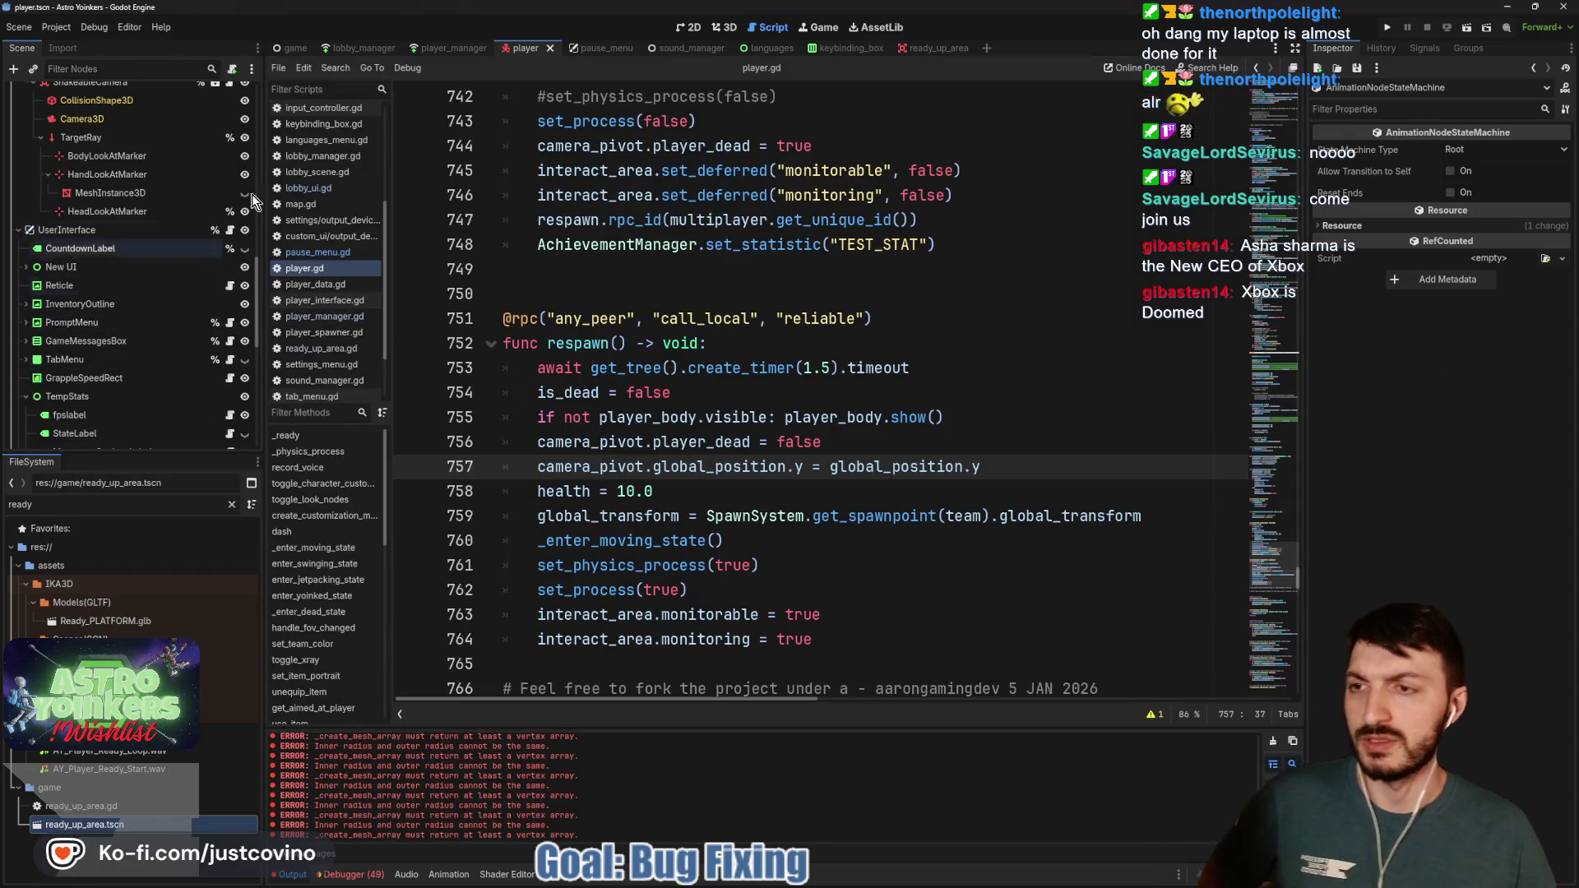
{"action": "left_click", "coordinate": [602, 48]}
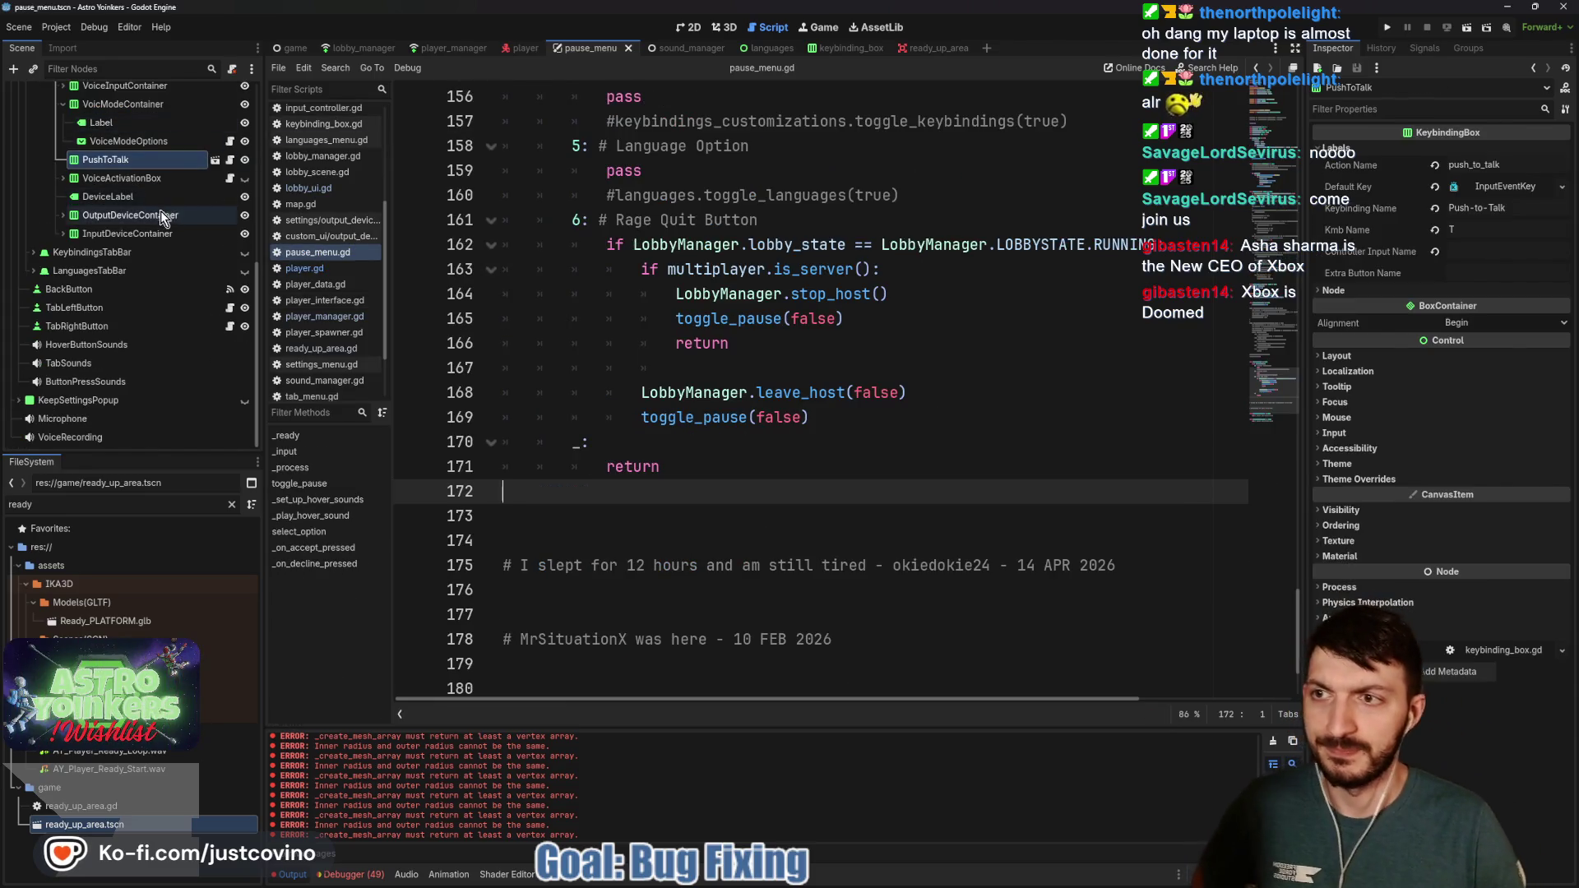
{"action": "scroll", "coordinate": [138, 303], "scroll_direction": "up", "scroll_amount": 6}
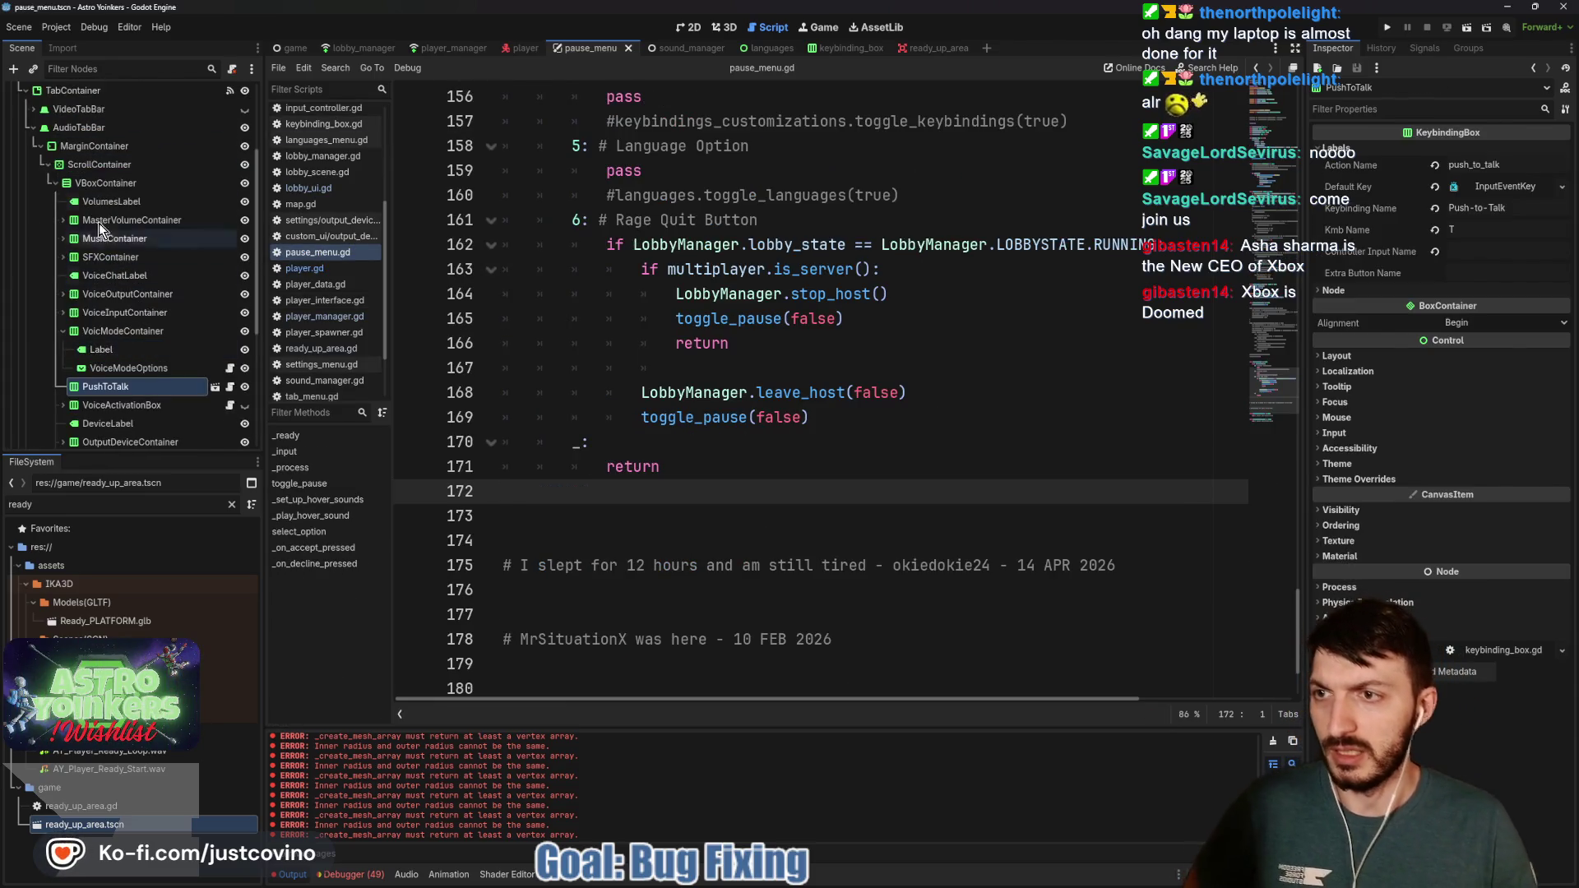
{"action": "left_click", "coordinate": [28, 131]}
{"action": "scroll", "coordinate": [62, 176], "scroll_direction": "up", "scroll_amount": 3}
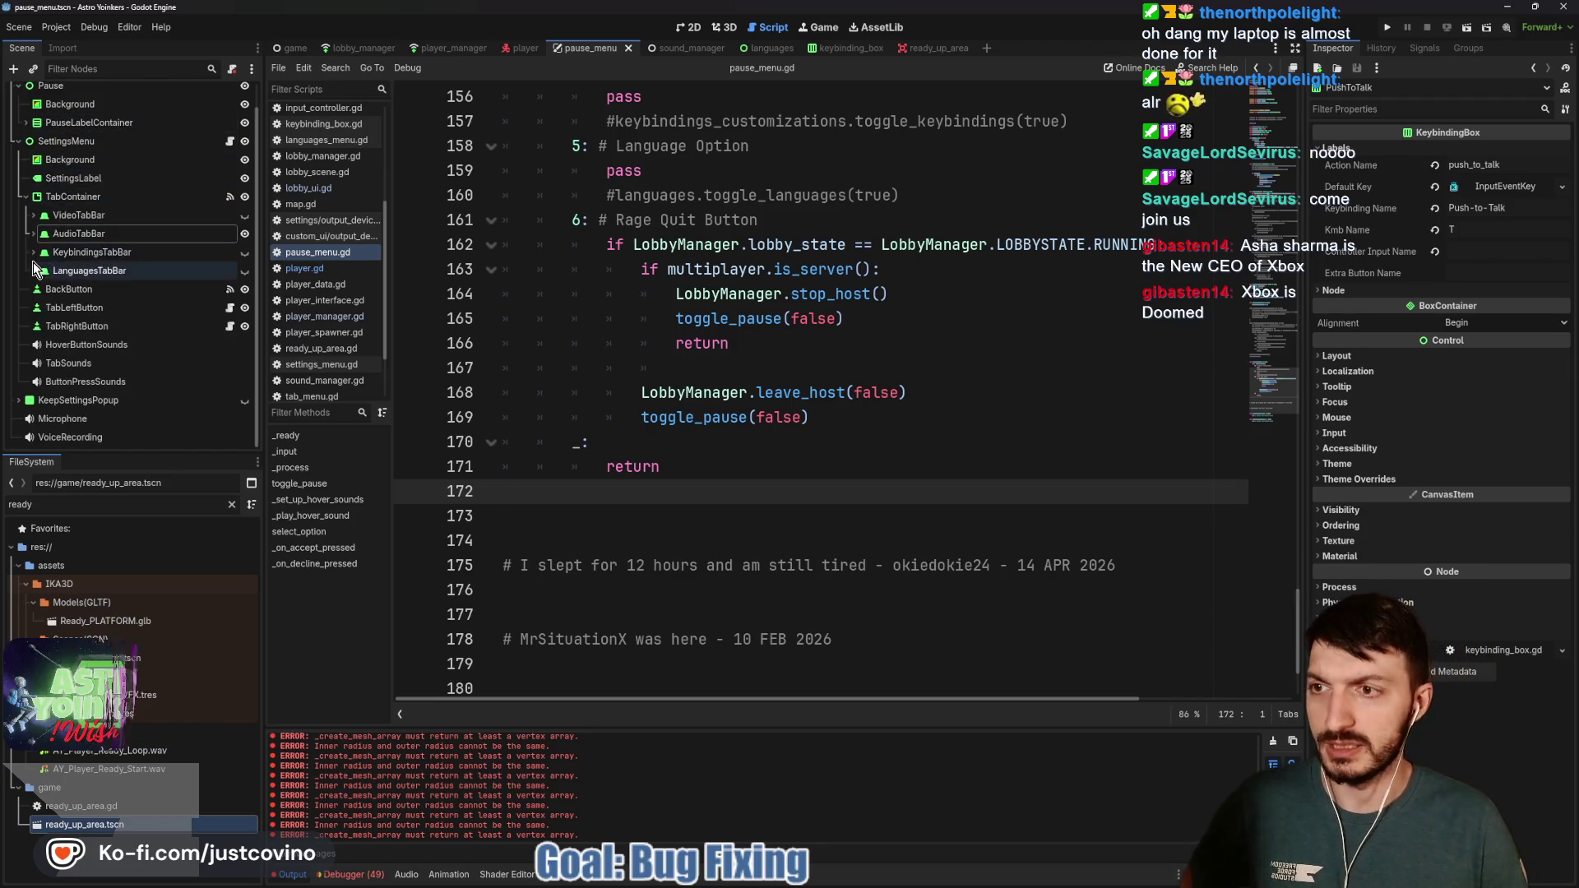
{"action": "left_click", "coordinate": [29, 202]}
{"action": "left_click", "coordinate": [25, 198]}
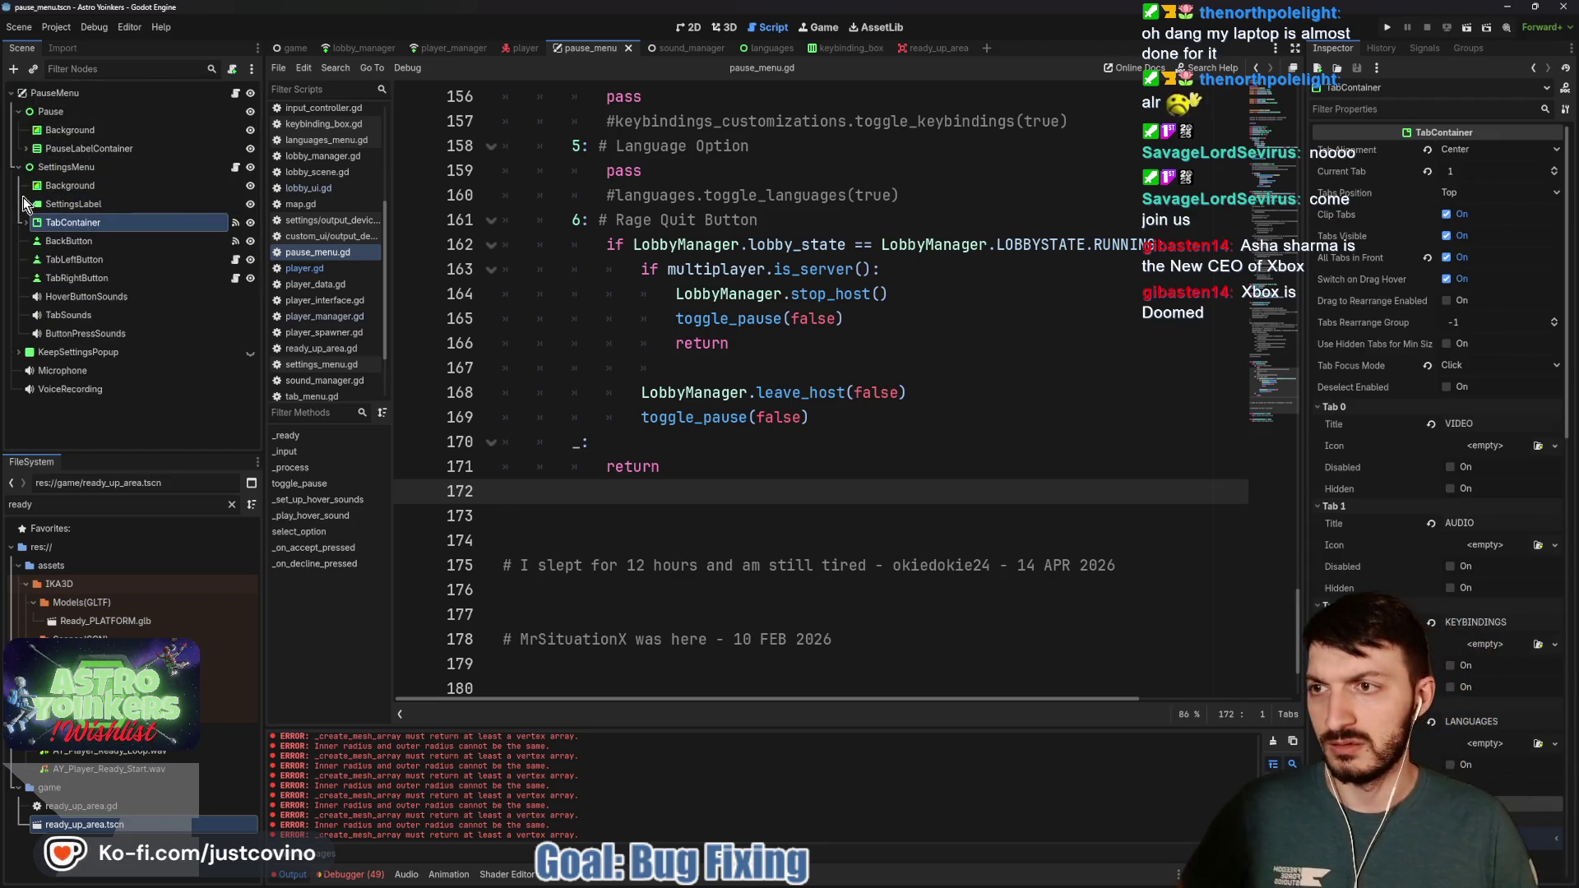
{"action": "left_click", "coordinate": [18, 167]}
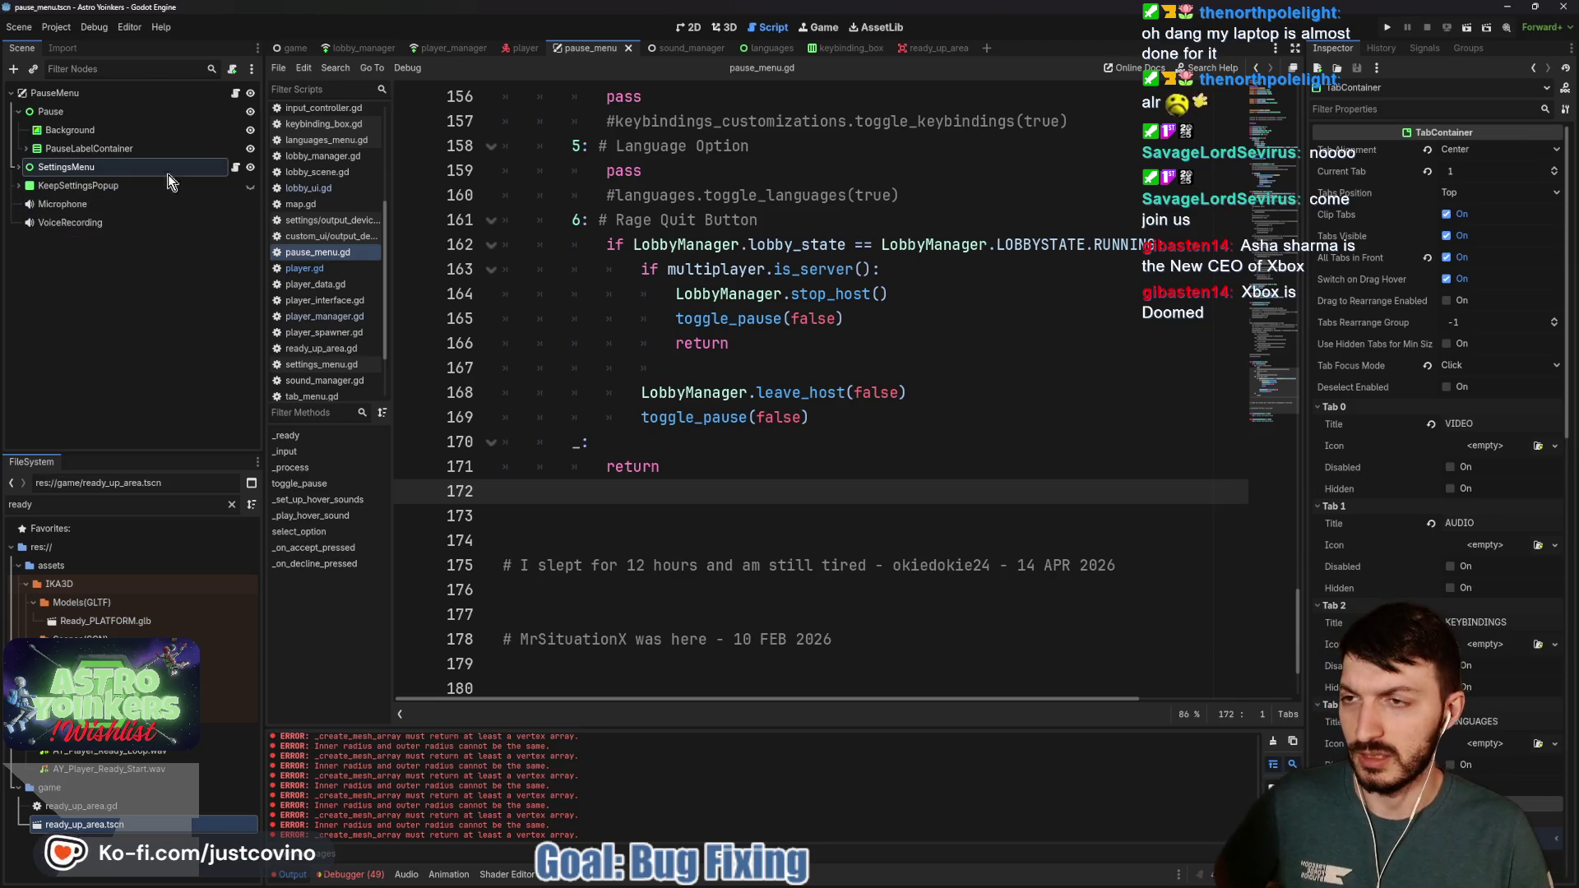
{"action": "left_click", "coordinate": [250, 167]}
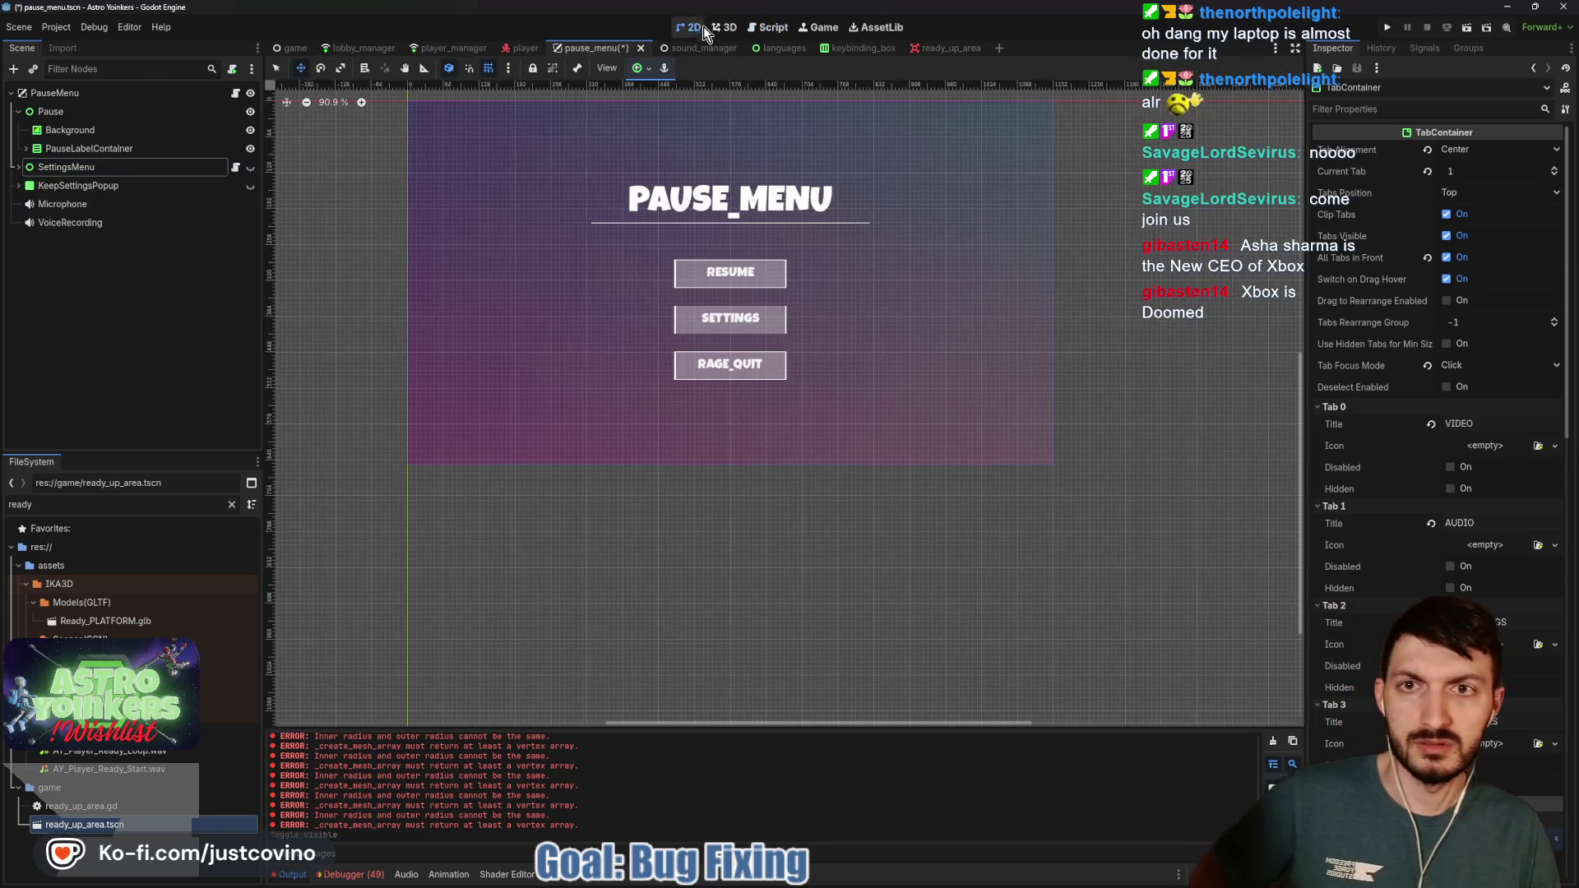
{"action": "left_click", "coordinate": [694, 28]}
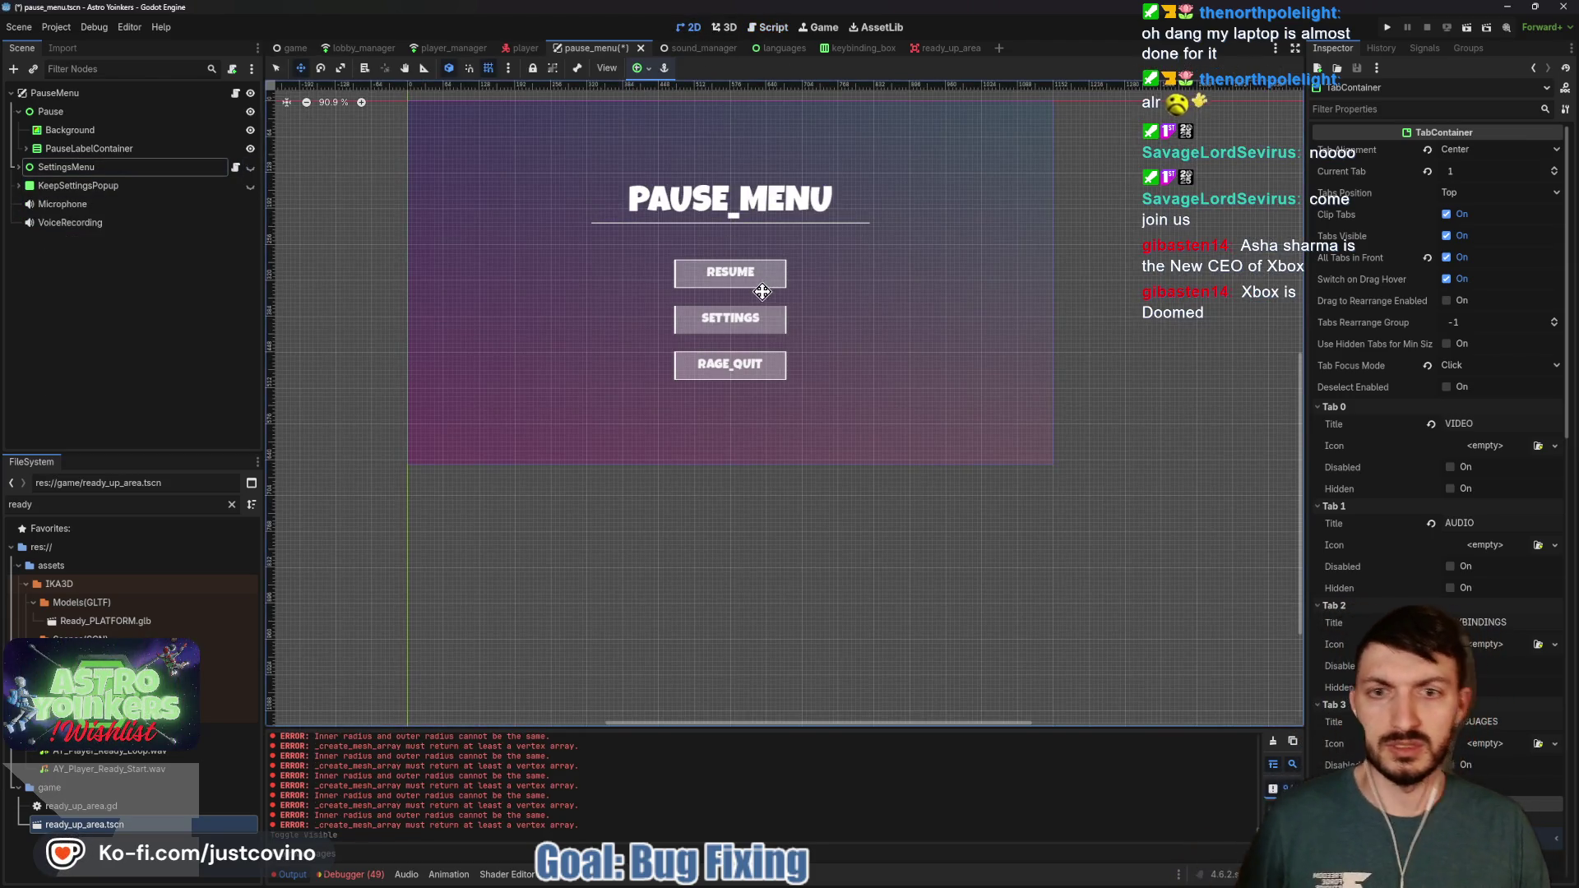
{"action": "key", "text": "ctrl+s"}
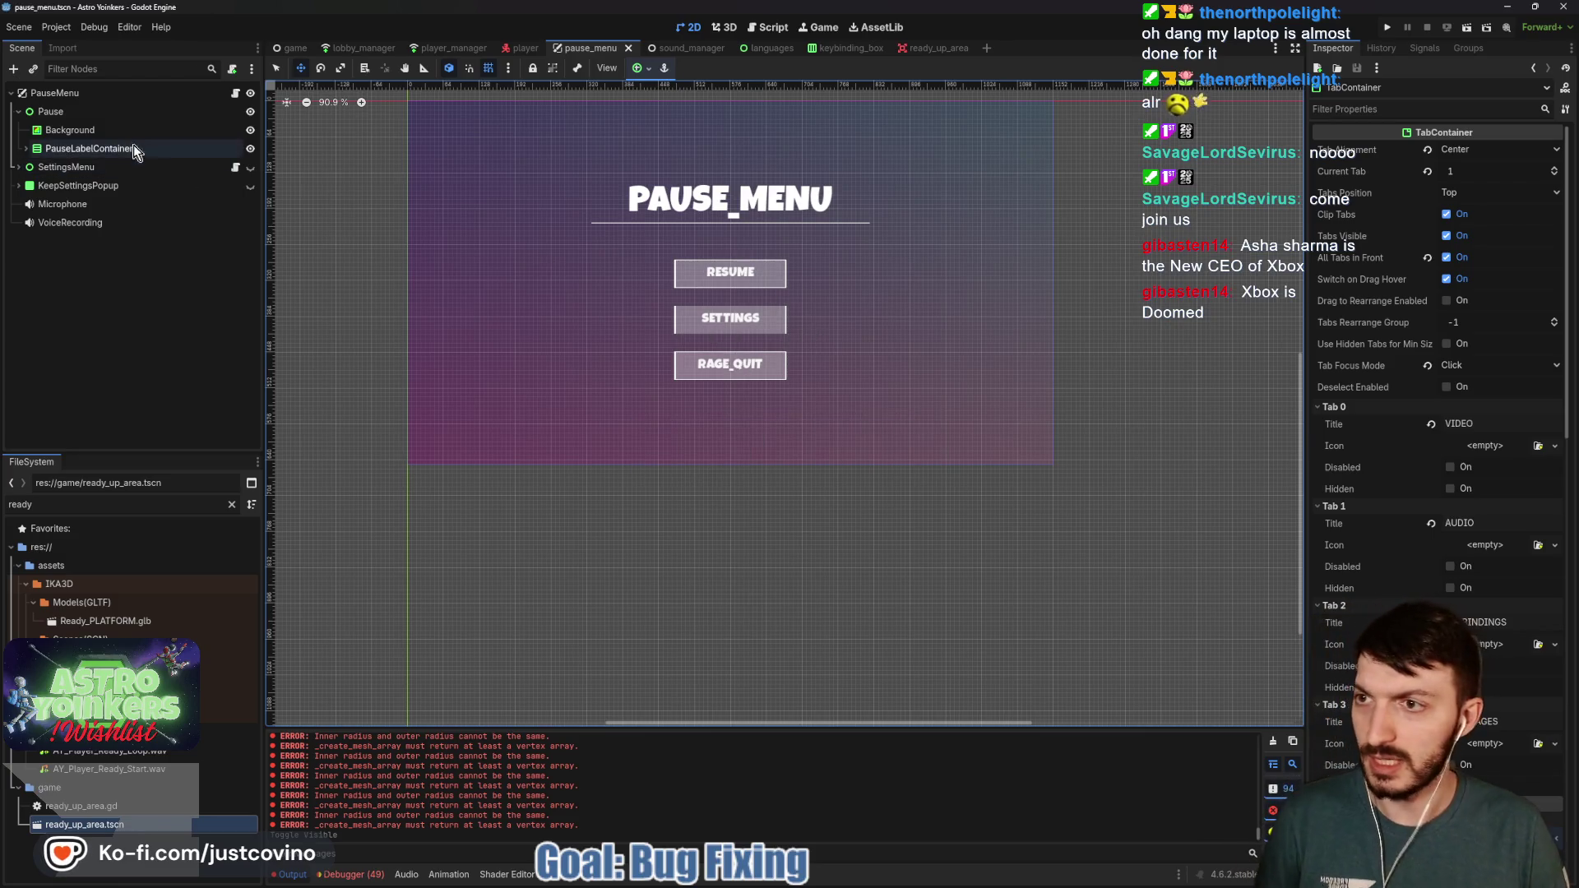
Comment out the _process function lines in pause_menu.gd with Ctrl+K
{"action": "left_click", "coordinate": [767, 27]}
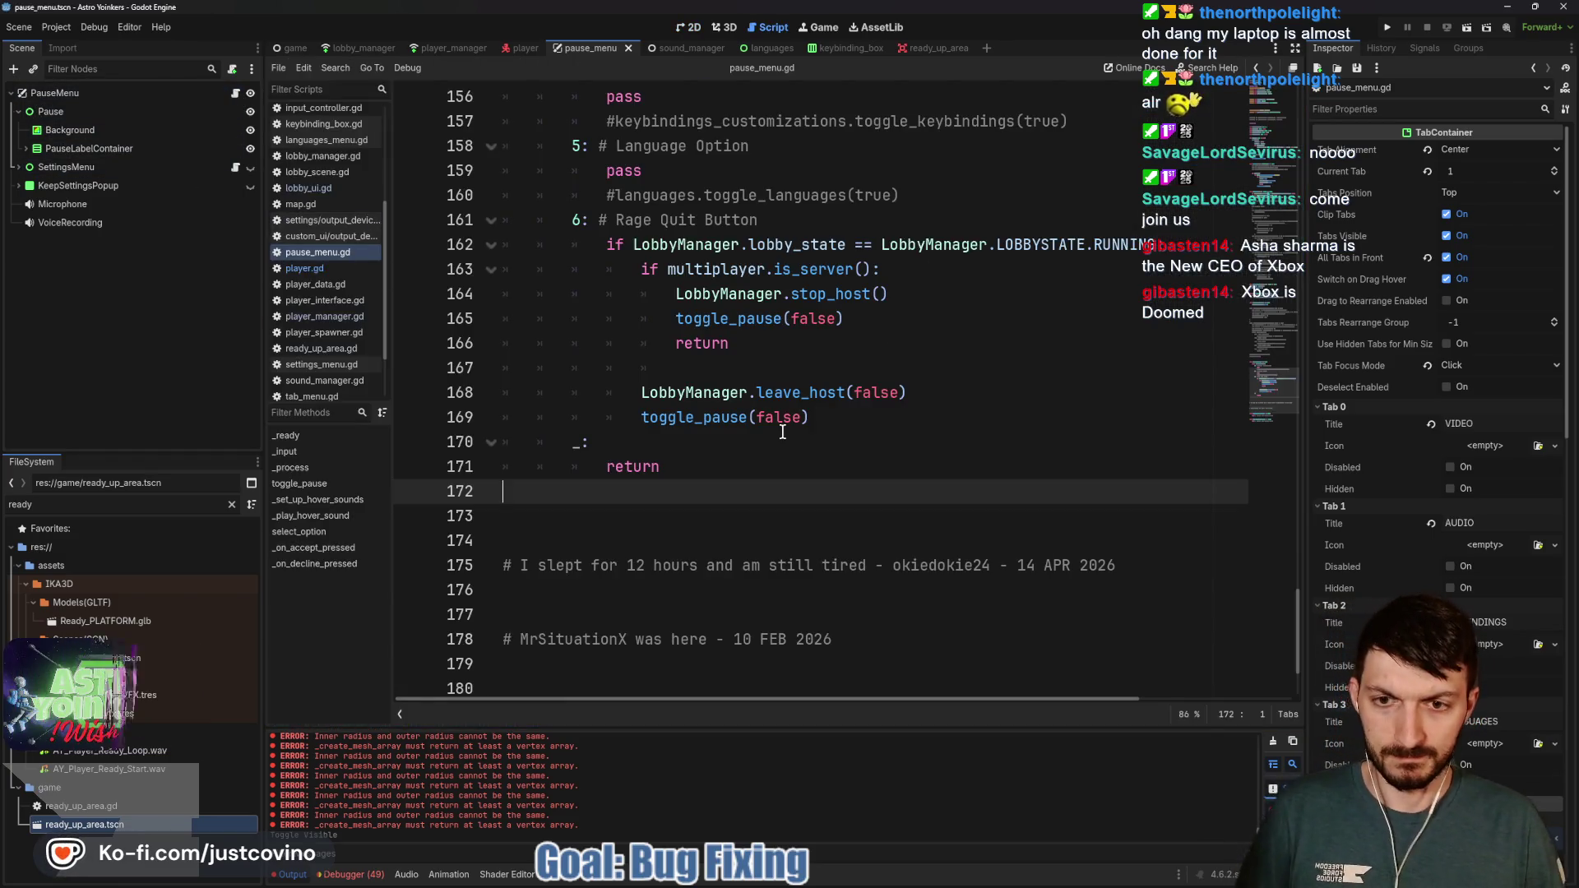
{"action": "scroll", "coordinate": [782, 427], "scroll_direction": "up", "scroll_amount": 3}
{"action": "scroll", "coordinate": [782, 431], "scroll_direction": "up", "scroll_amount": 4}
{"action": "scroll", "coordinate": [753, 417], "scroll_direction": "down", "scroll_amount": 4}
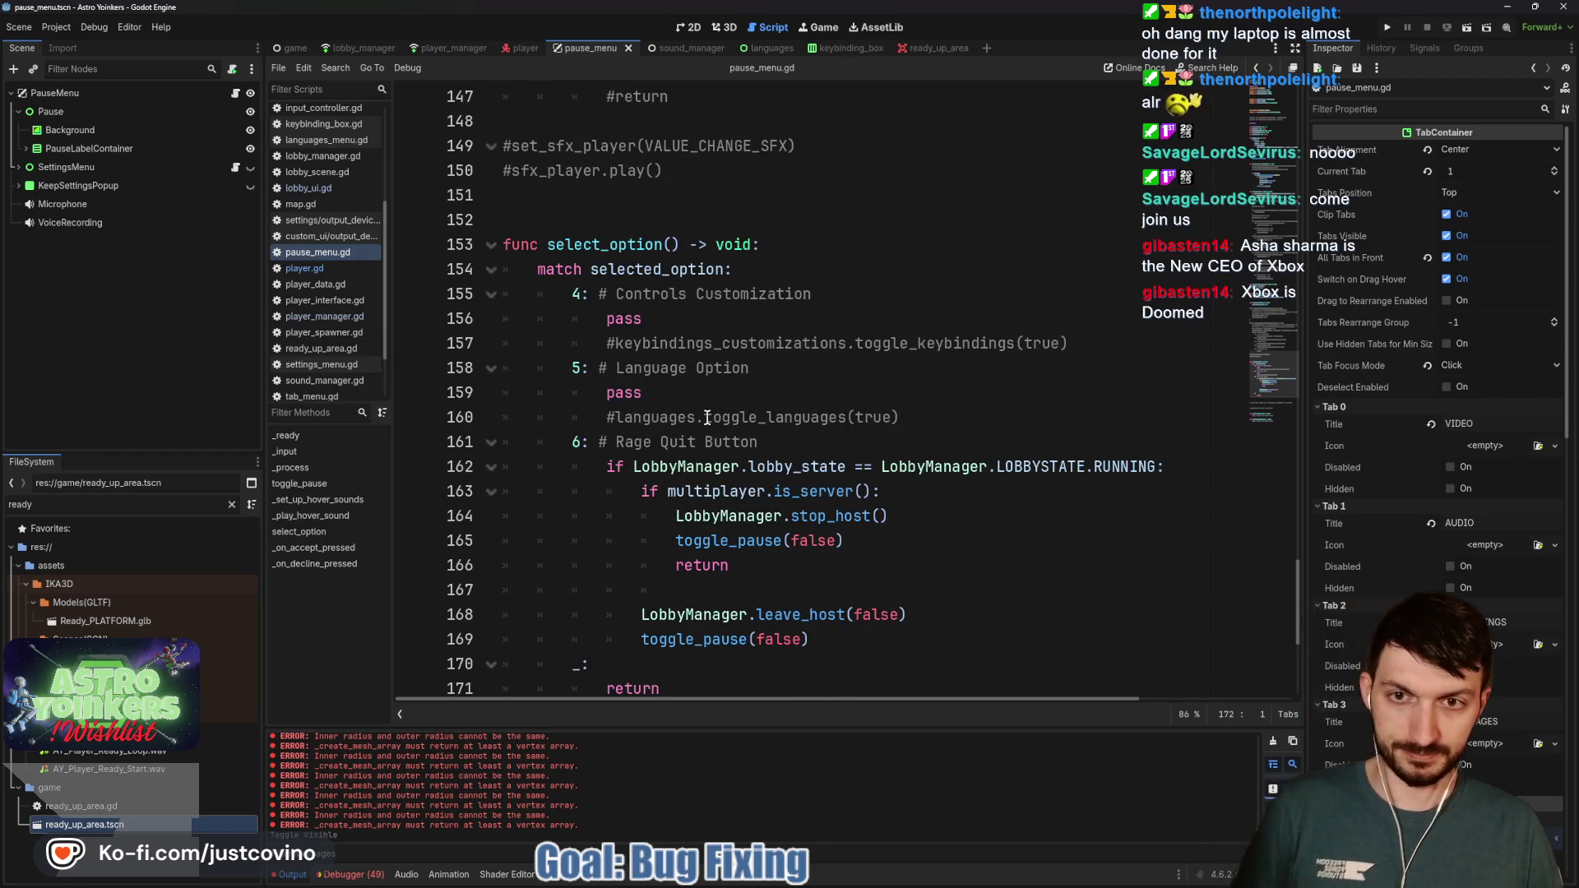
{"action": "scroll", "coordinate": [707, 417], "scroll_direction": "down", "scroll_amount": 3}
{"action": "scroll", "coordinate": [702, 441], "scroll_direction": "down", "scroll_amount": 2}
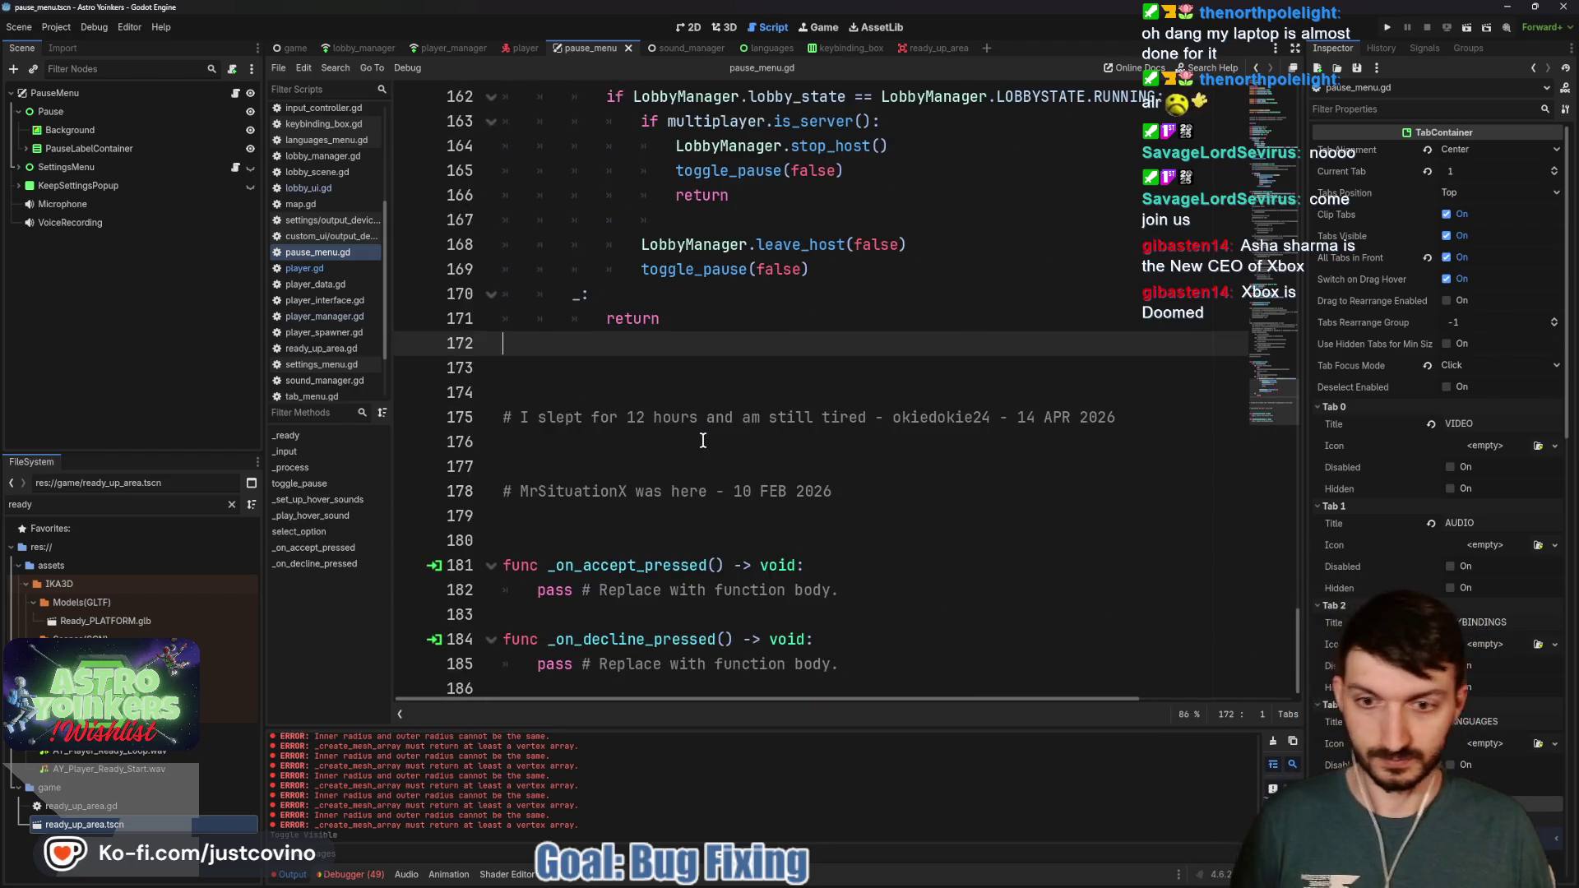
{"action": "scroll", "coordinate": [699, 442], "scroll_direction": "up", "scroll_amount": 15}
{"action": "scroll", "coordinate": [697, 444], "scroll_direction": "up", "scroll_amount": 7}
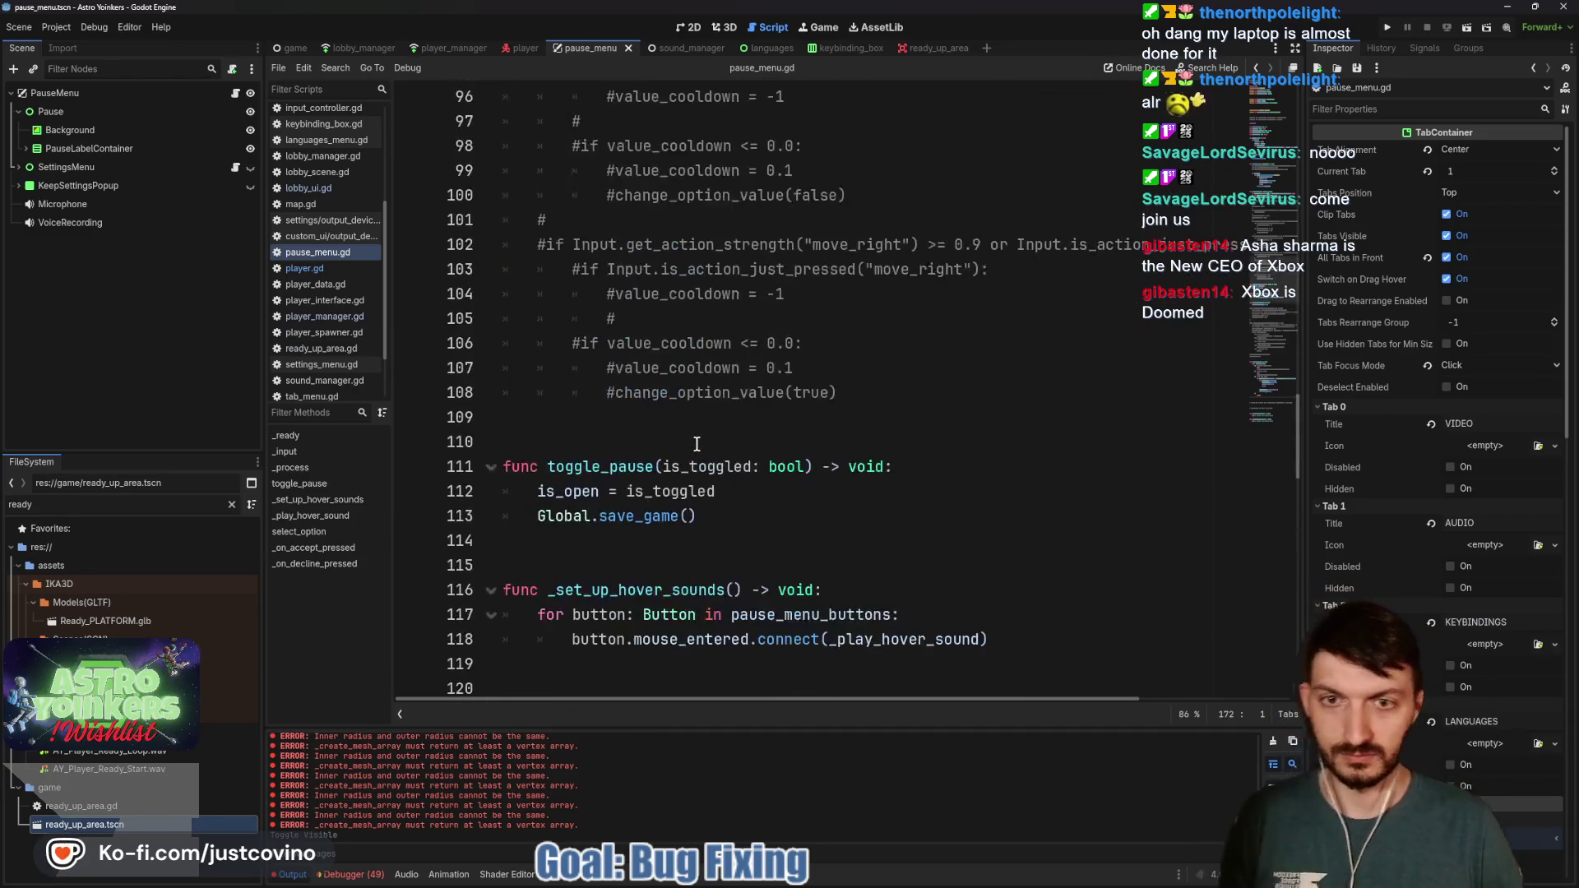
{"action": "scroll", "coordinate": [694, 444], "scroll_direction": "up", "scroll_amount": 17}
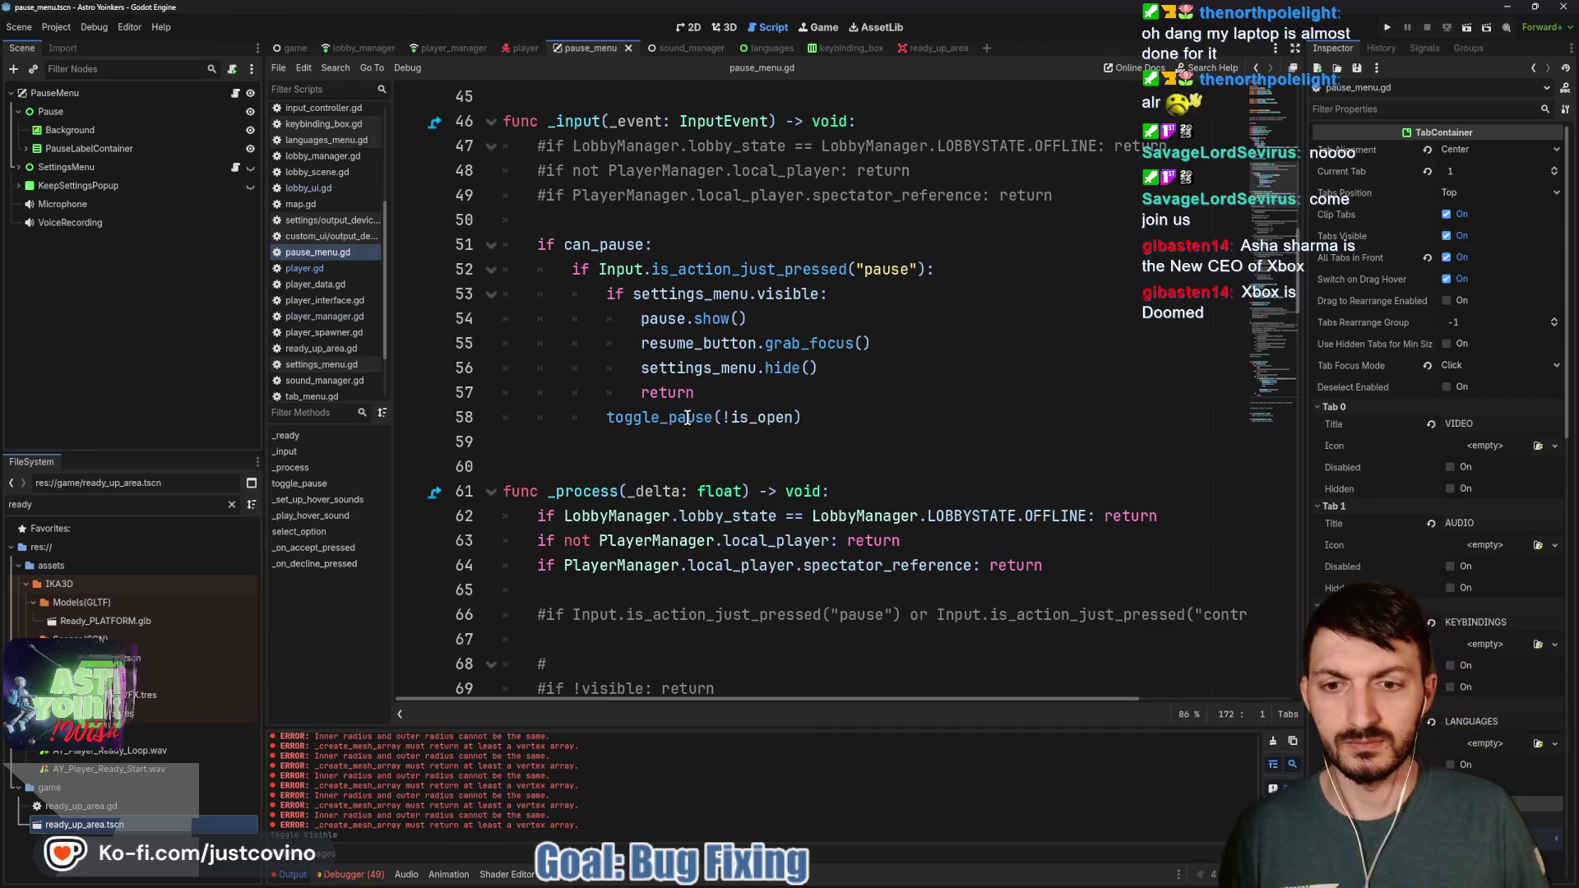
{"action": "scroll", "coordinate": [699, 411], "scroll_direction": "down", "scroll_amount": 11}
{"action": "scroll", "coordinate": [685, 420], "scroll_direction": "up", "scroll_amount": 11}
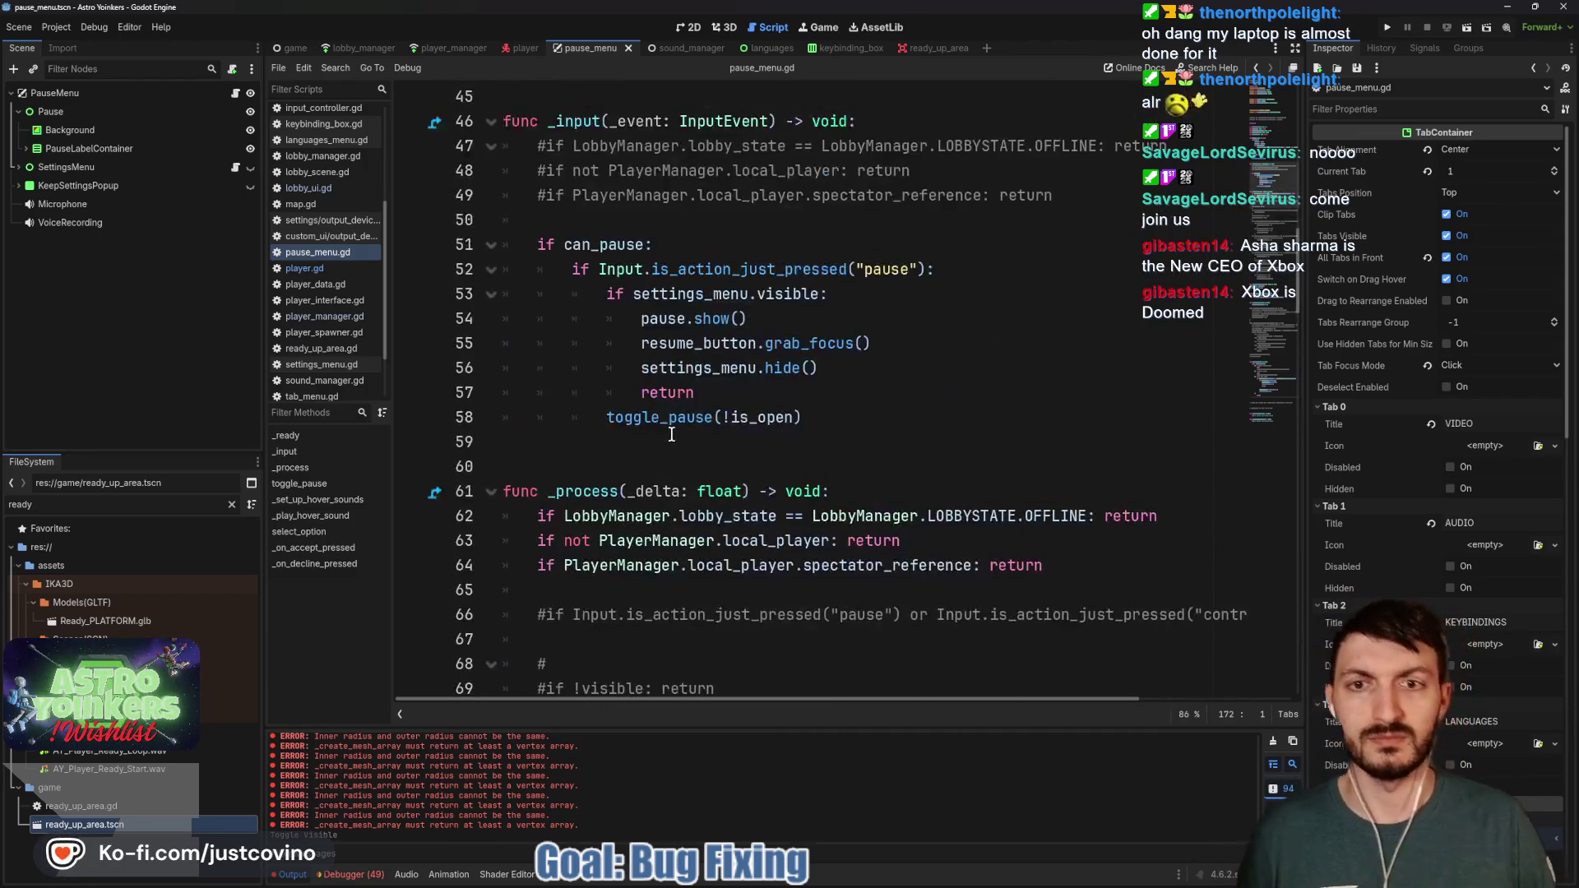
{"action": "left_click_drag", "start_coordinate": [1073, 564], "coordinate": [503, 491]}
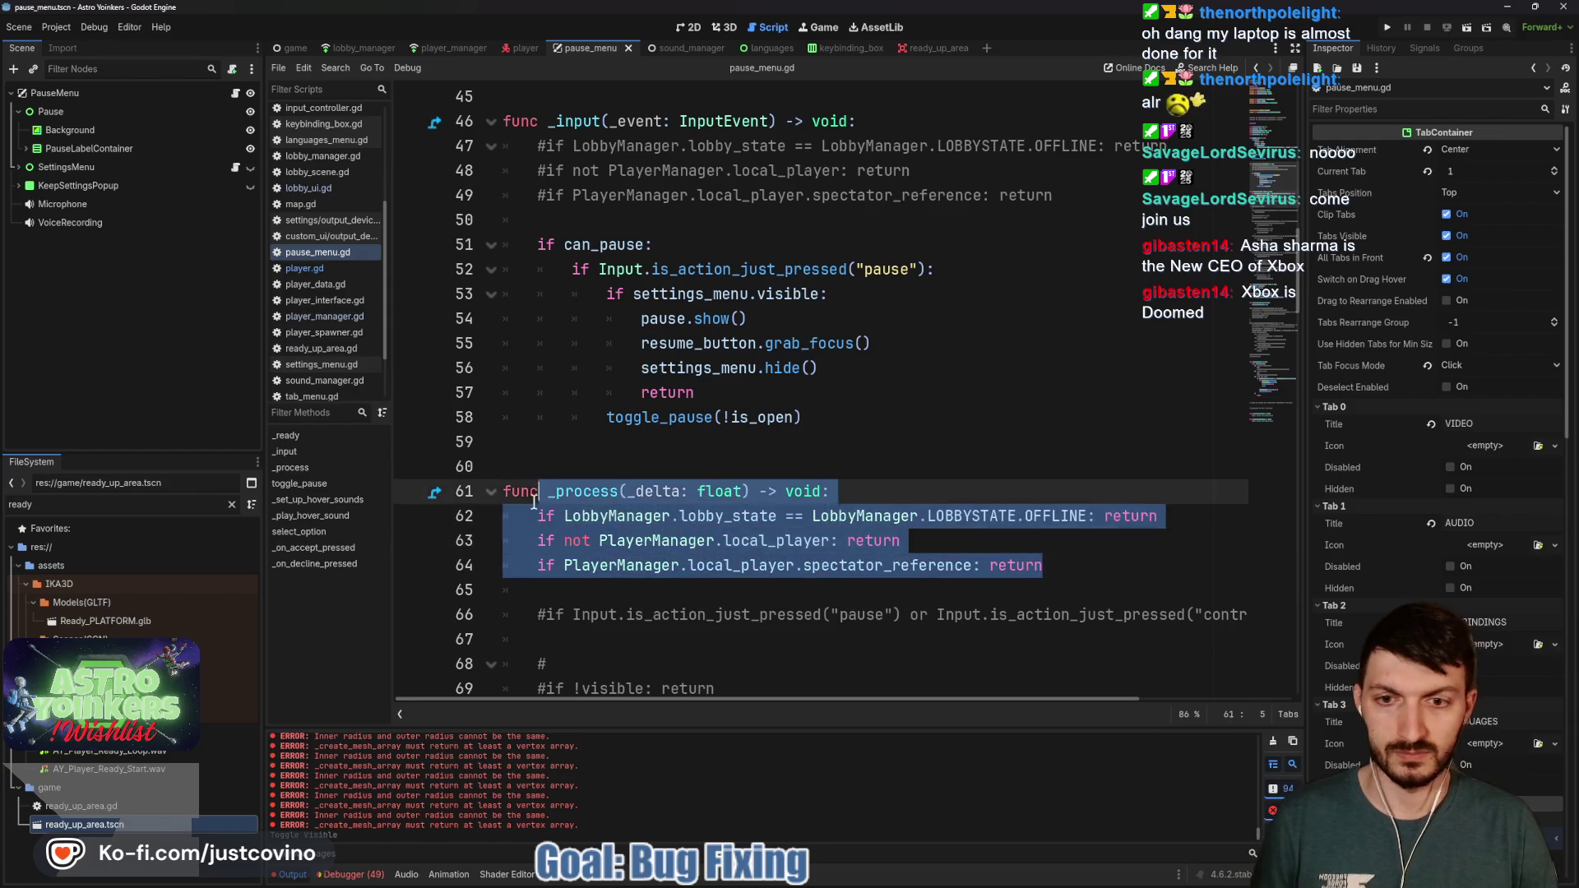
{"action": "key", "text": "ctrl+k"}
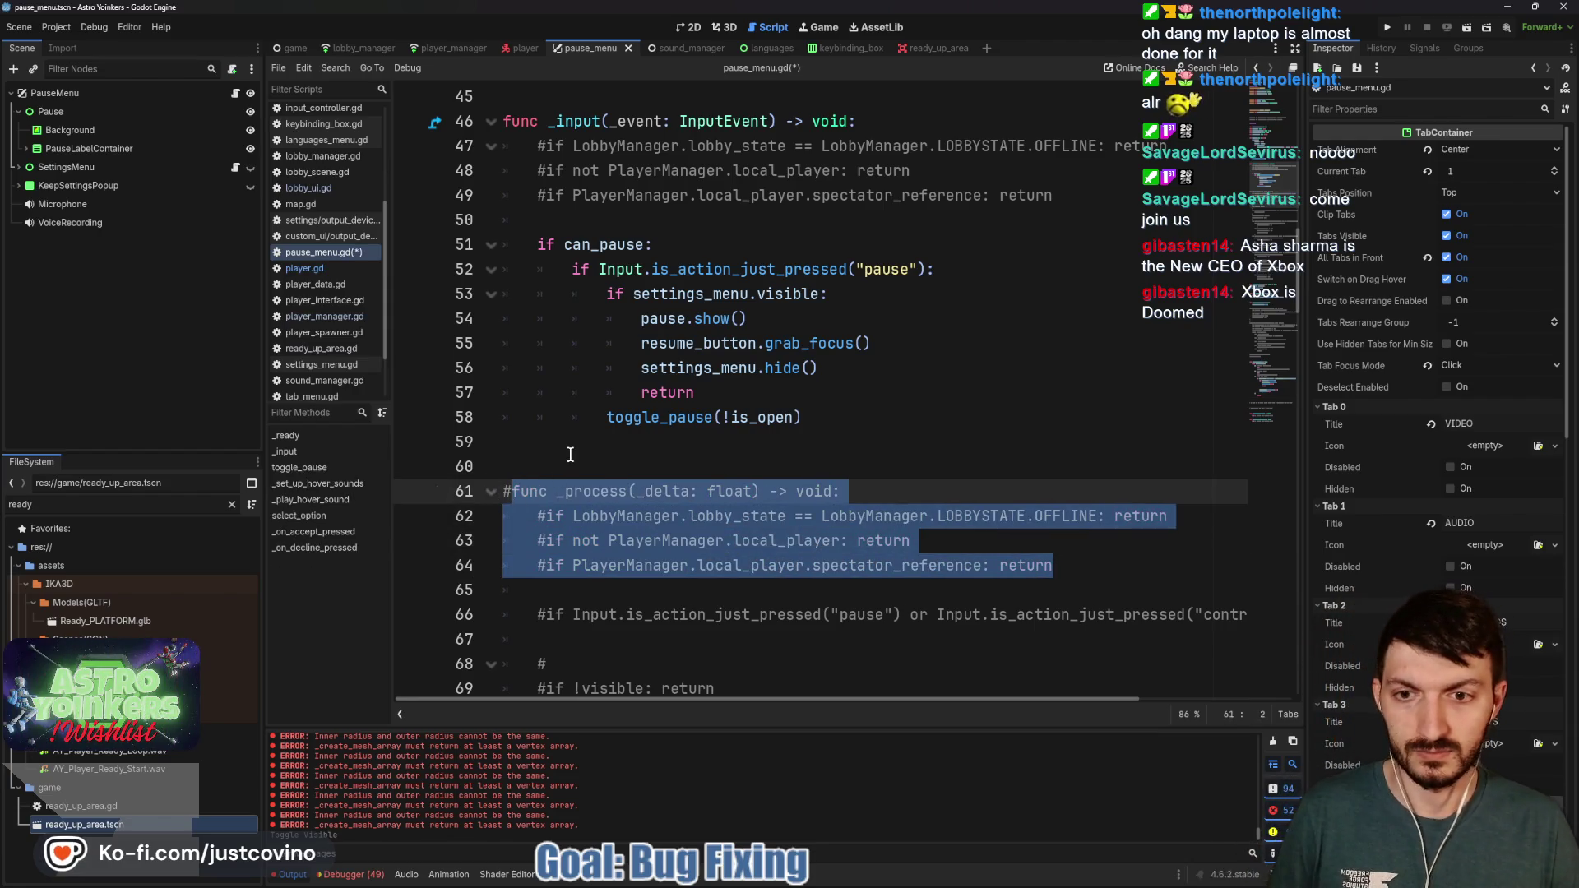
{"action": "left_click", "coordinate": [567, 462]}
Expand PauseLabelContainer to reveal its label and buttons
{"action": "scroll", "coordinate": [551, 457], "scroll_direction": "up", "scroll_amount": 4}
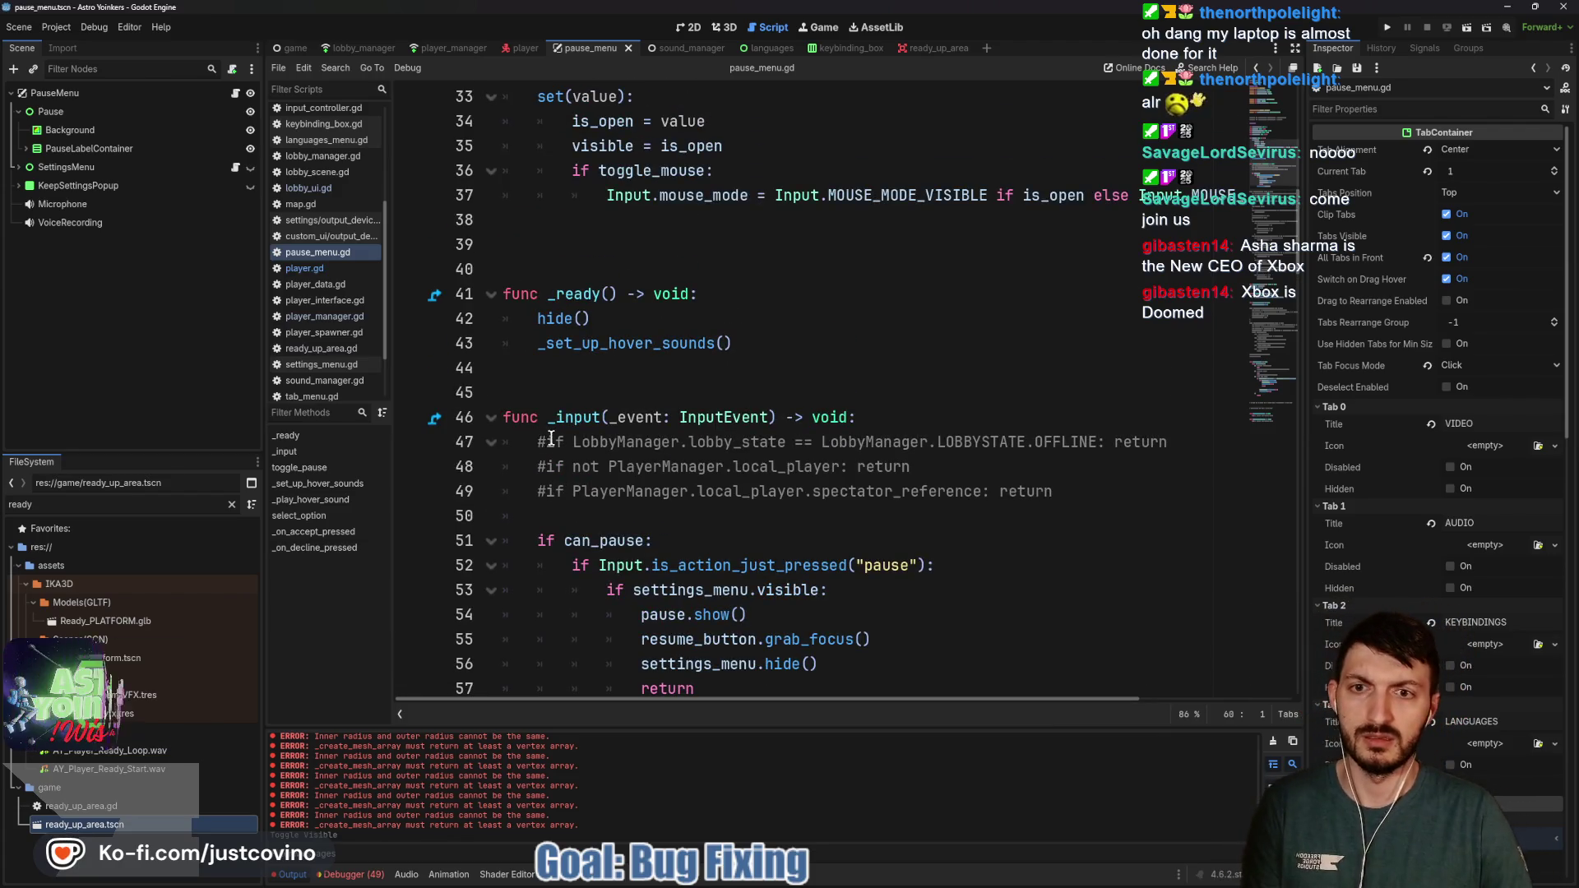
{"action": "scroll", "coordinate": [540, 436], "scroll_direction": "up", "scroll_amount": 7}
{"action": "scroll", "coordinate": [540, 436], "scroll_direction": "down", "scroll_amount": 5}
{"action": "scroll", "coordinate": [540, 435], "scroll_direction": "down", "scroll_amount": 20}
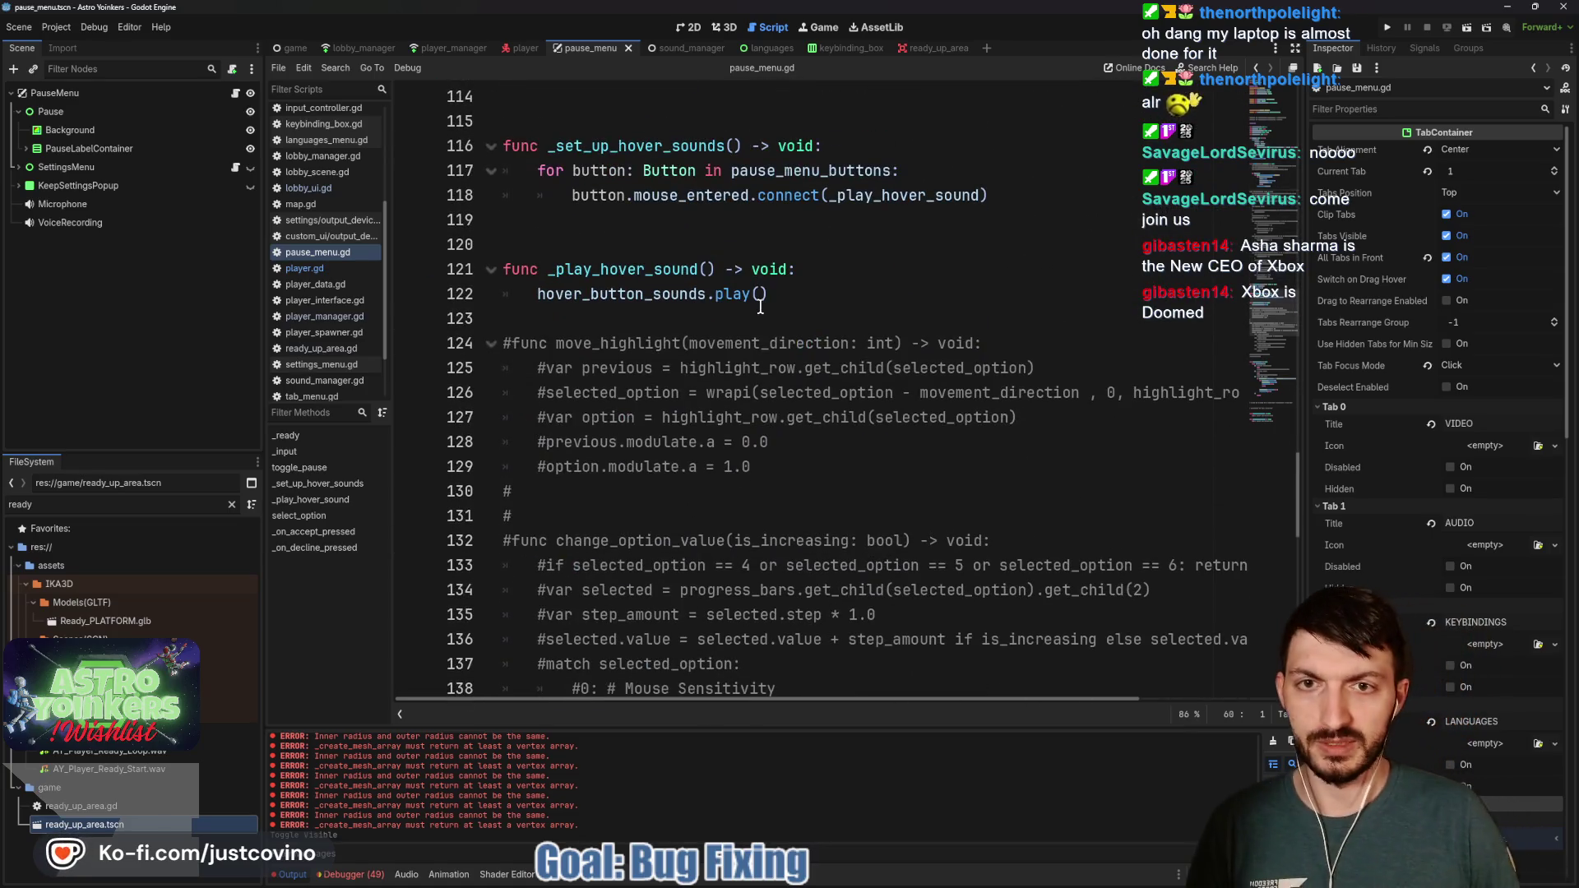
{"action": "scroll", "coordinate": [760, 306], "scroll_direction": "down", "scroll_amount": 14}
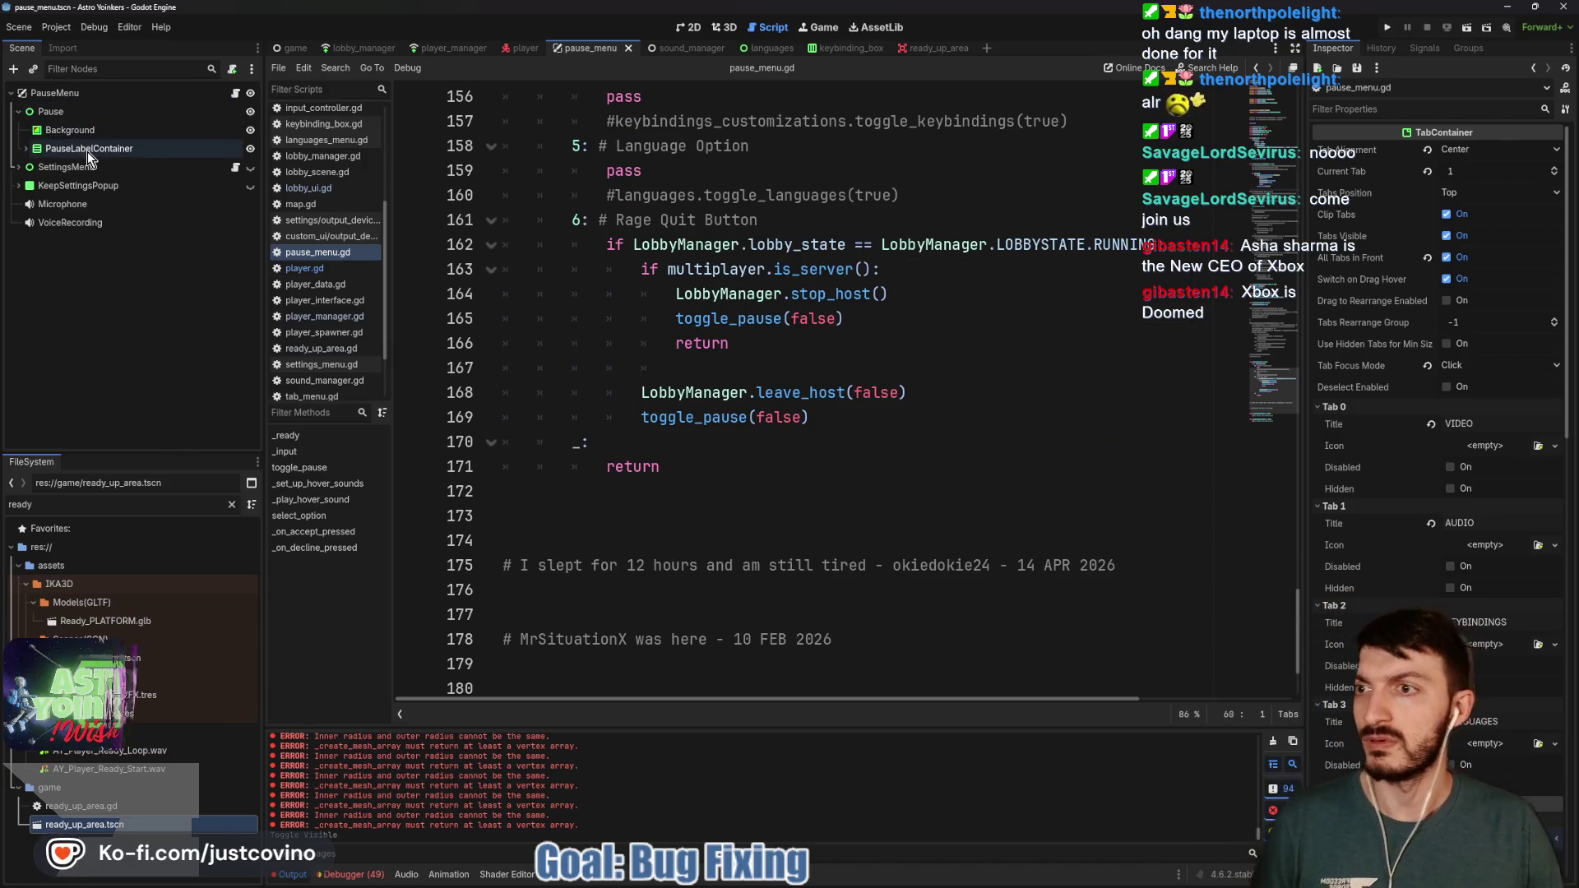
{"action": "left_click", "coordinate": [27, 150]}
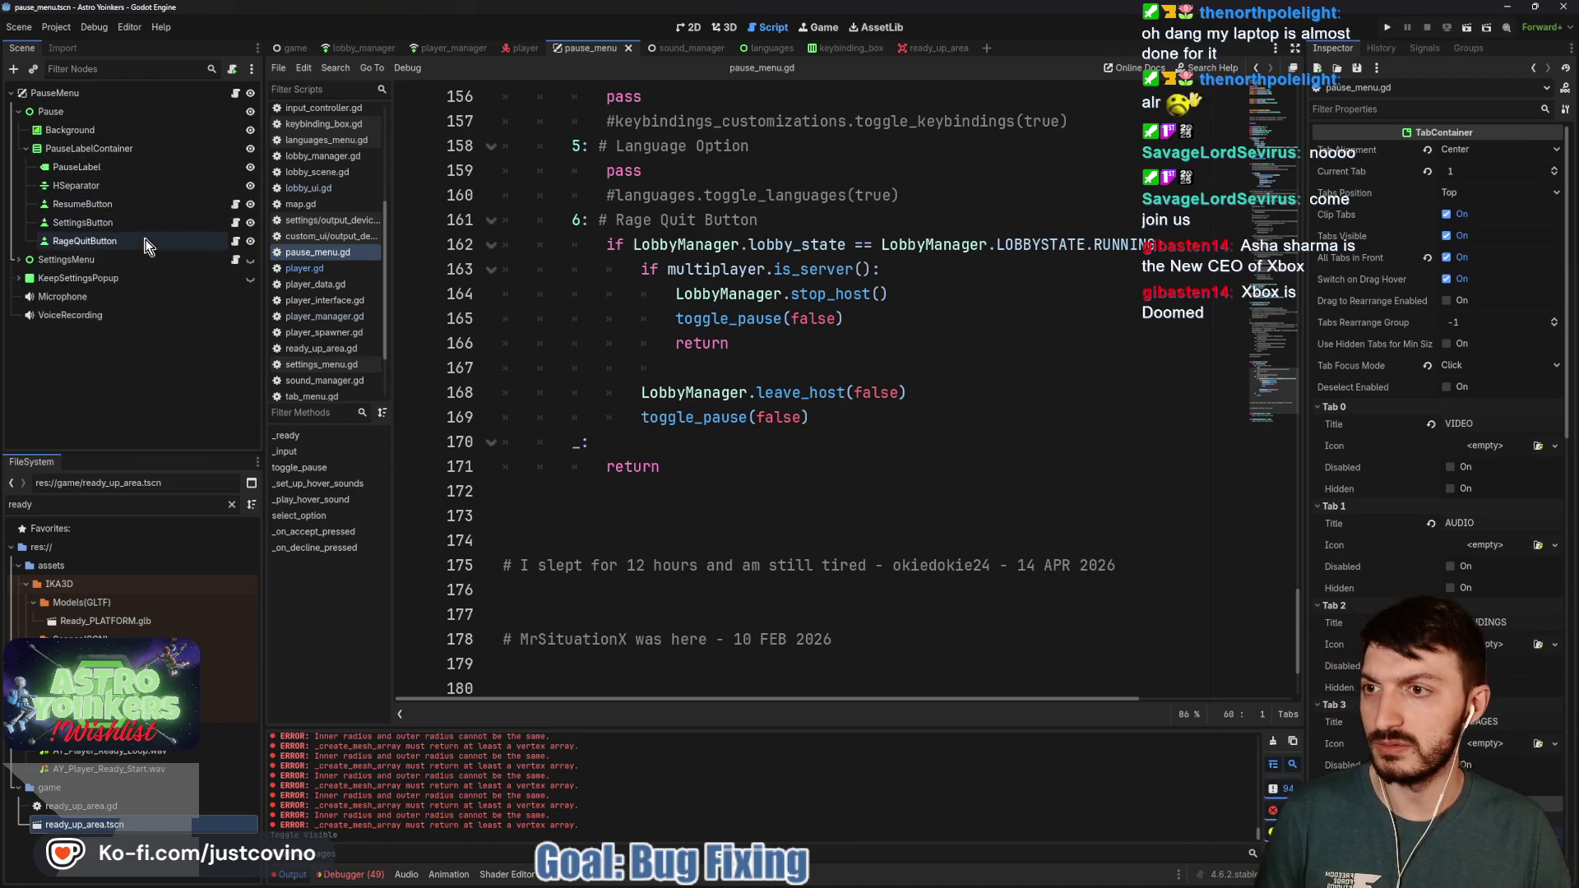
Add 'if !is_multiplayer_authority(): return' at the start of rage_quit_button.gd's press handler and save
{"action": "left_click", "coordinate": [235, 241]}
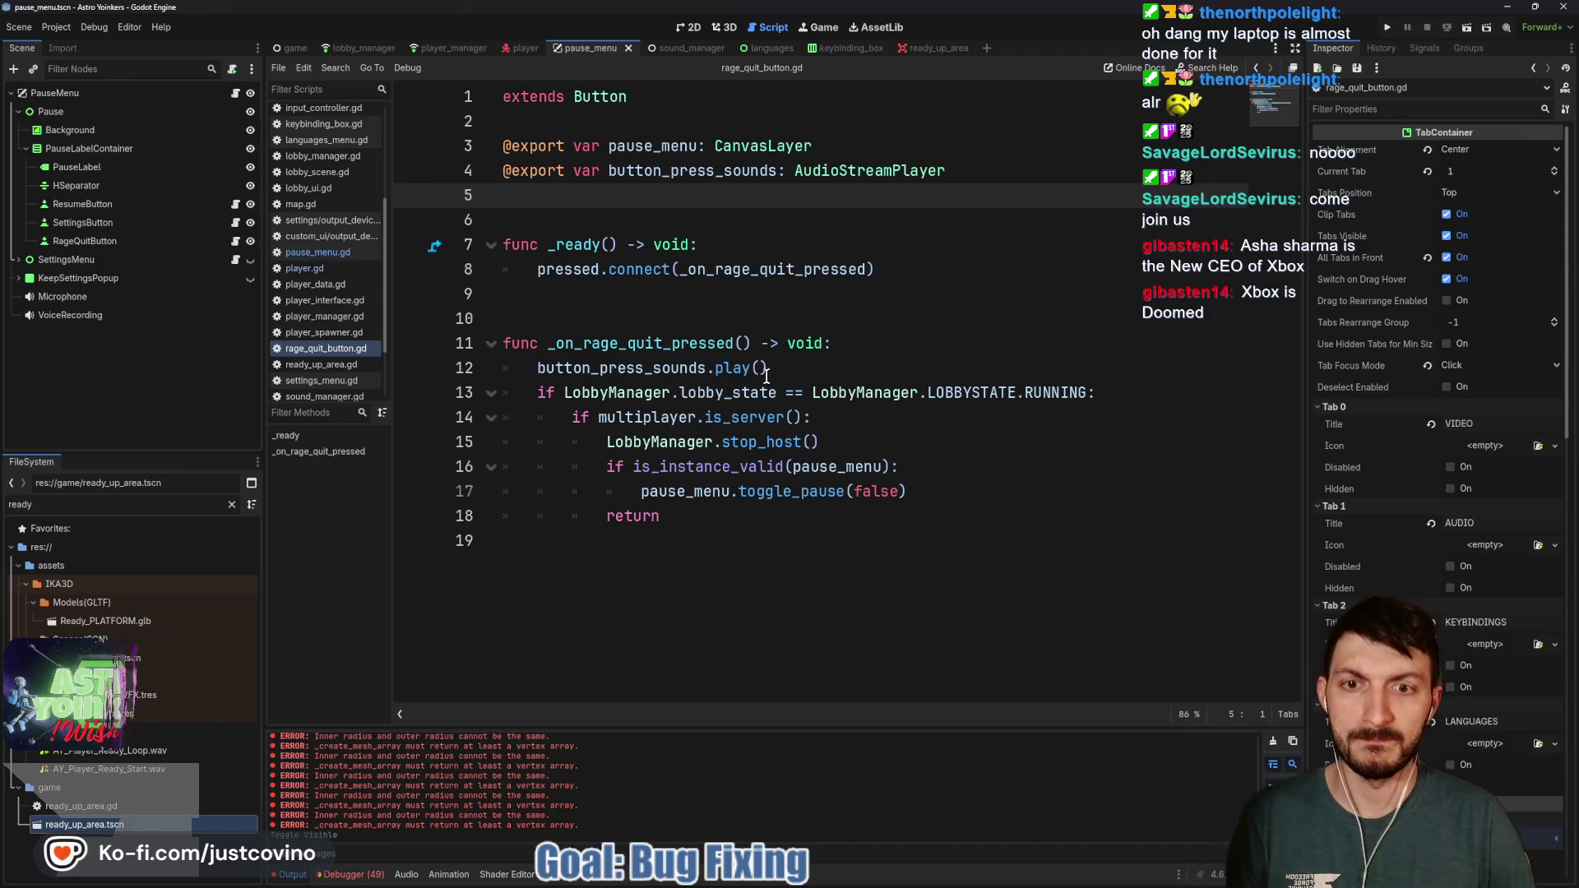
{"action": "left_click", "coordinate": [859, 345]}
{"action": "key", "text": "Return"}
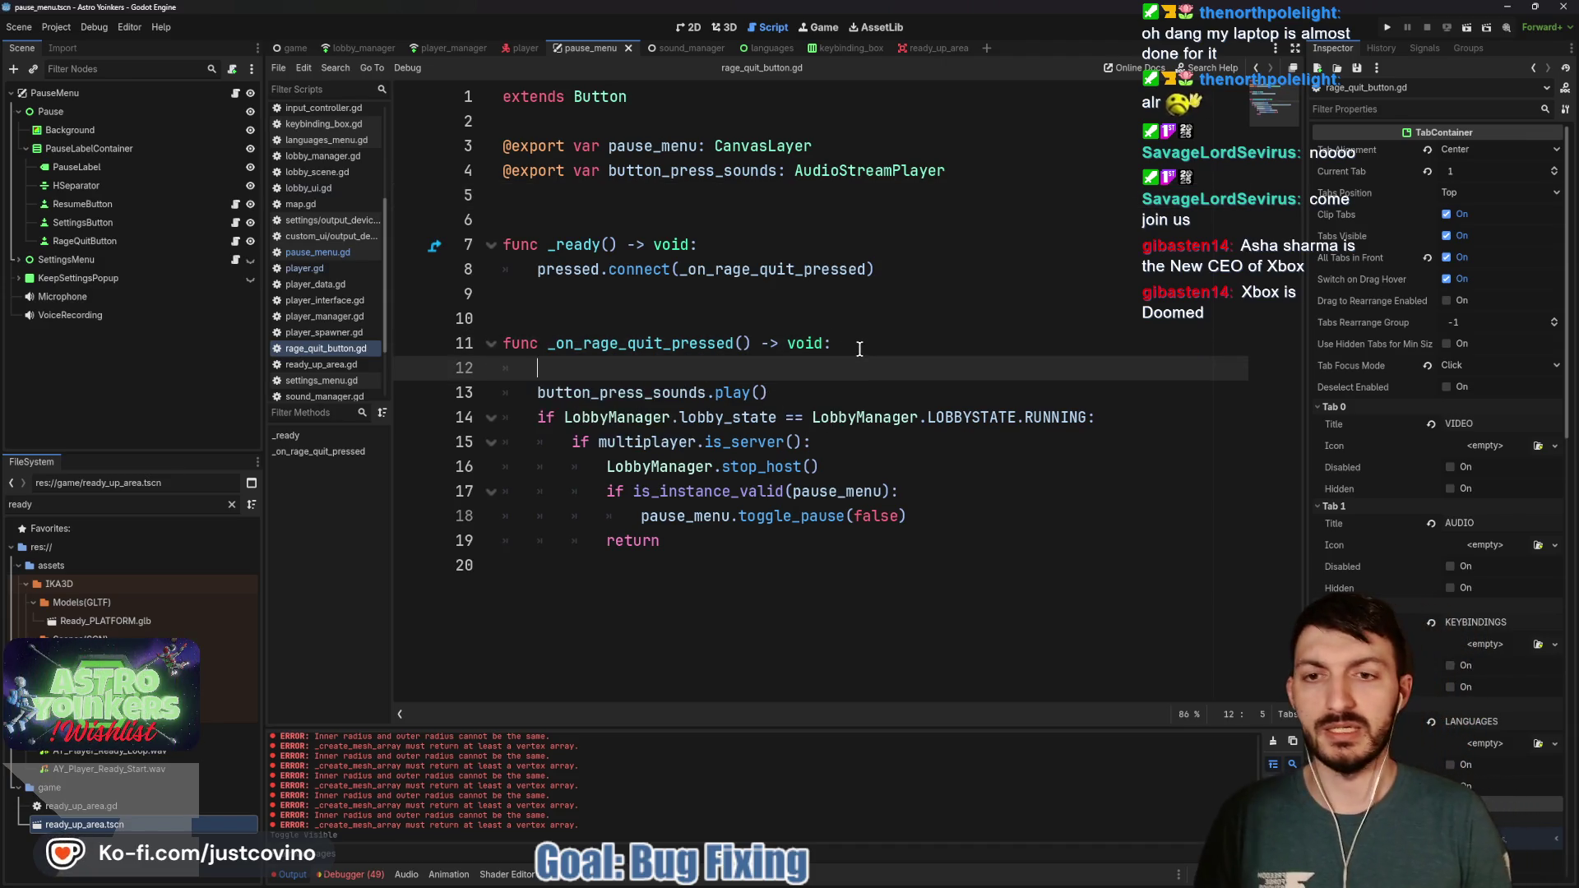
{"action": "type", "text": "if!is"}
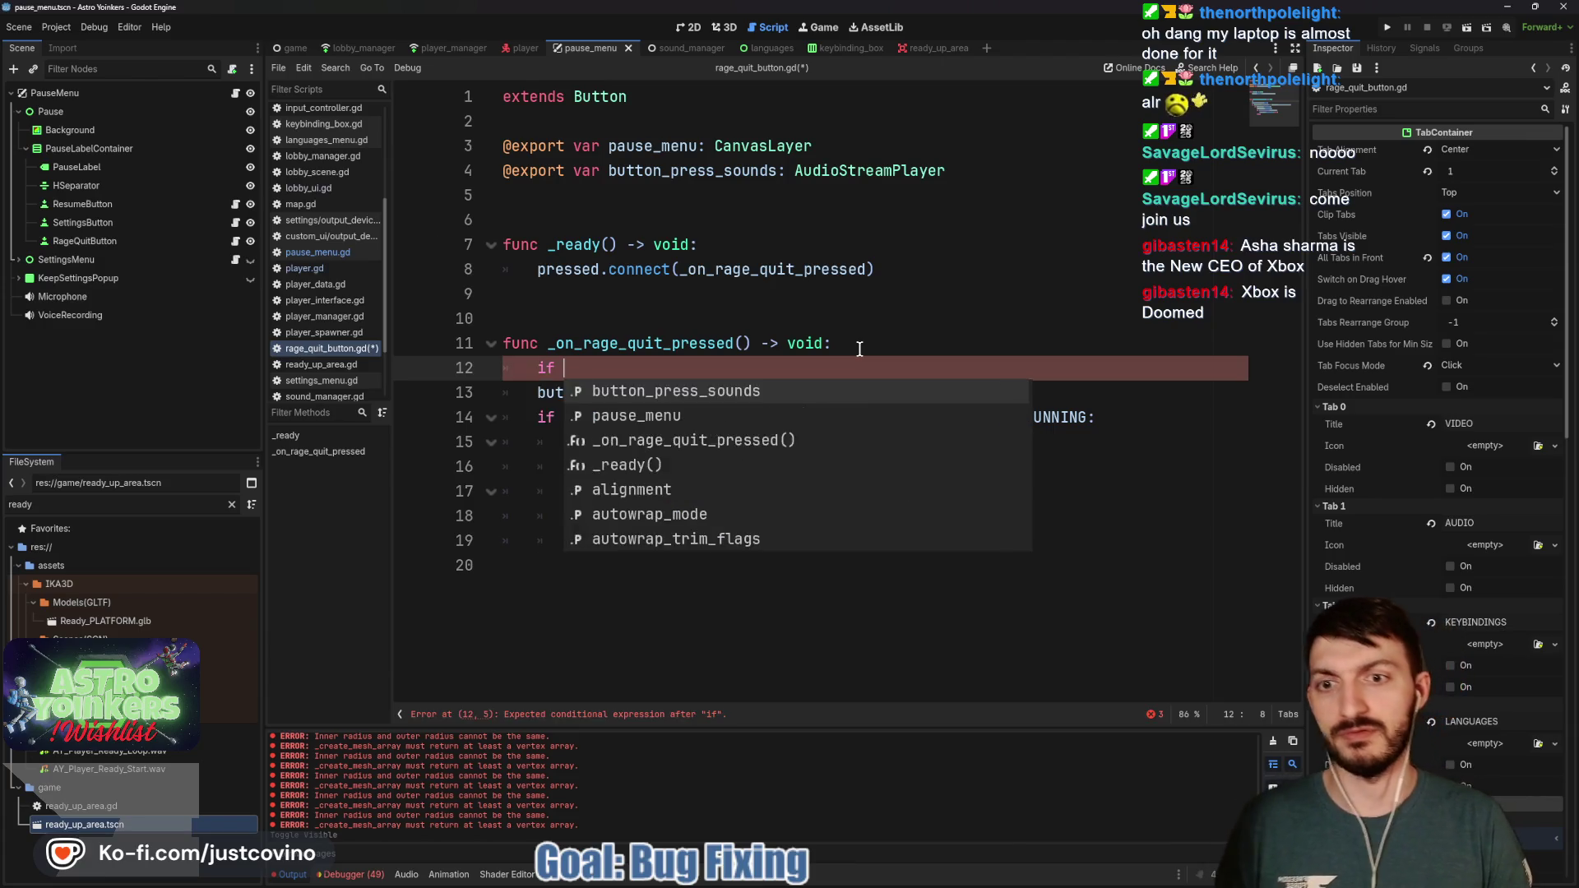
{"action": "key", "text": "BackSpace"}
{"action": "key", "text": "BackSpace"}
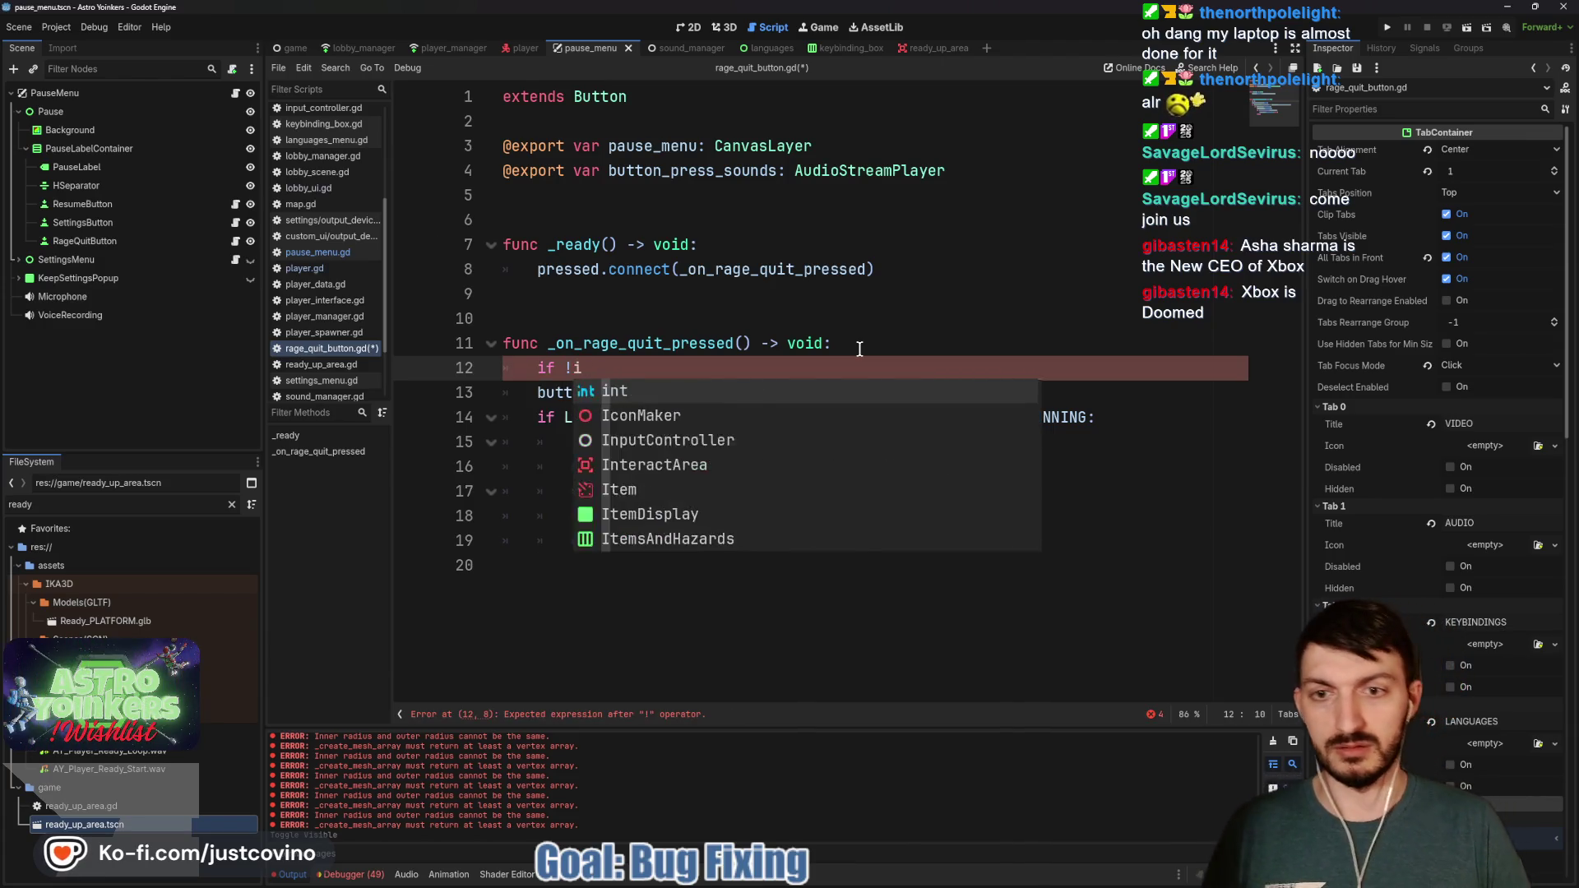
{"action": "type", "text": "multipa"}
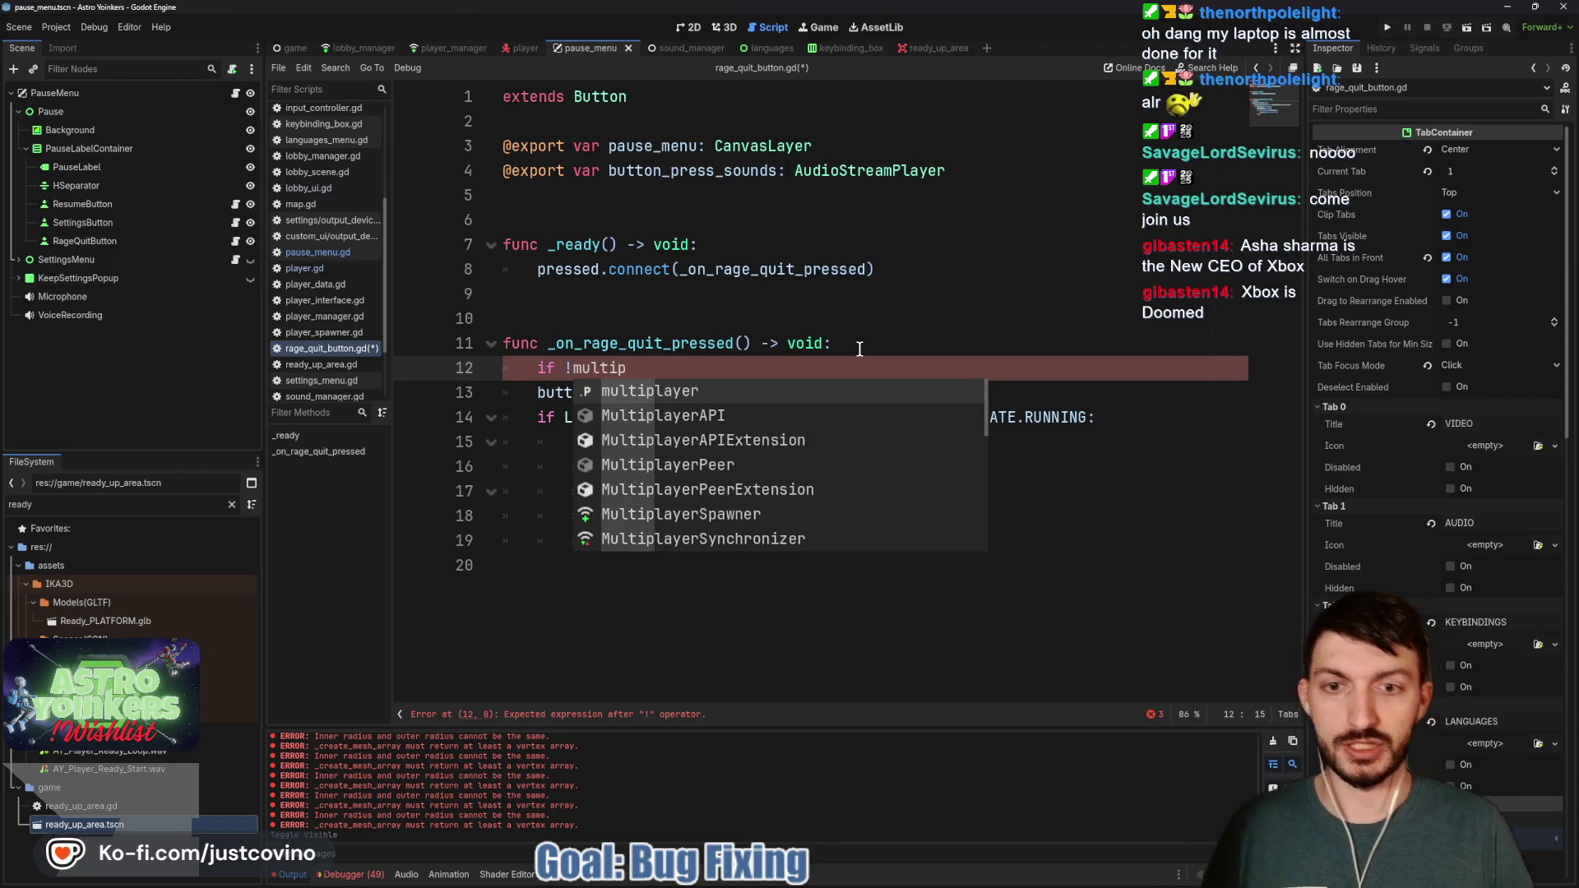
{"action": "key", "text": "Return"}
{"action": "type", "text": ".is_ai"}
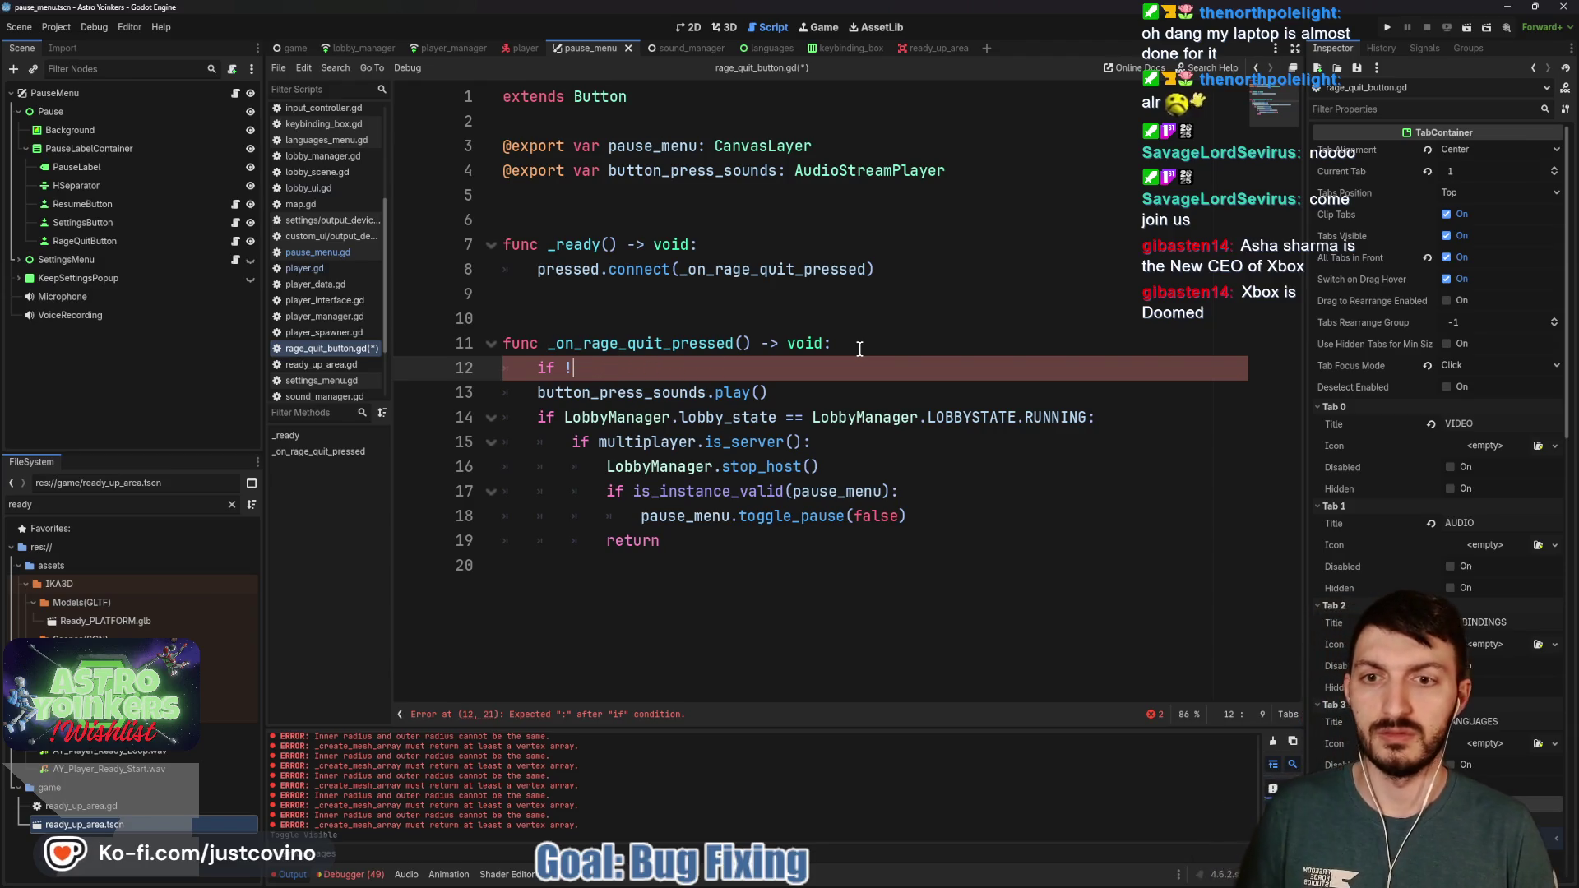
{"action": "type", "text": "is_m"}
{"action": "key", "text": "Return"}
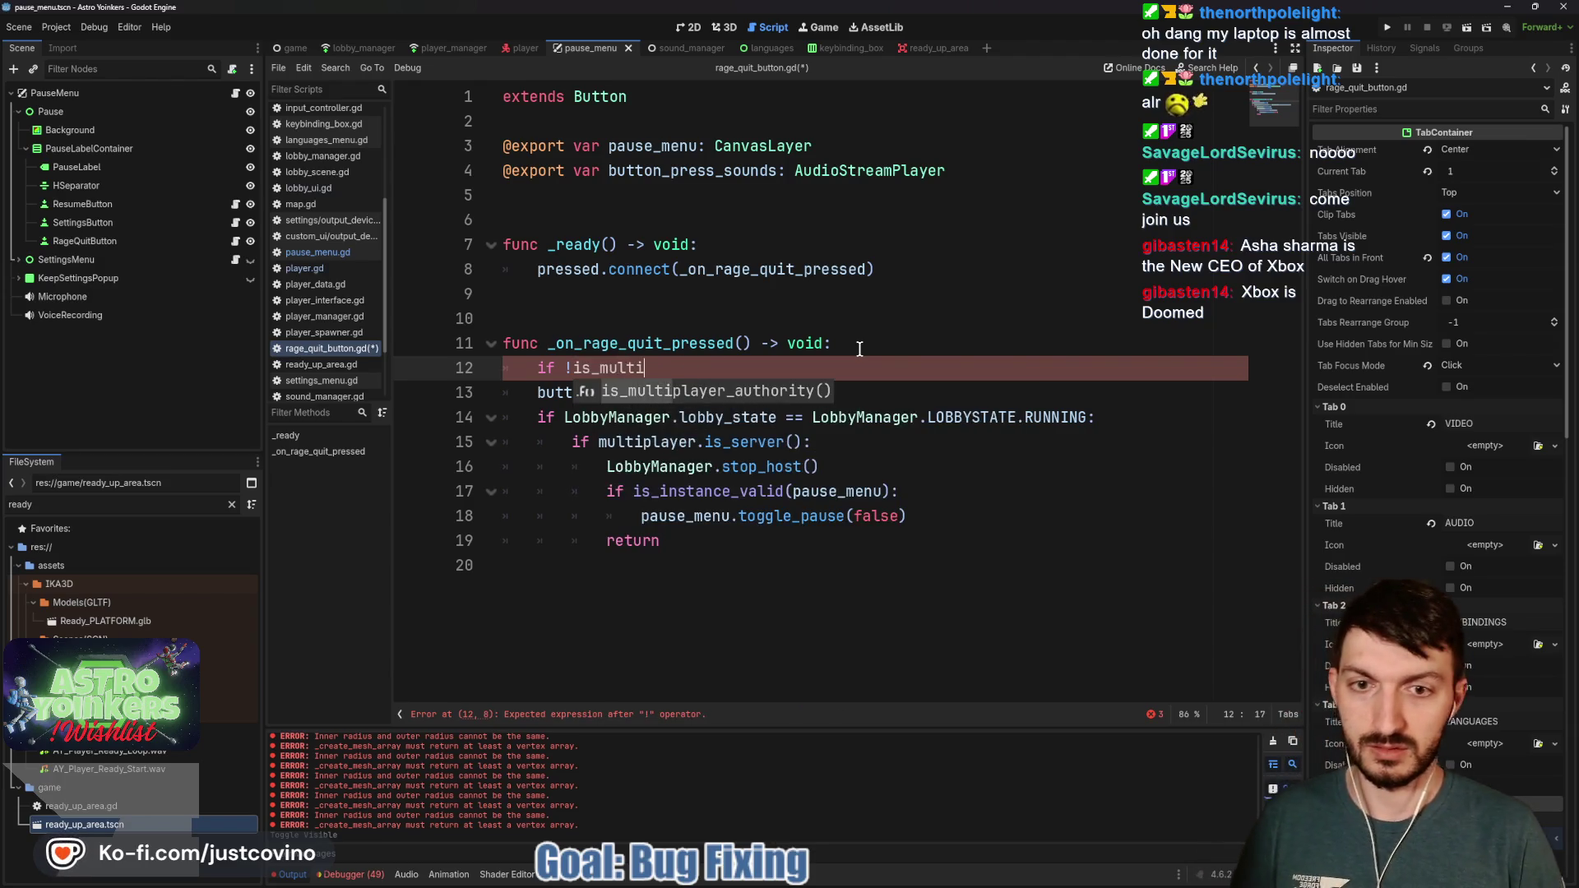
{"action": "type", "text": ": return"}
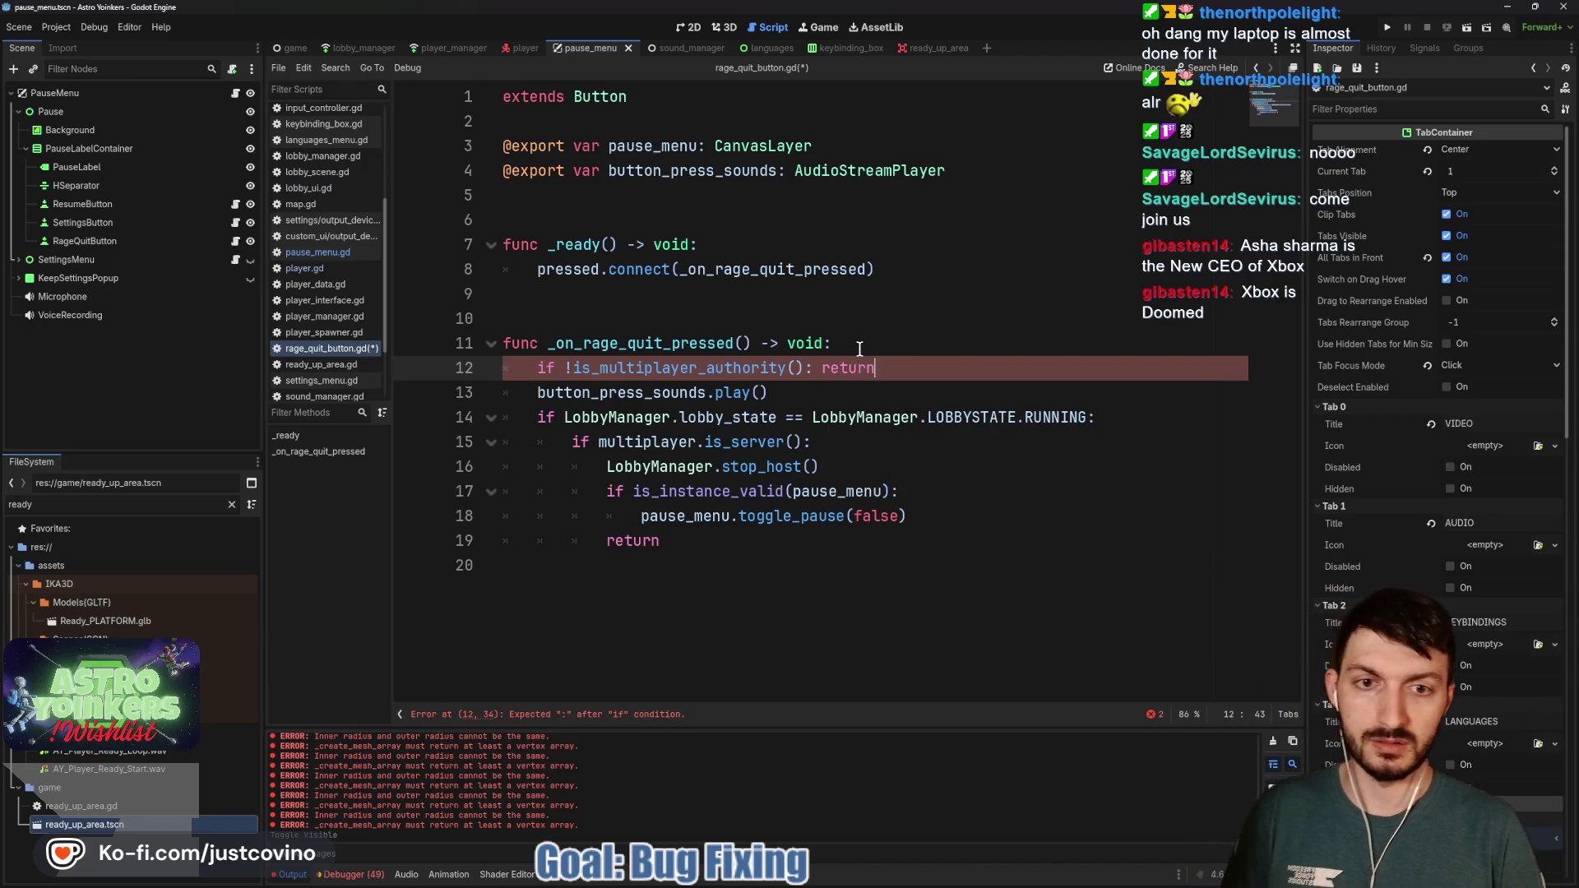
{"action": "key", "text": "ctrl+s"}
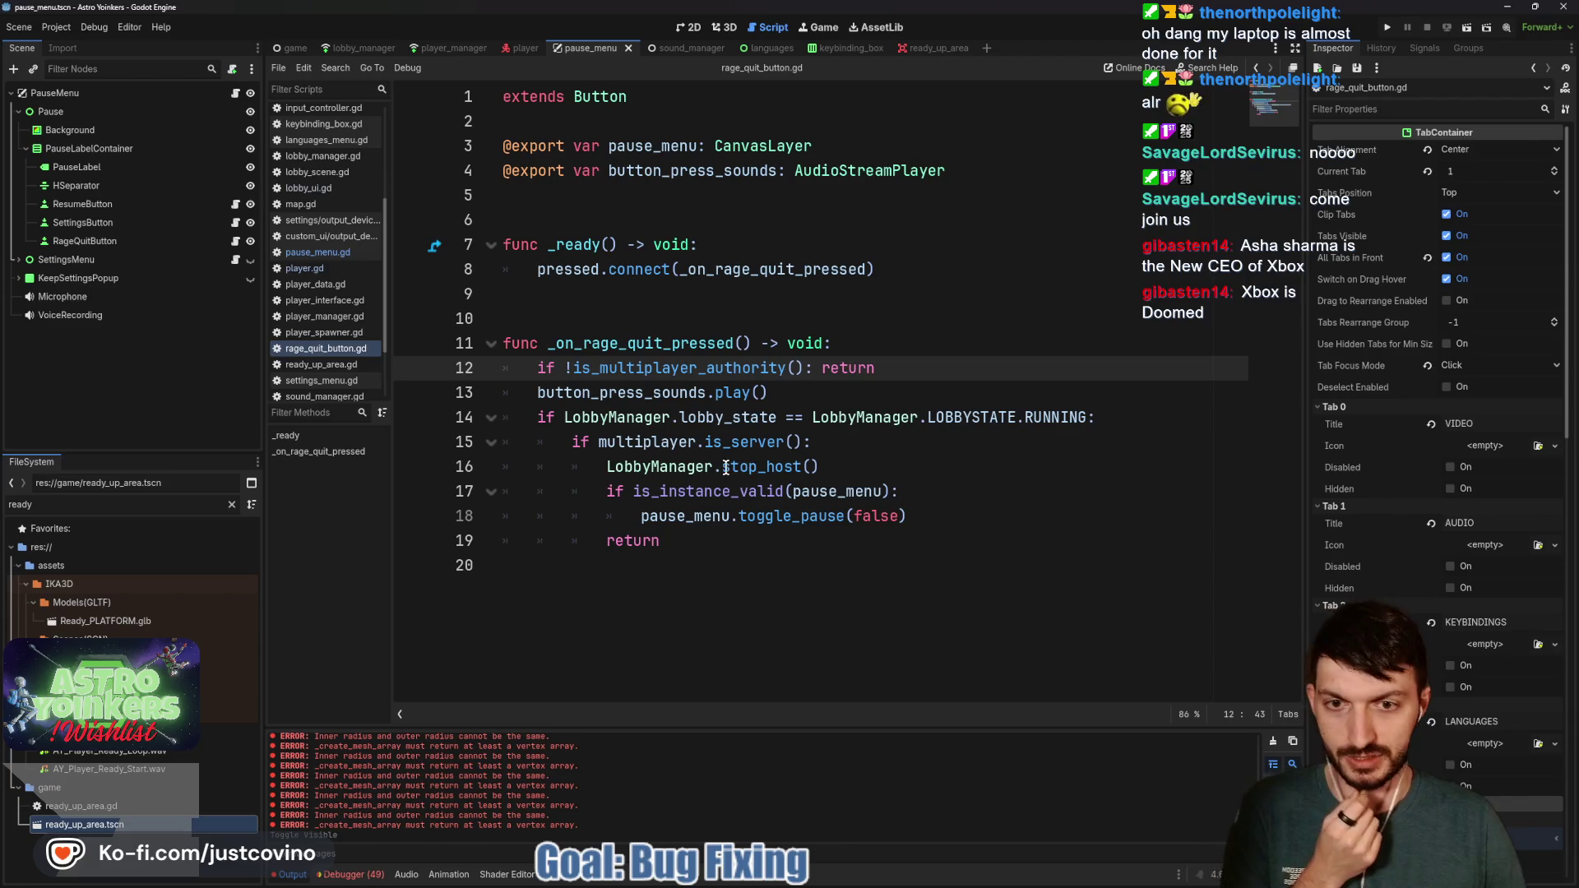
Copy the leave_host(false) and pause_menu.toggle_pause(false) calls from pause_menu.gd and paste them after return
{"action": "left_click", "coordinate": [232, 96]}
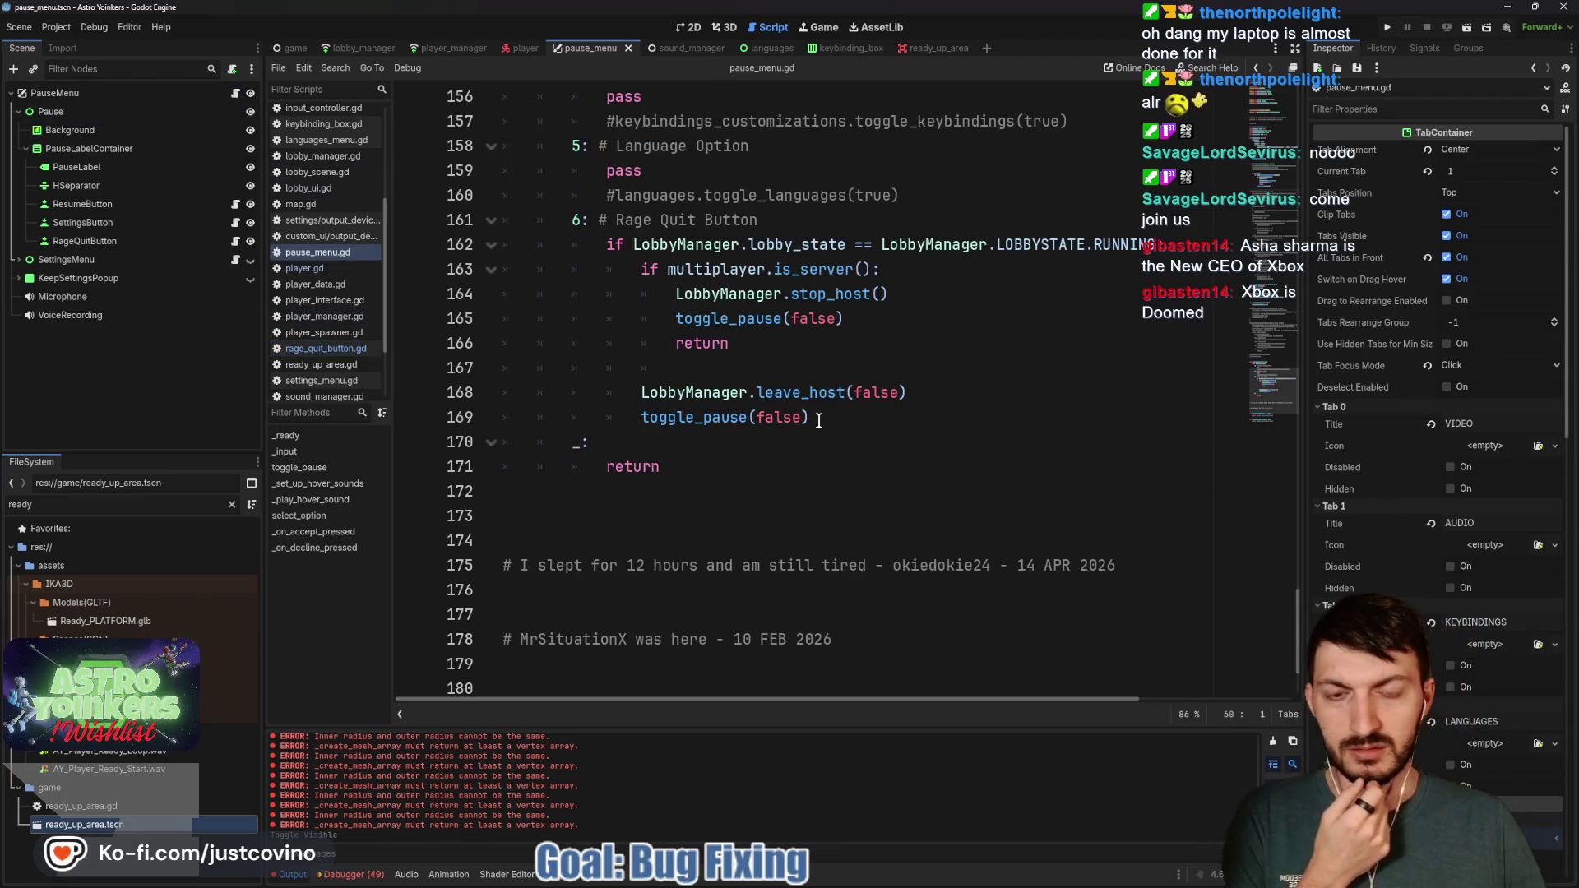
{"action": "left_click_drag", "start_coordinate": [819, 419], "coordinate": [646, 393]}
{"action": "key", "text": "ctrl+c"}
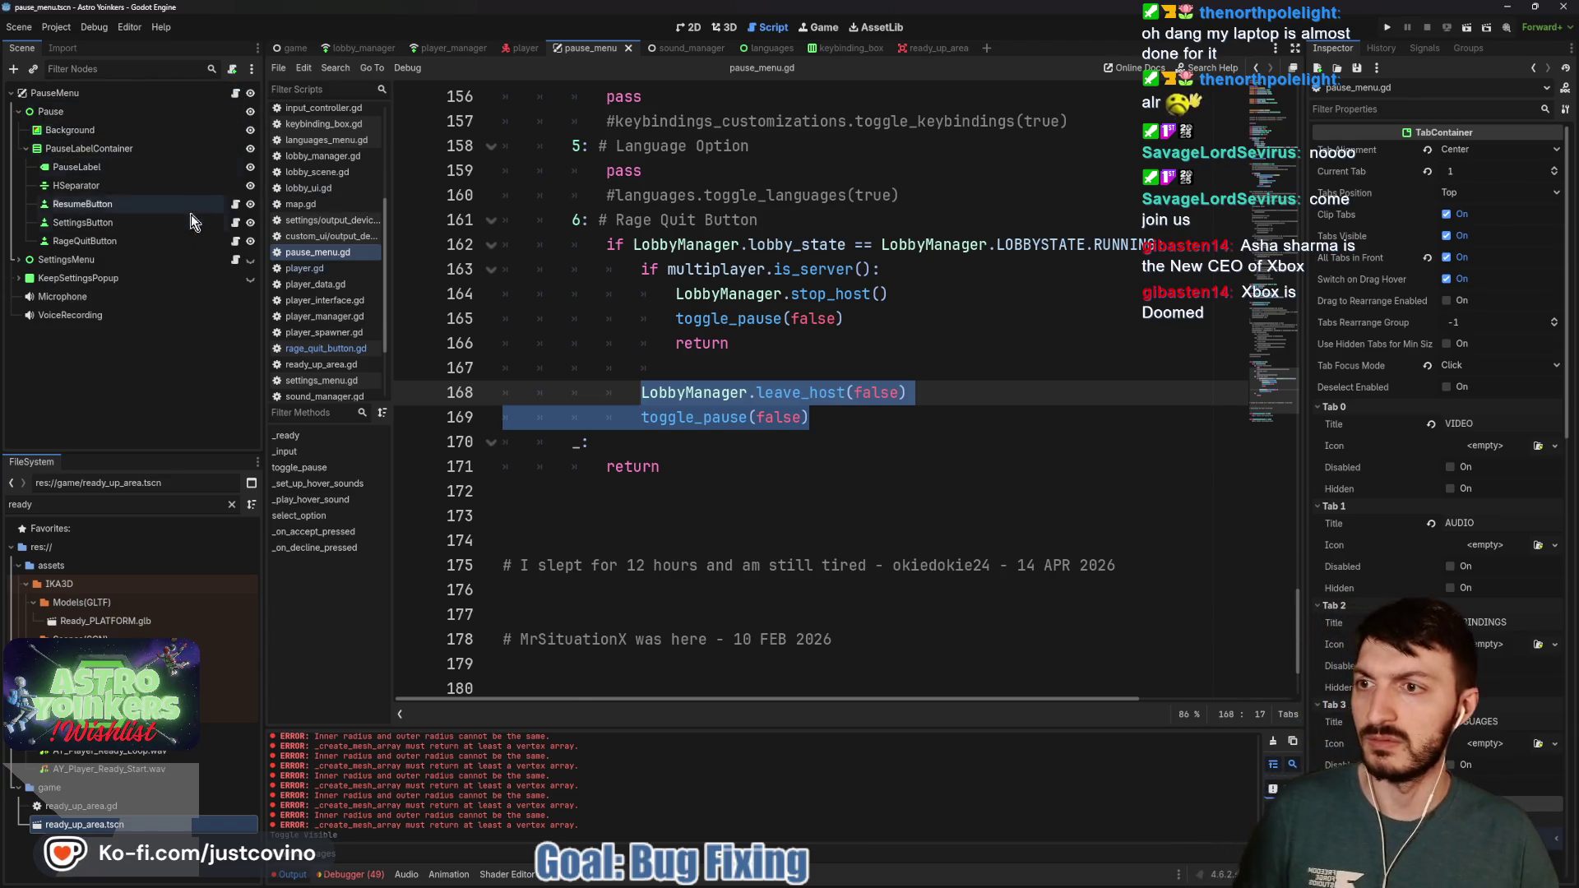
{"action": "left_click", "coordinate": [236, 242]}
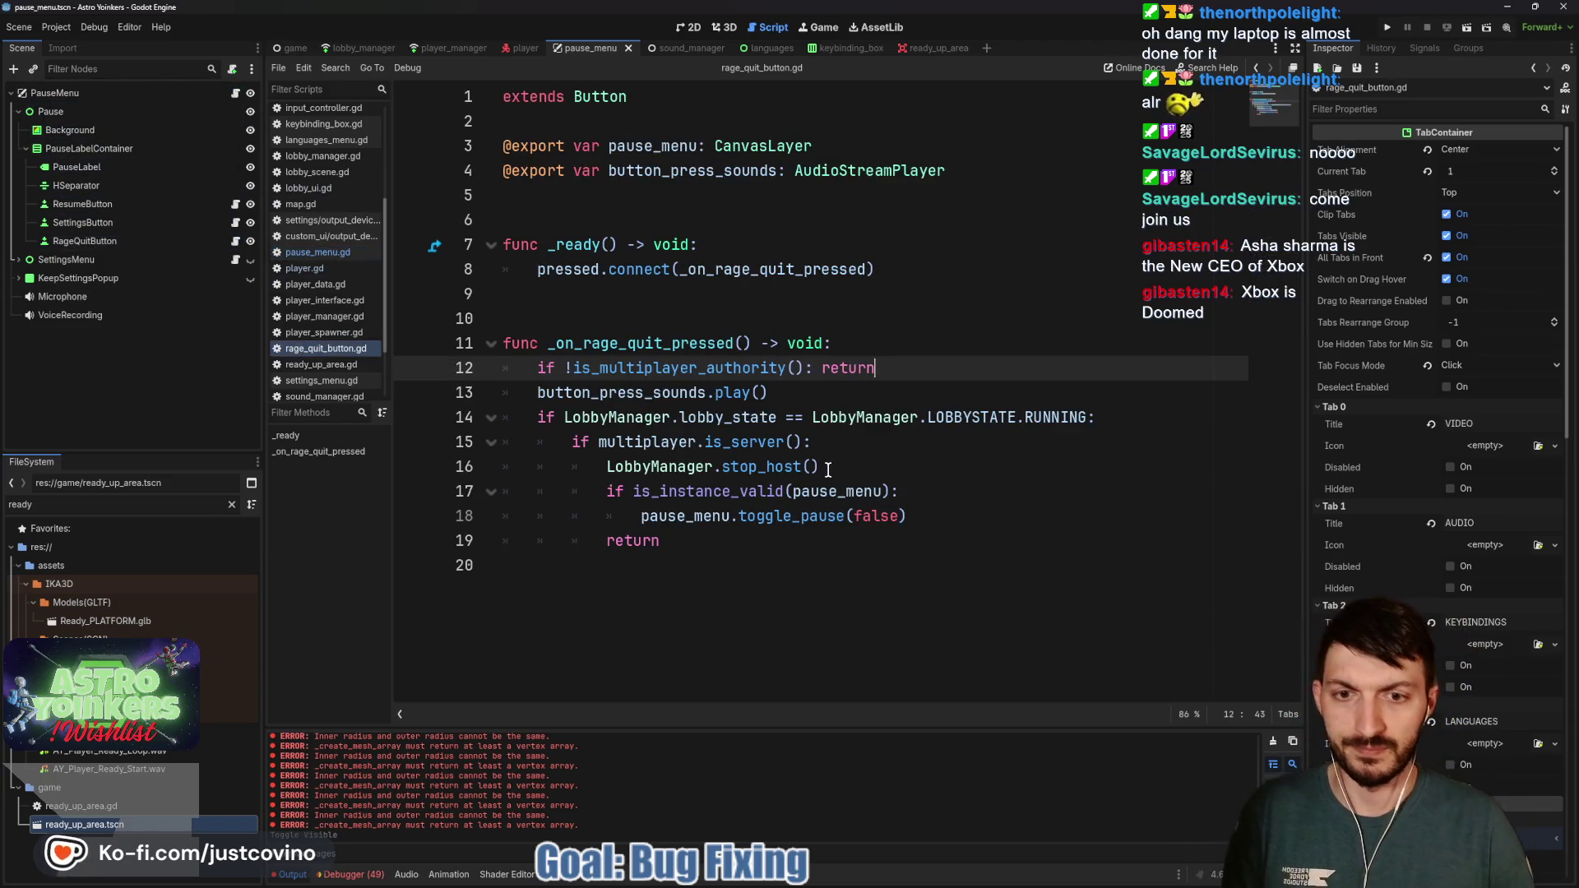
{"action": "left_click", "coordinate": [928, 520]}
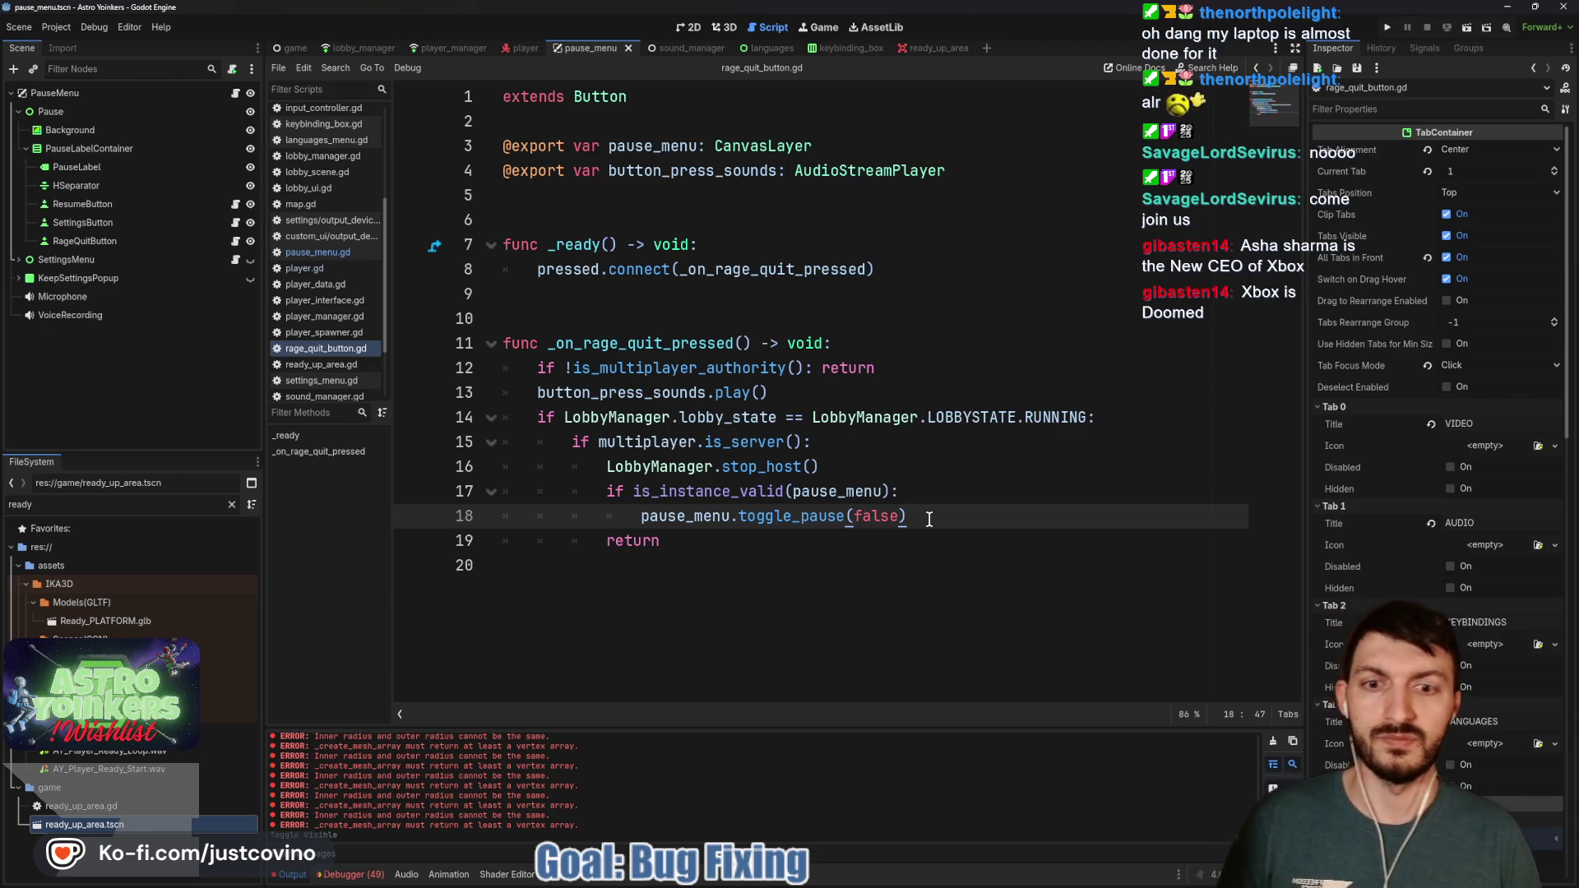
{"action": "key", "text": "Return"}
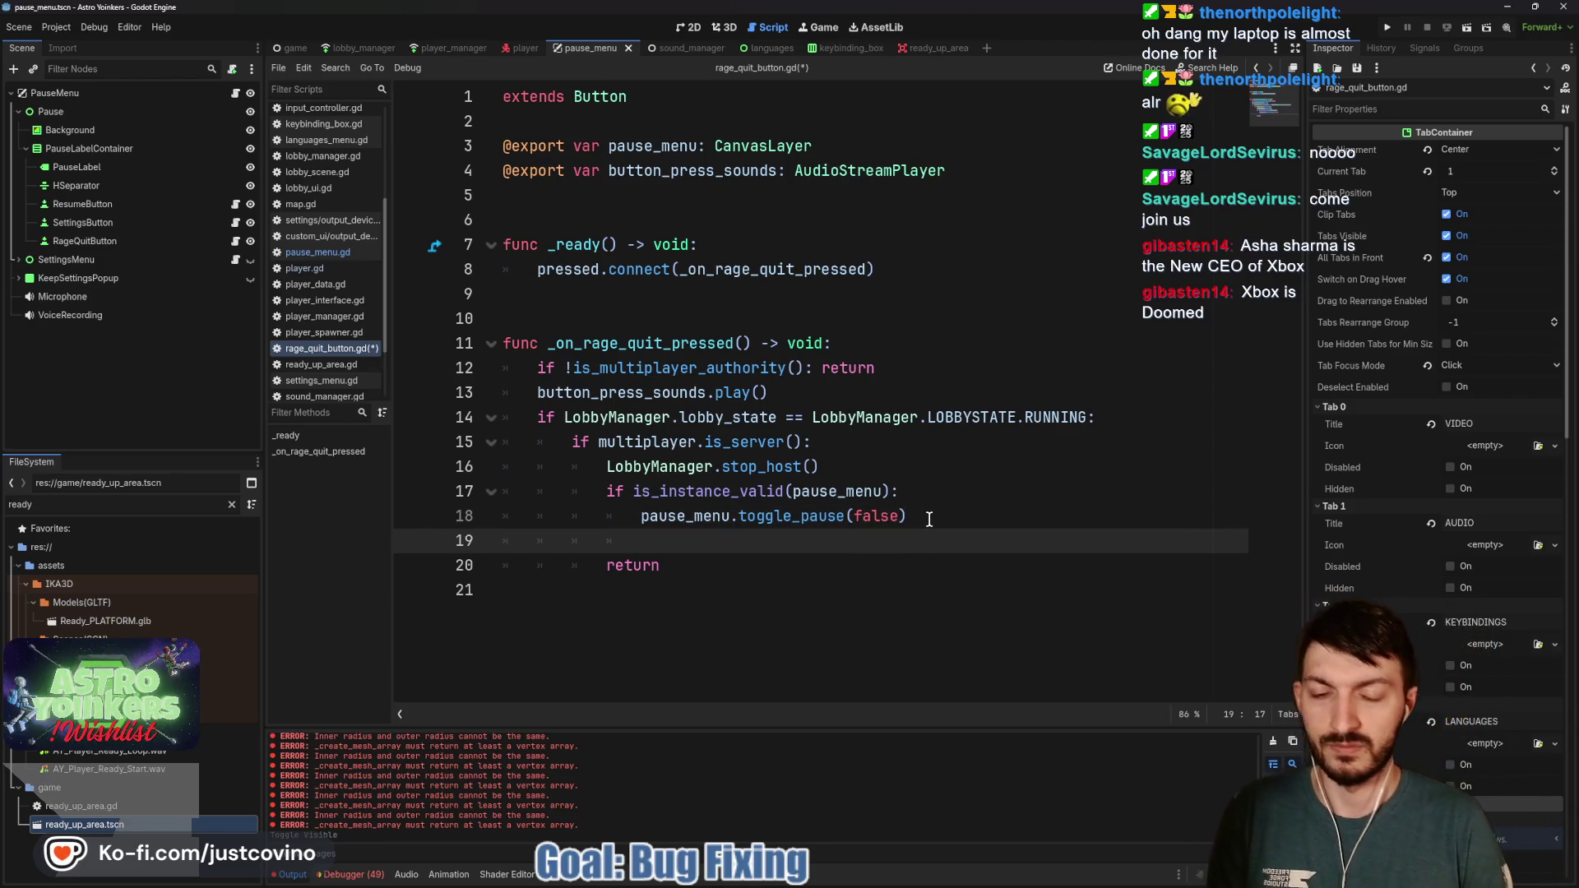
{"action": "key", "text": "BackSpace"}
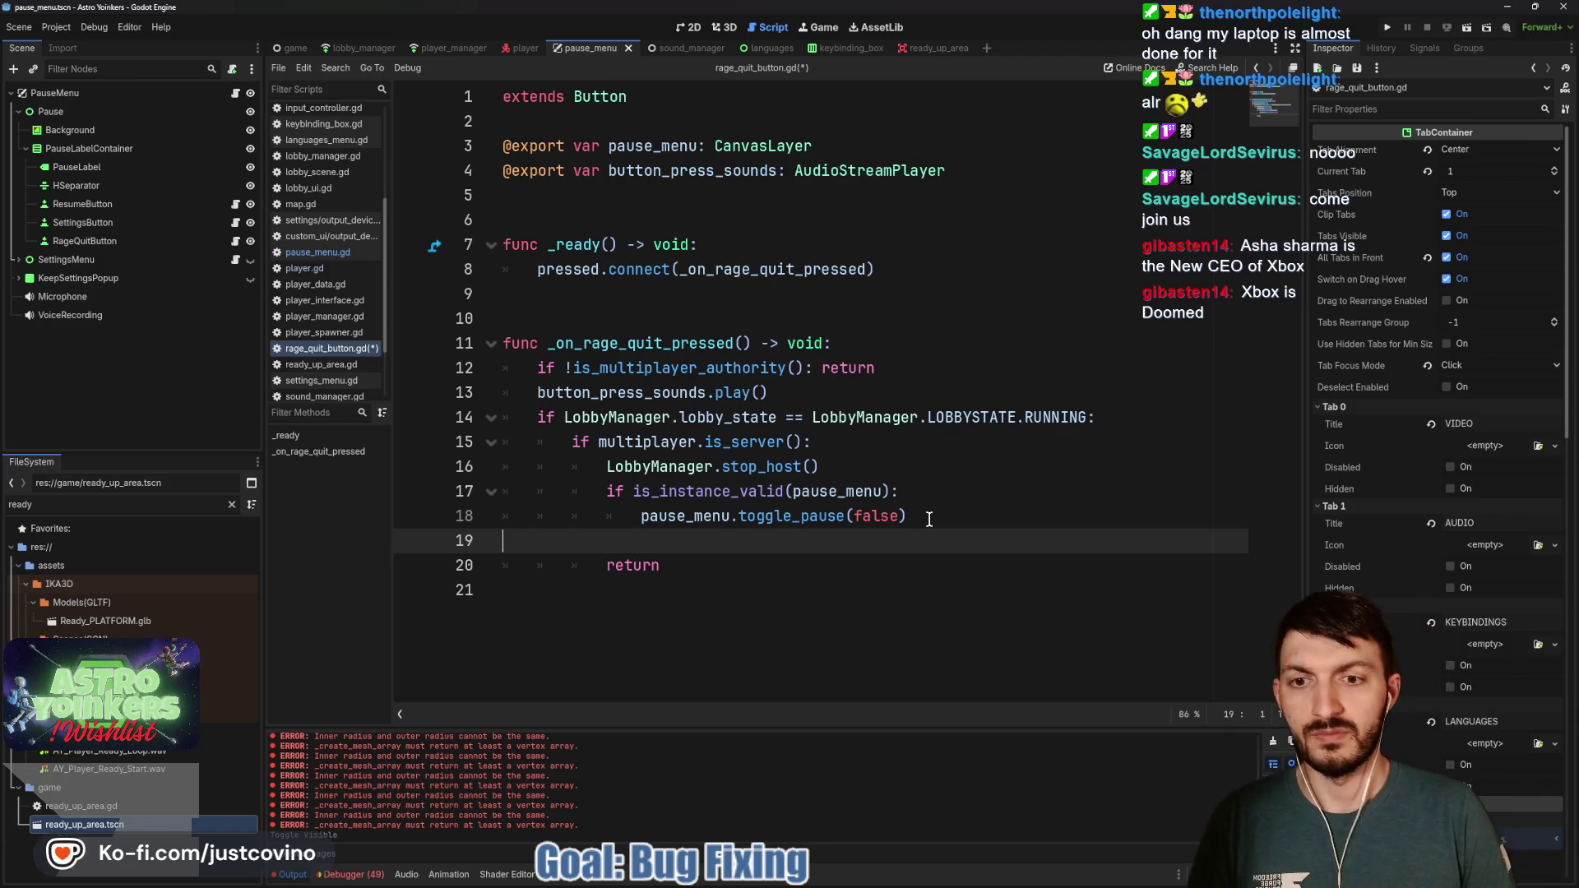
{"action": "key", "text": "BackSpace"}
{"action": "left_click", "coordinate": [740, 544]}
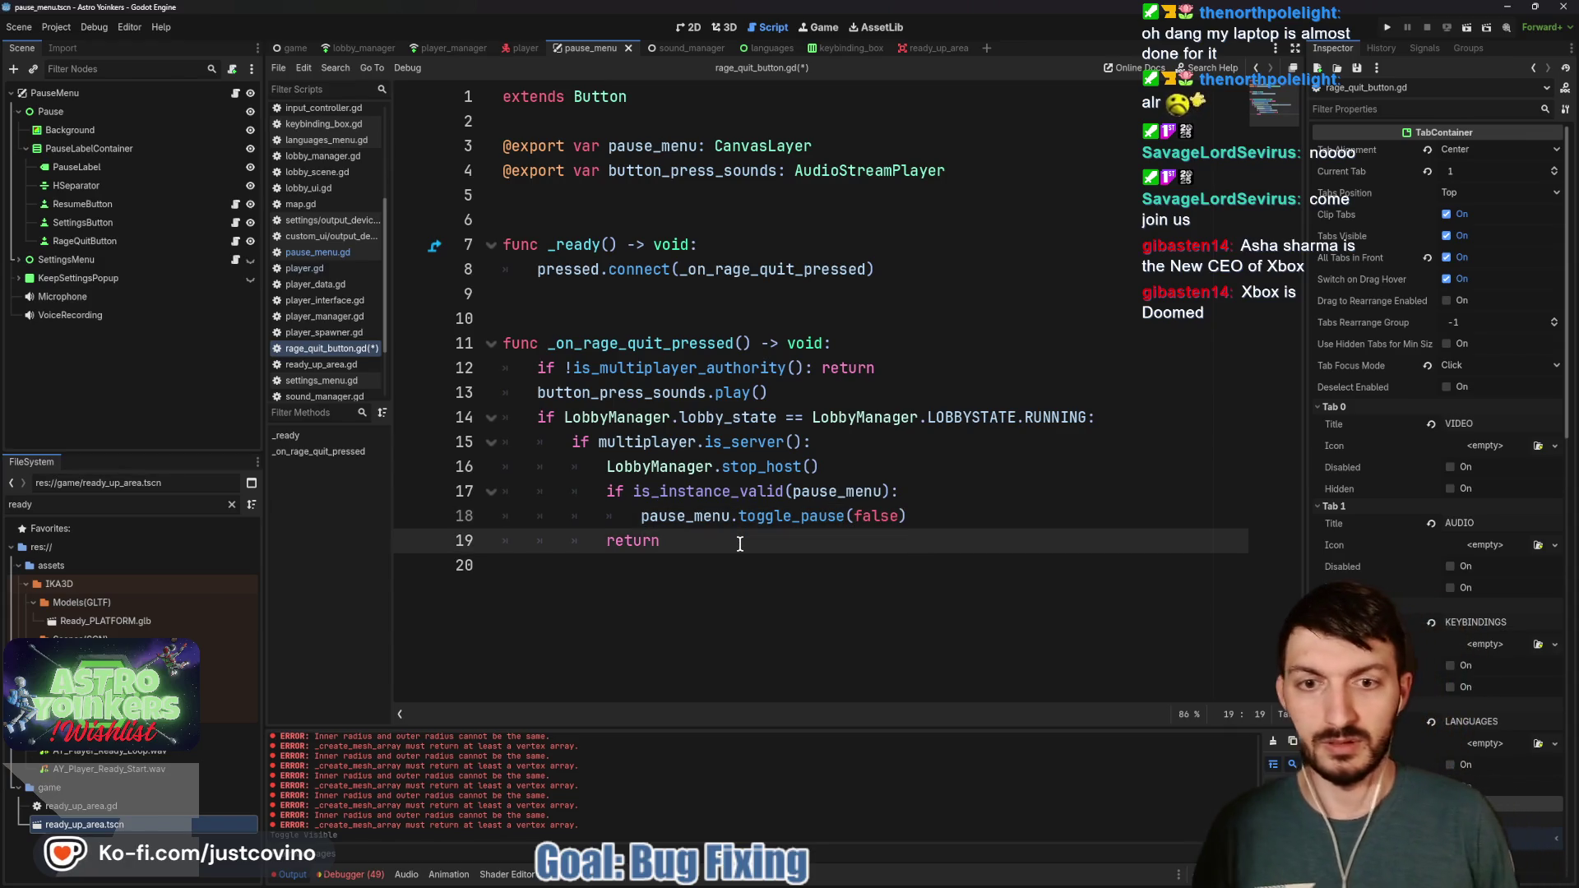
{"action": "key", "text": "Return"}
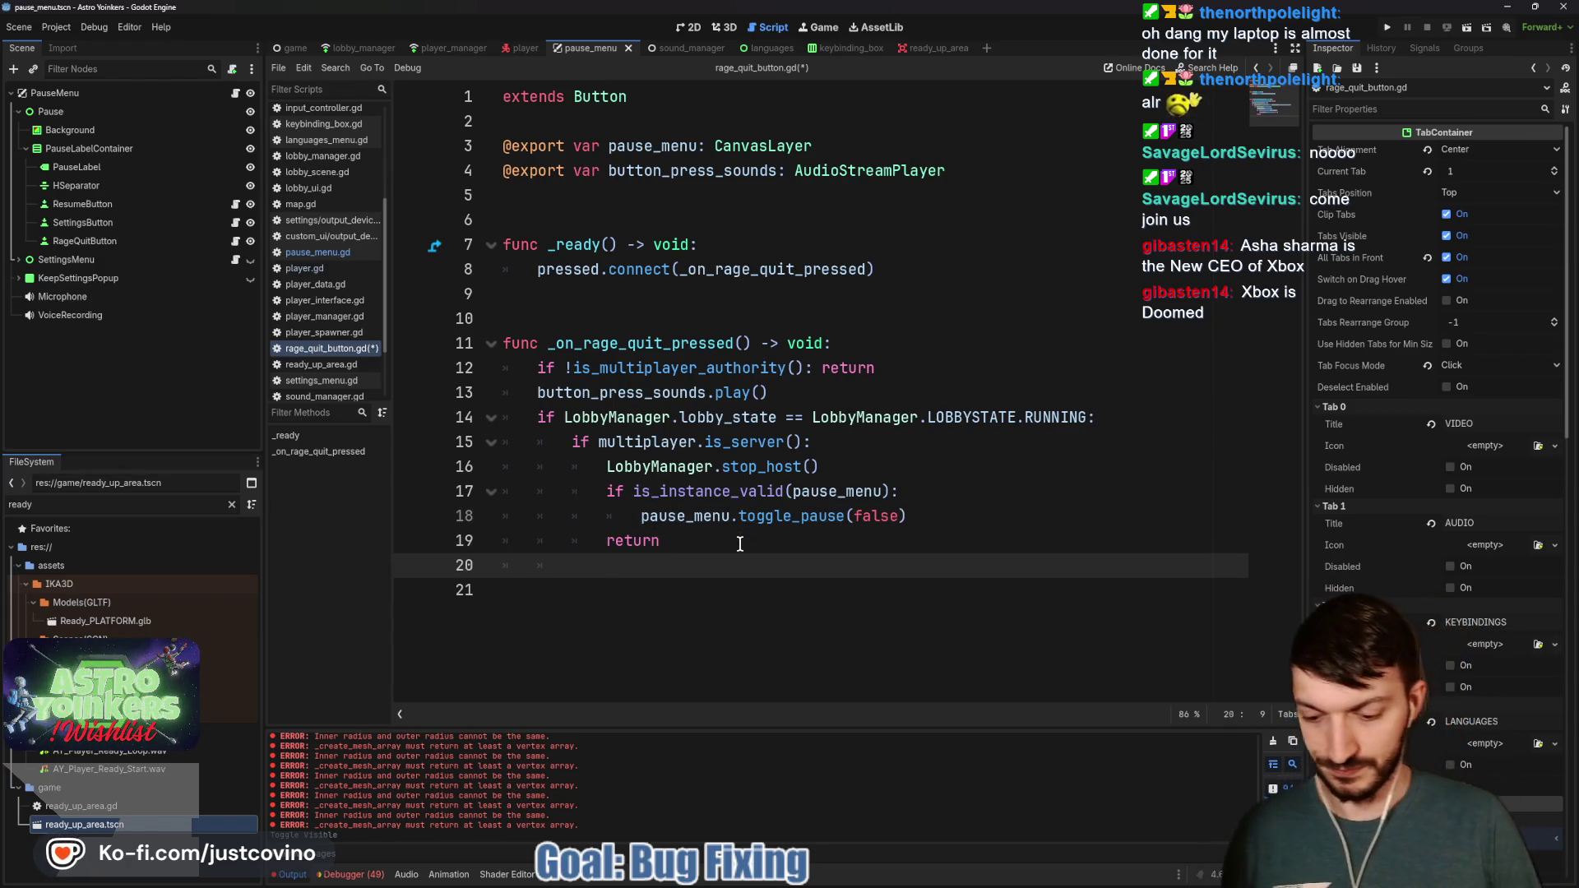
{"action": "key", "text": "ctrl+v"}
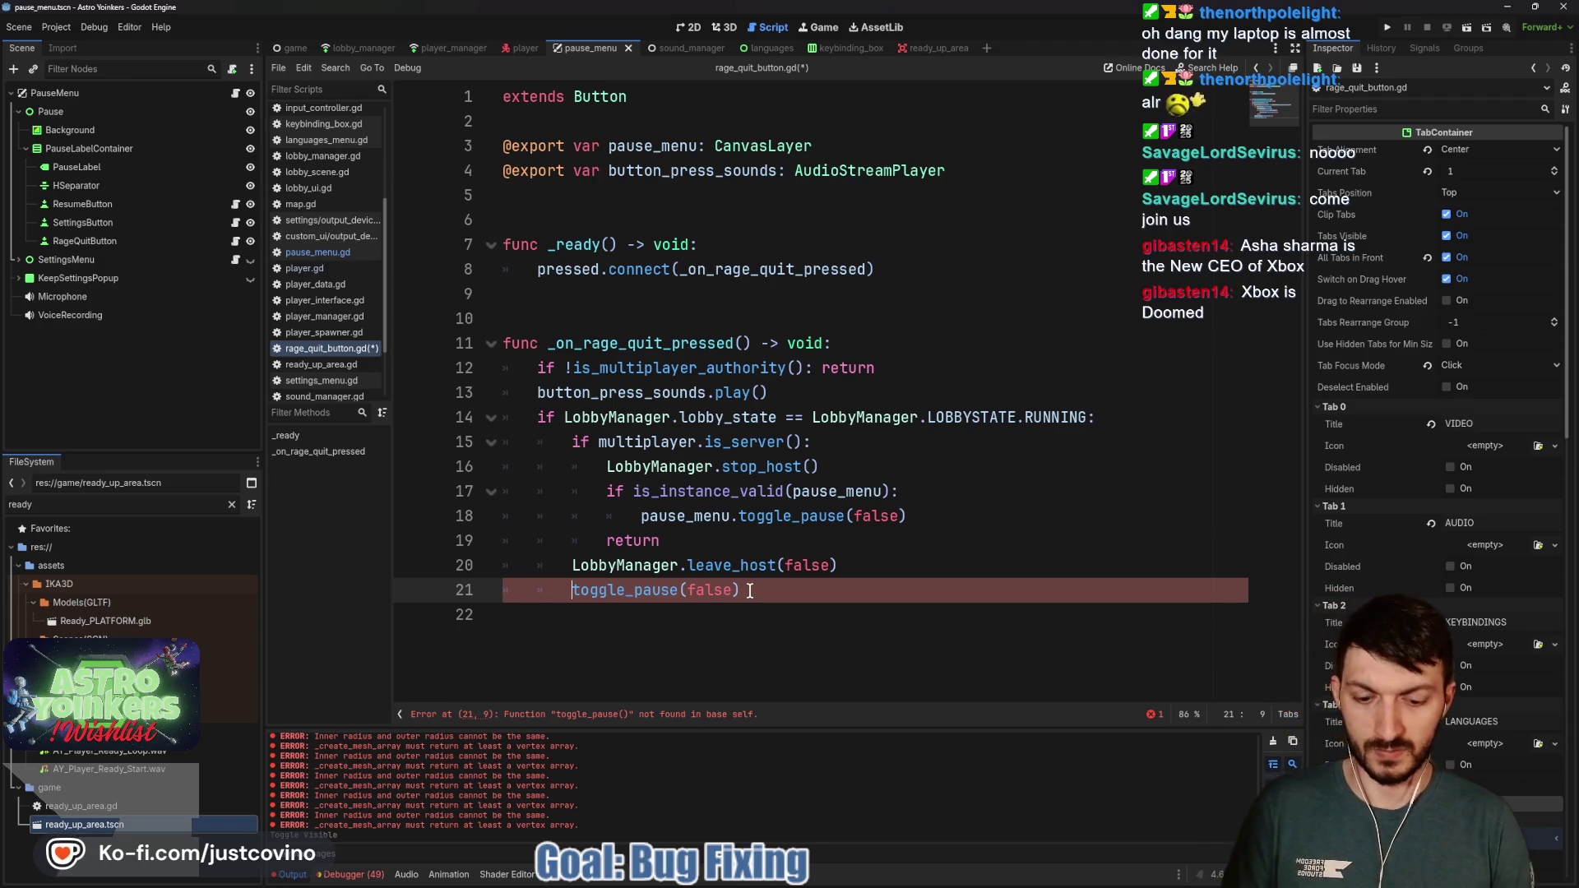
{"action": "type", "text": "pause_menu"}
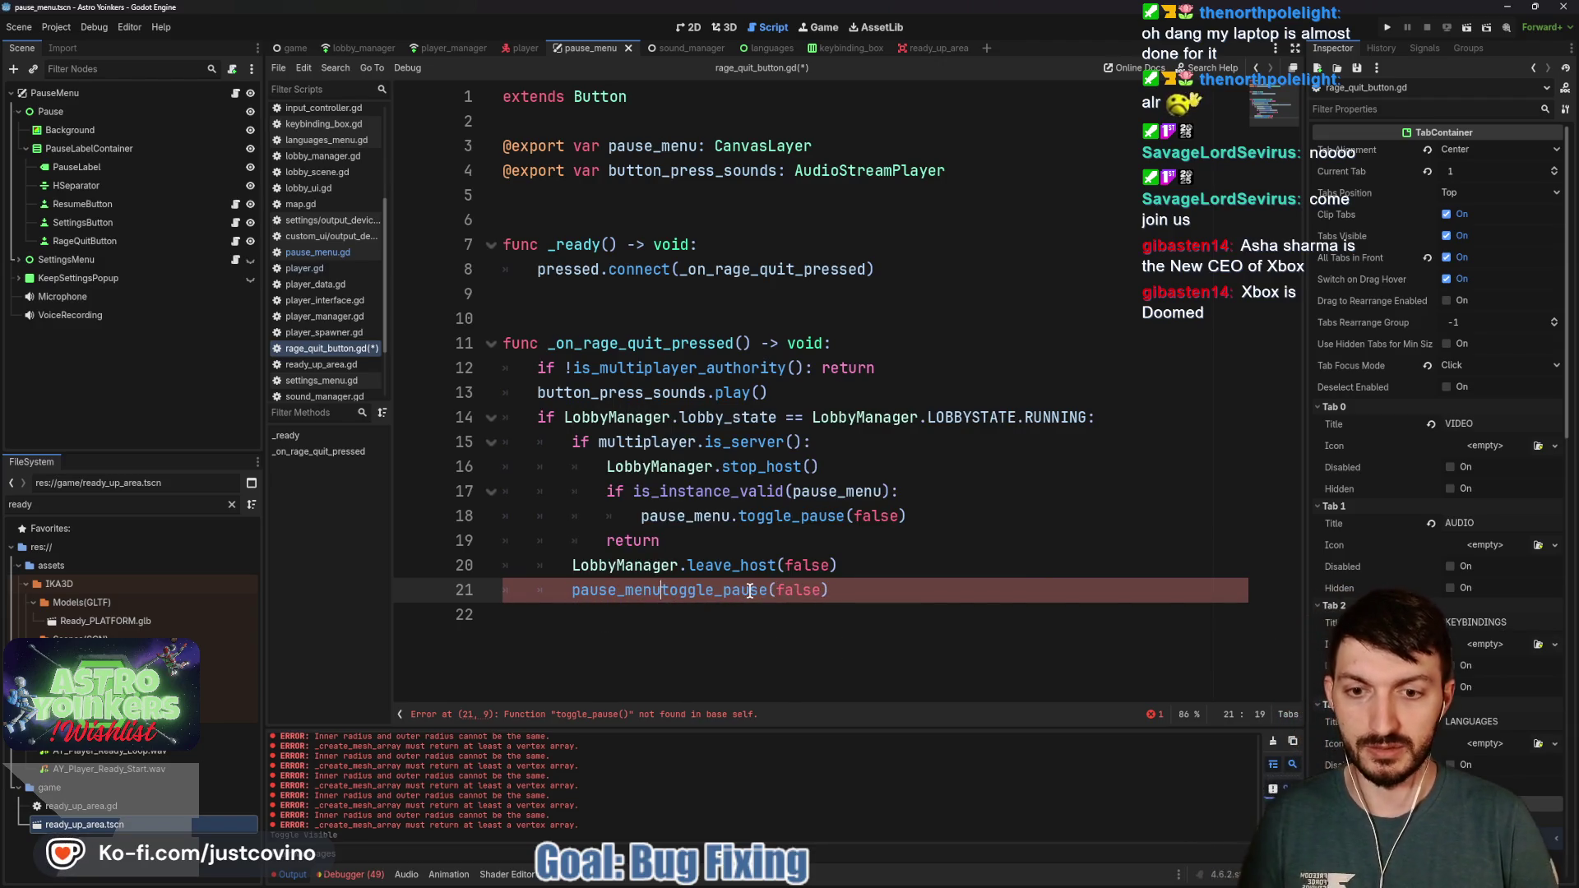
{"action": "type", "text": "."}
{"action": "key", "text": "Escape"}
{"action": "key", "text": "Down"}
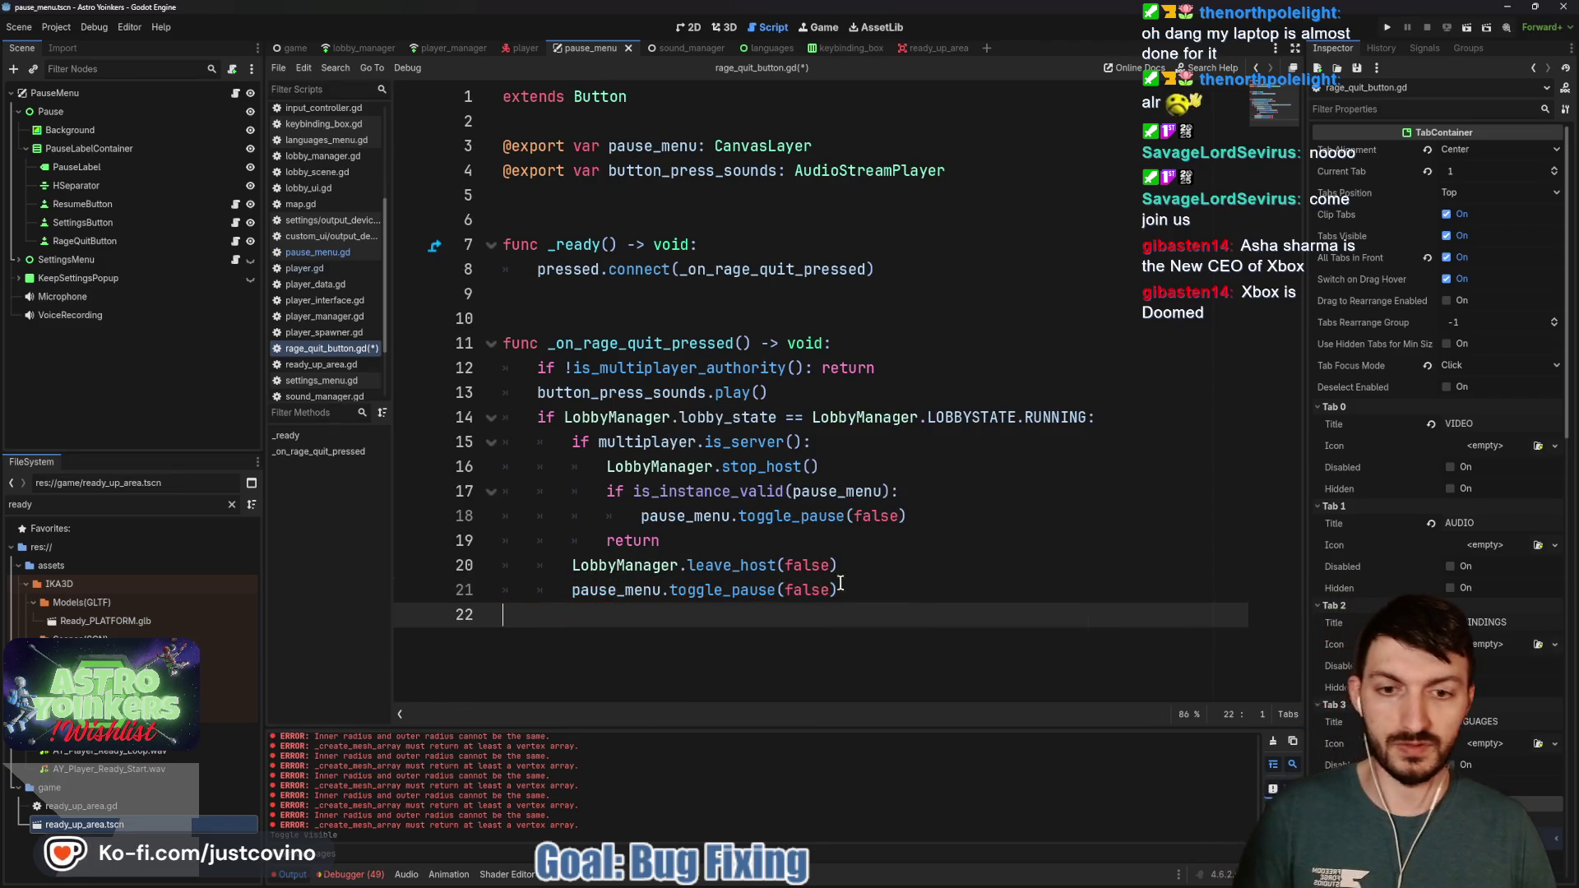
Put the pasted calls under an else: branch, save the script, and run the game
{"action": "left_click", "coordinate": [723, 547]}
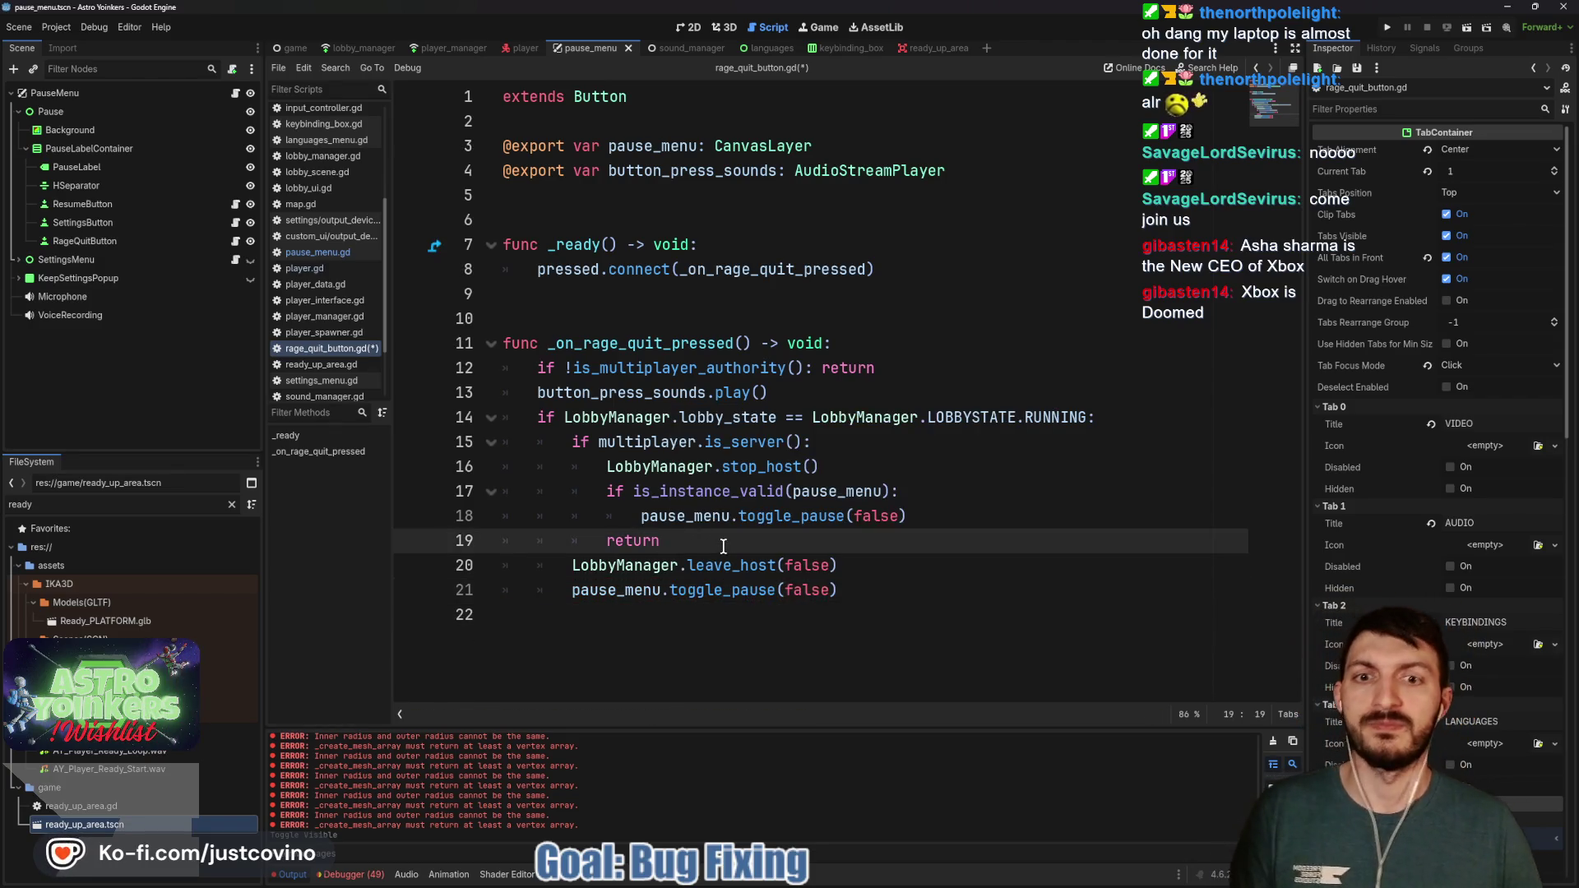
{"action": "key", "text": "Return"}
{"action": "type", "text": "else:"}
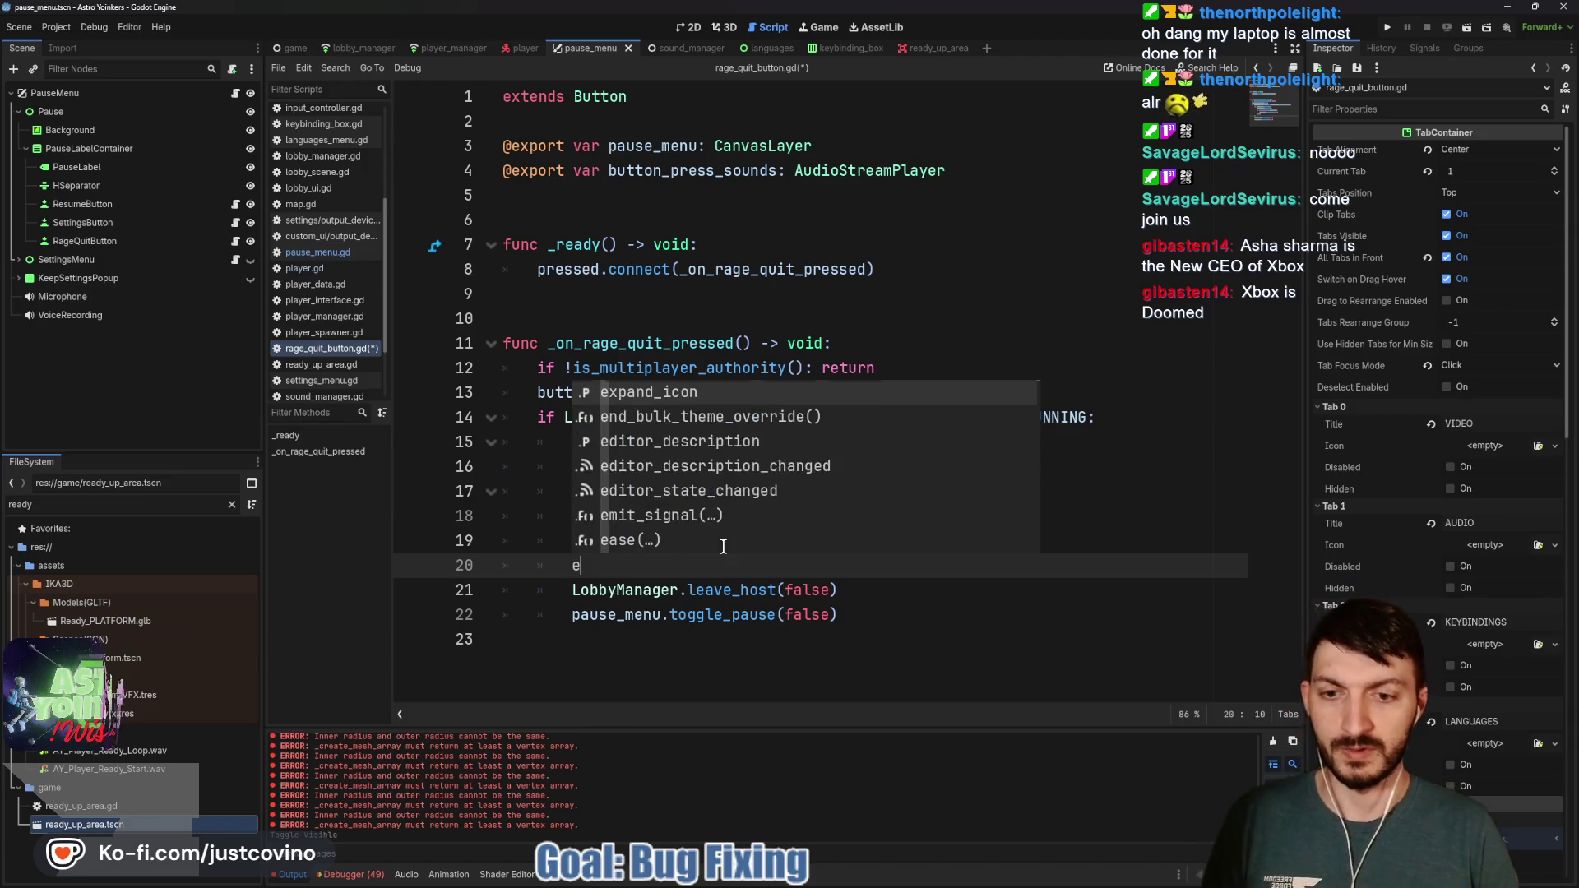
{"action": "left_click", "coordinate": [556, 589]}
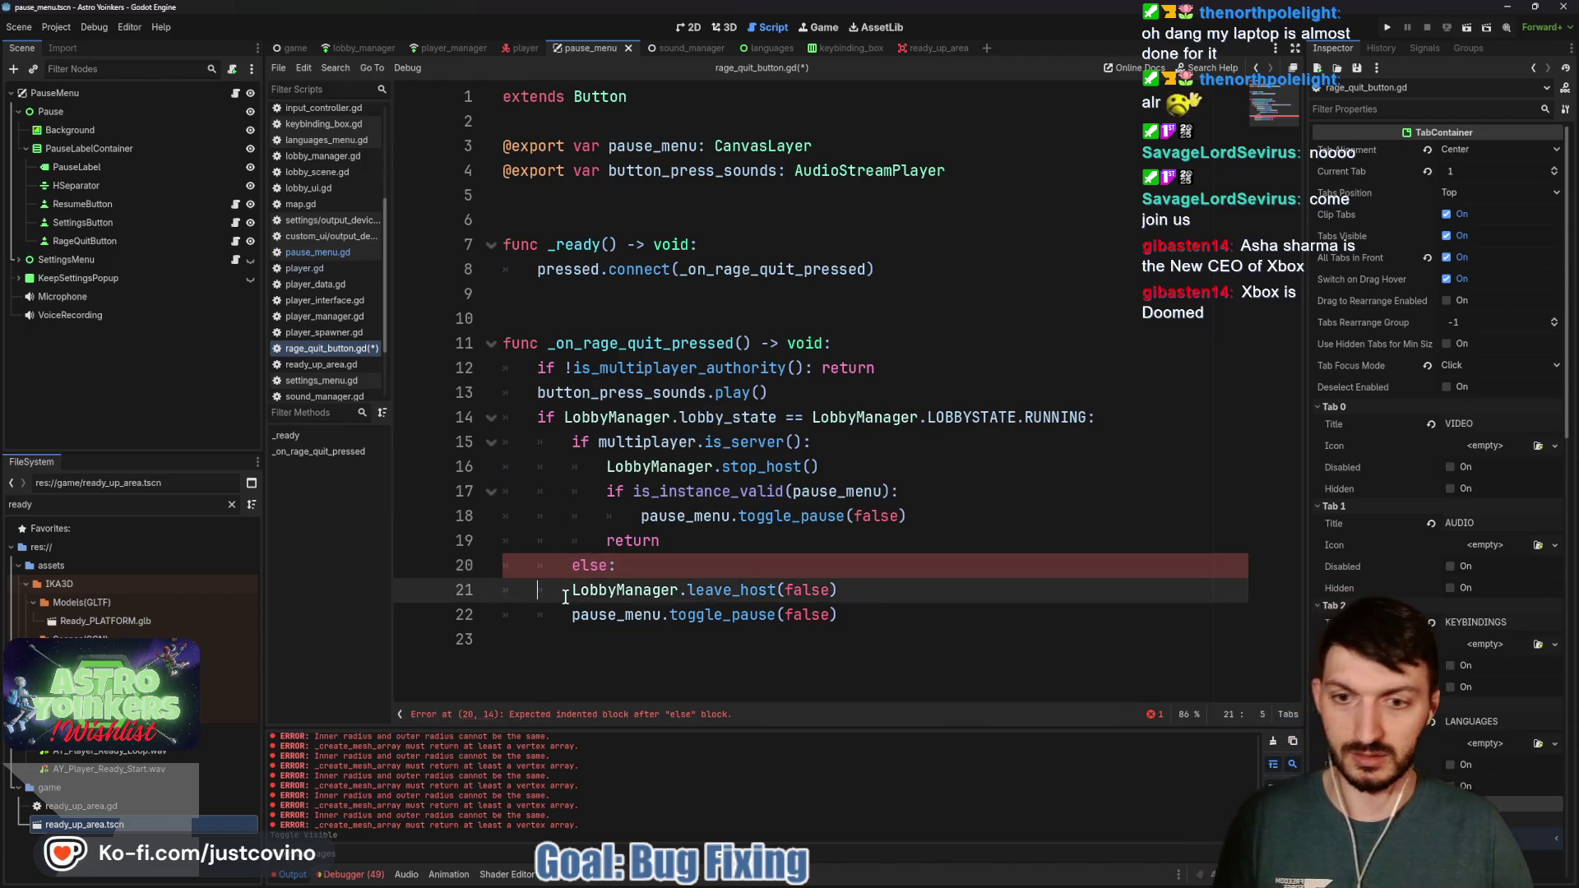
{"action": "key", "text": "Tab"}
{"action": "key", "text": "Down"}
{"action": "key", "text": "Tab"}
{"action": "left_click", "coordinate": [689, 549]}
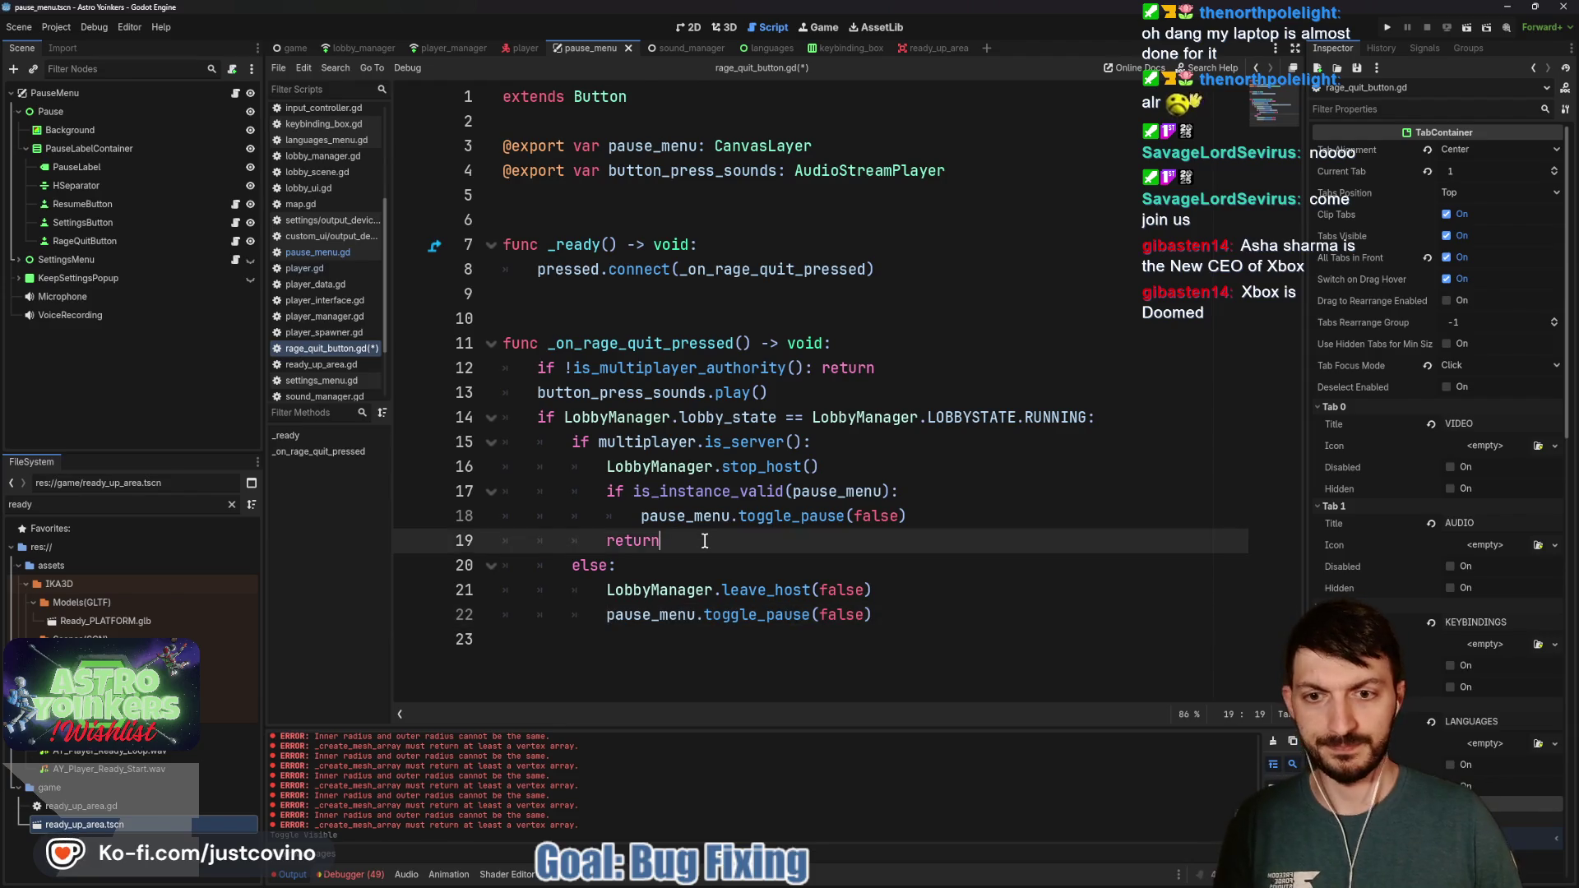
{"action": "key", "text": "Return"}
{"action": "key", "text": "ctrl+s"}
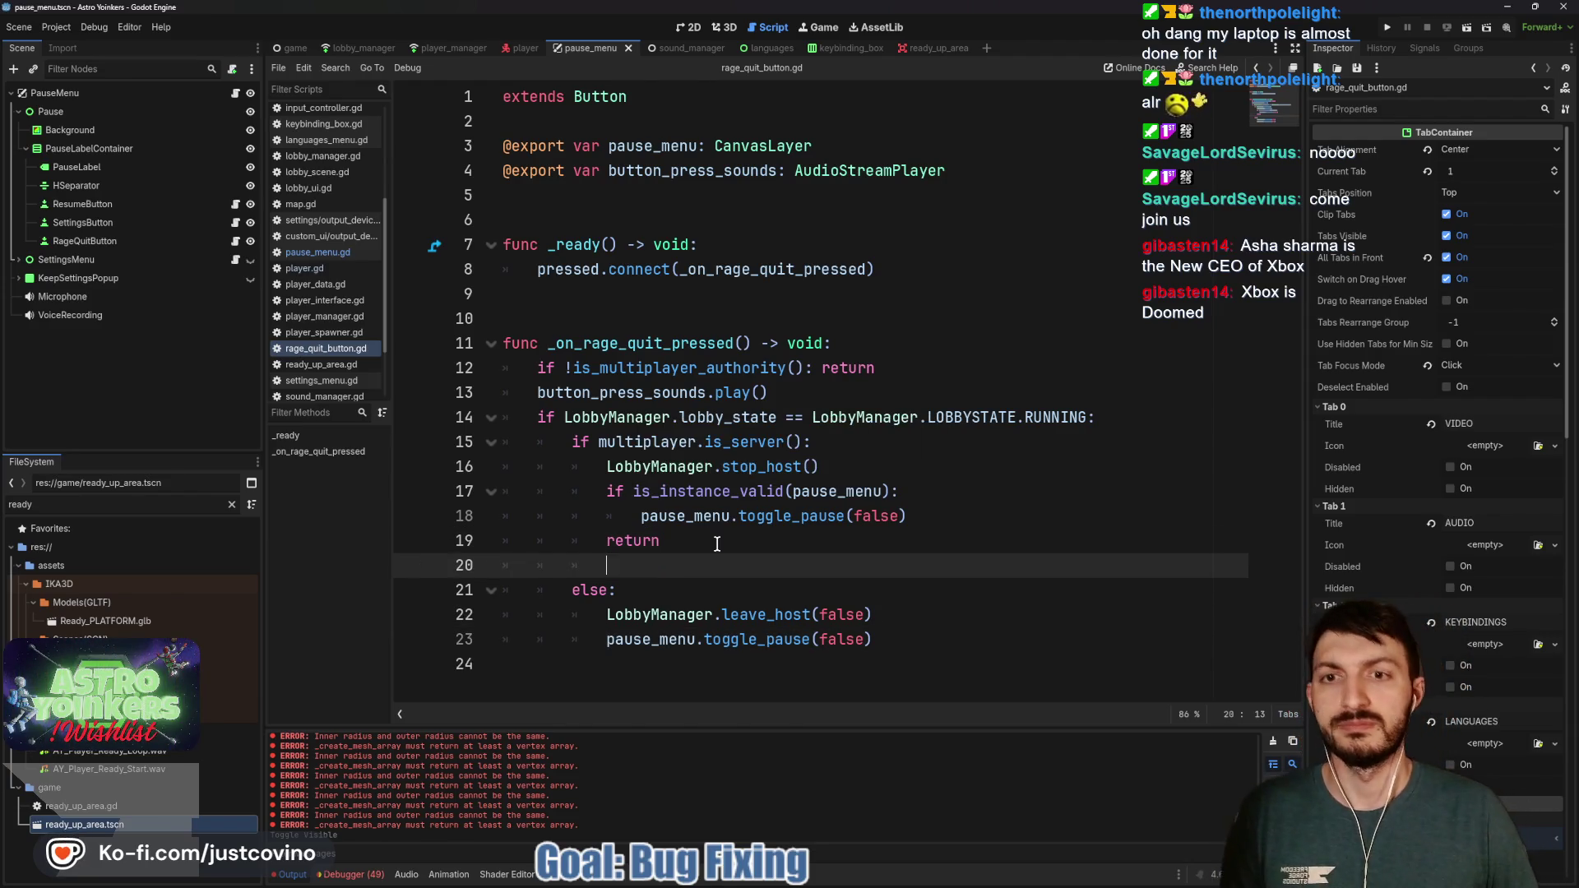
{"action": "mouse_move", "coordinate": [897, 879]}
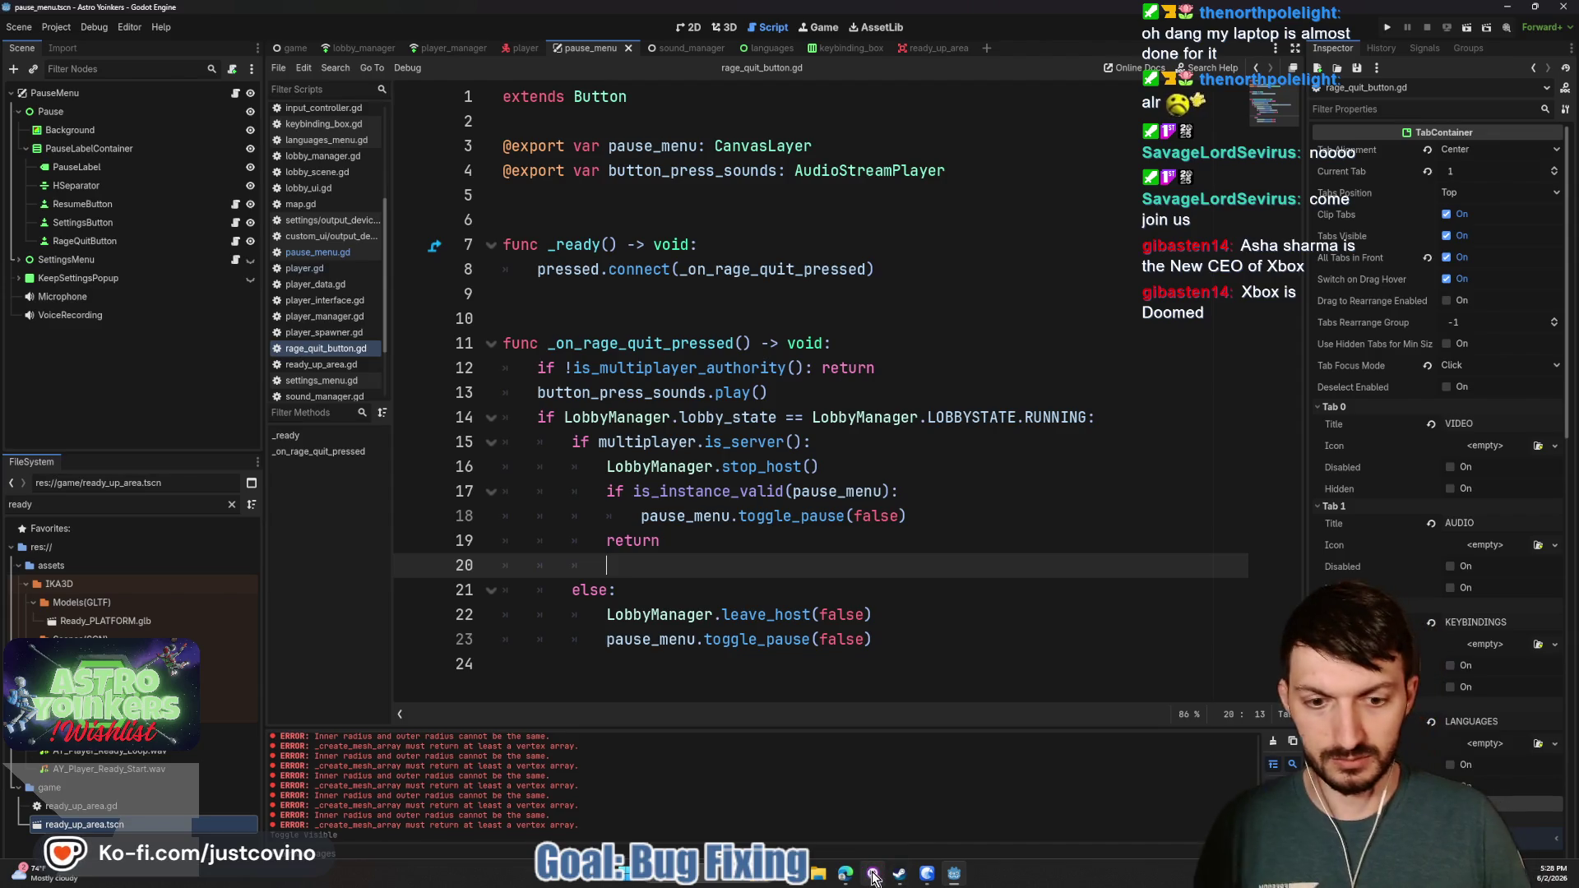
{"action": "left_click", "coordinate": [1386, 28]}
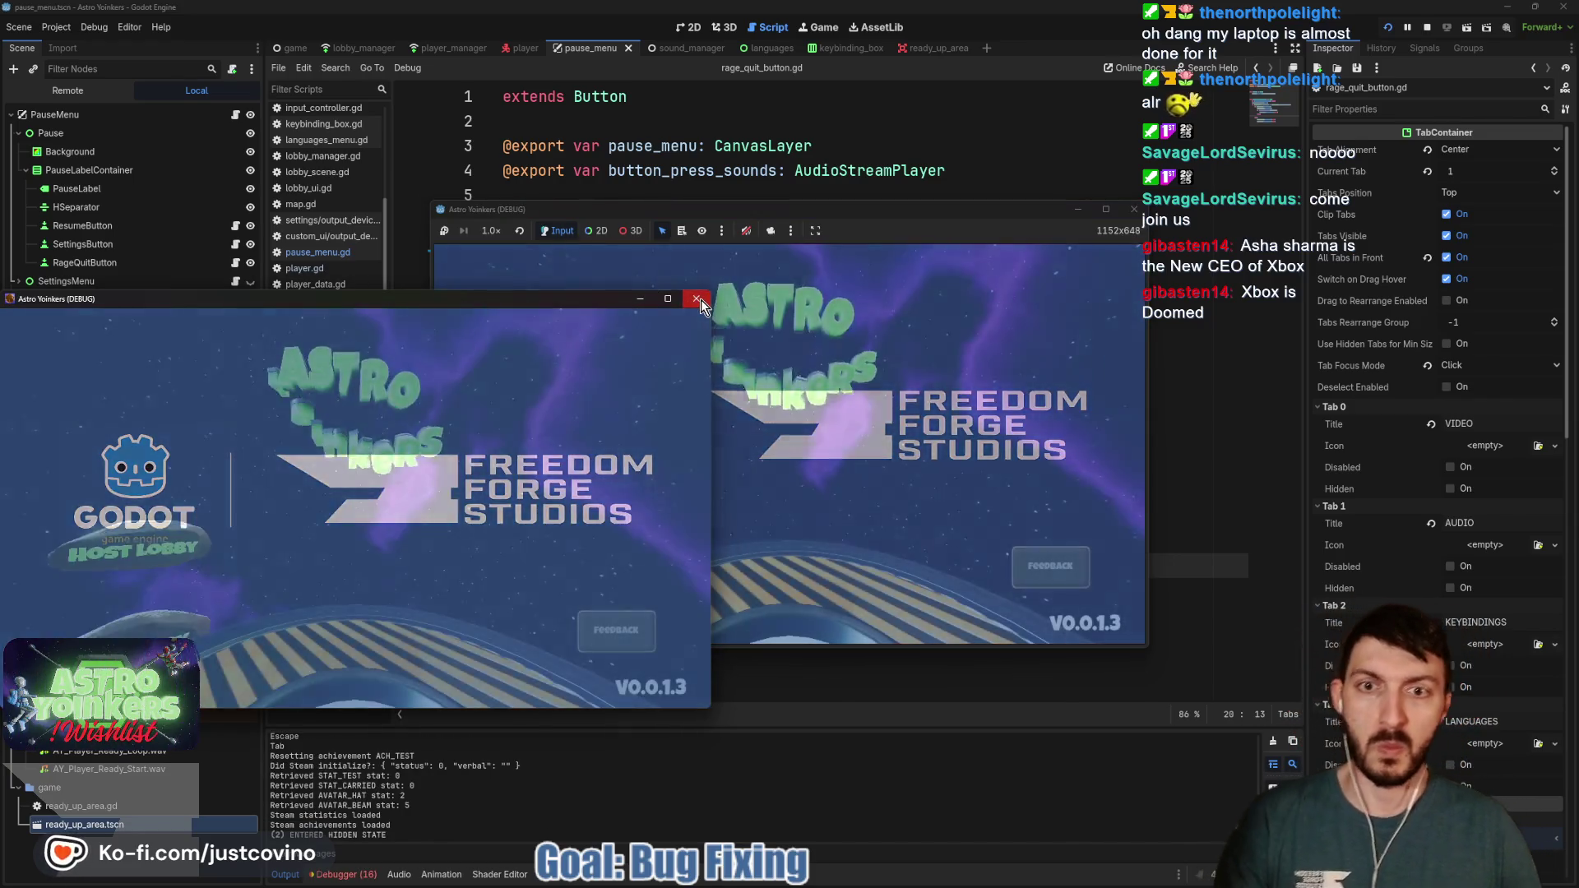
Host a lobby, rage quit from the pause menu, and stop the game
{"action": "left_click", "coordinate": [696, 298]}
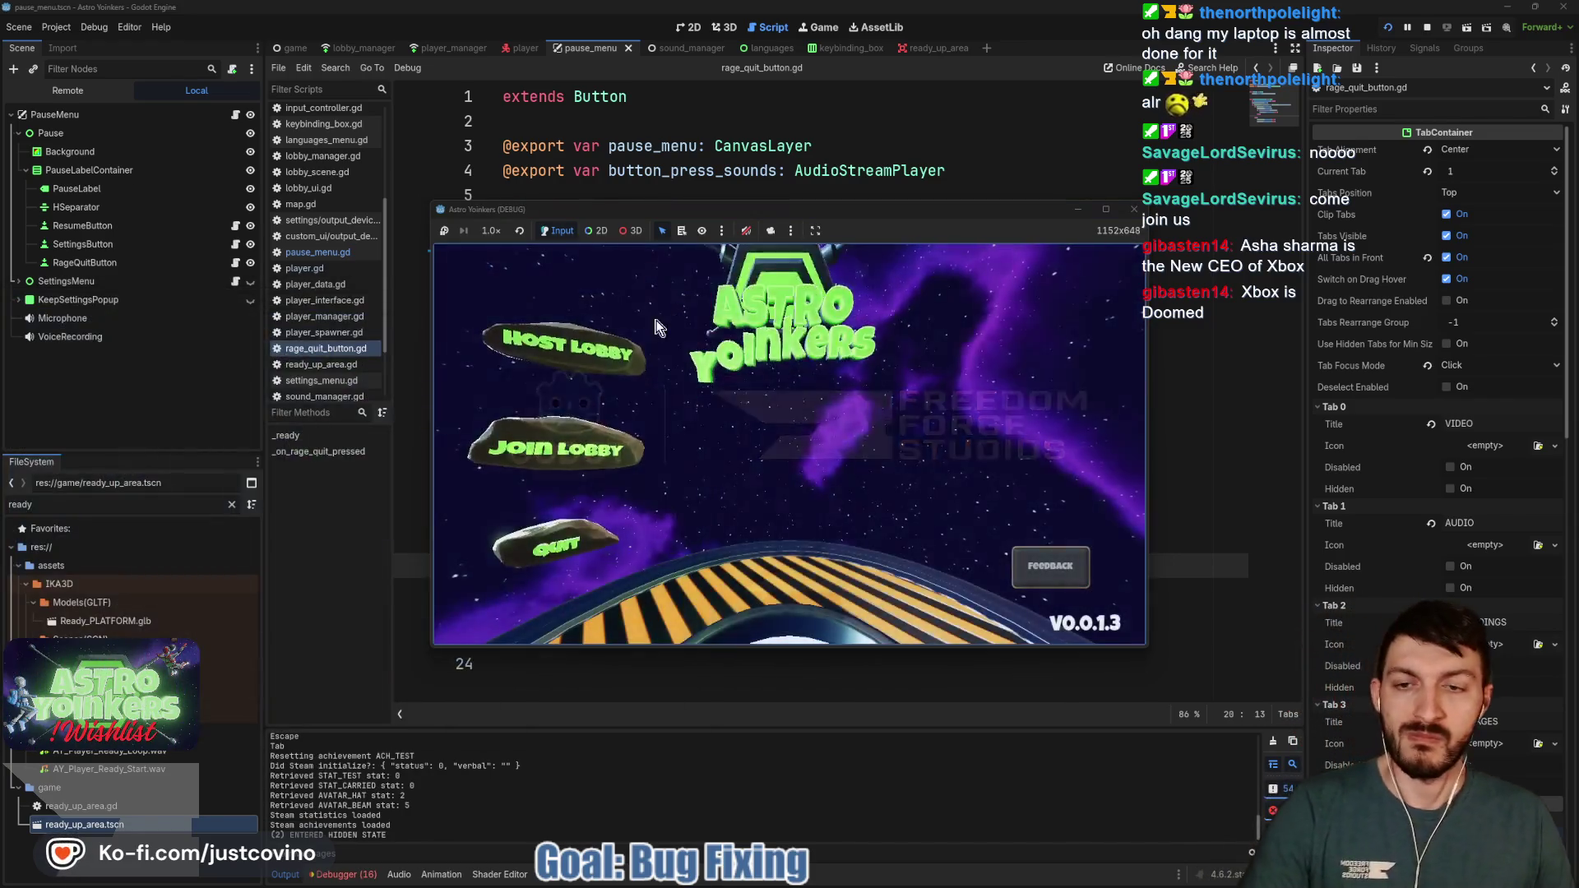
{"action": "left_click", "coordinate": [707, 362]}
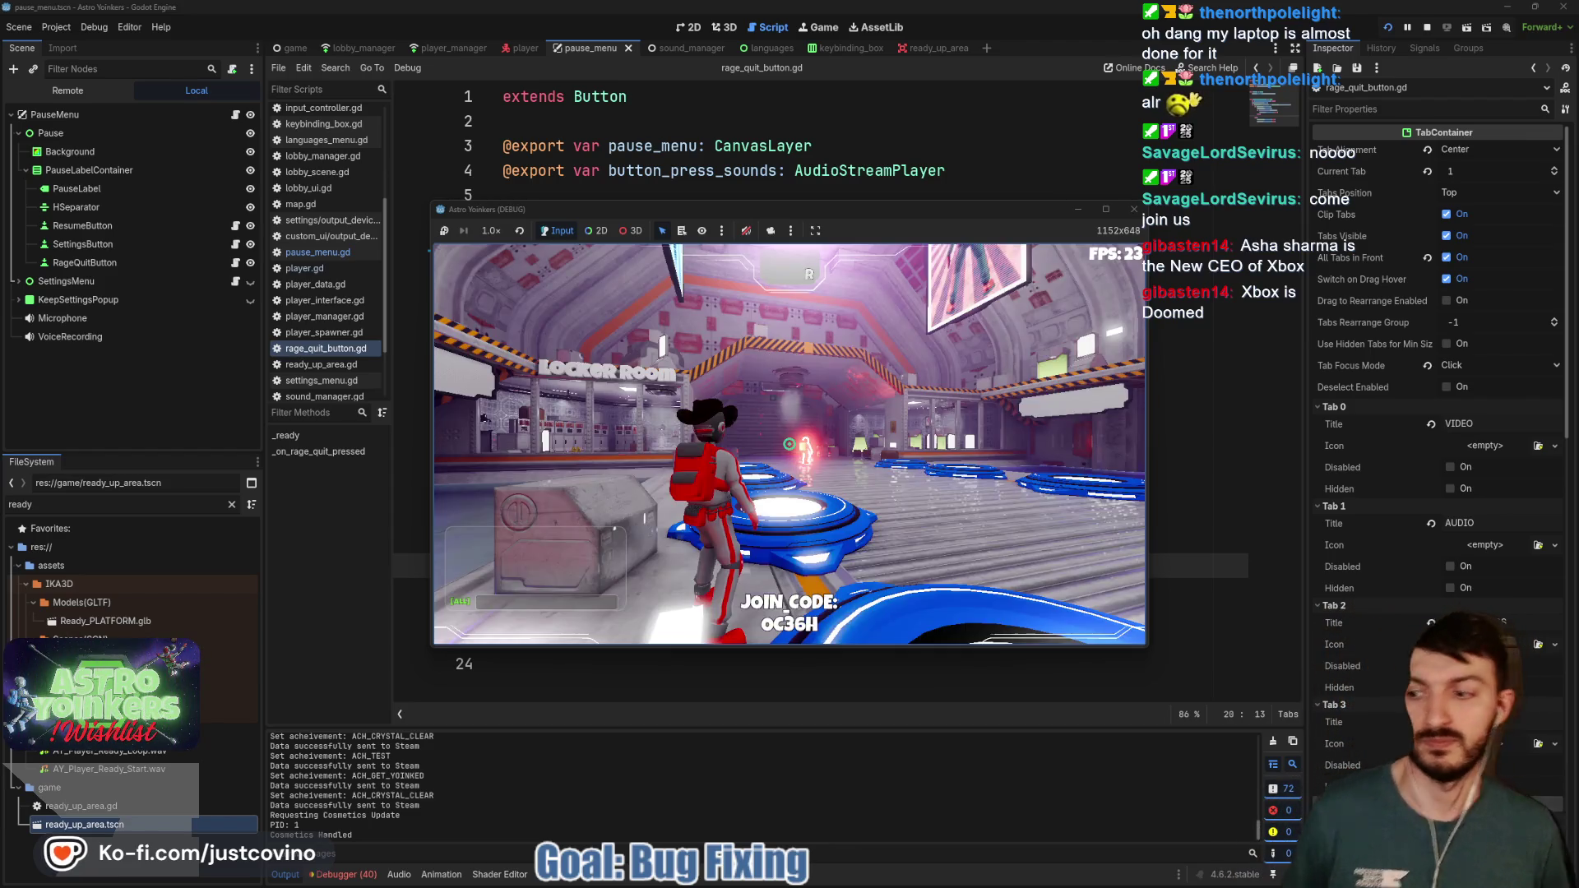
{"action": "key", "text": "Escape"}
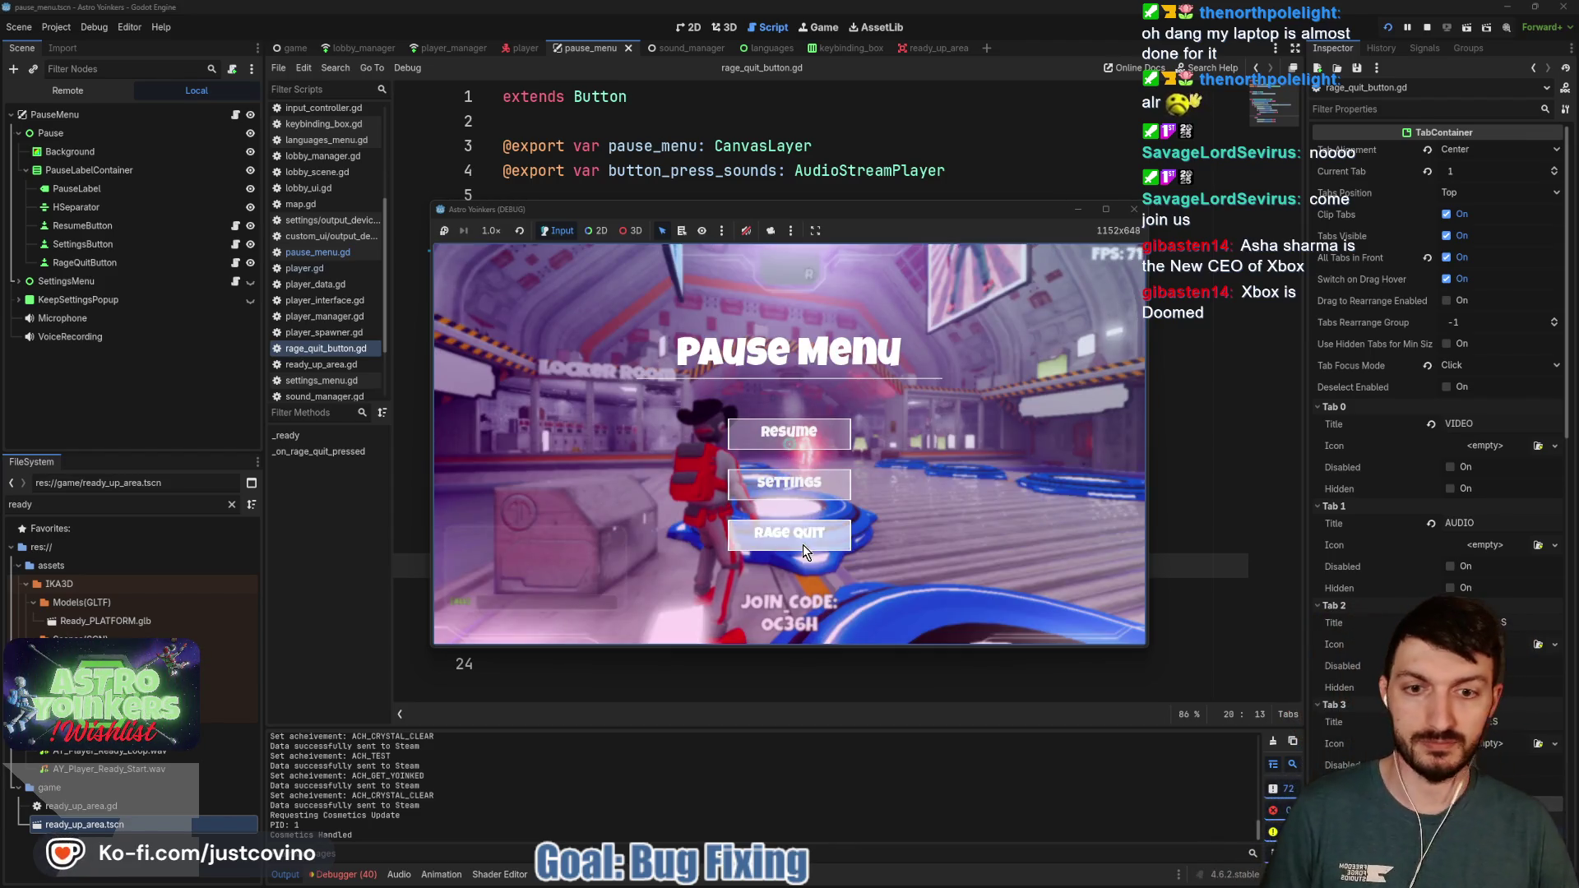
{"action": "left_click", "coordinate": [803, 543]}
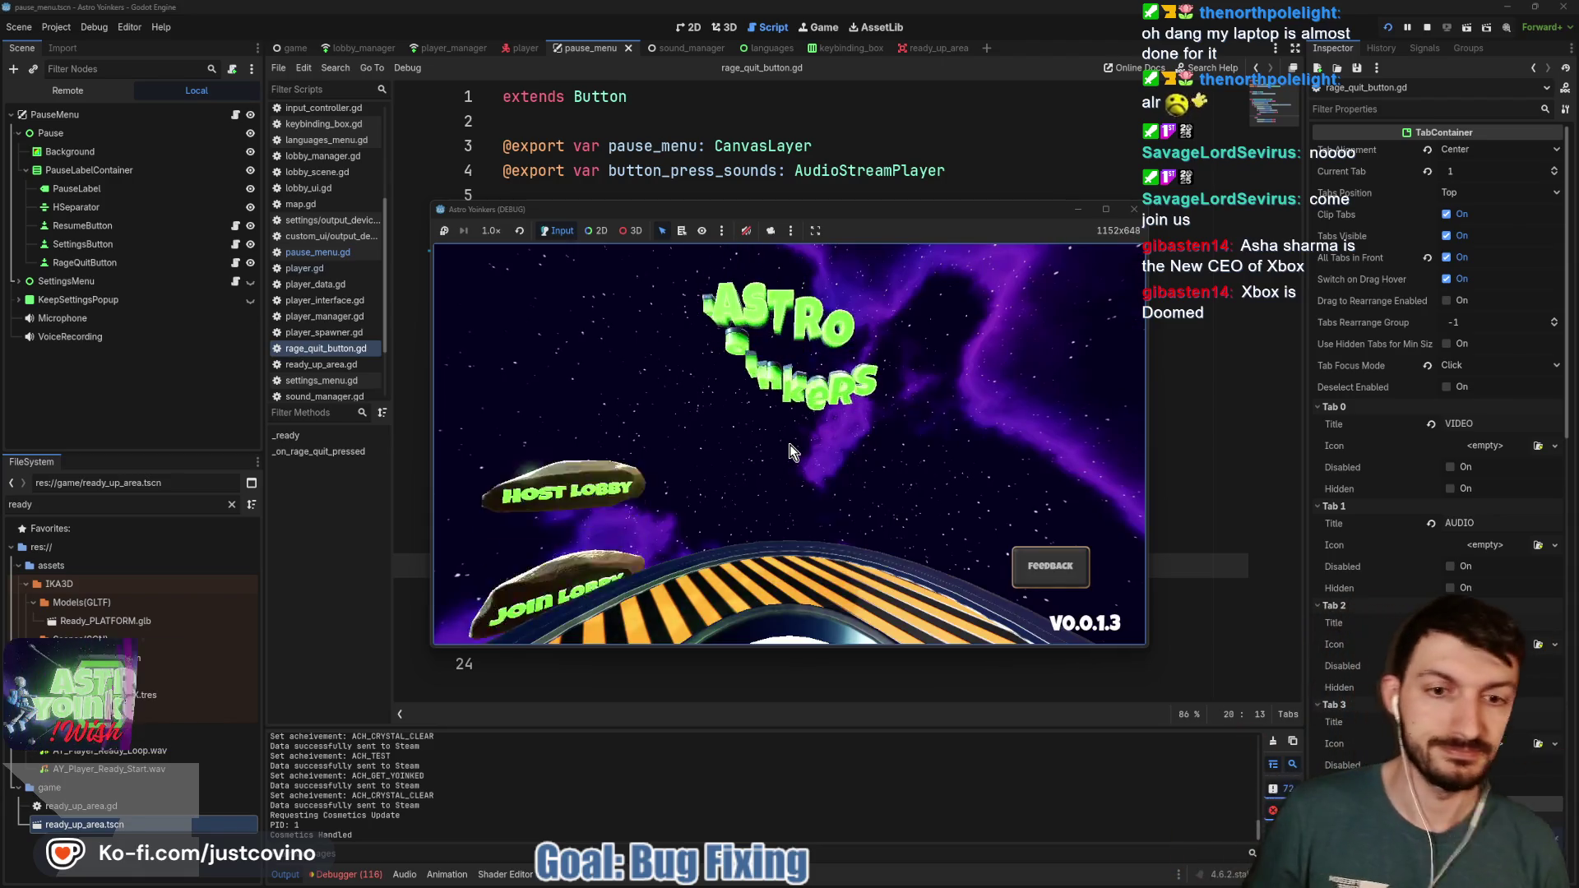
{"action": "key", "text": "F8"}
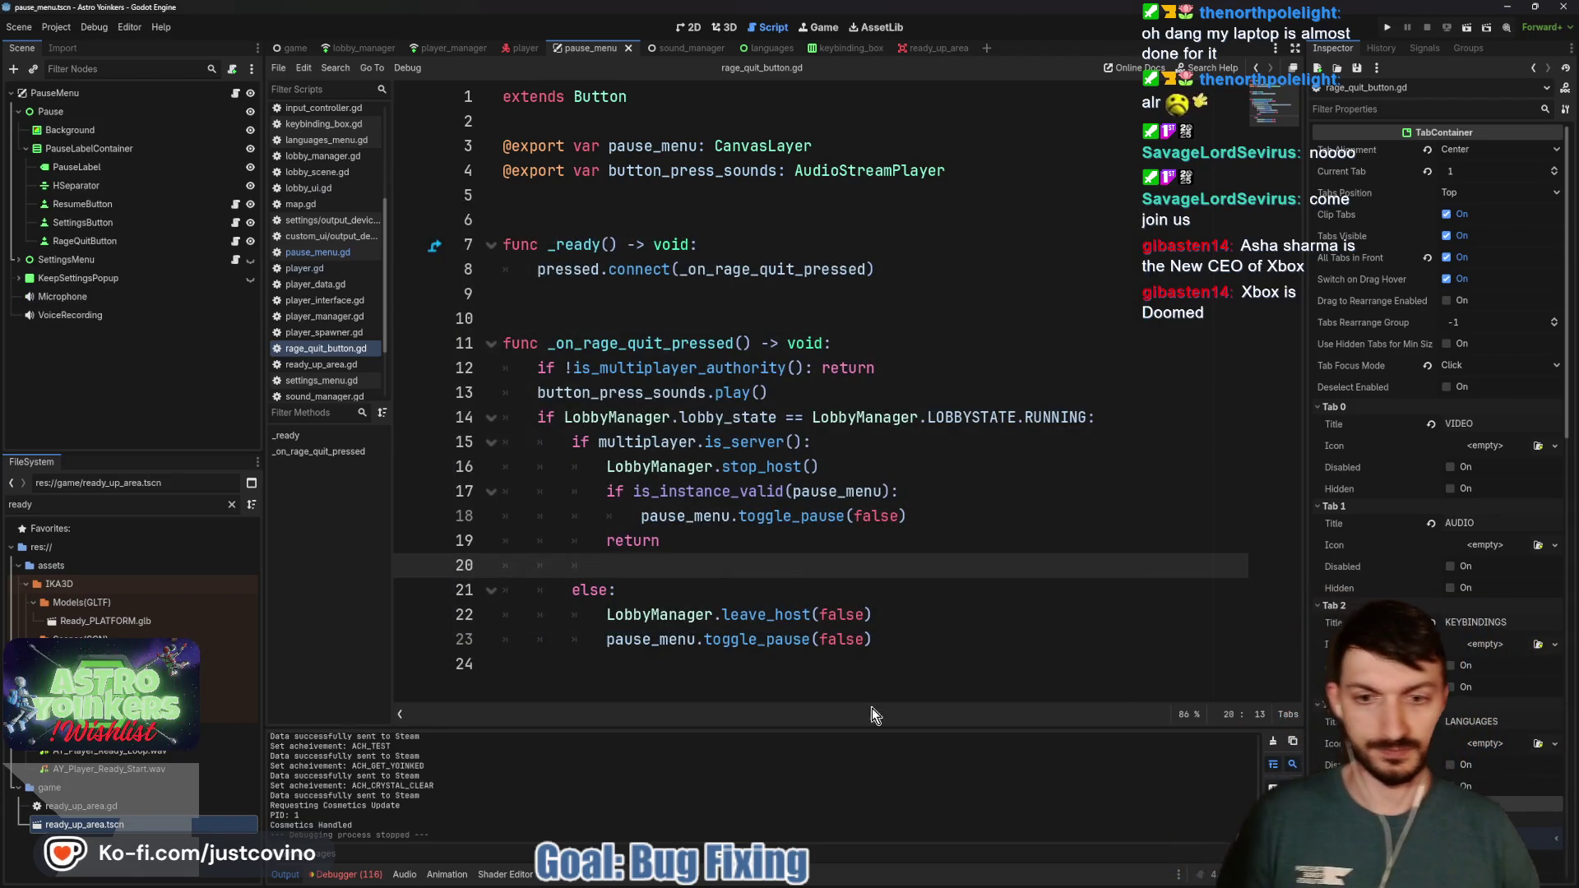
Move the Rage Quit card to Needs Testing on the Notion board and switch to GitHub Desktop
{"action": "left_click", "coordinate": [844, 876]}
{"action": "left_click_drag", "start_coordinate": [411, 284], "coordinate": [588, 354]}
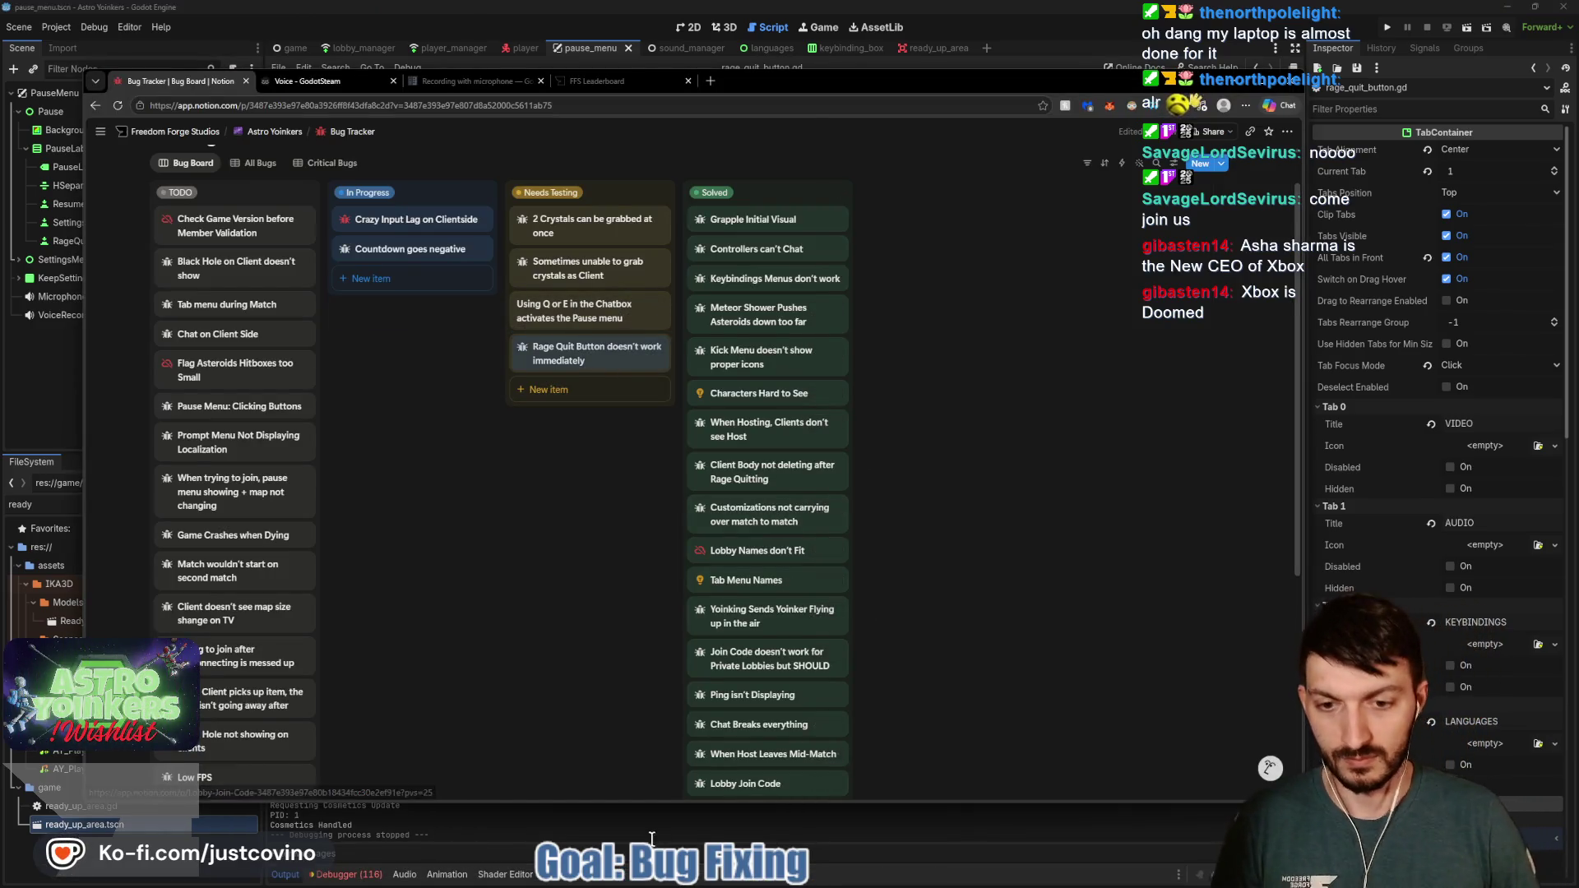
{"action": "left_click", "coordinate": [814, 819]}
{"action": "left_click", "coordinate": [872, 875]}
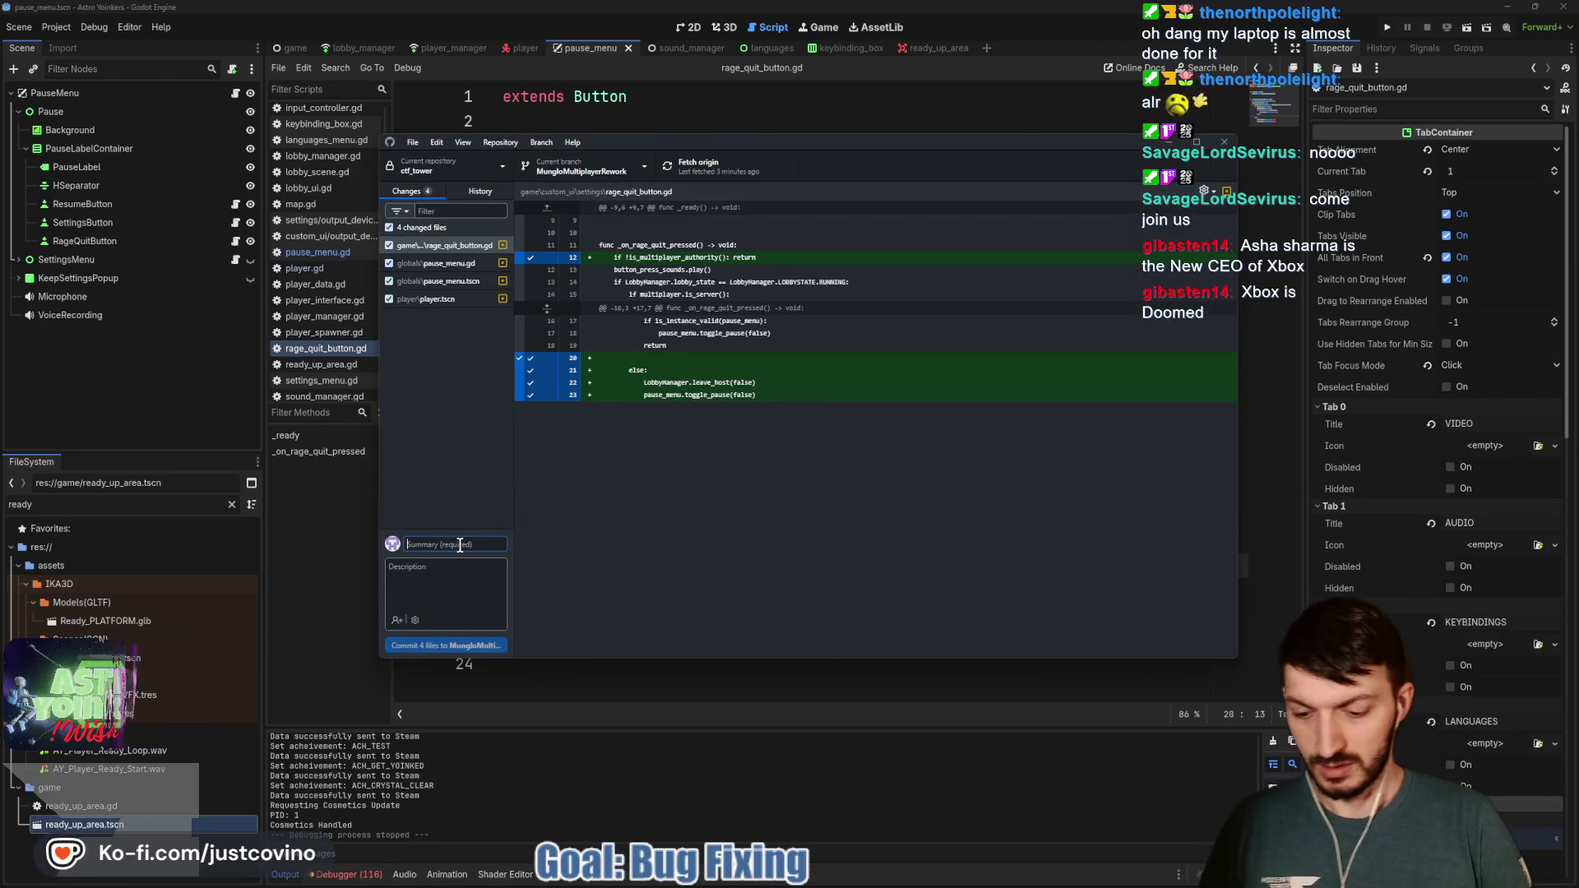
Commit the four files as 'rage quit fixed', push to origin, and jump to leave_host in lobby_manager.gd
{"action": "type", "text": "rage quit fixed"}
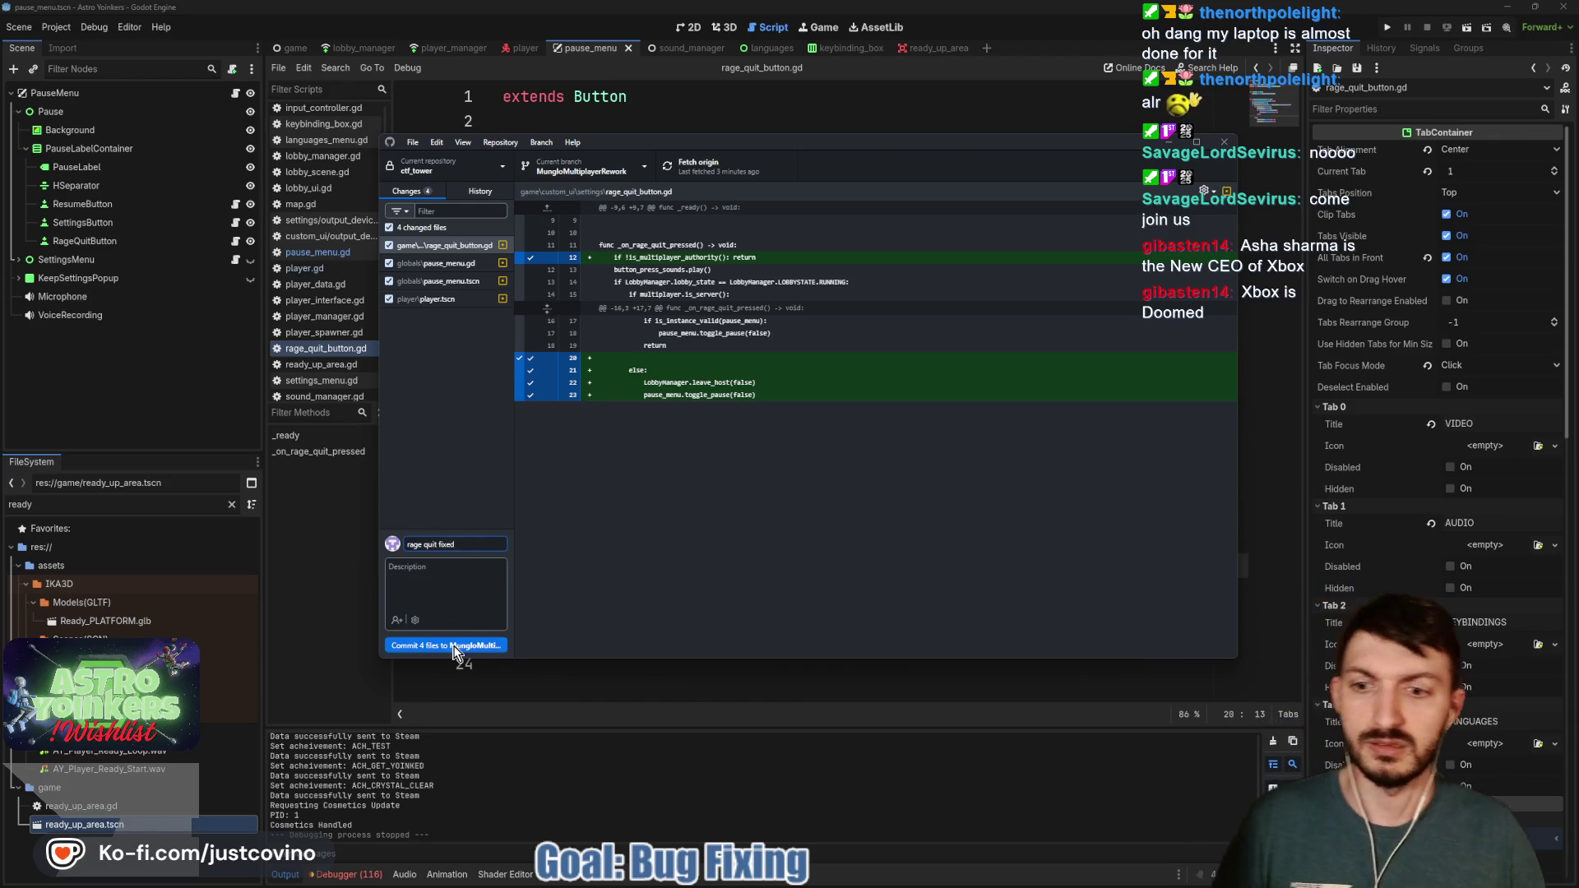
{"action": "left_click", "coordinate": [457, 647]}
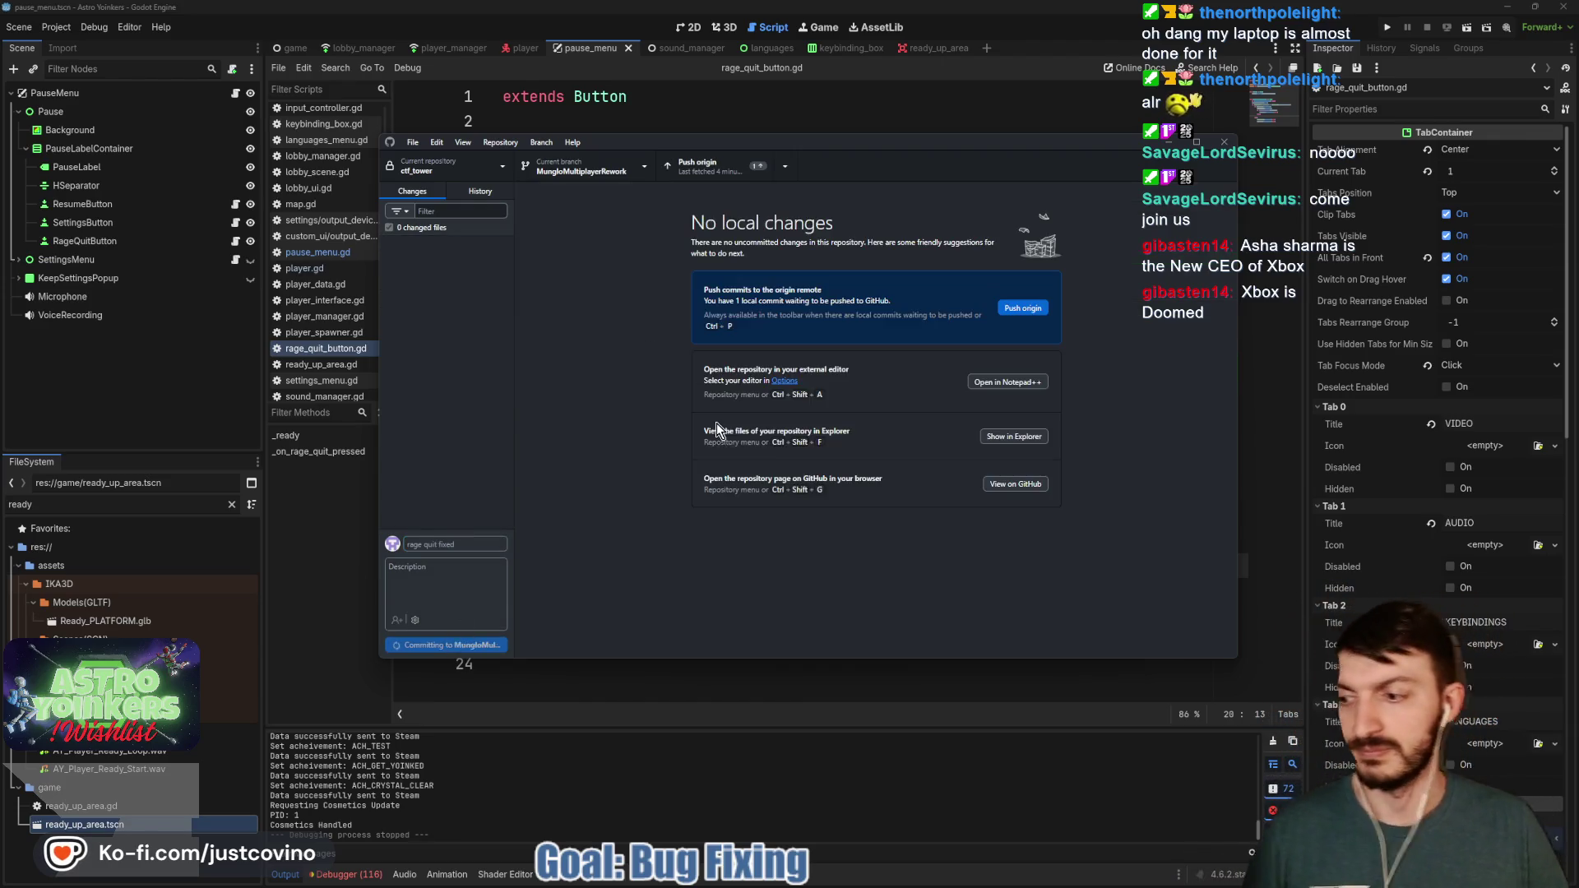
{"action": "left_click", "coordinate": [1021, 308]}
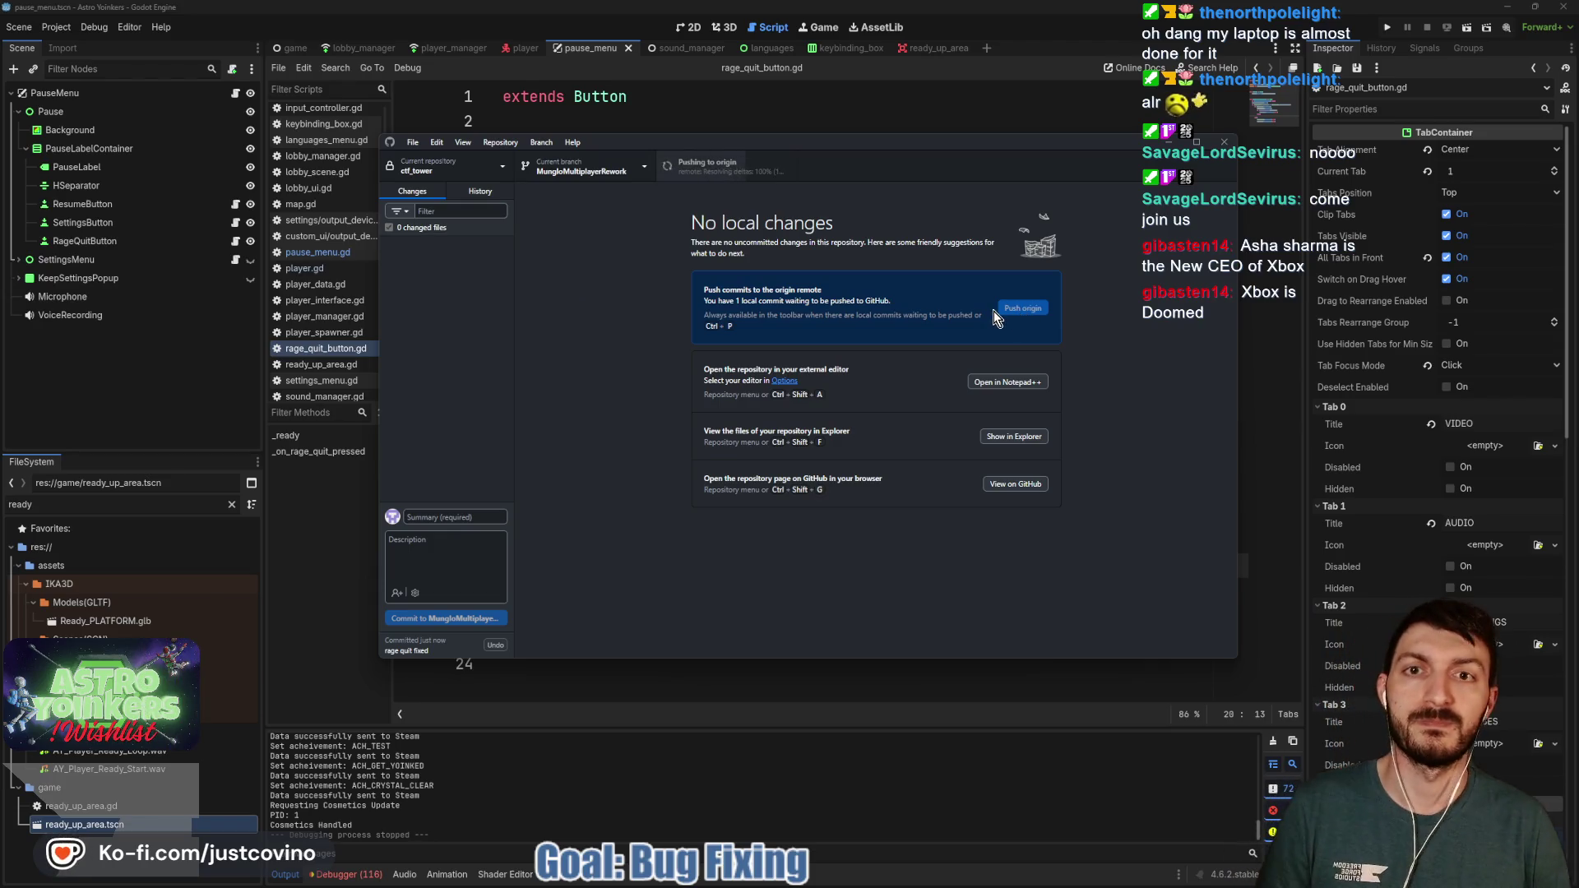
{"action": "left_click", "coordinate": [704, 115]}
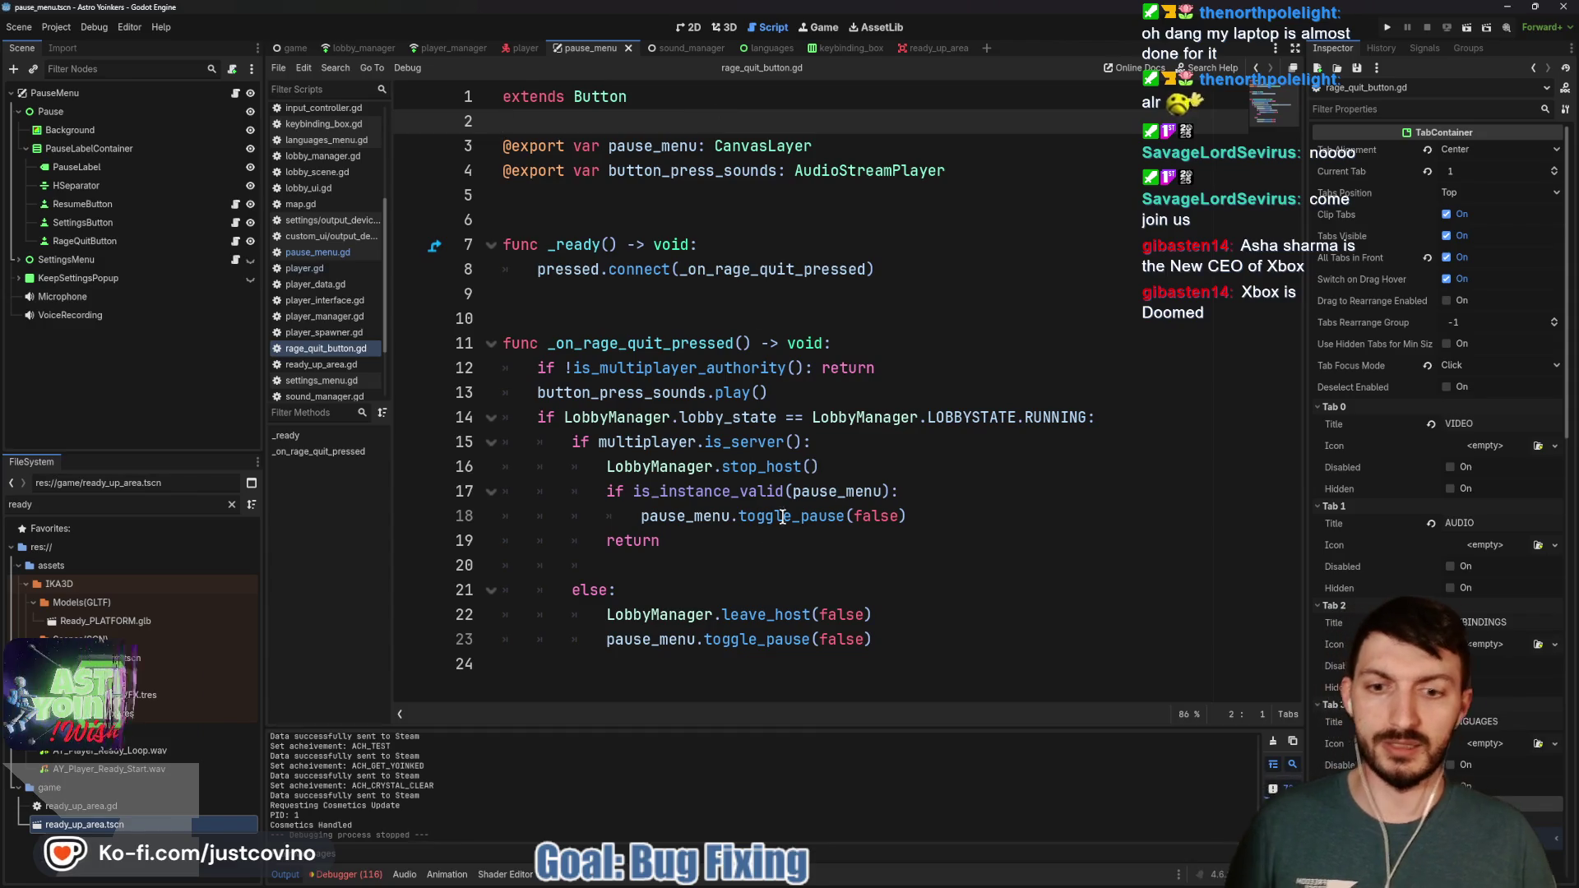
{"action": "left_click", "coordinate": [768, 614], "text": "ctrl"}
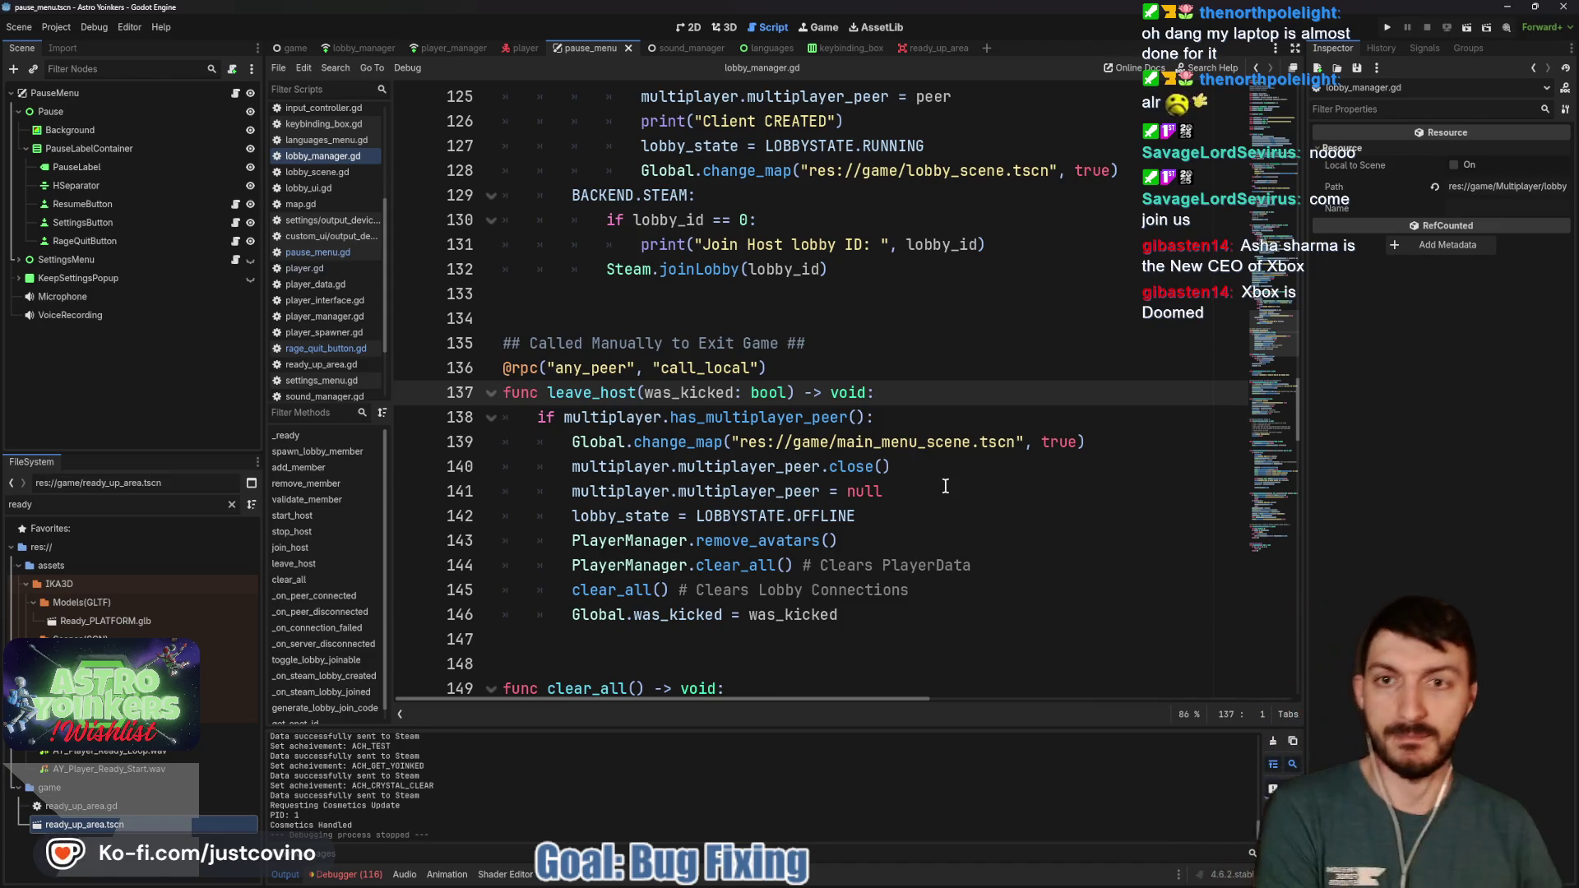
{"action": "left_click", "coordinate": [932, 486]}
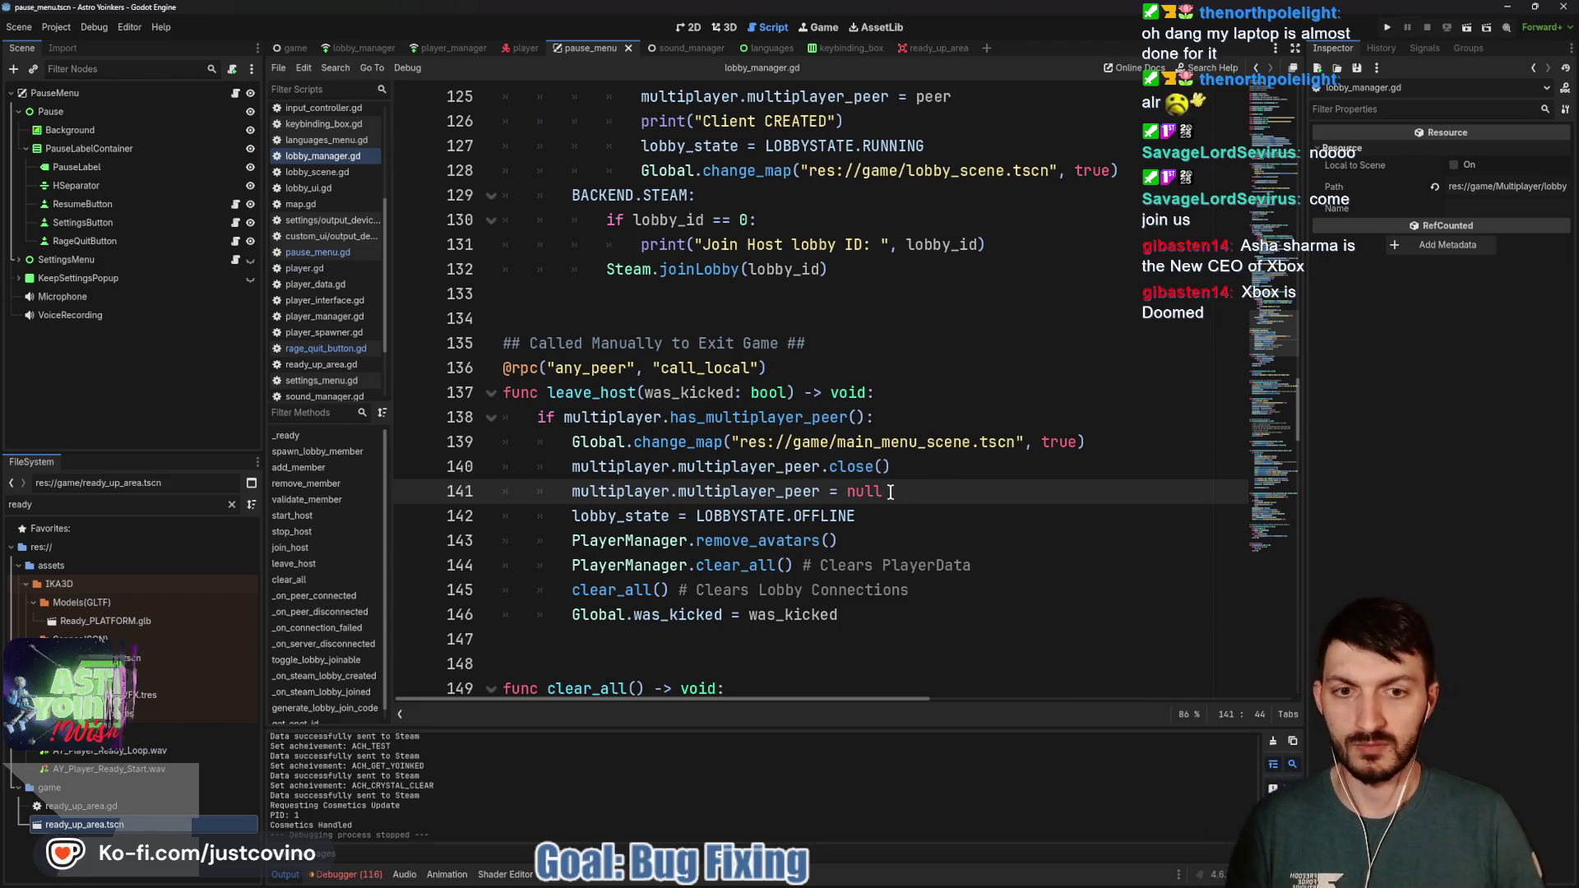
{"action": "left_click_drag", "start_coordinate": [888, 492], "coordinate": [487, 457]}
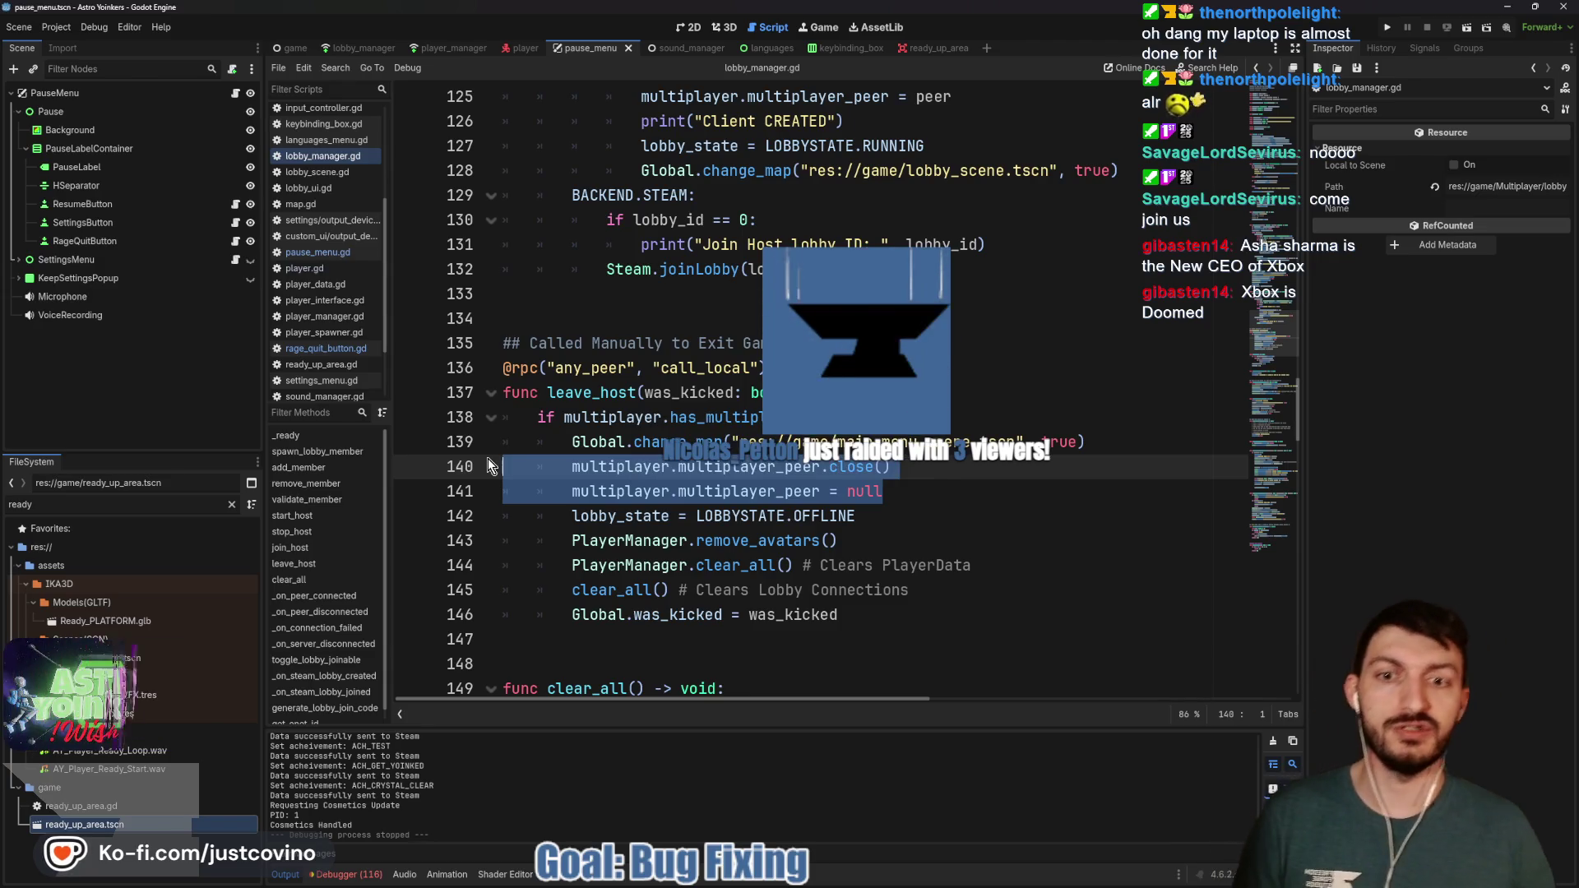
{"action": "left_click", "coordinate": [768, 367]}
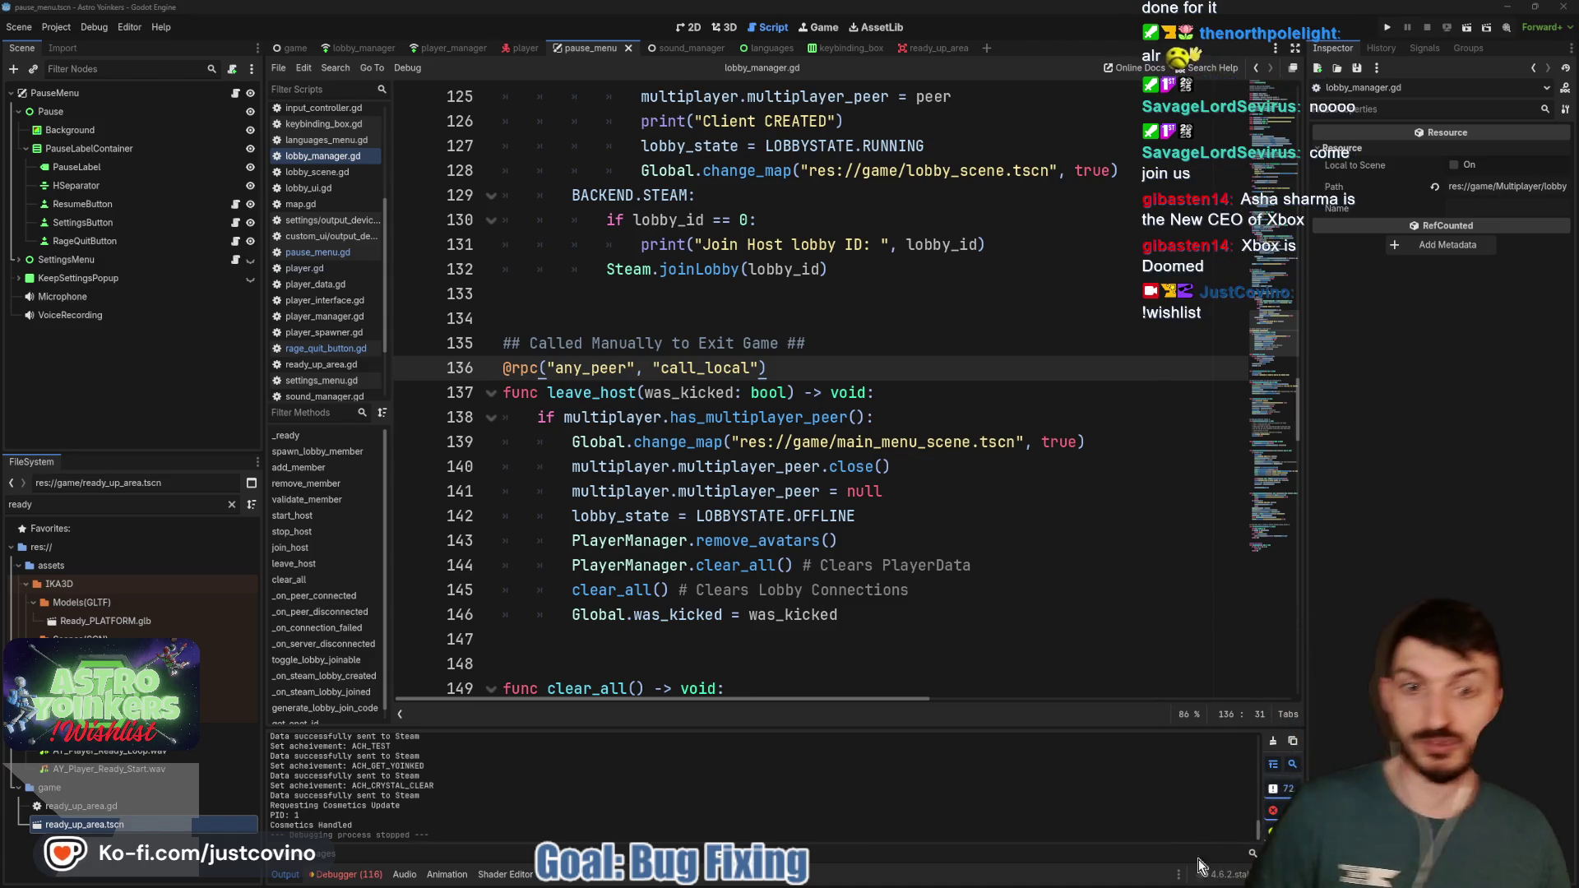
{"action": "left_click", "coordinate": [900, 873]}
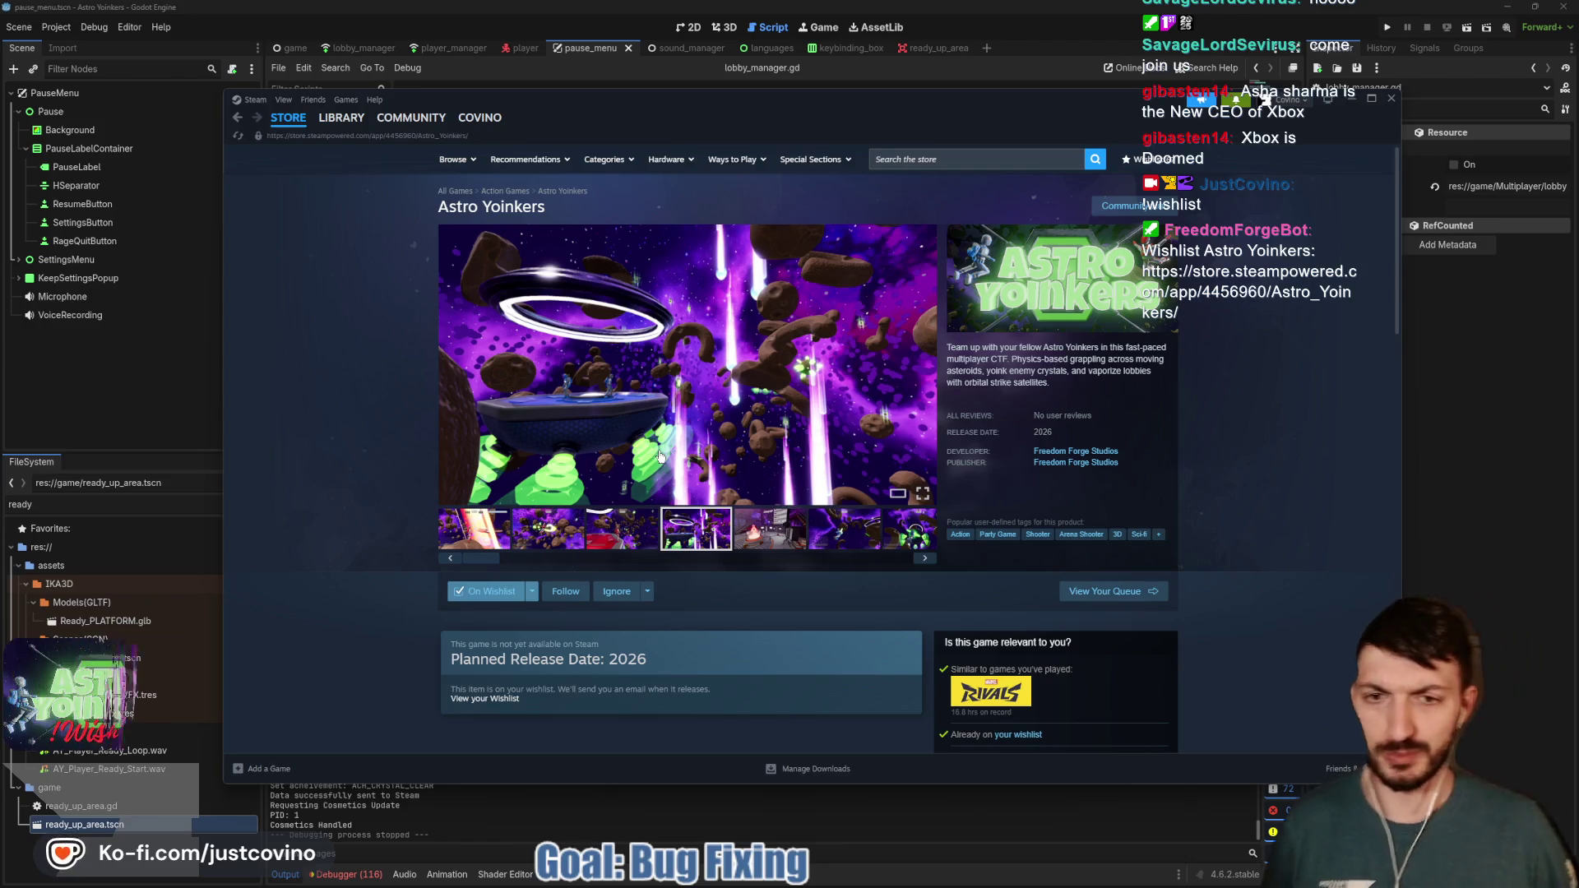
{"action": "left_click", "coordinate": [1445, 448]}
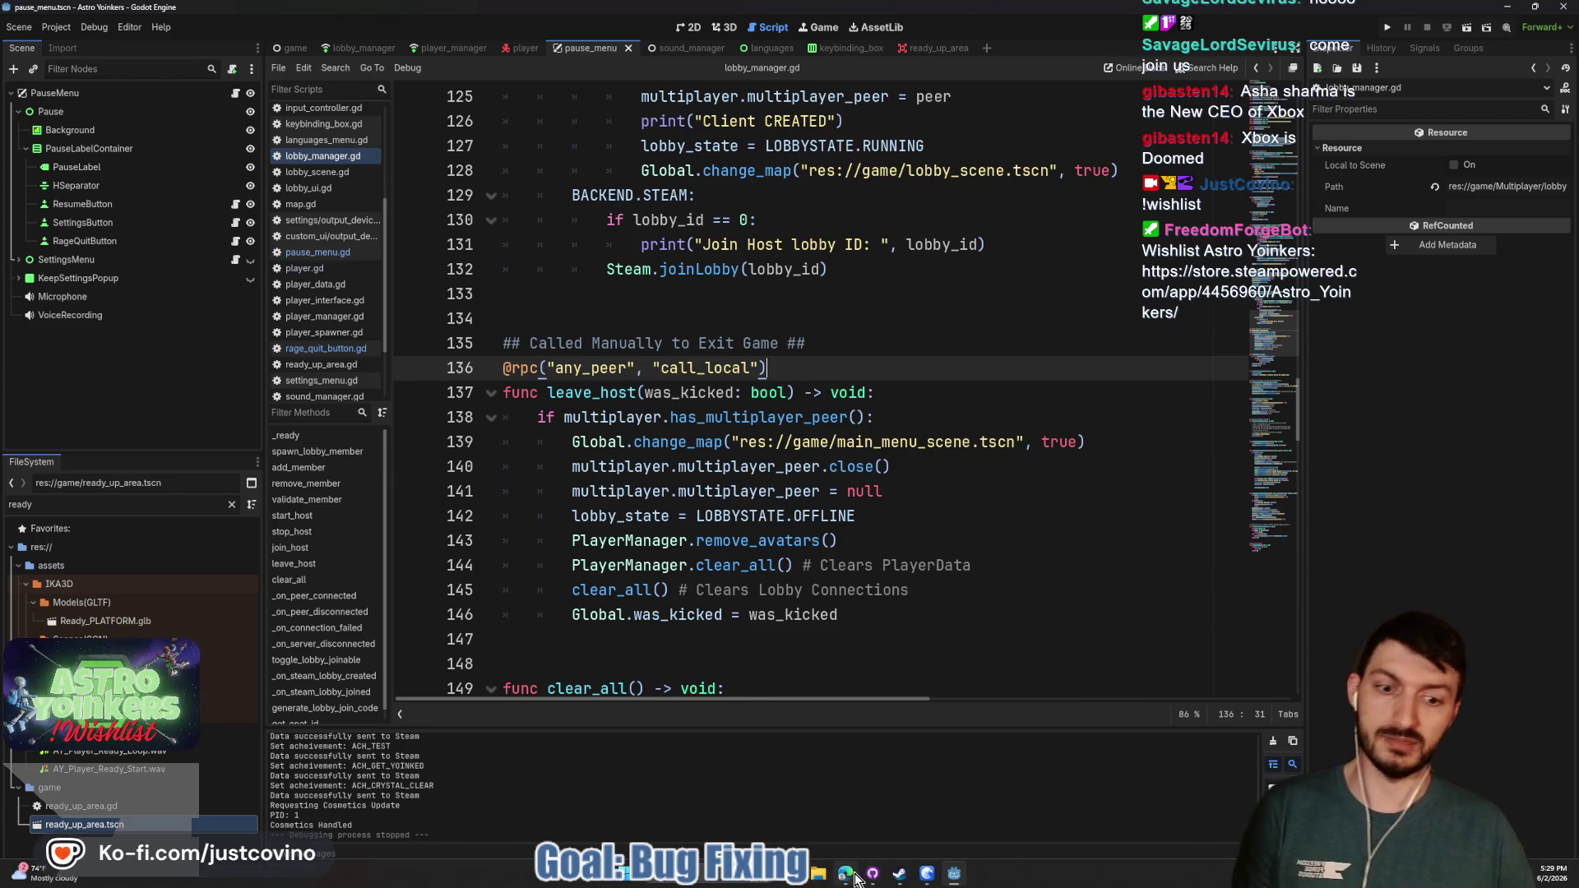
{"action": "left_click", "coordinate": [852, 875]}
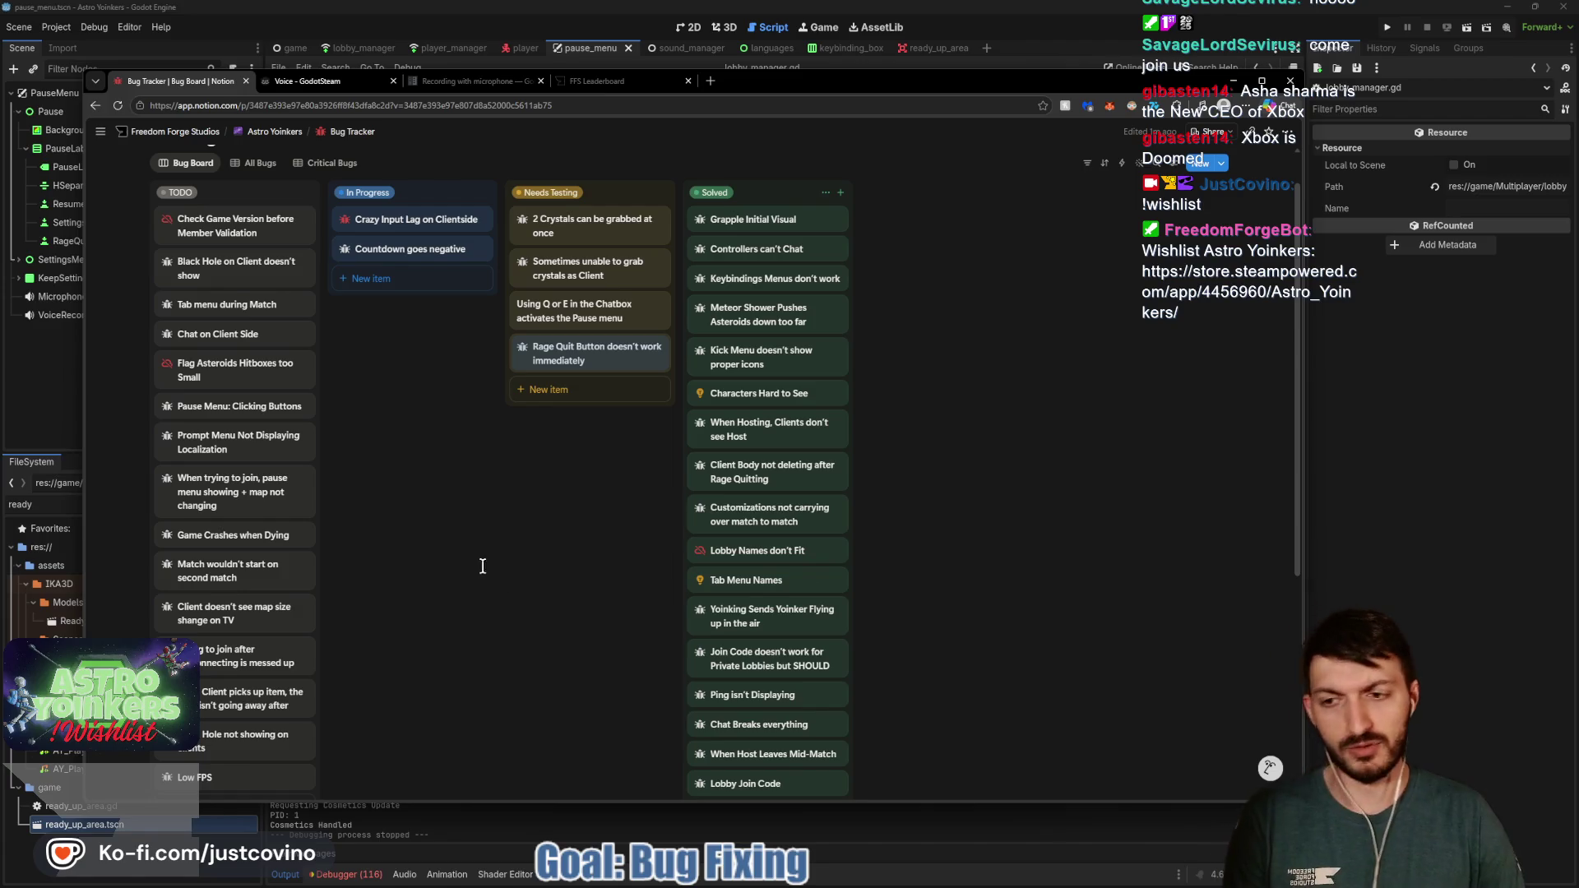
Drag 'Pause Menu: Clicking Buttons' into Needs Testing and 'Chat on Client Side' into Solved
{"action": "scroll", "coordinate": [502, 591], "scroll_direction": "down", "scroll_amount": 1}
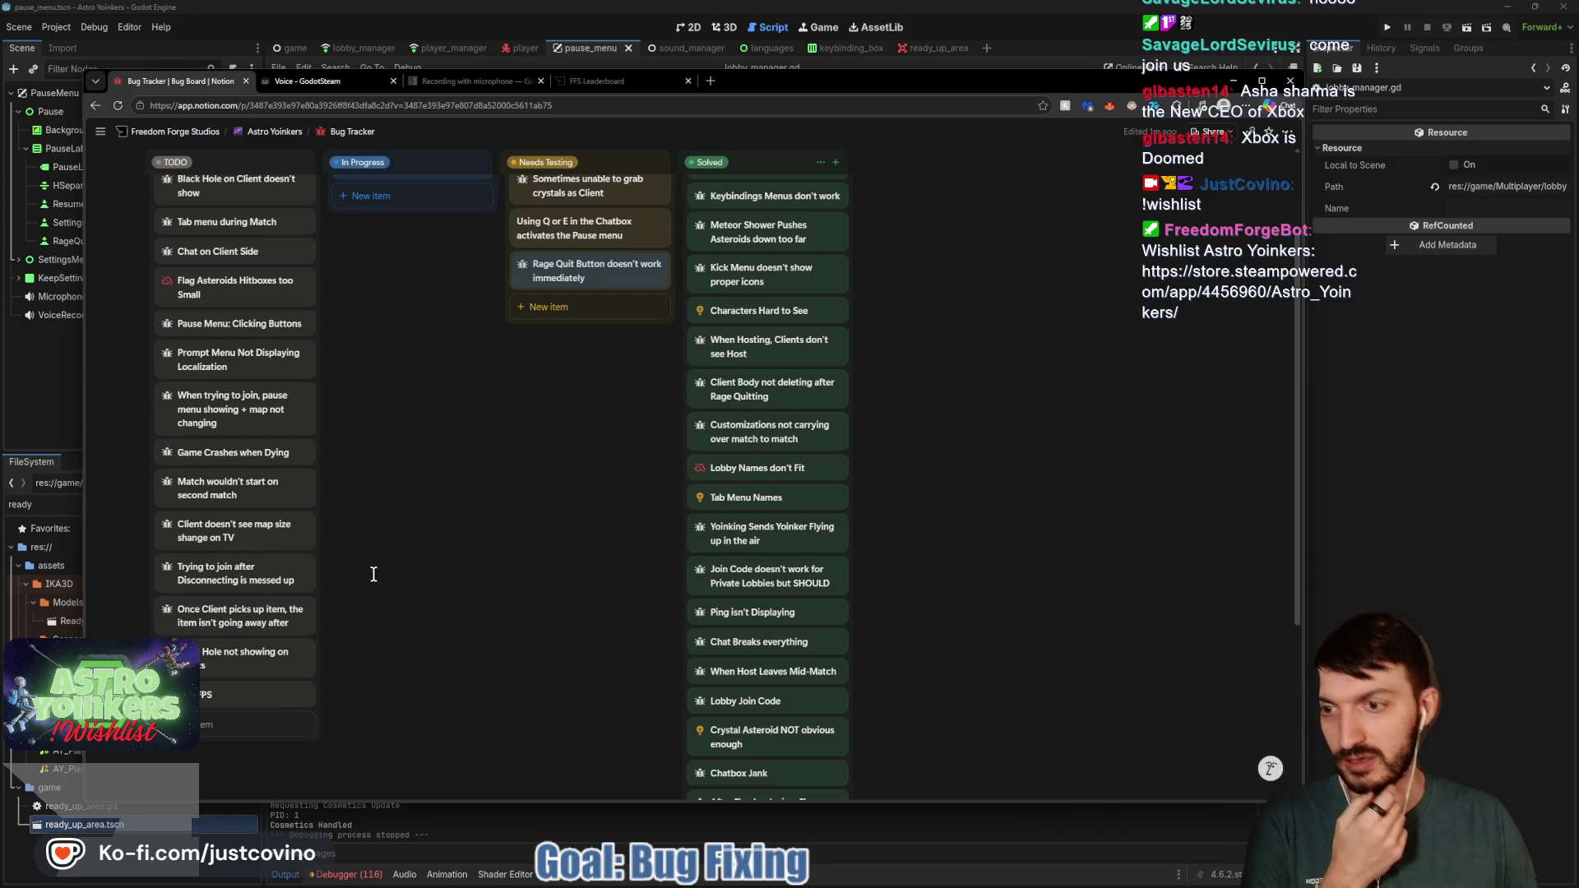
{"action": "scroll", "coordinate": [374, 574], "scroll_direction": "up", "scroll_amount": 2}
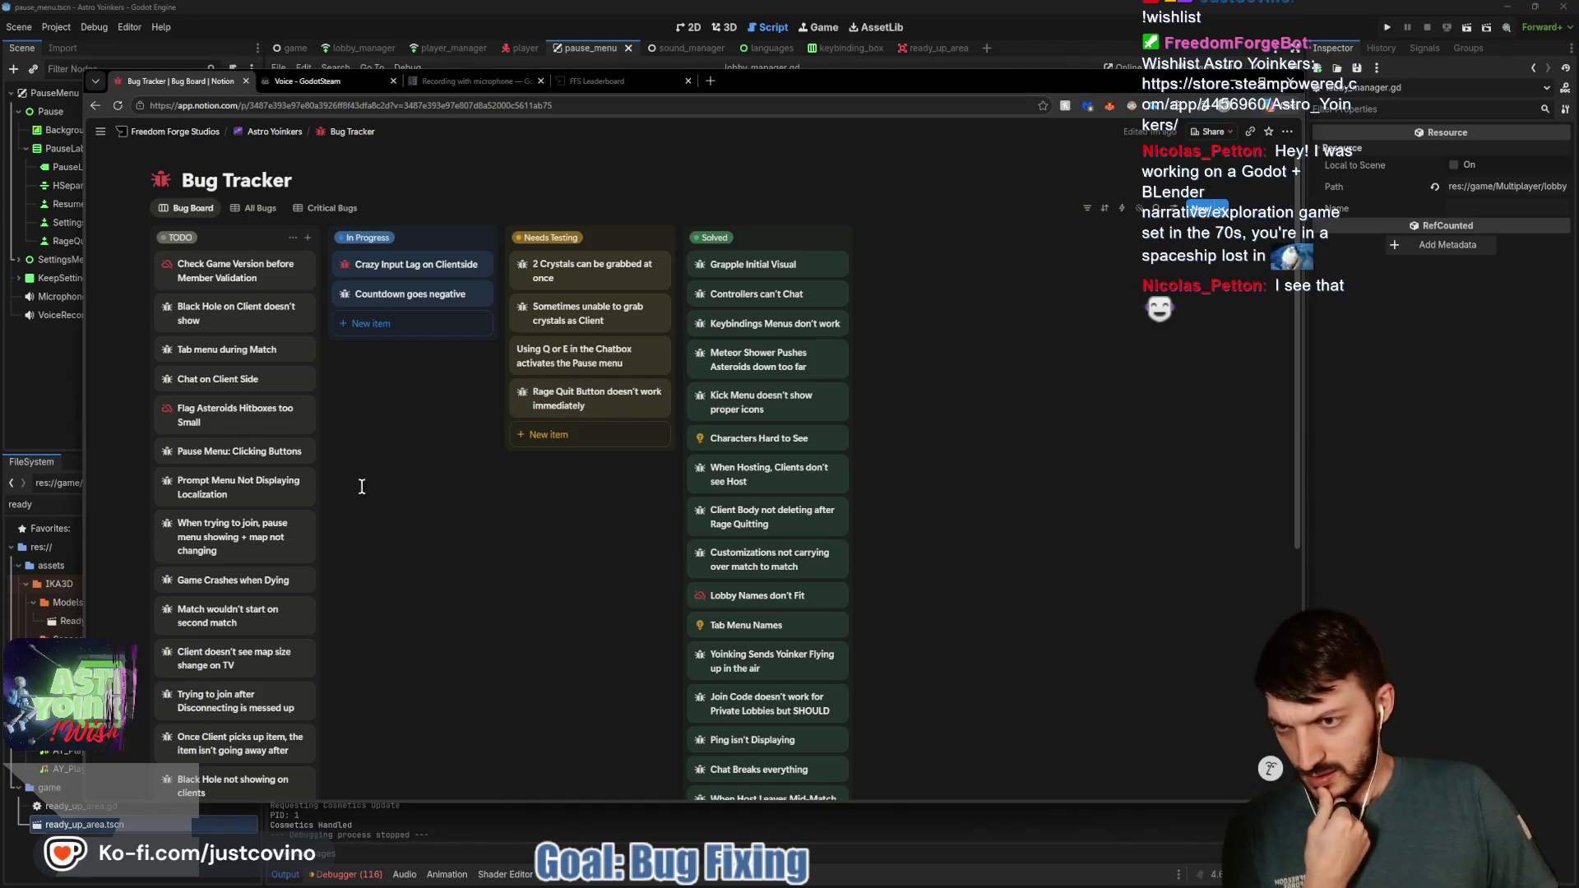
{"action": "mouse_move", "coordinate": [221, 452]}
{"action": "left_mouse_down"}
{"action": "mouse_move", "coordinate": [560, 411]}
{"action": "mouse_move", "coordinate": [568, 435]}
{"action": "left_mouse_up"}
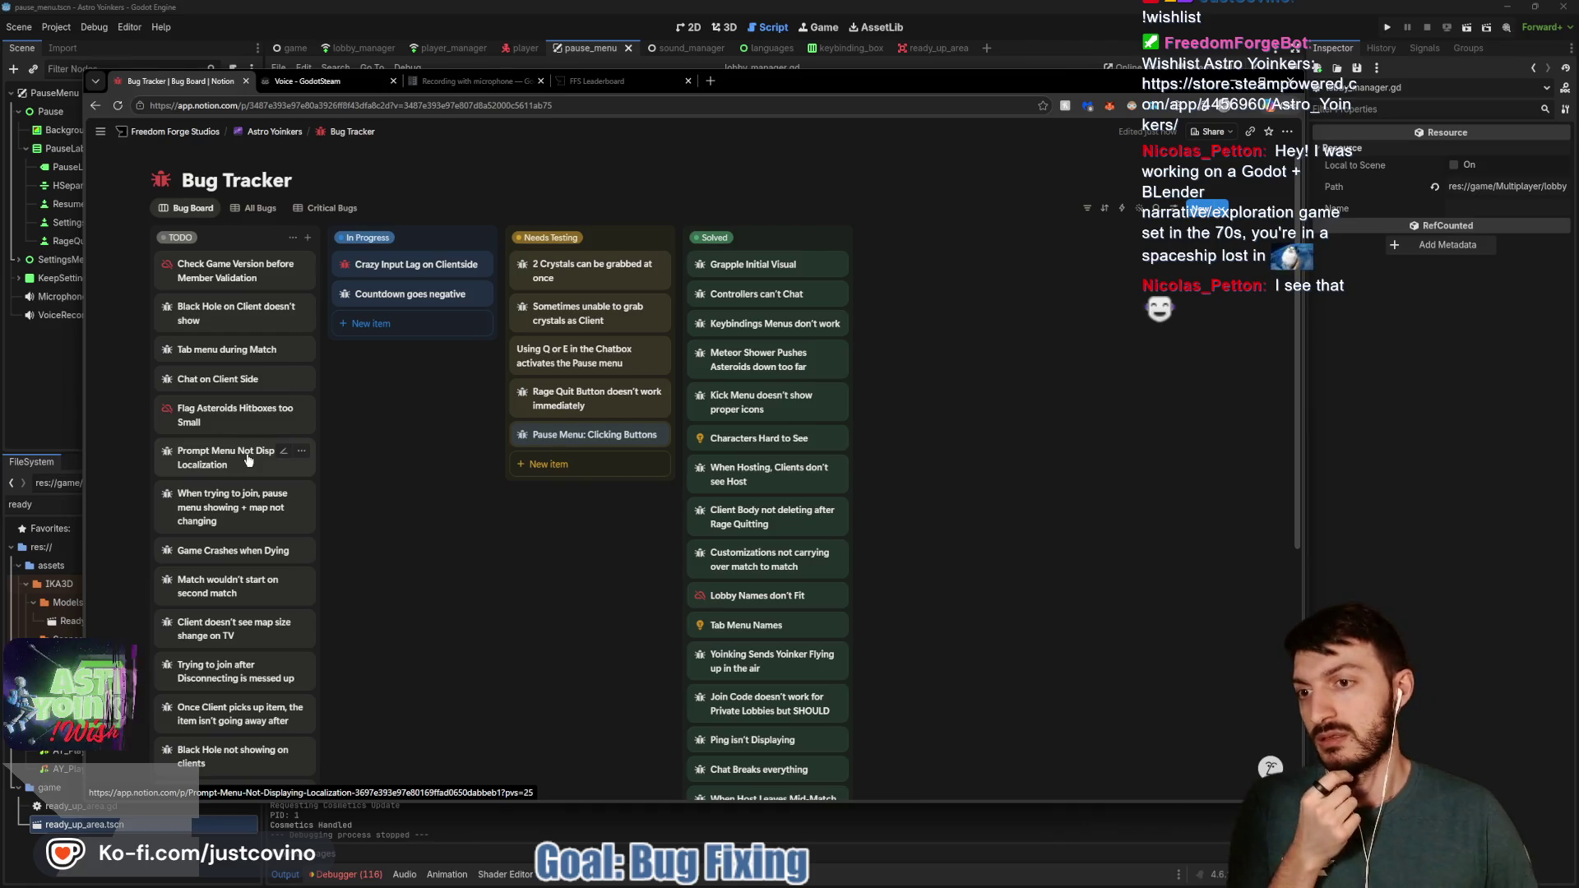
{"action": "mouse_move", "coordinate": [218, 384]}
{"action": "left_mouse_down"}
{"action": "mouse_move", "coordinate": [625, 448]}
{"action": "mouse_move", "coordinate": [765, 506]}
{"action": "left_mouse_up"}
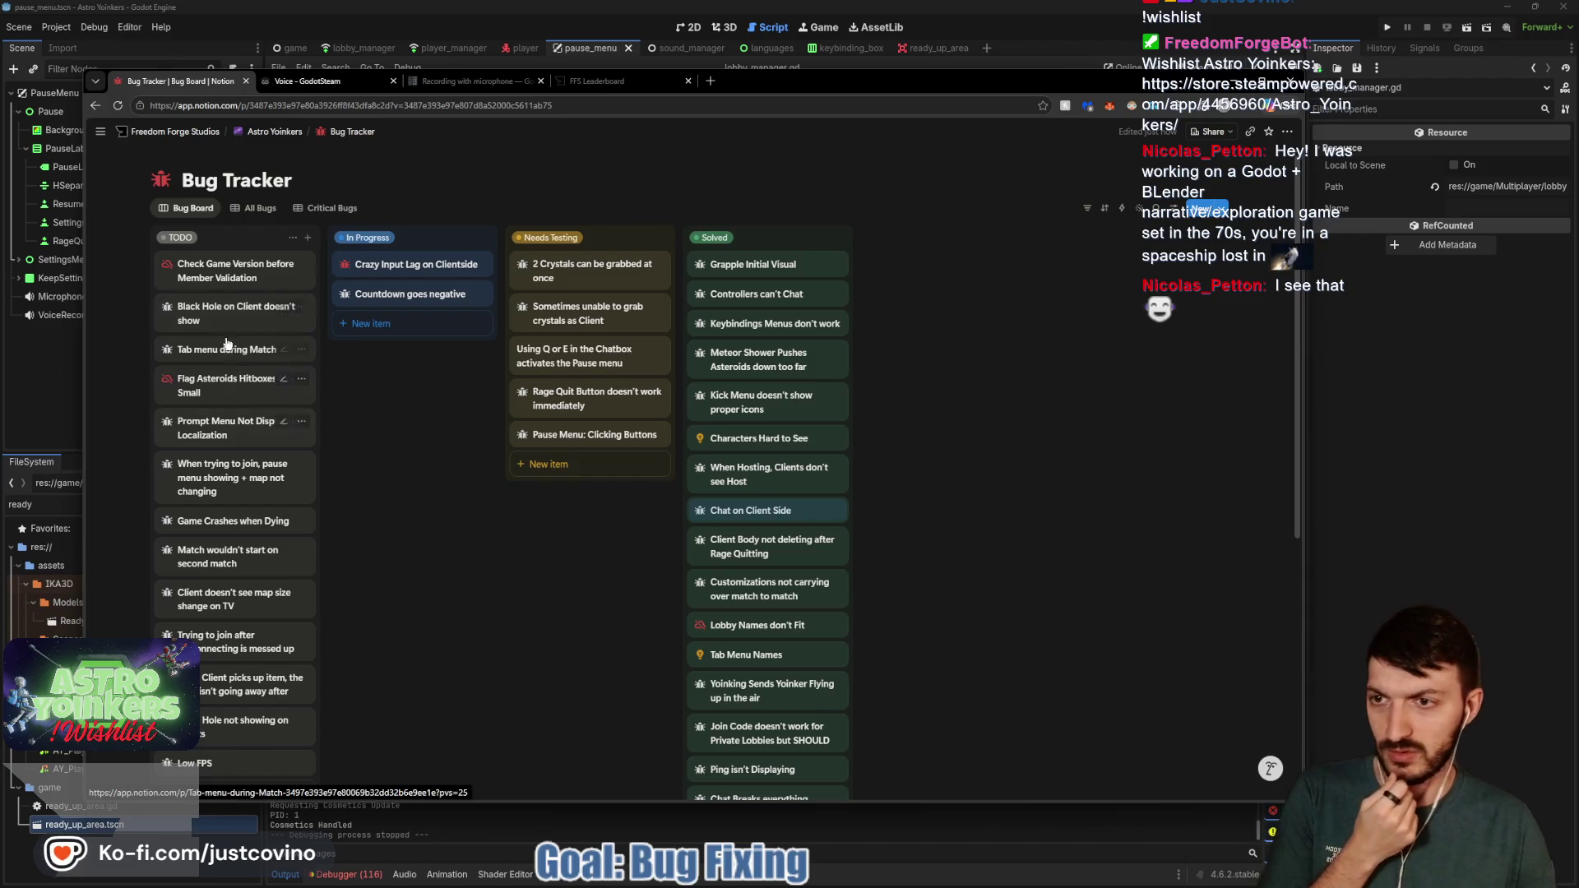
{"action": "left_click", "coordinate": [1354, 420]}
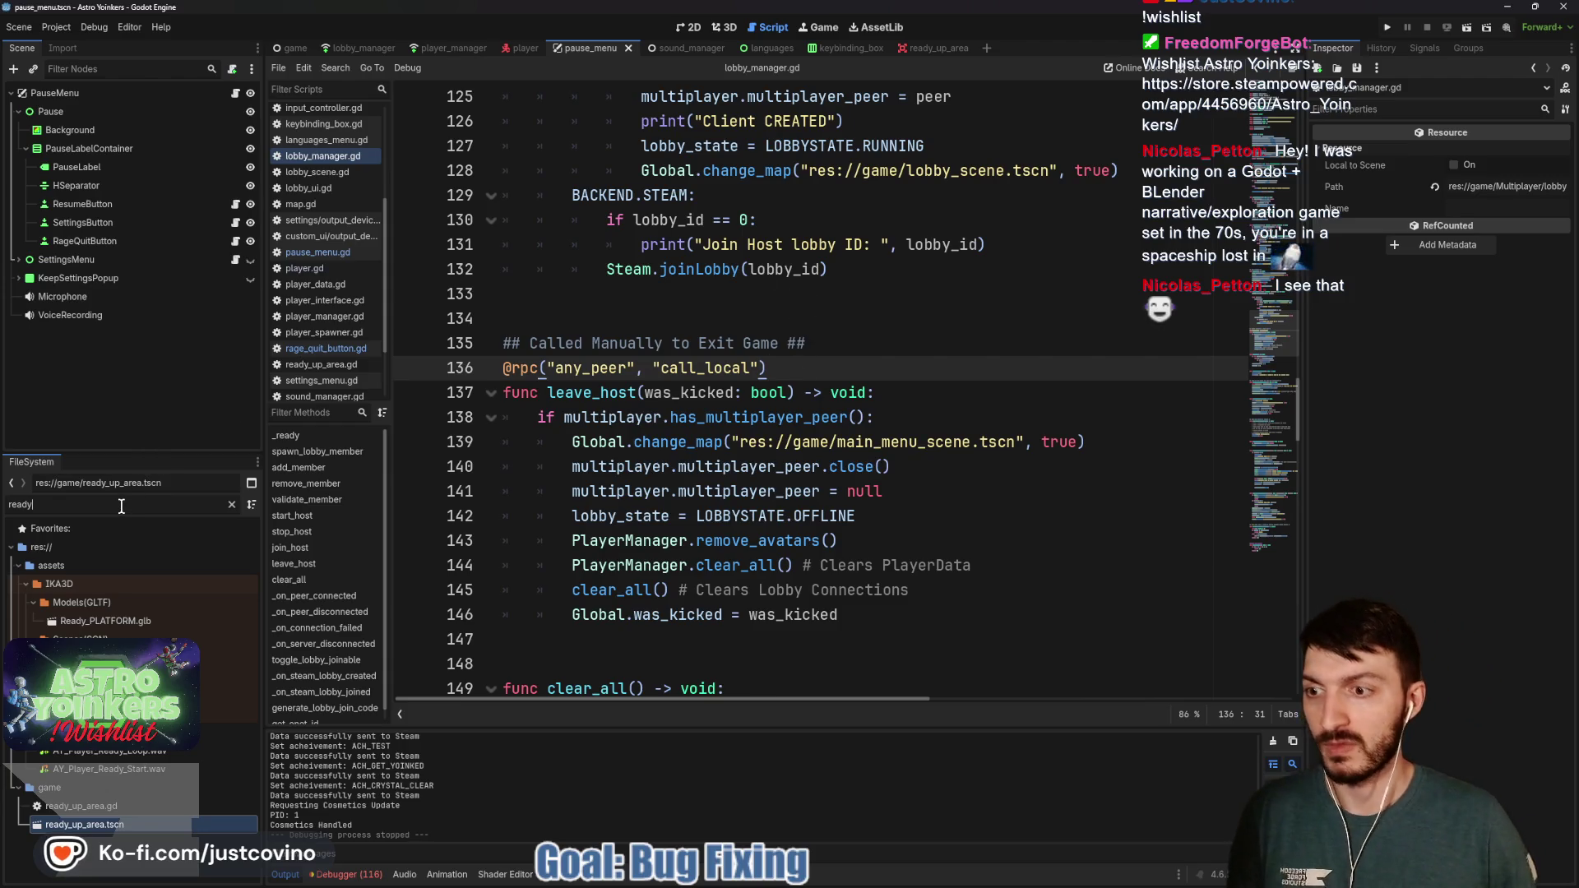
{"action": "key", "text": "BackSpace"}
{"action": "key", "text": "BackSpace"}
{"action": "key", "text": "BackSpace"}
Filter FileSystem for space_map, open space_map.tscn, and open the BlackHole node's own scene
{"action": "type", "text": "s"}
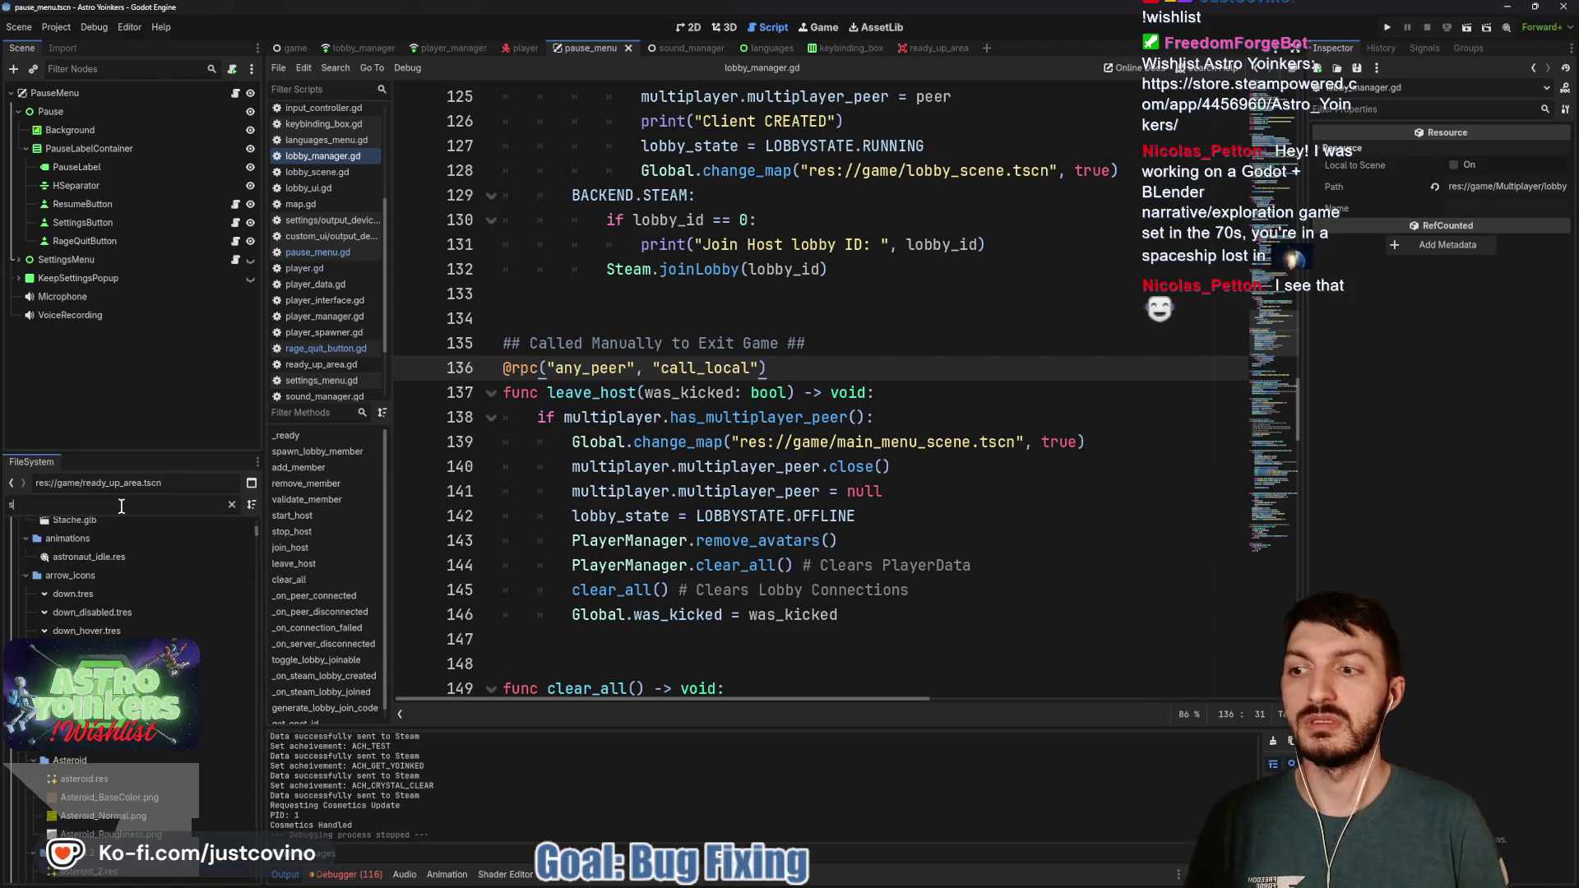
{"action": "type", "text": "pace_map"}
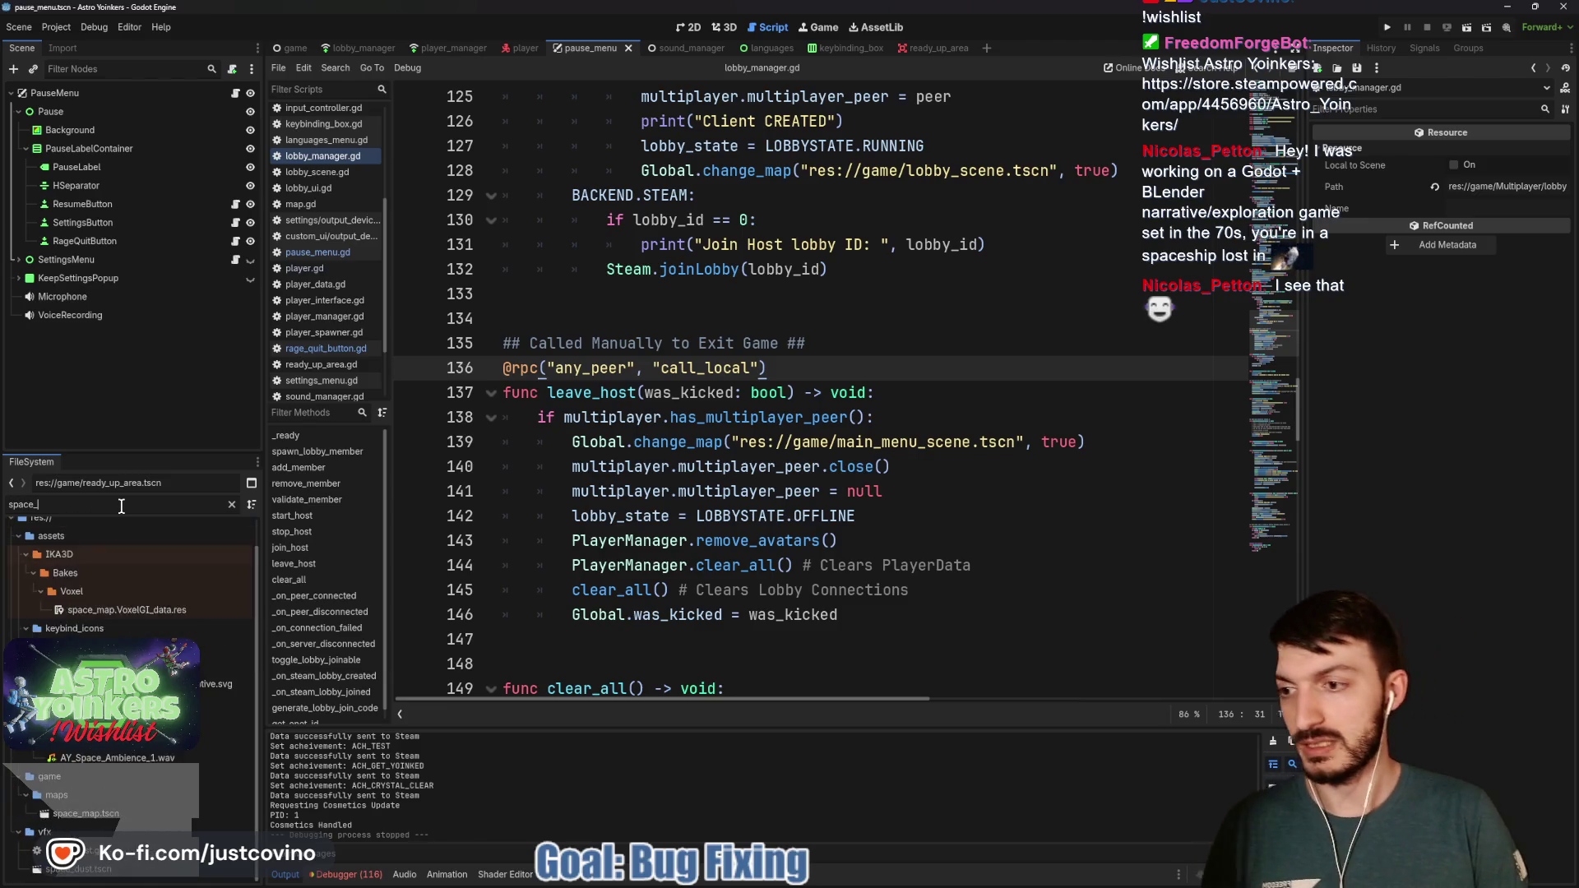
{"action": "double_click", "coordinate": [98, 695]}
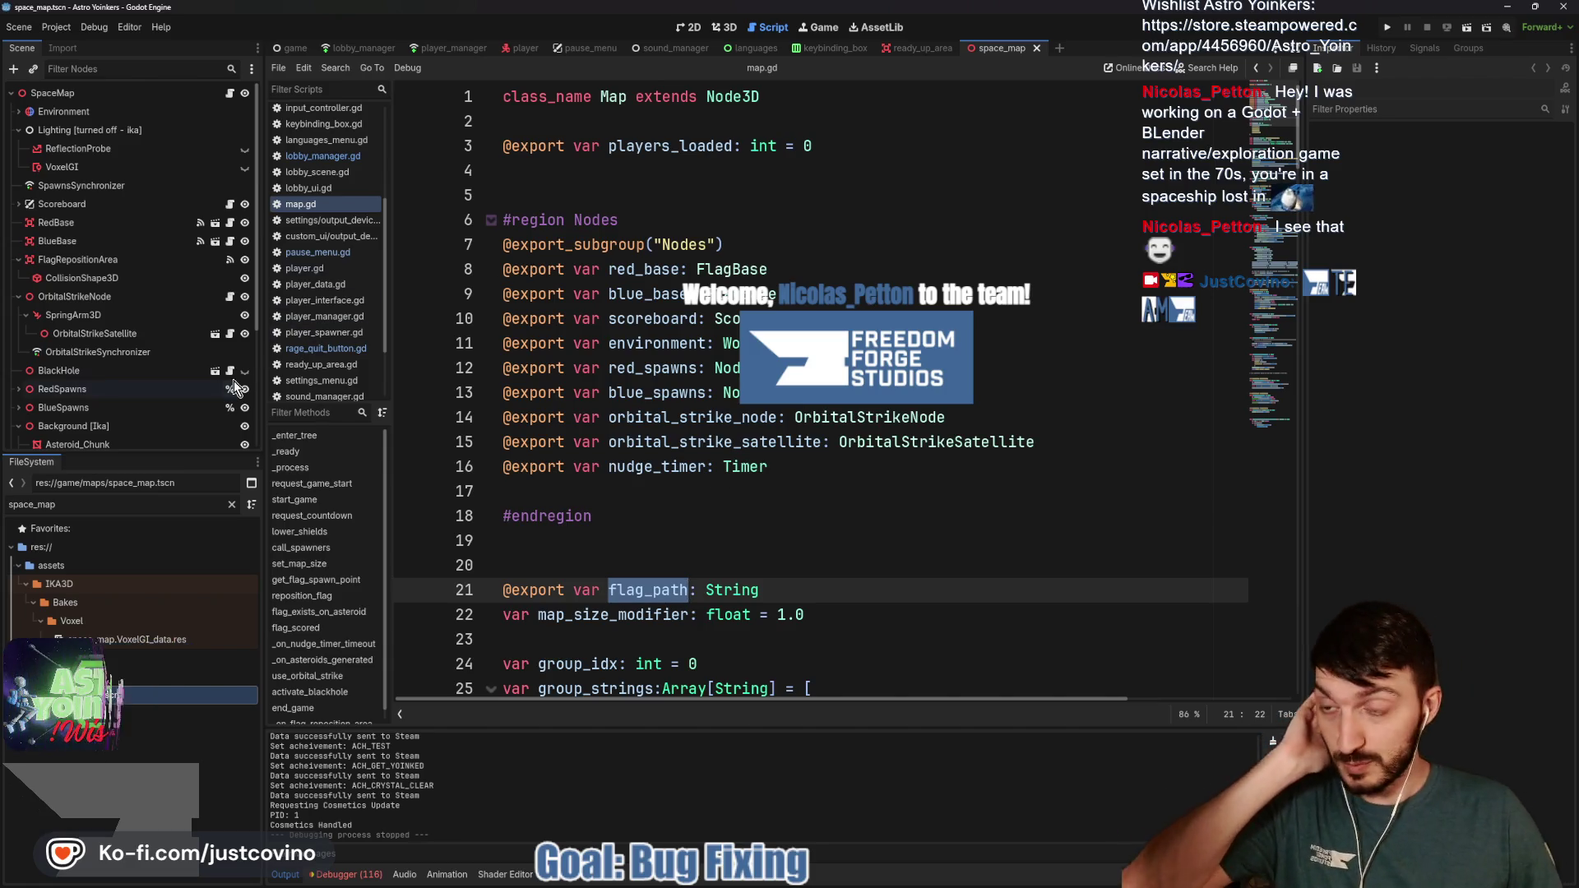
{"action": "scroll", "coordinate": [137, 313], "scroll_direction": "down", "scroll_amount": 3}
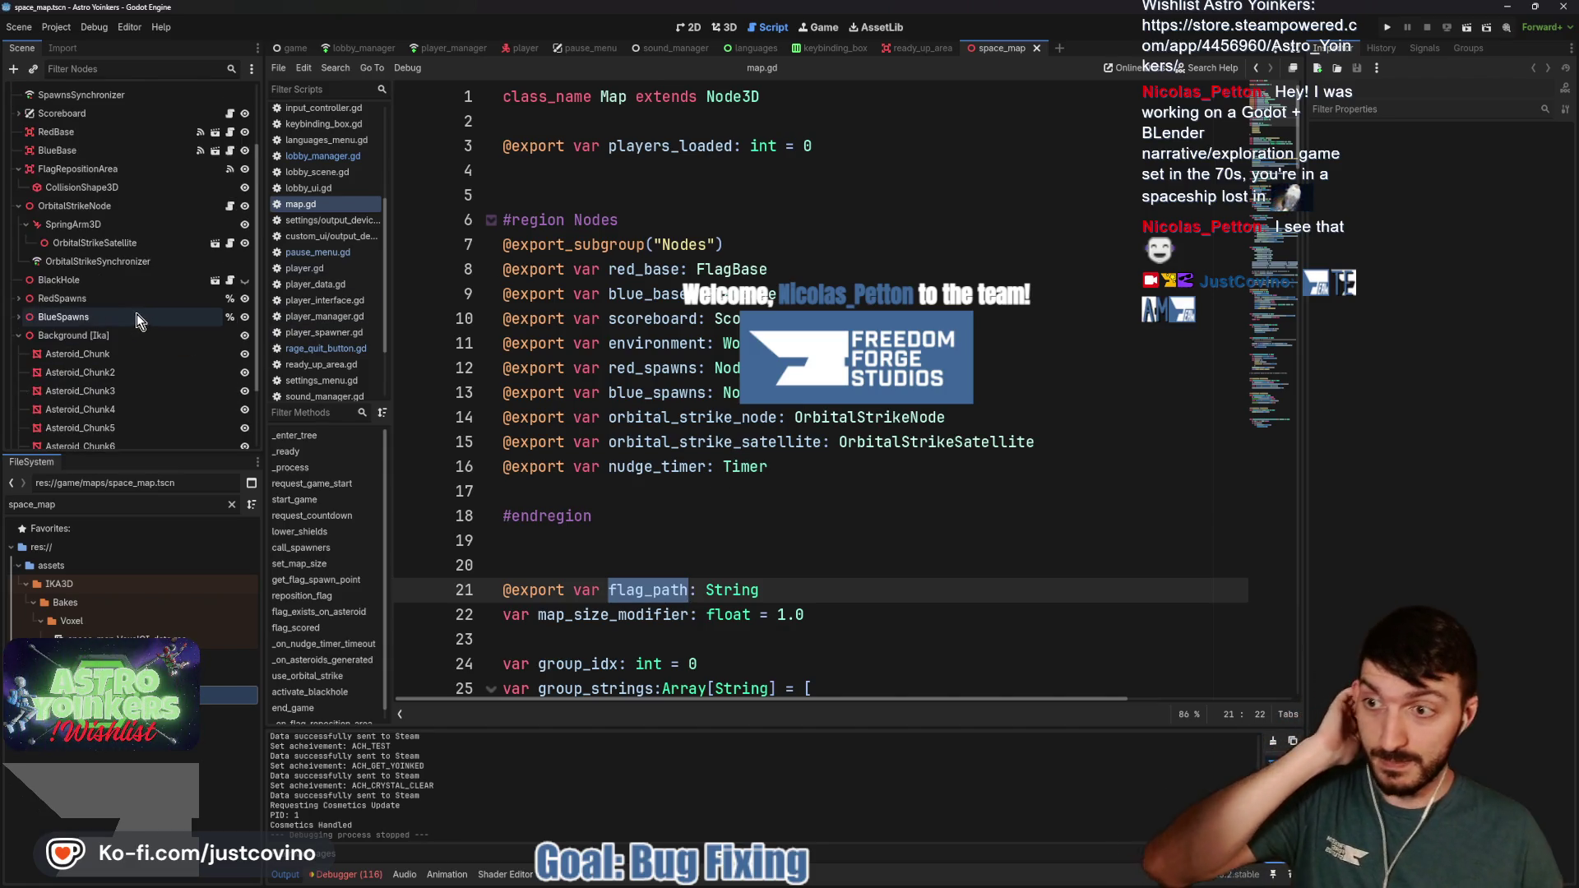
{"action": "left_click", "coordinate": [19, 336]}
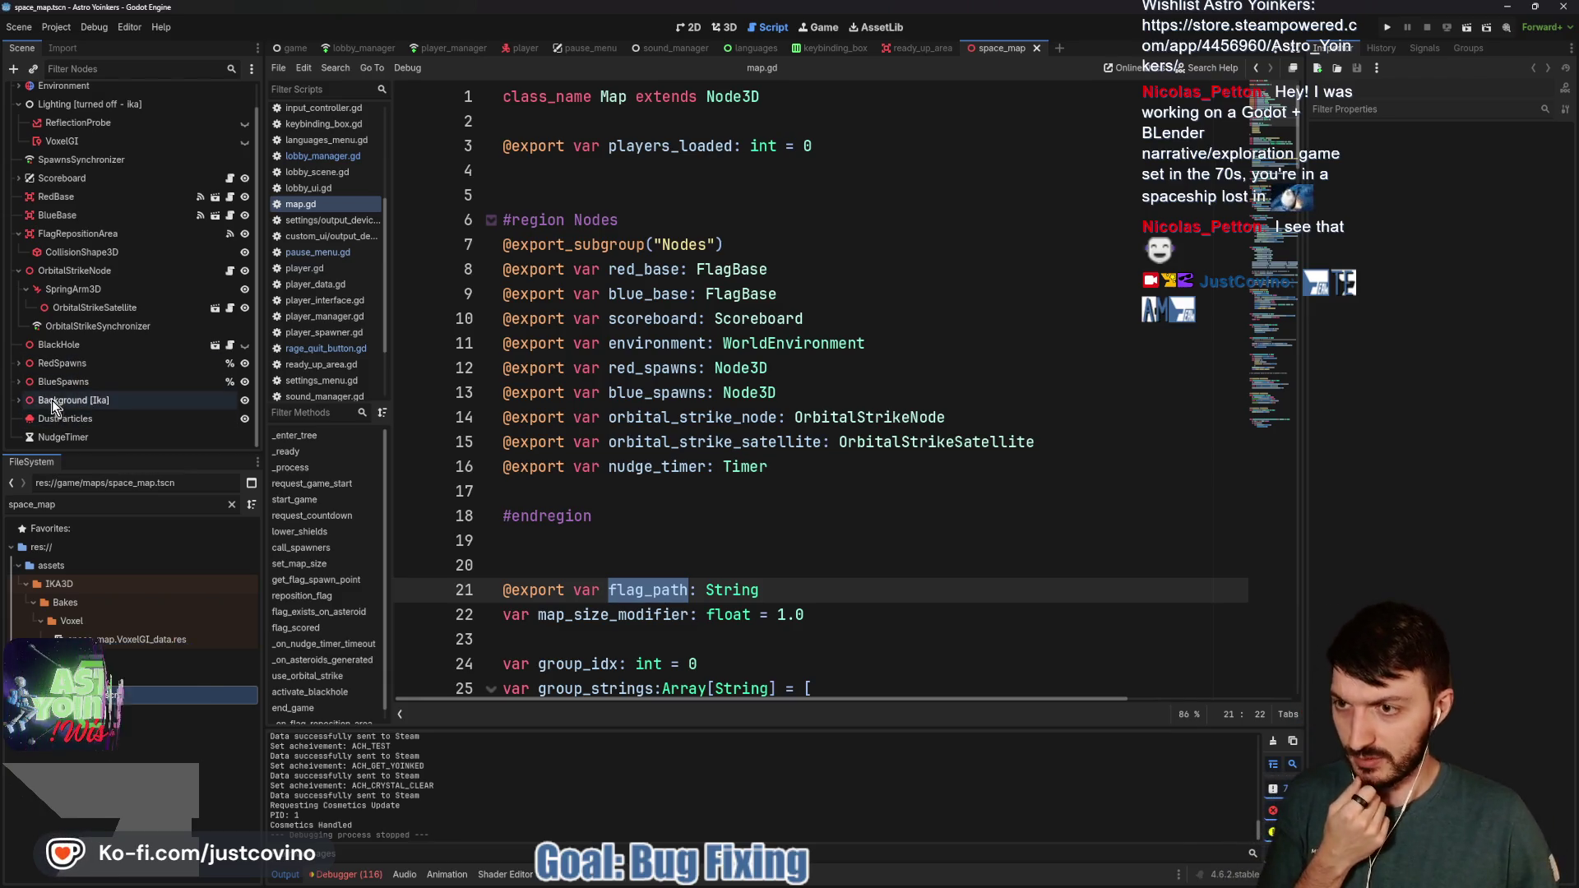
{"action": "scroll", "coordinate": [82, 333], "scroll_direction": "up", "scroll_amount": 1}
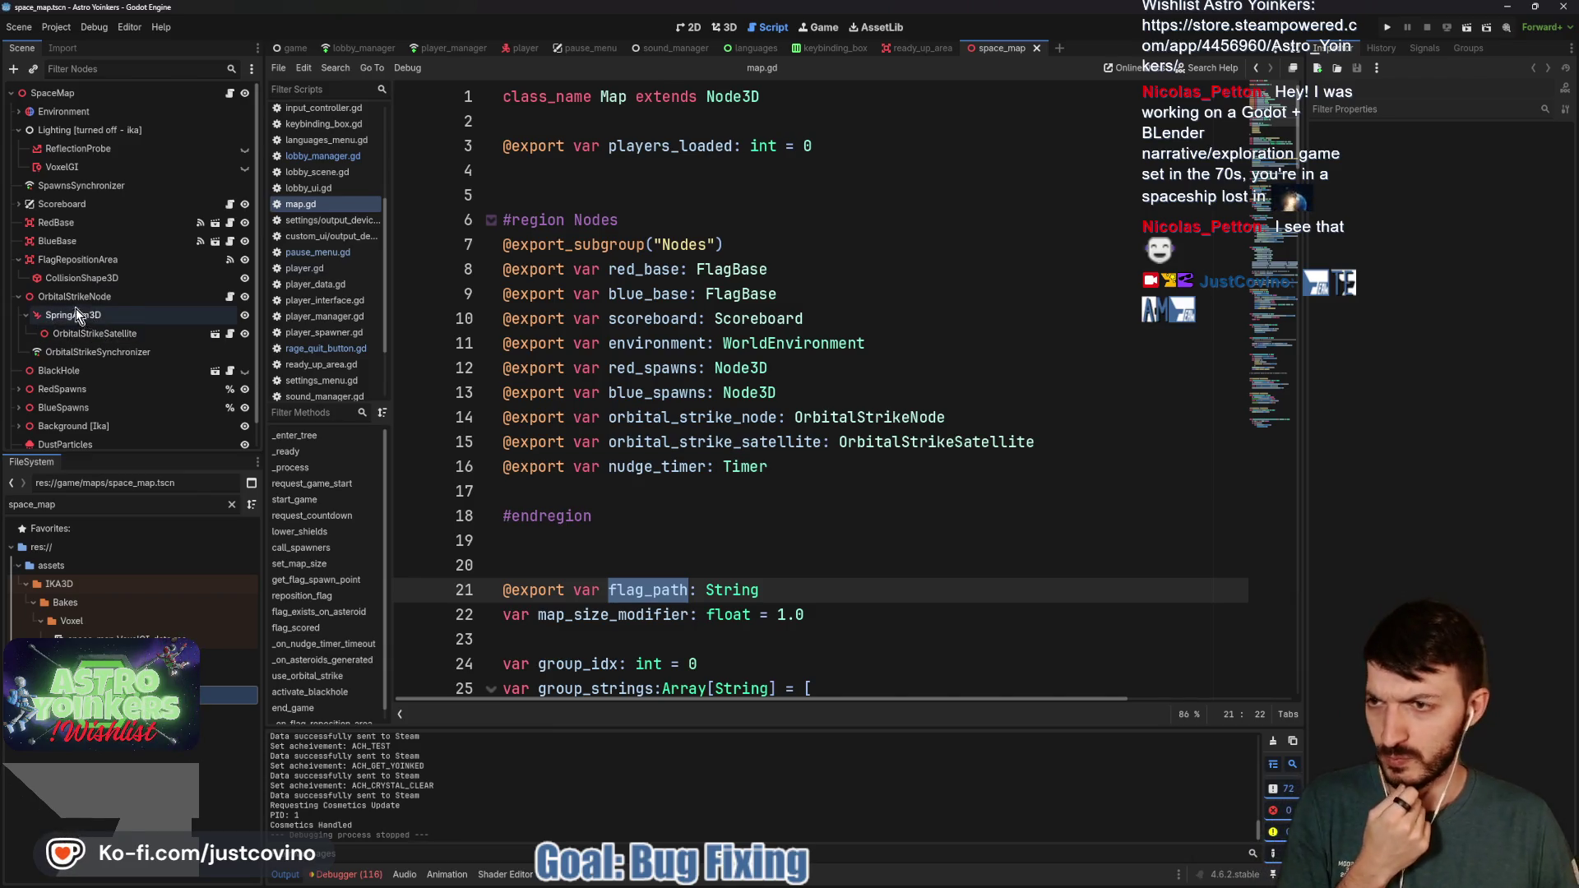
{"action": "left_click", "coordinate": [83, 372]}
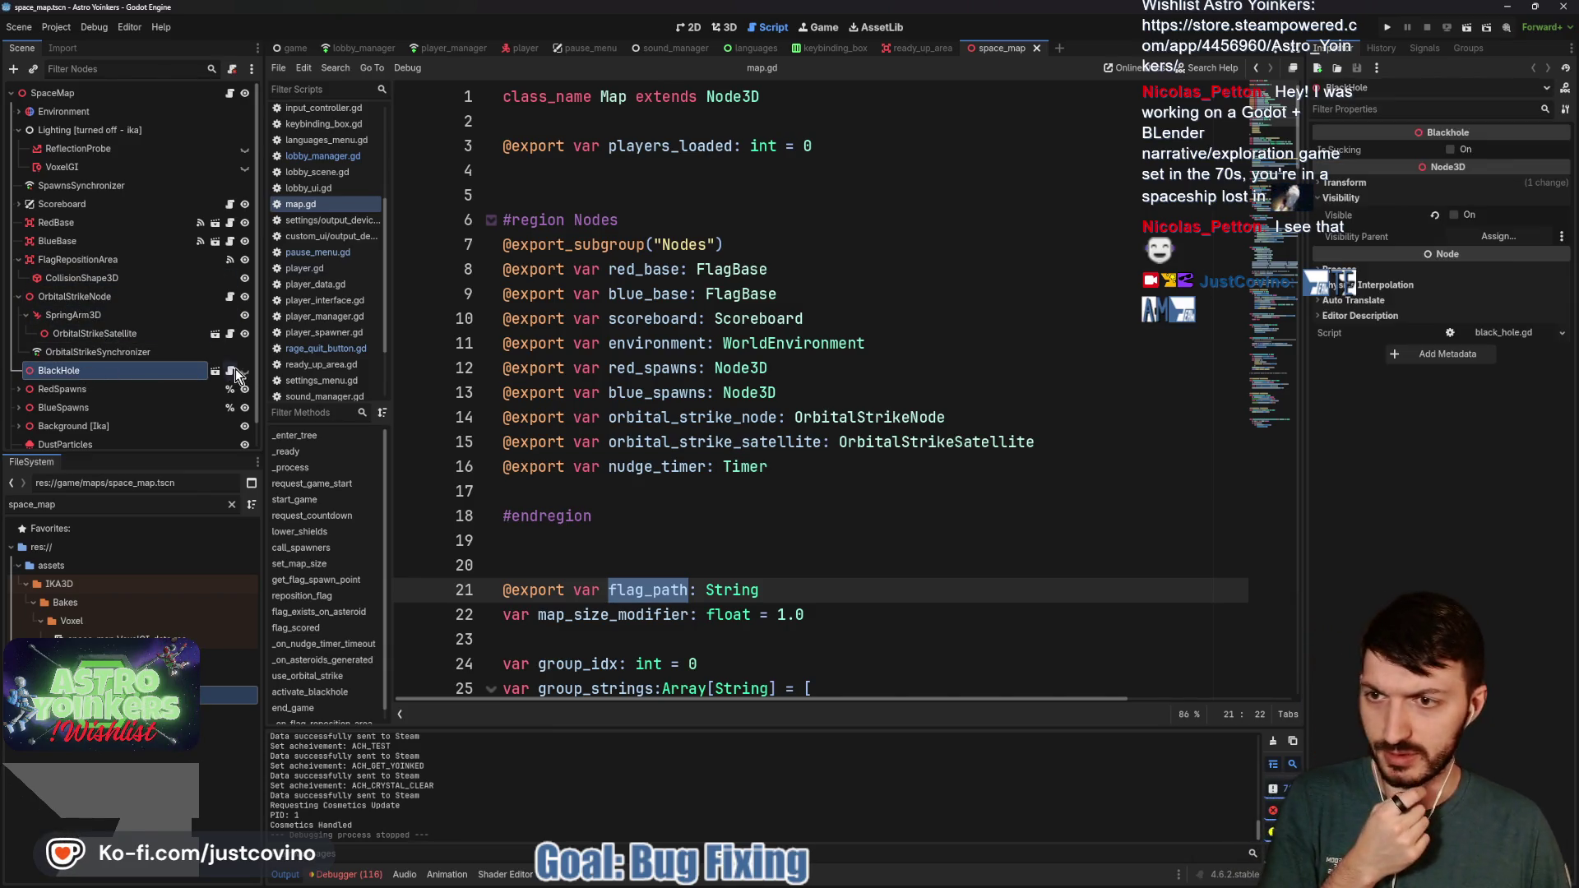
{"action": "left_click", "coordinate": [214, 374]}
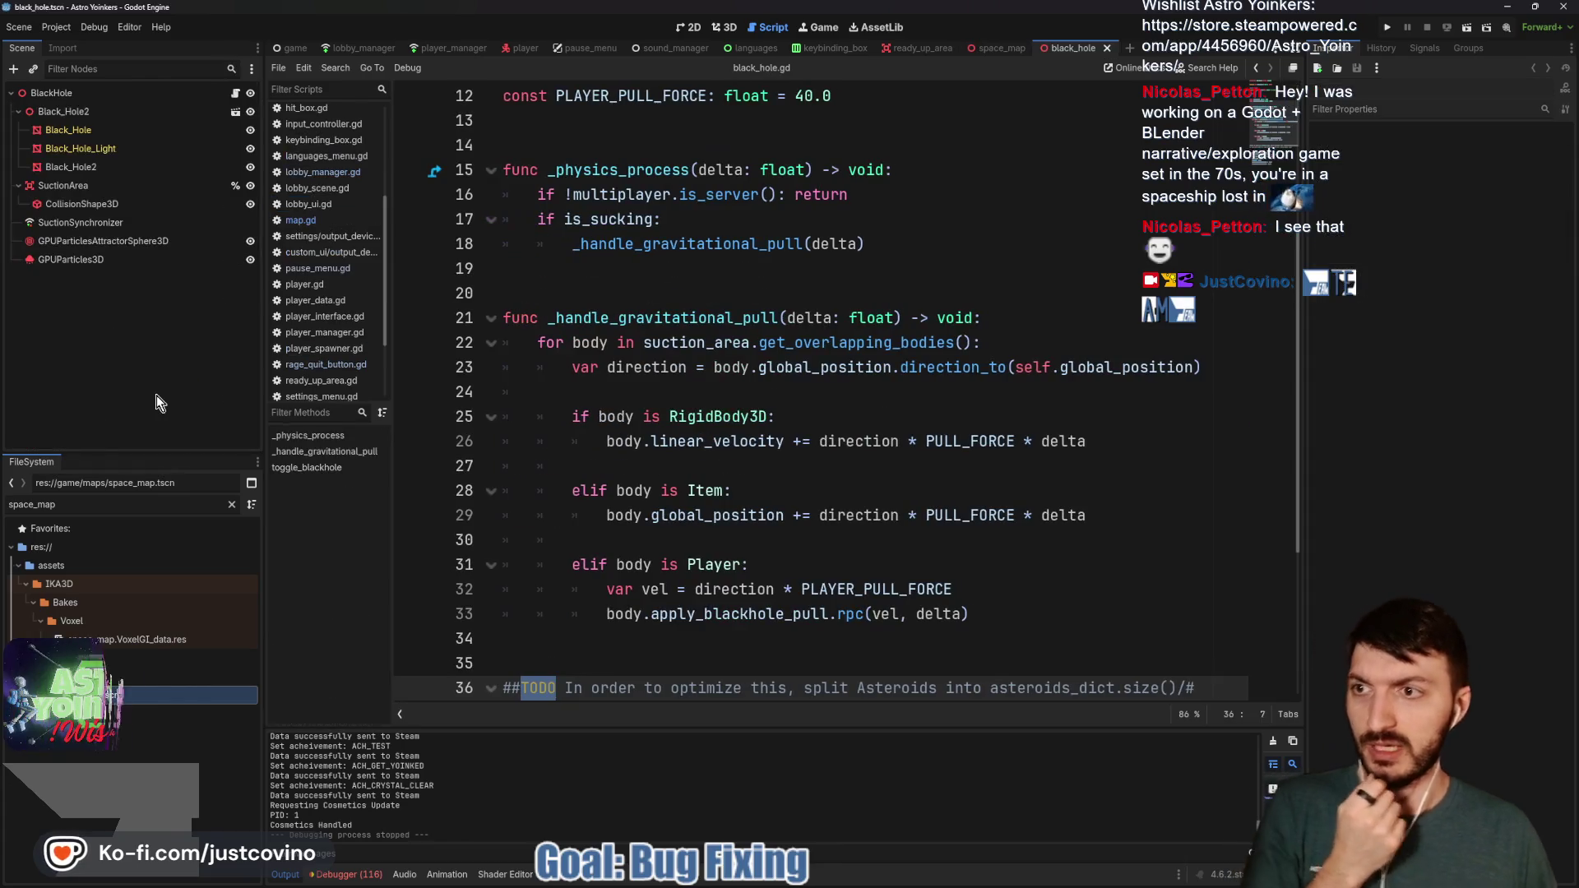
Open the black_hole scene's black_hole.gd script and find toggle_blackhole
{"action": "left_click", "coordinate": [82, 222]}
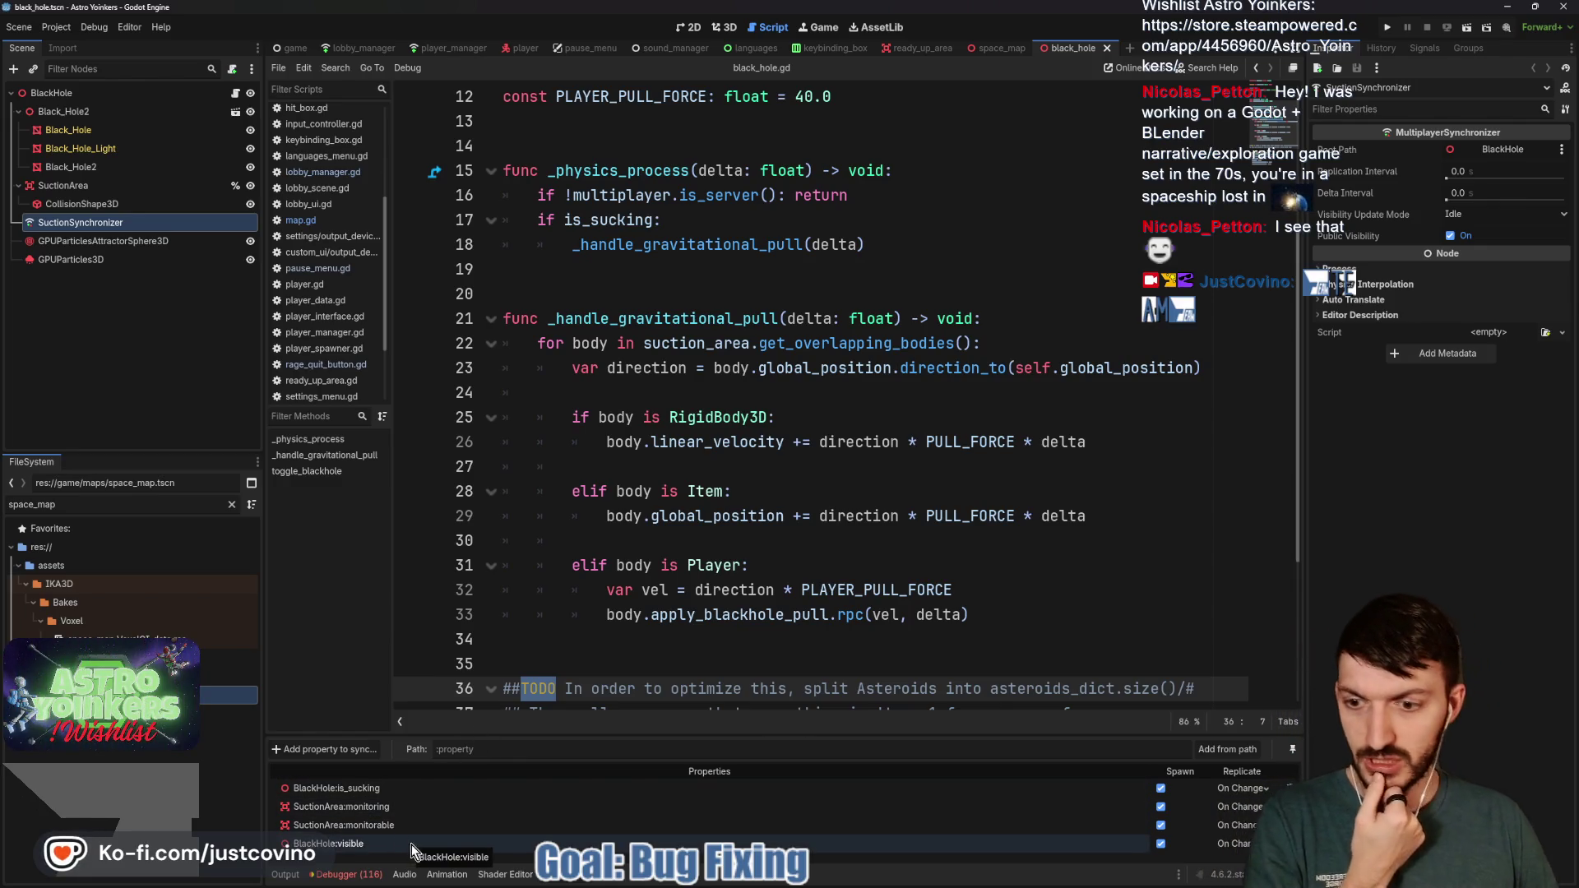
{"action": "left_click", "coordinate": [236, 95]}
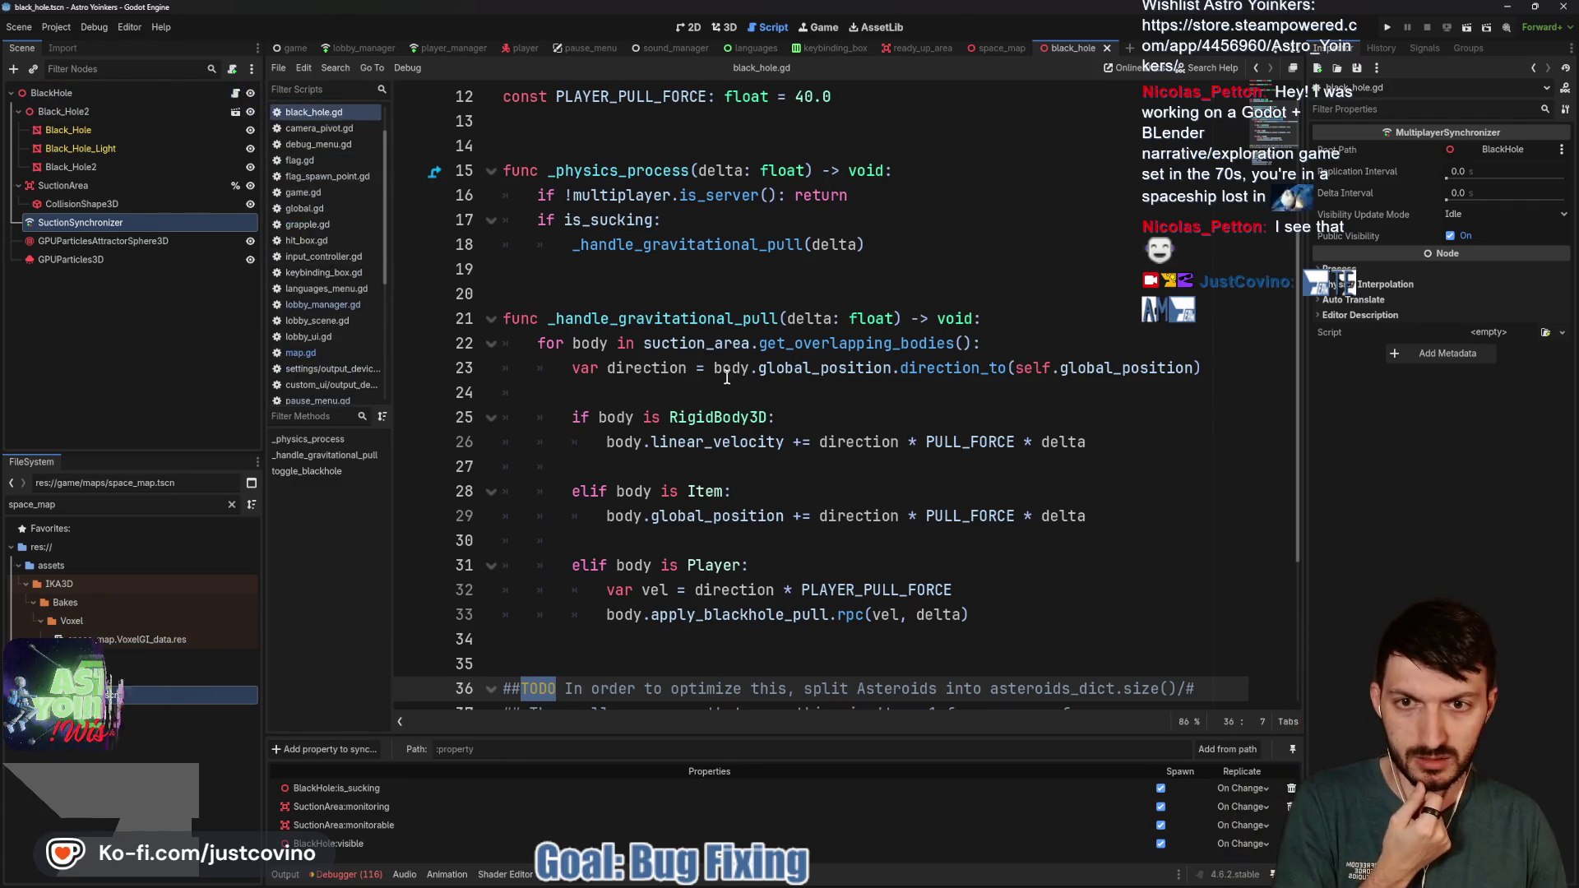
{"action": "scroll", "coordinate": [719, 385], "scroll_direction": "up", "scroll_amount": 1}
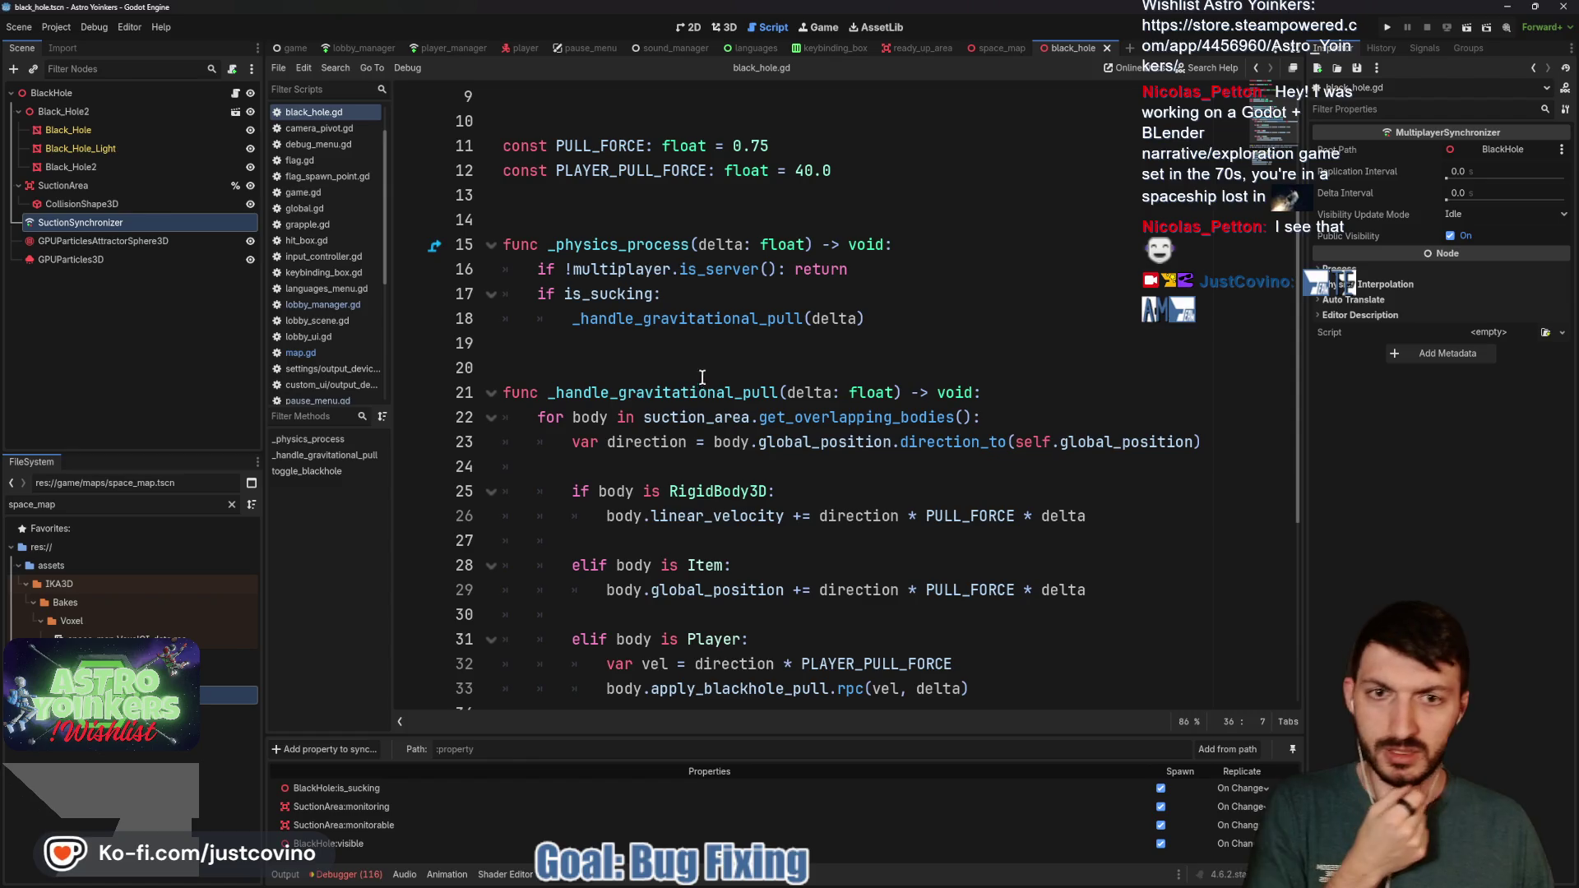
{"action": "scroll", "coordinate": [753, 305], "scroll_direction": "down", "scroll_amount": 4}
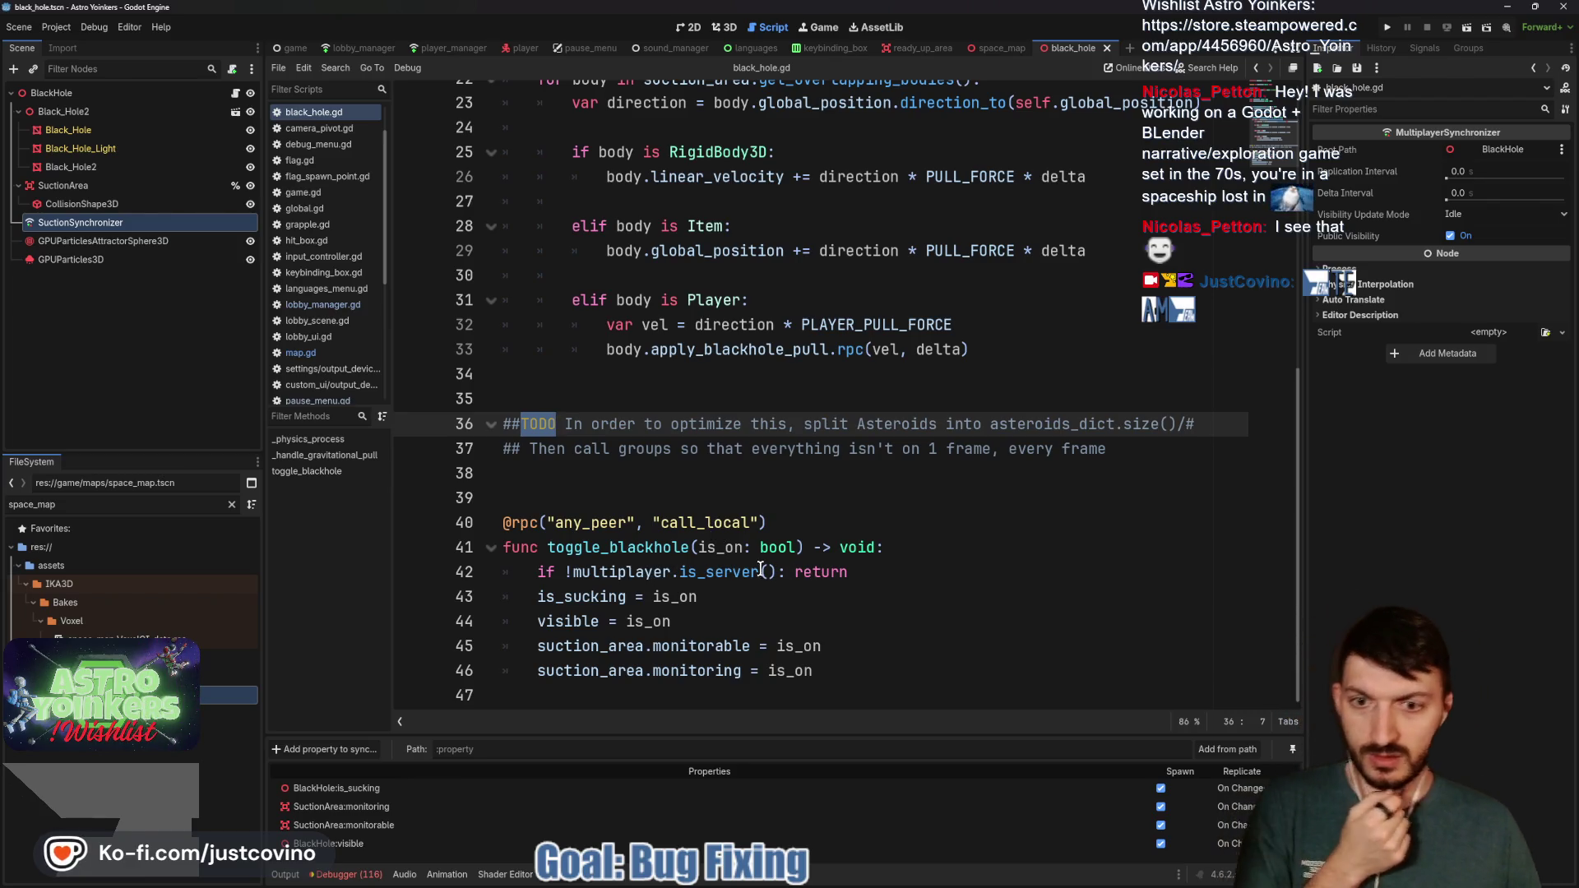
{"action": "mouse_move", "coordinate": [722, 567]}
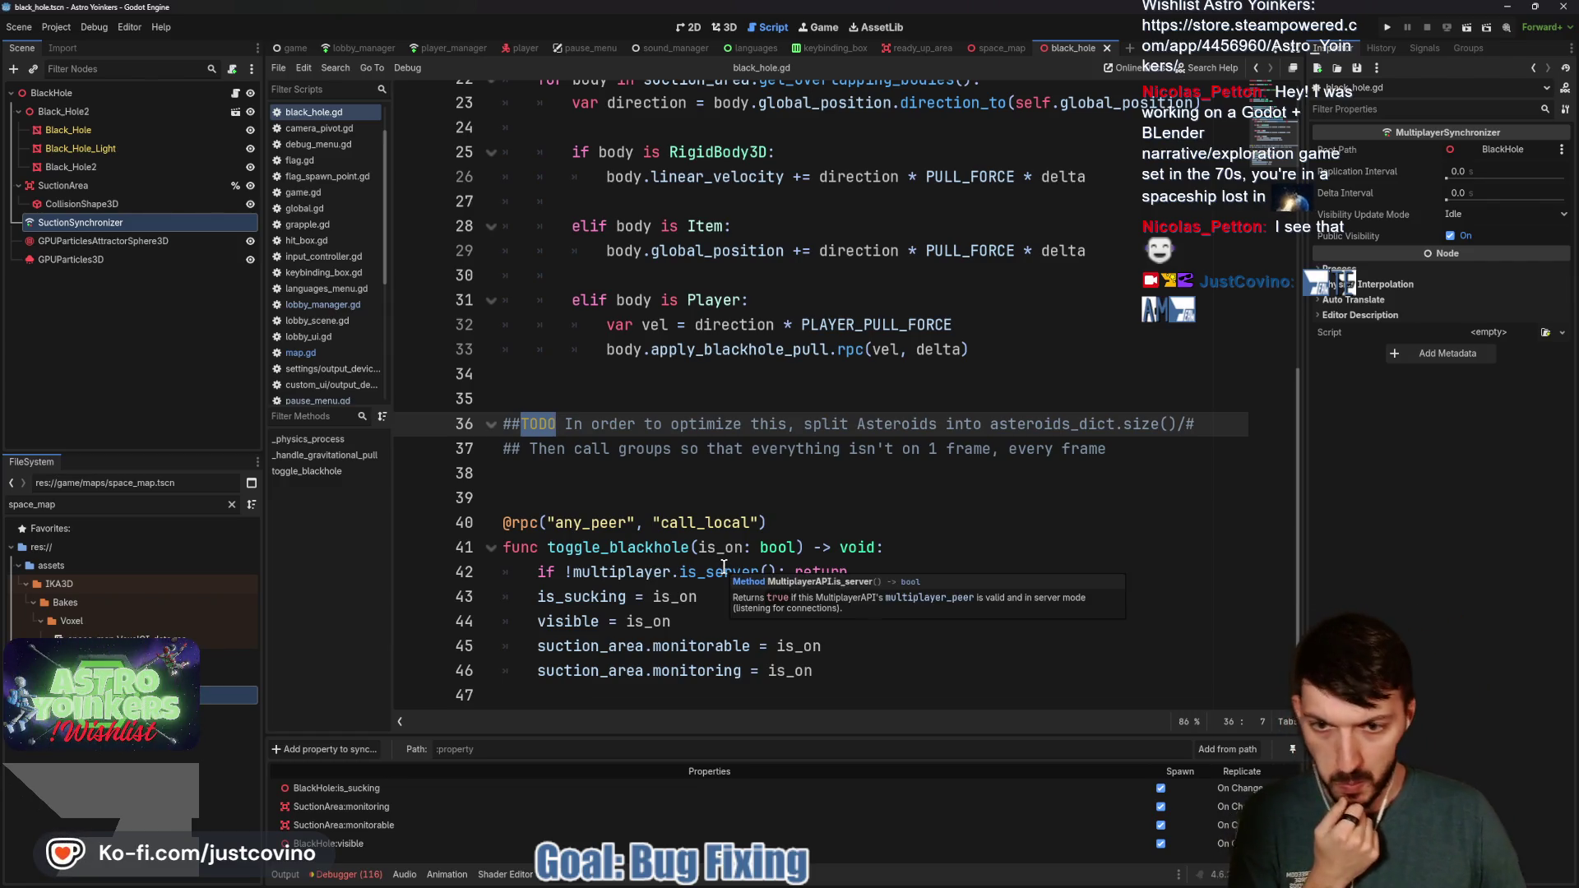
Comment out line 42's server-only return with TODO 'test if this was the problem of not showing up properly' and save
{"action": "left_click", "coordinate": [537, 572]}
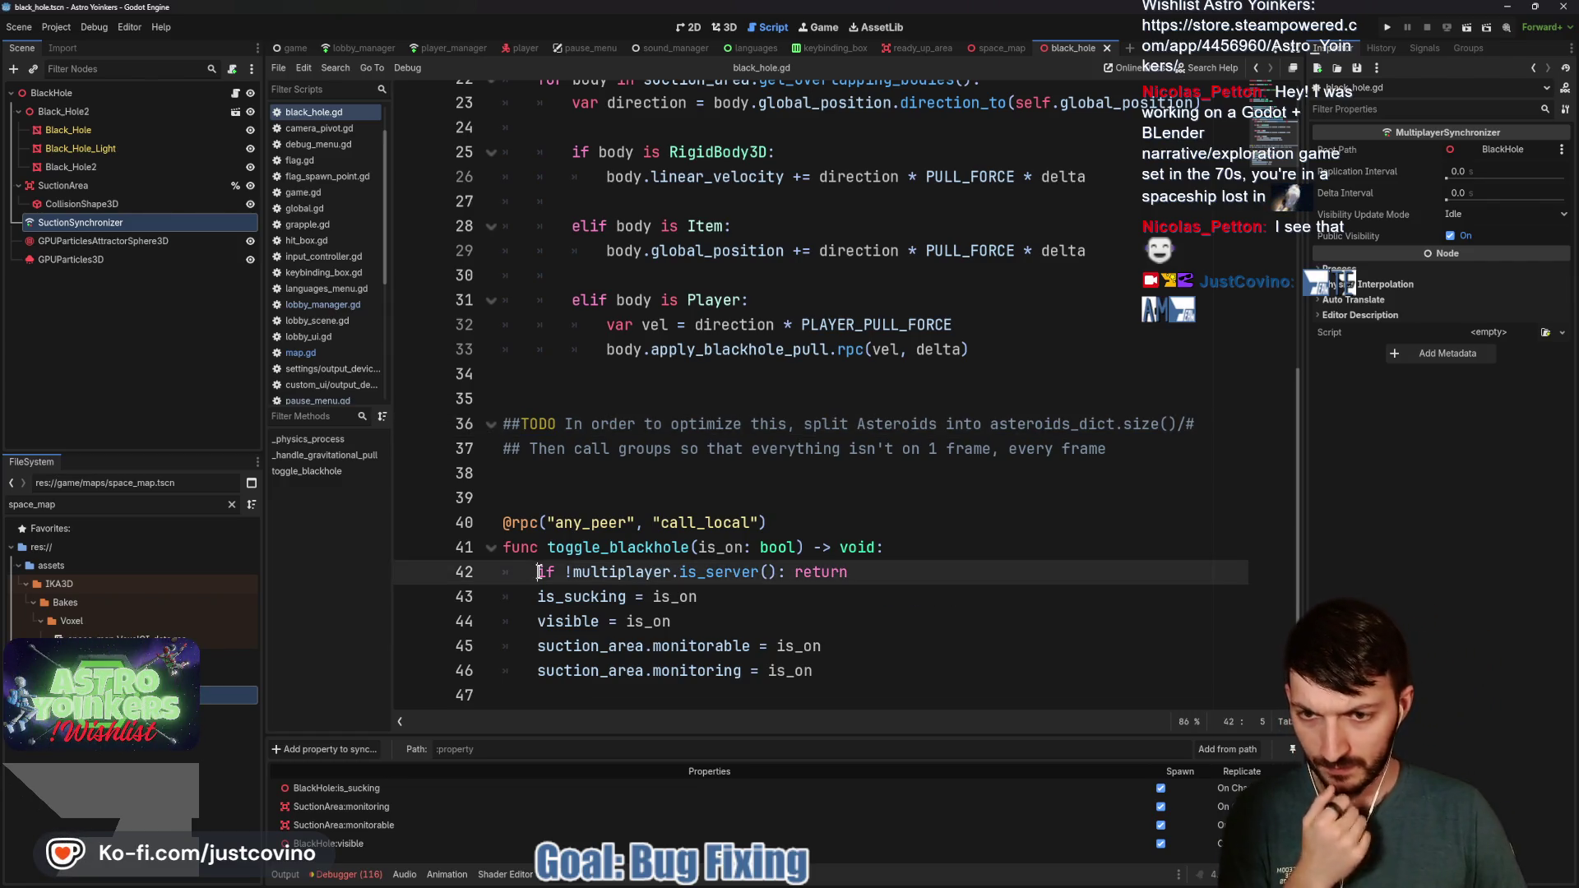
{"action": "type", "text": "#"}
{"action": "left_click", "coordinate": [938, 574]}
{"action": "key", "text": "ctrl+s"}
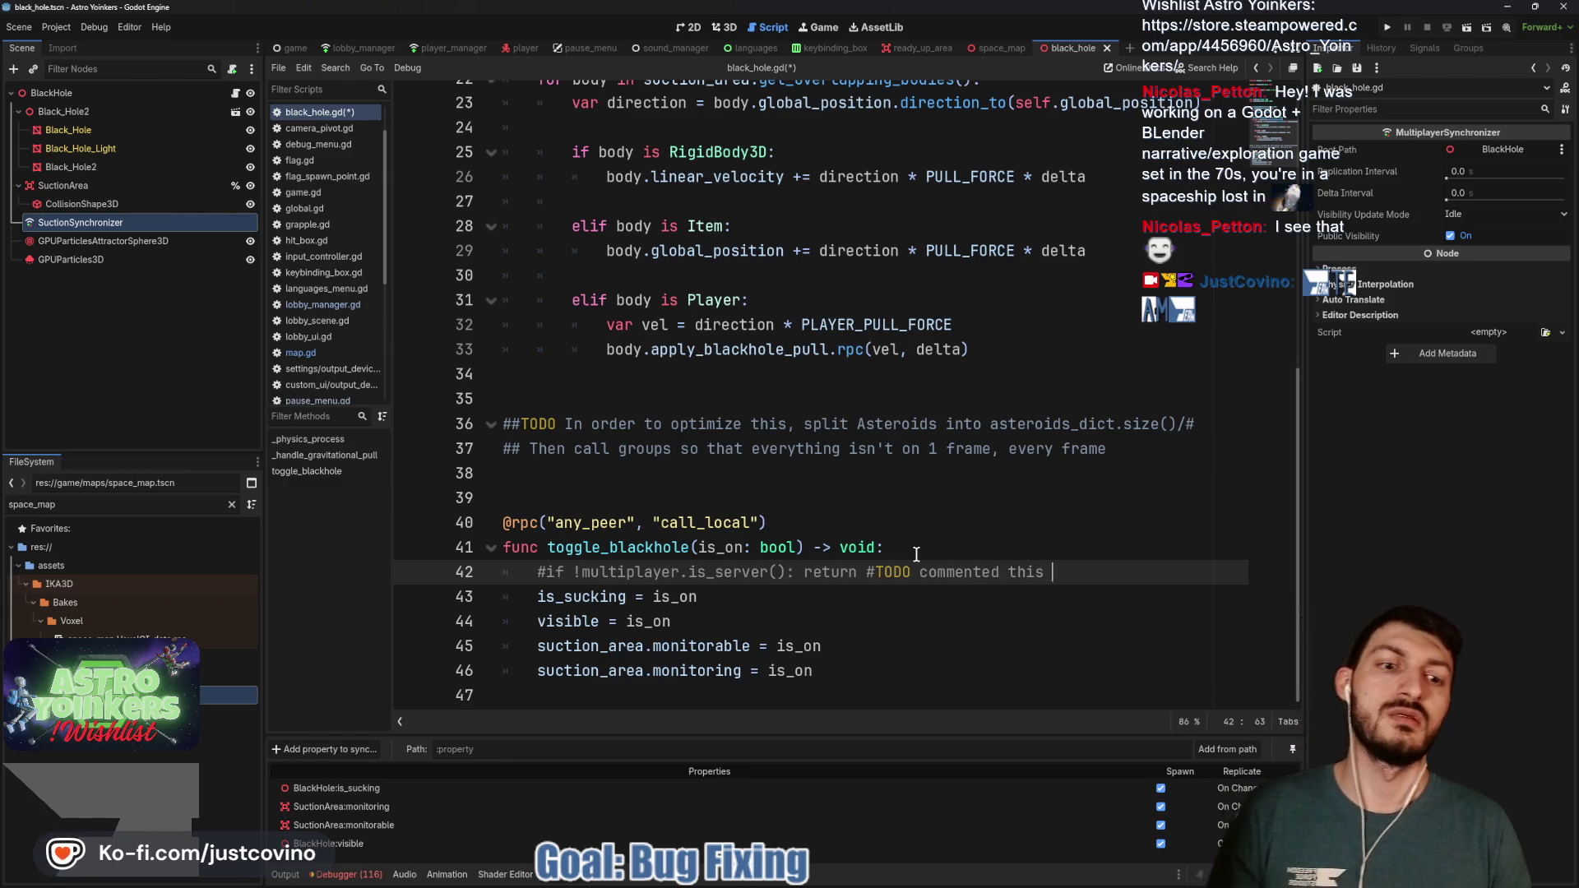
{"action": "type", "text": "out to test "}
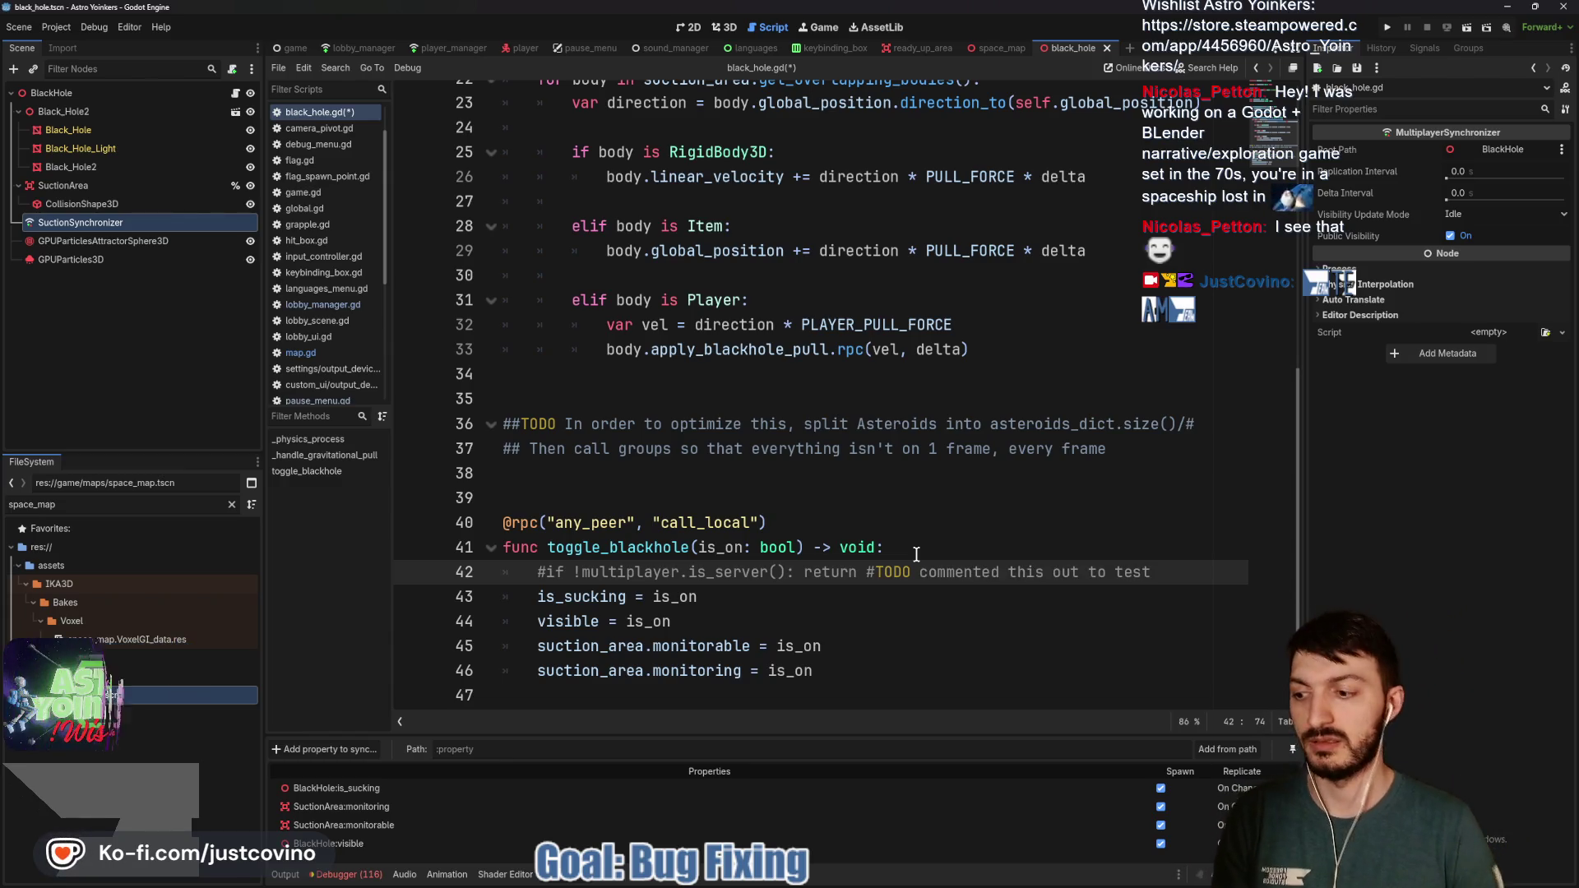
{"action": "type", "text": "if this was the "}
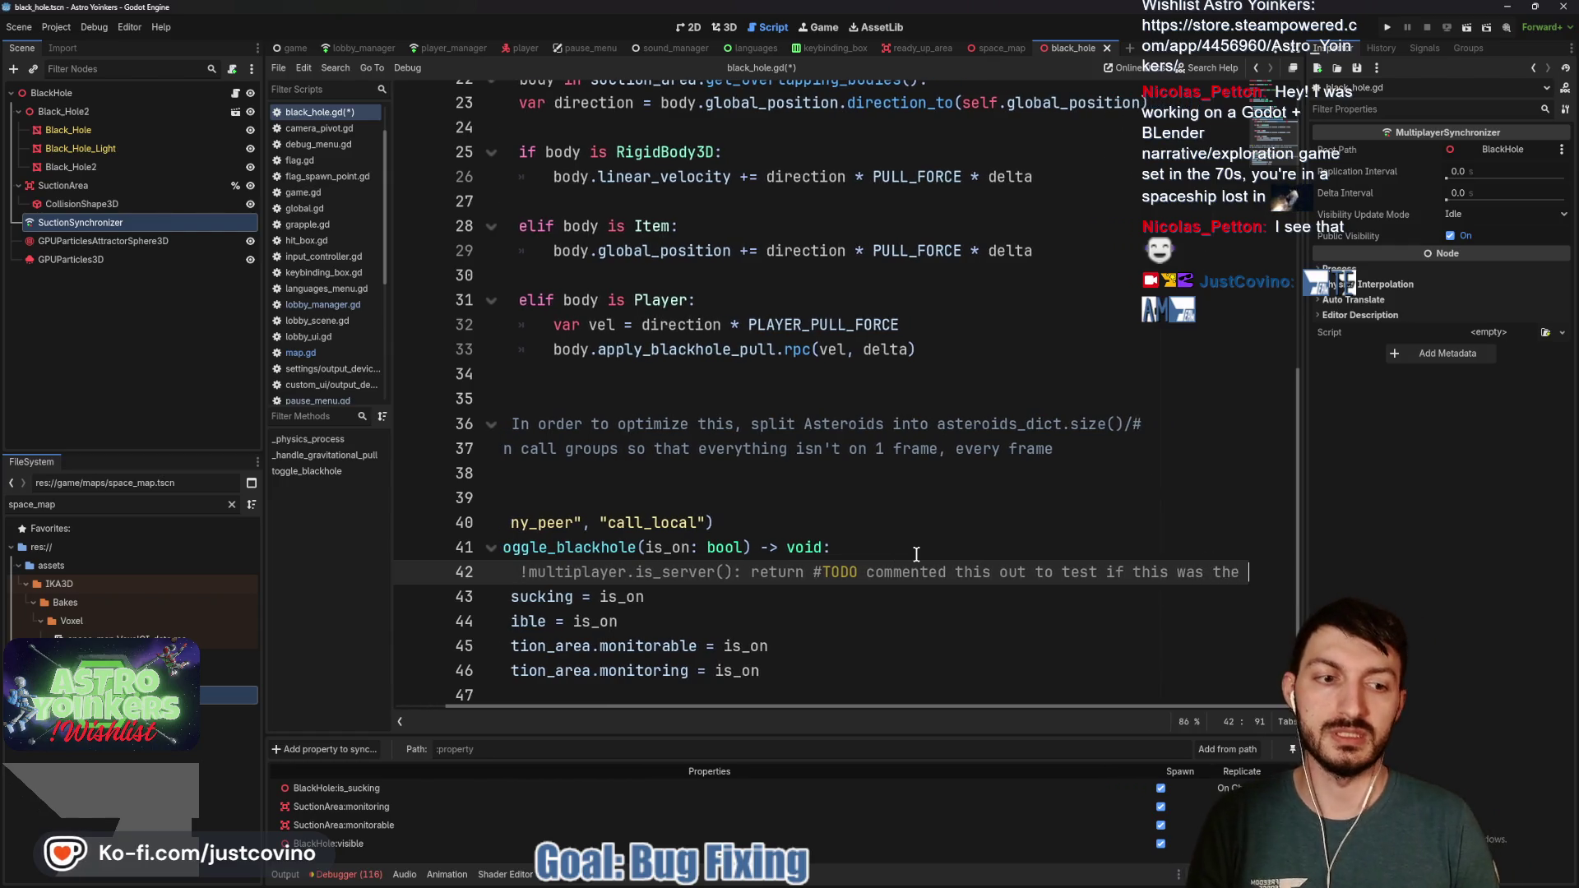
{"action": "type", "text": "problem of "}
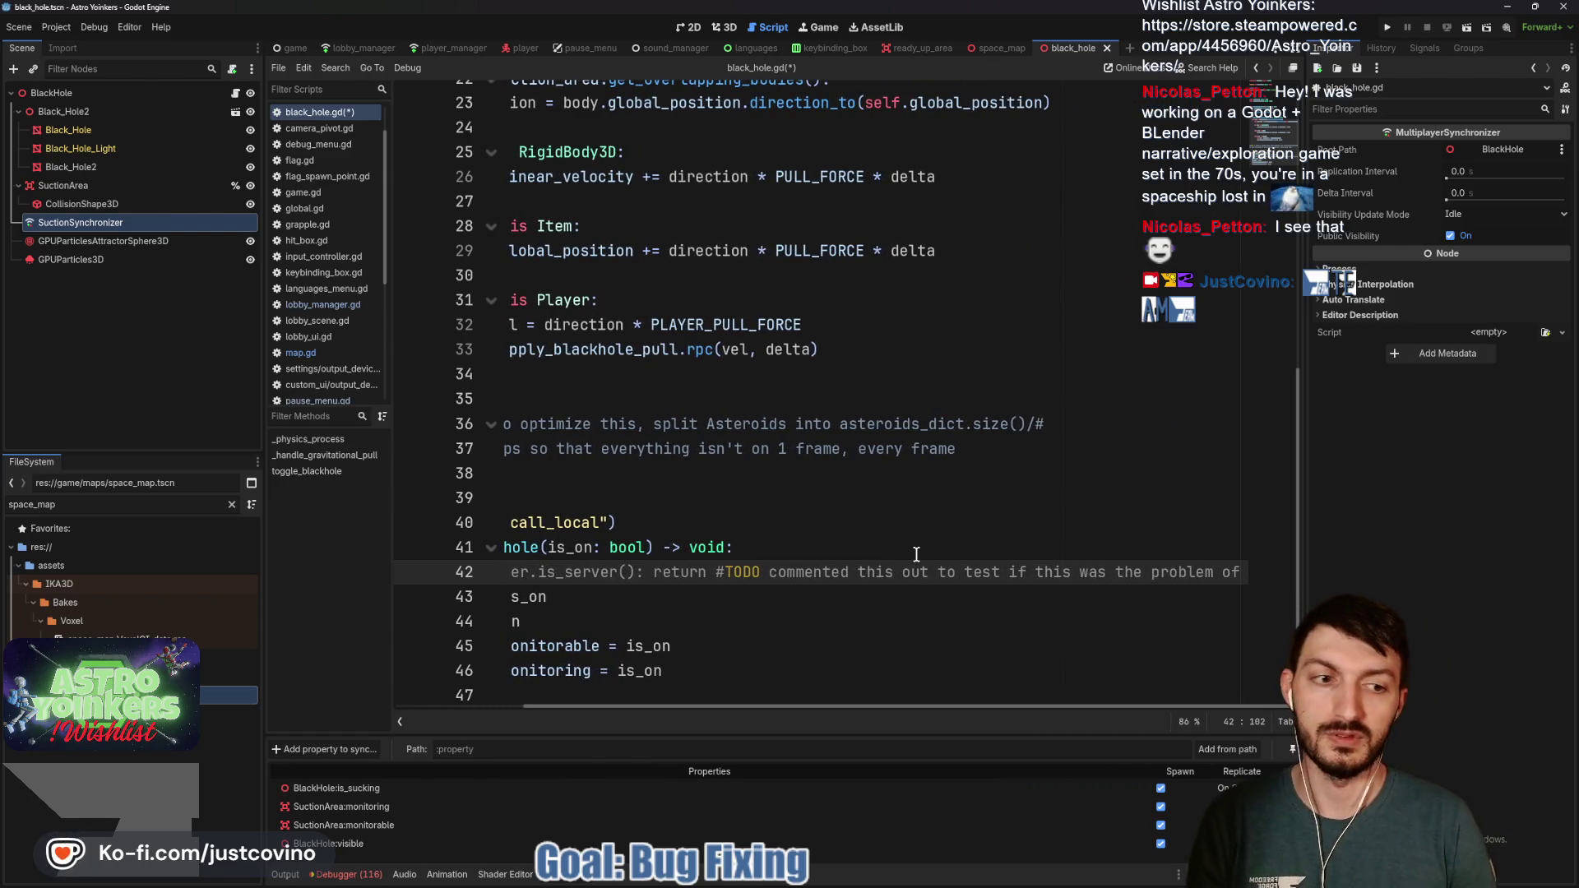
{"action": "type", "text": "not showing up properly"}
{"action": "key", "text": "ctrl+s"}
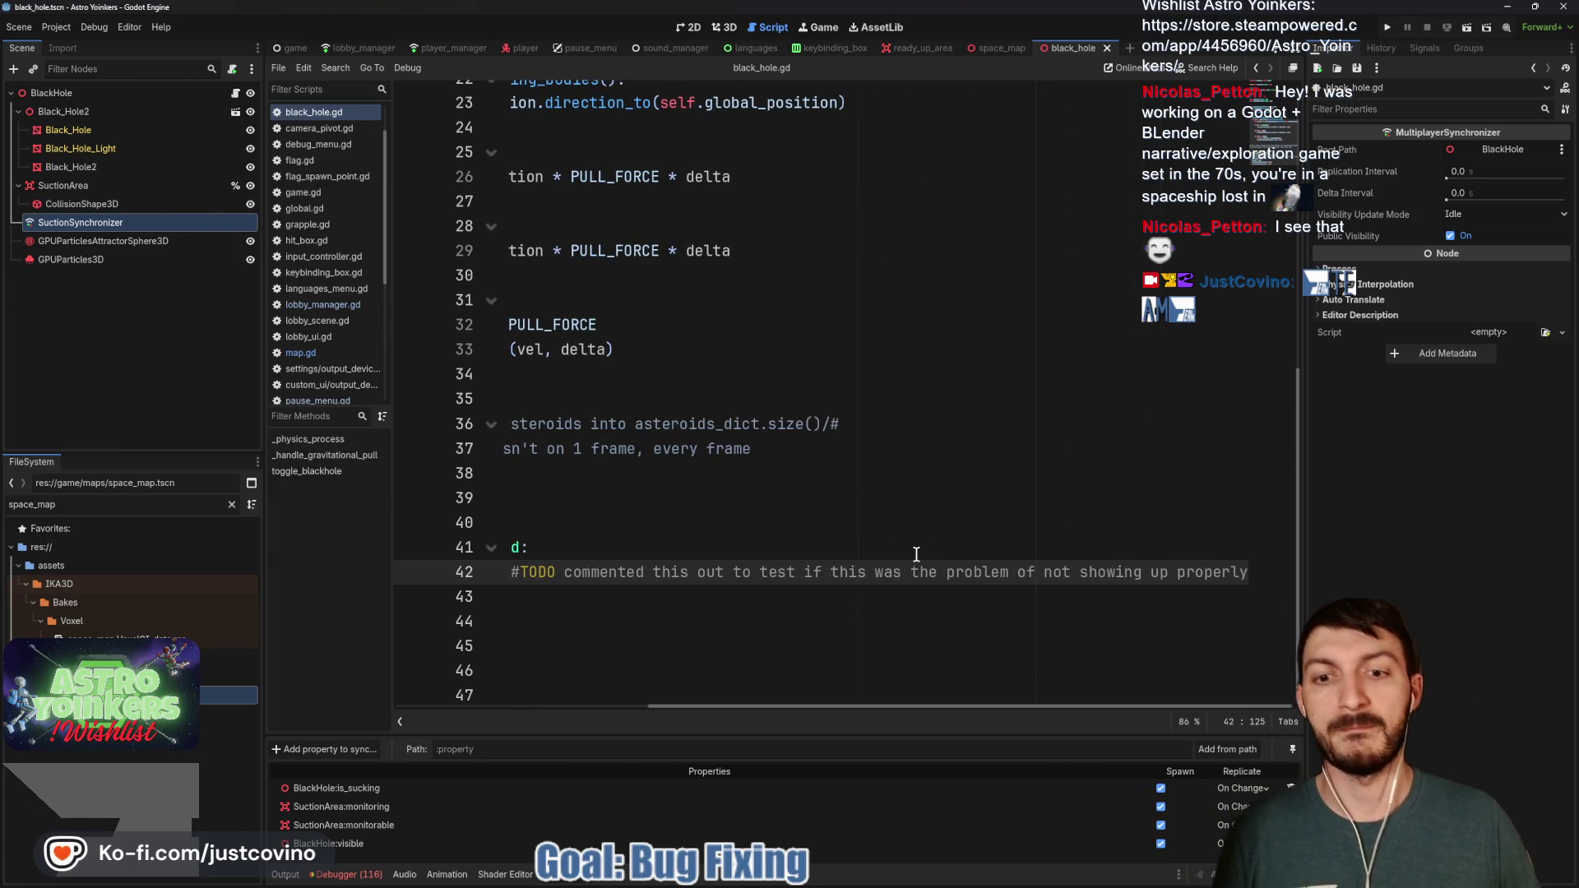
{"action": "key", "text": "alt+Tab"}
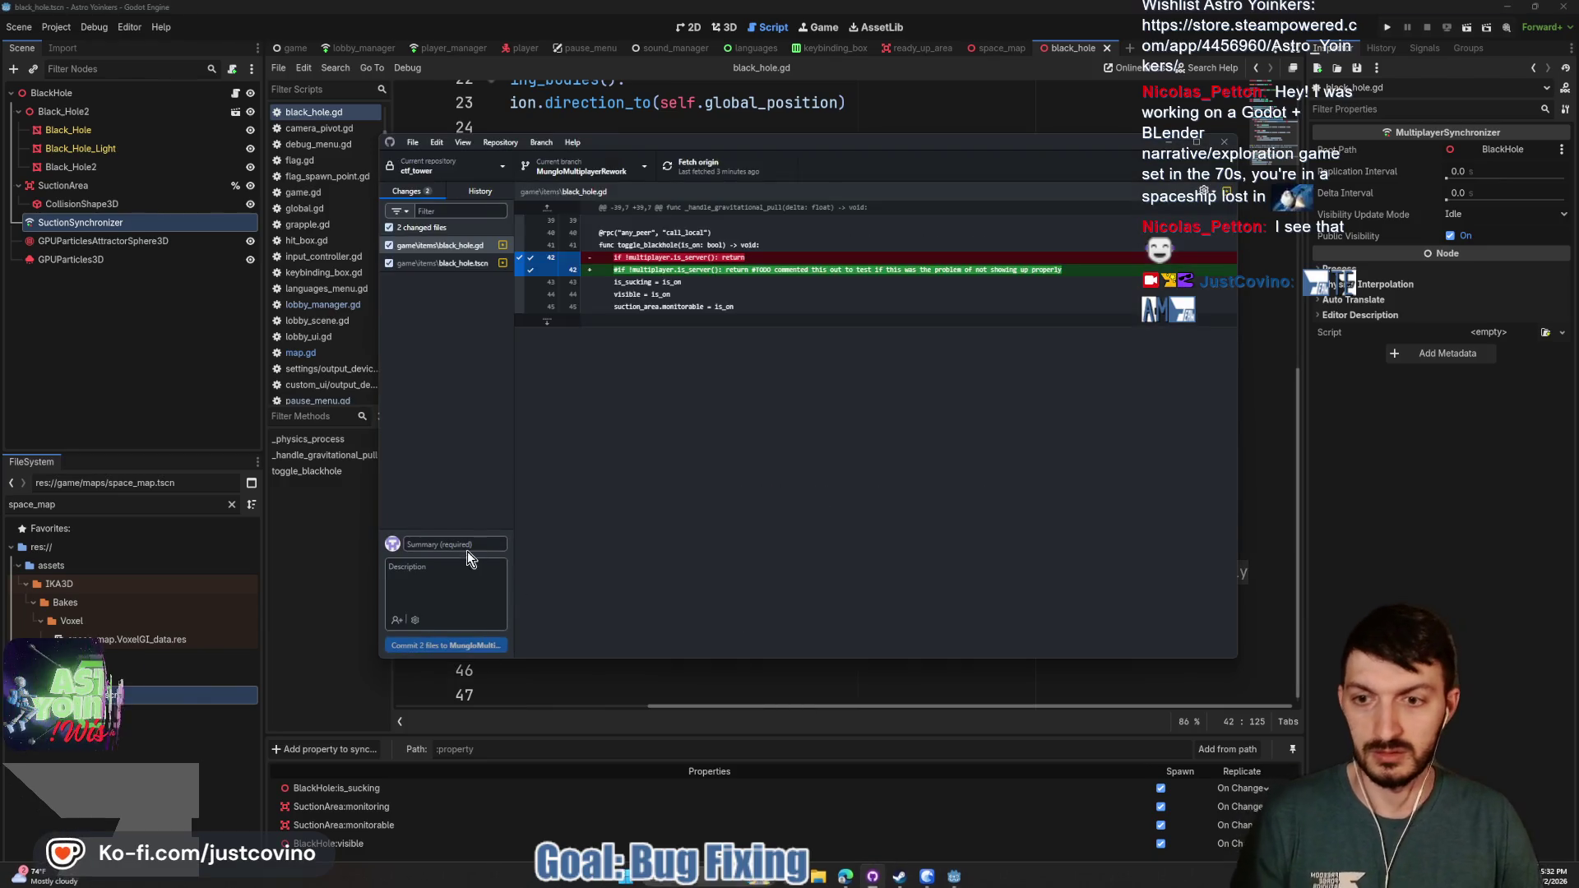
Commit both black-hole files as 'potential black hole fixed' and push to origin
{"action": "left_click", "coordinate": [463, 545]}
{"action": "type", "text": "r"}
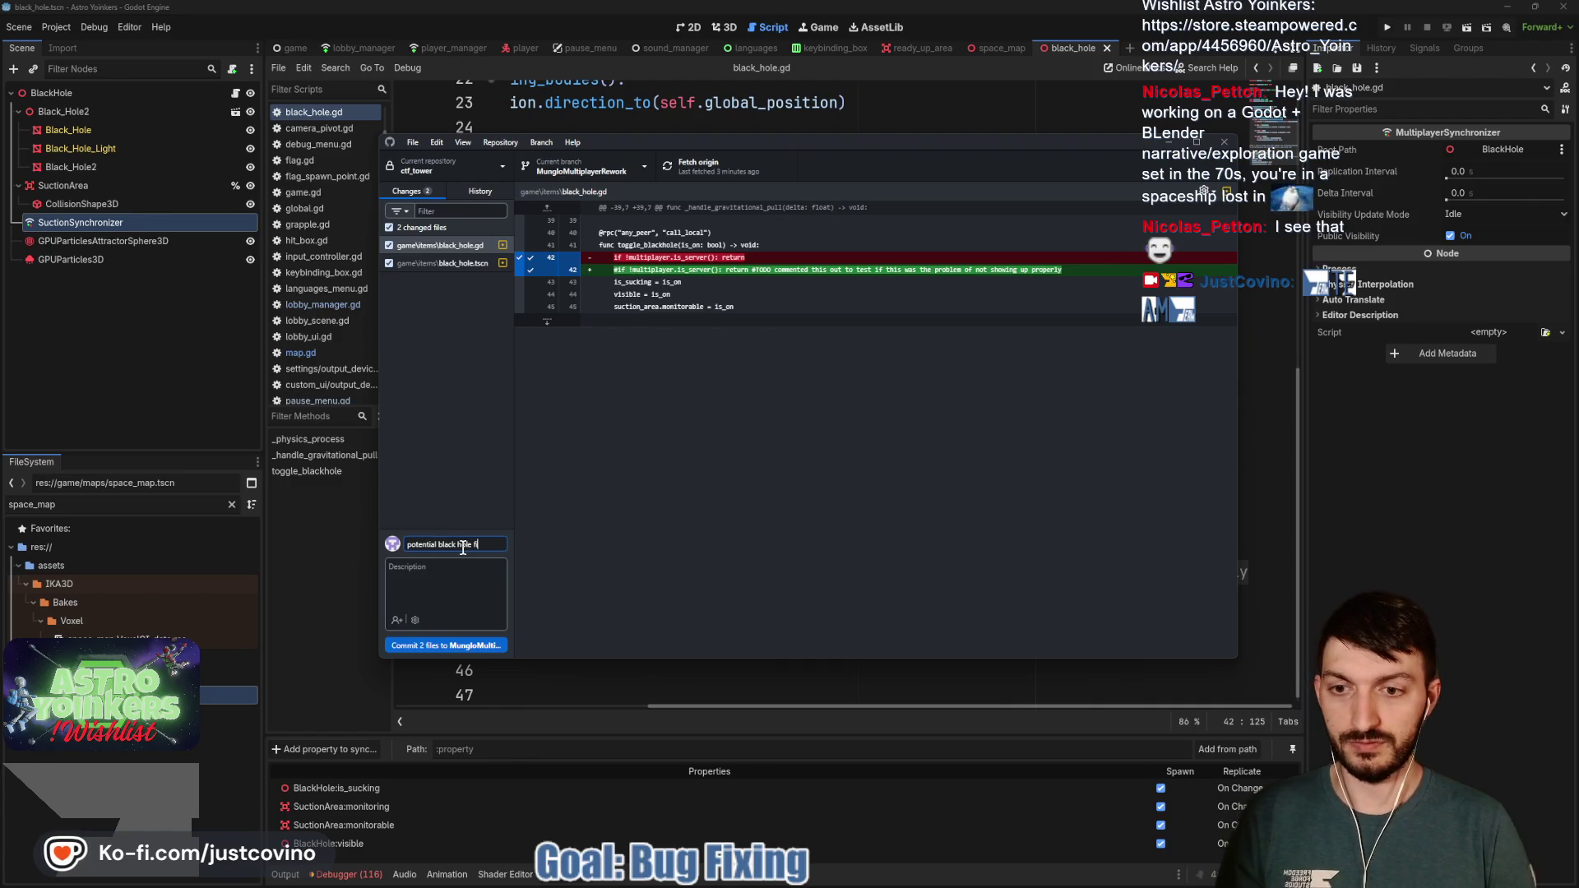
{"action": "type", "text": "xed"}
{"action": "left_click", "coordinate": [469, 645]}
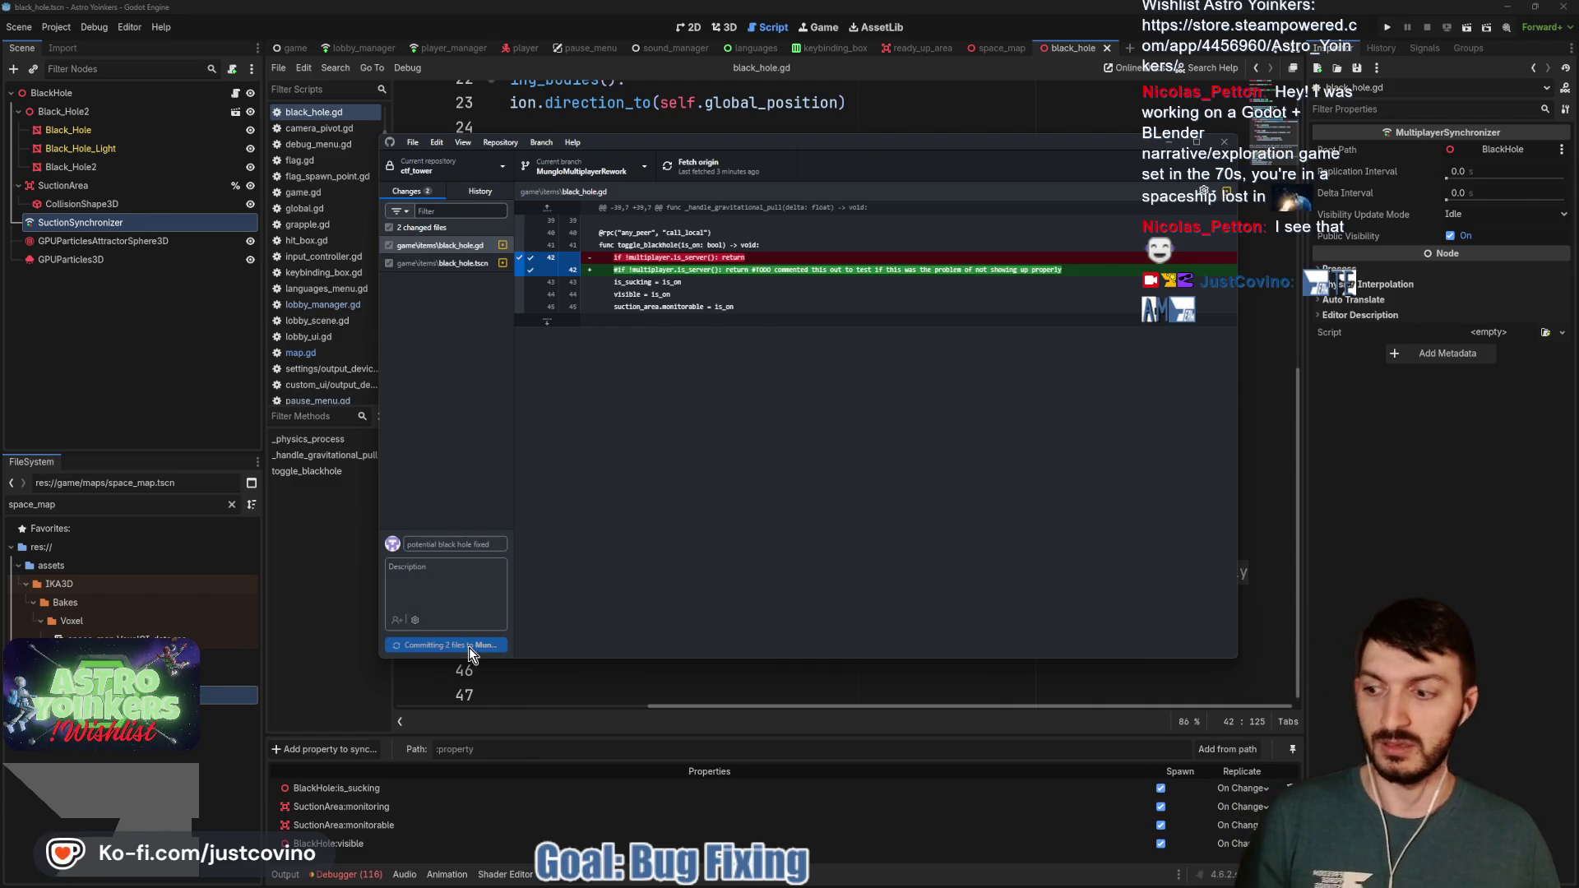
{"action": "left_click", "coordinate": [1034, 304]}
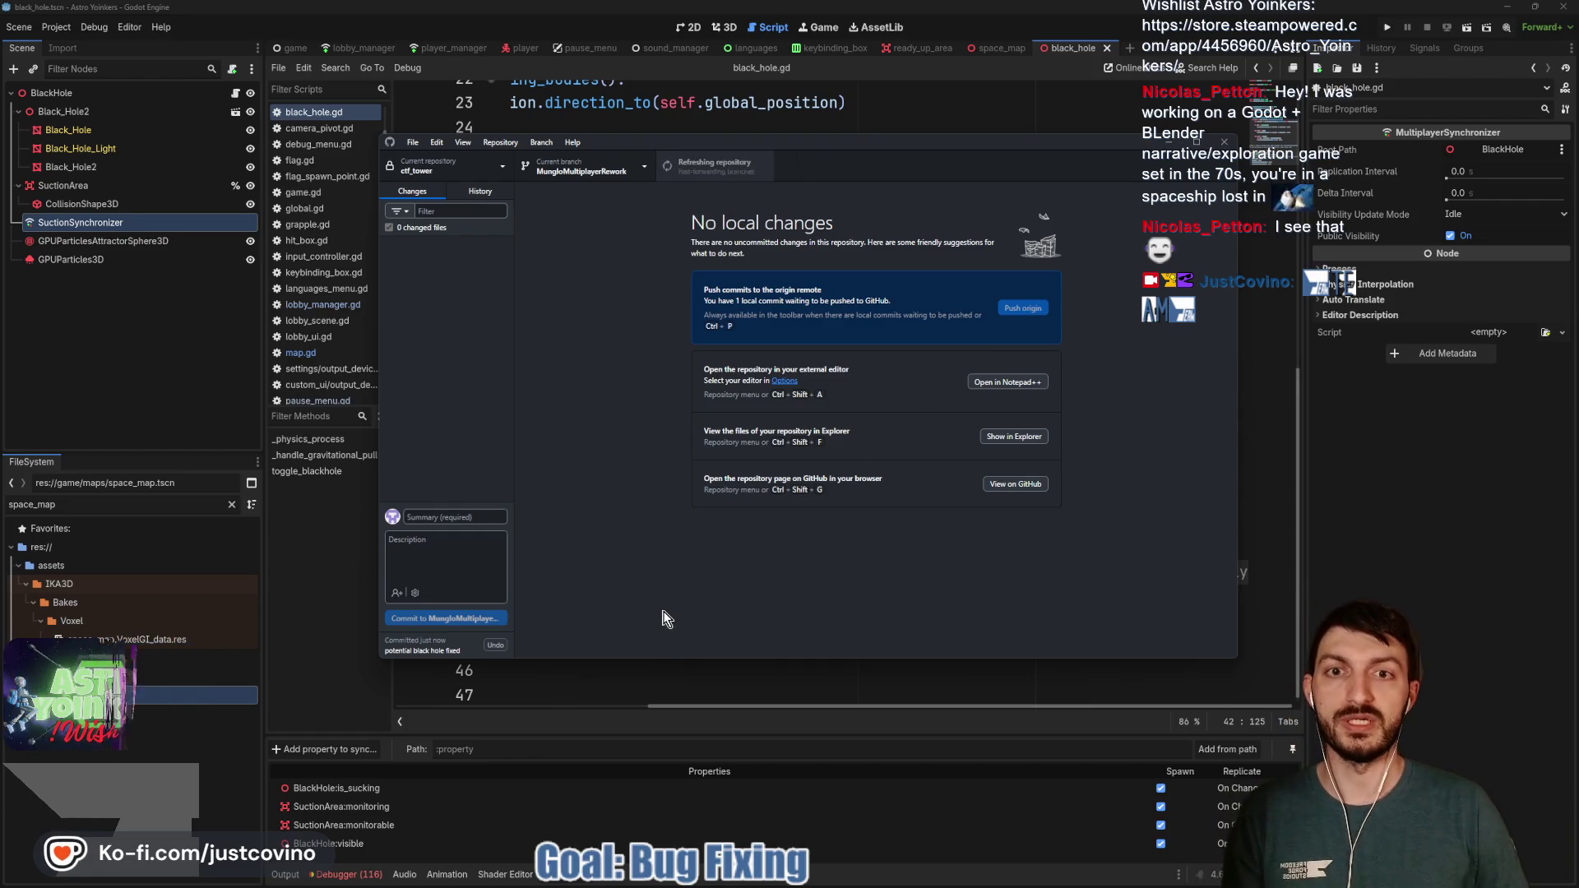
Return to the Godot script, then bring the Notion bug tracker board to the front
{"action": "left_click", "coordinate": [648, 665]}
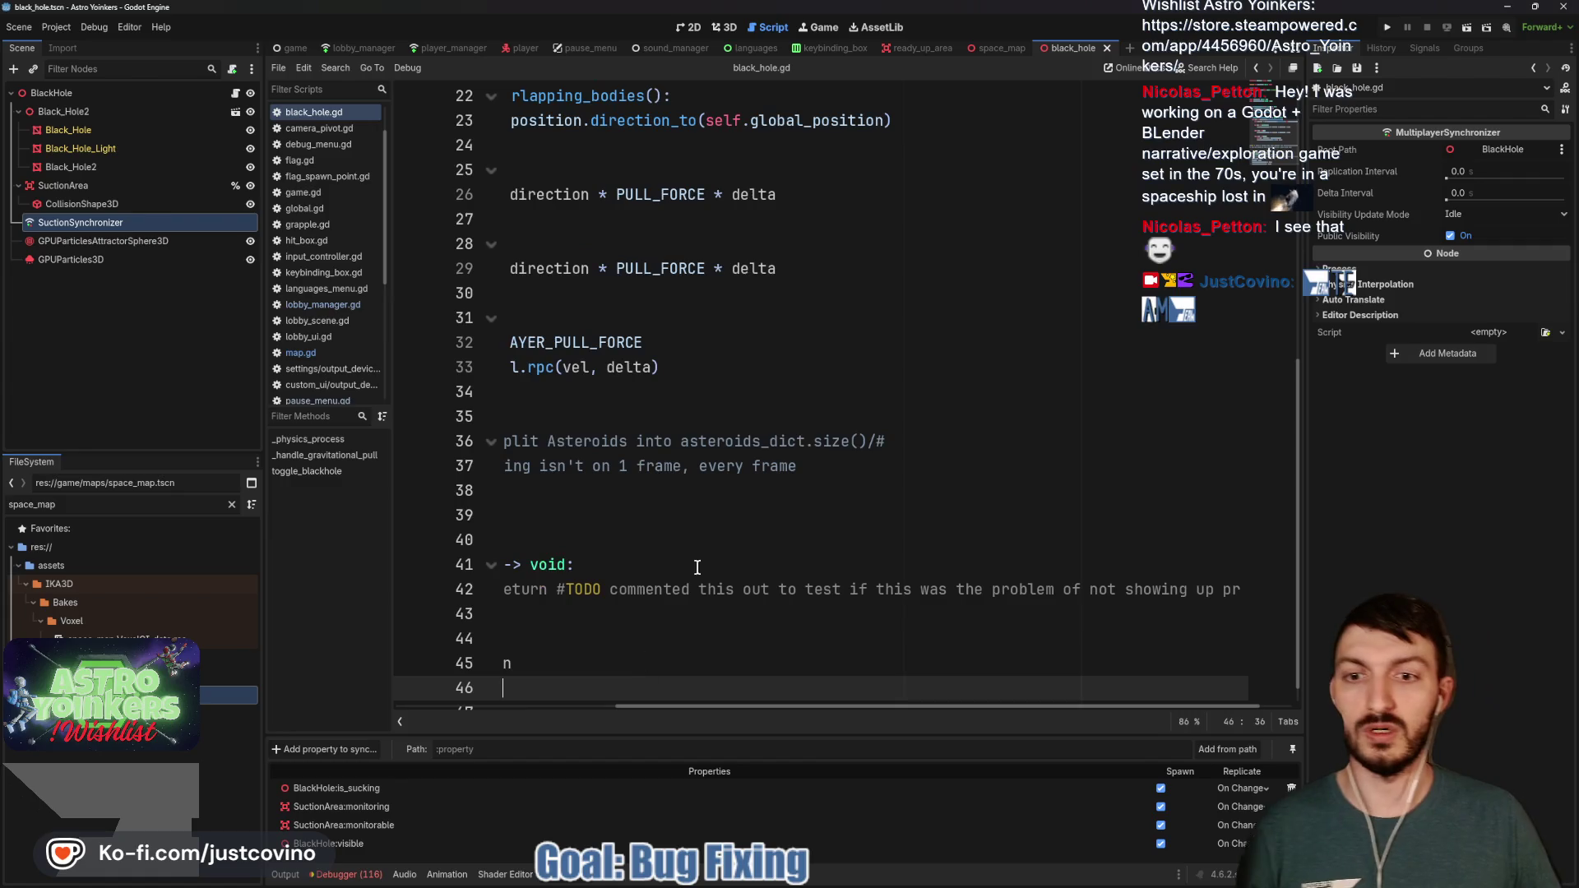
{"action": "scroll", "coordinate": [778, 582], "scroll_direction": "left", "scroll_amount": 5}
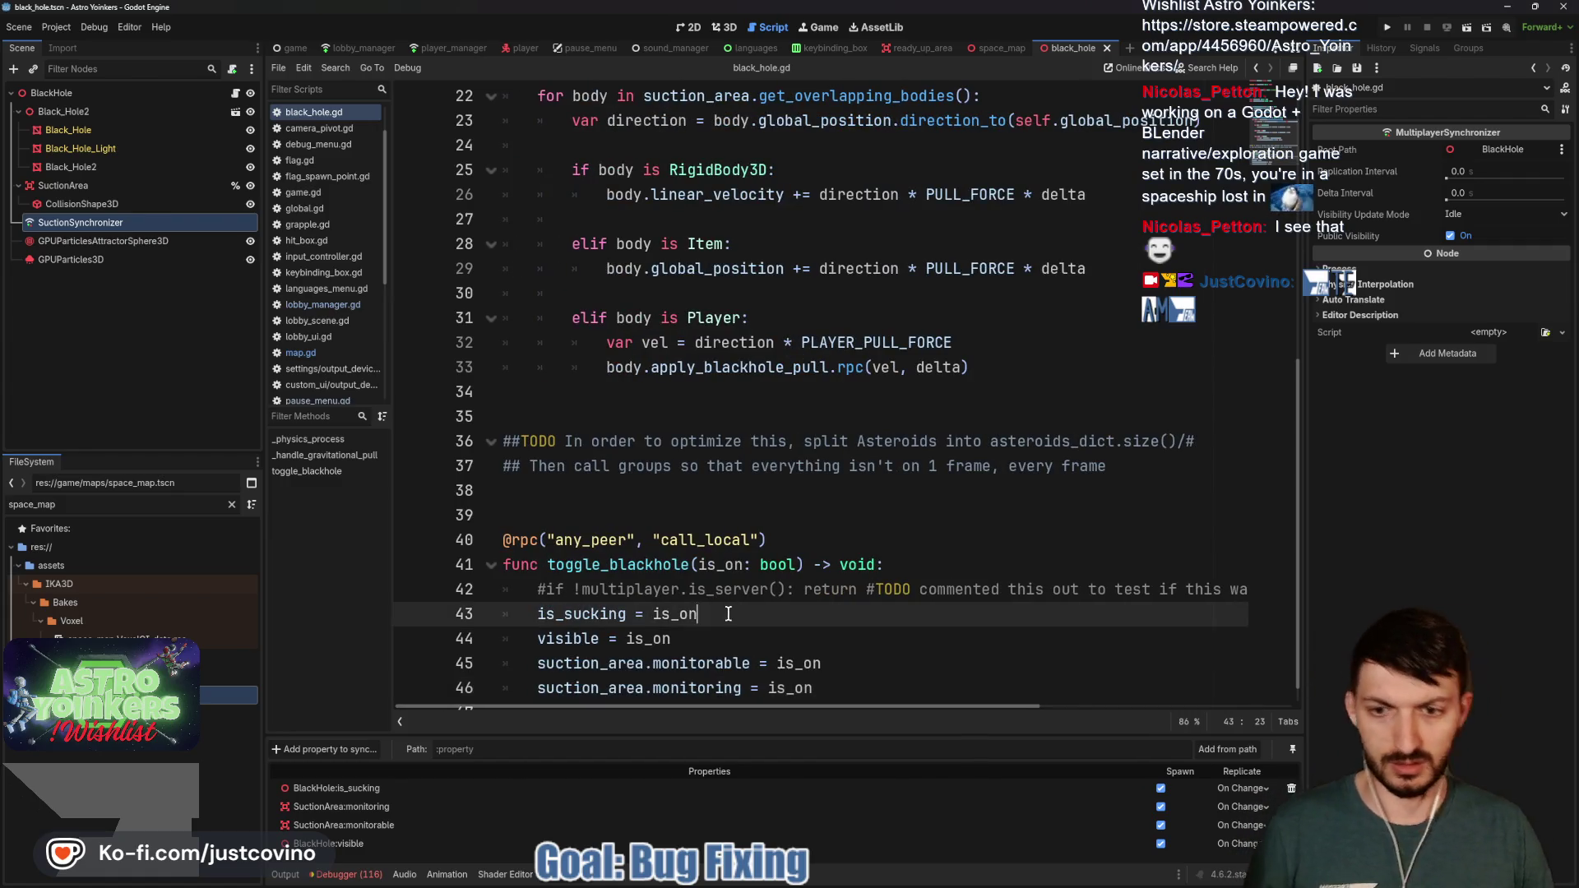
{"action": "left_click", "coordinate": [727, 613]}
{"action": "key", "text": "alt+Tab"}
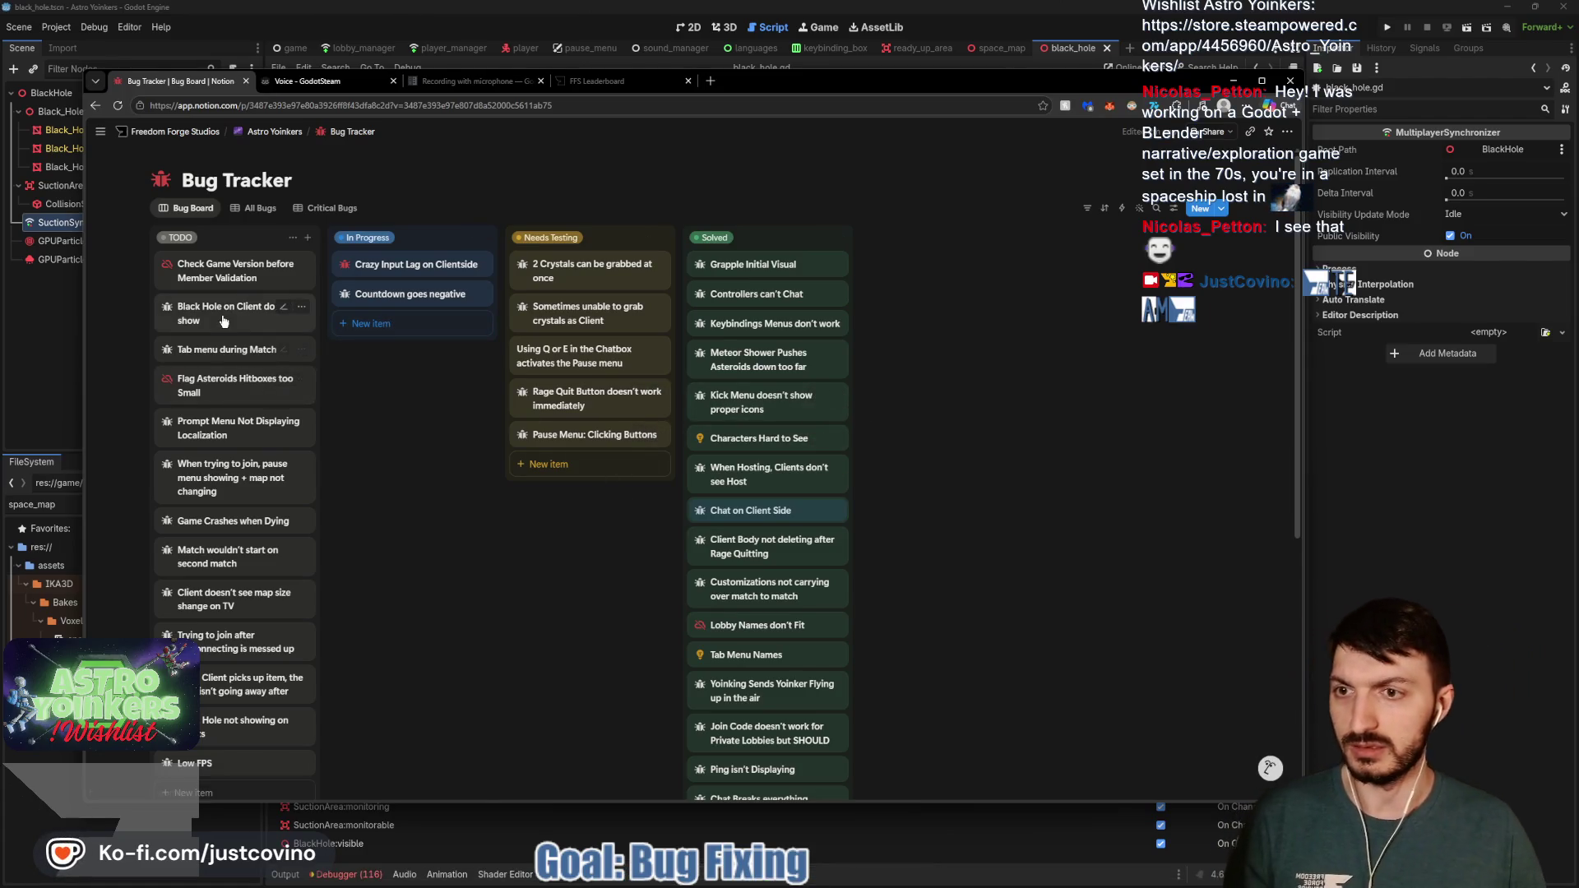
Move 'Black Hole on Client doesn't show' to Needs Testing and trash its duplicate card
{"action": "mouse_move", "coordinate": [222, 320]}
{"action": "left_mouse_down"}
{"action": "mouse_move", "coordinate": [588, 436]}
{"action": "mouse_move", "coordinate": [590, 469]}
{"action": "left_mouse_up"}
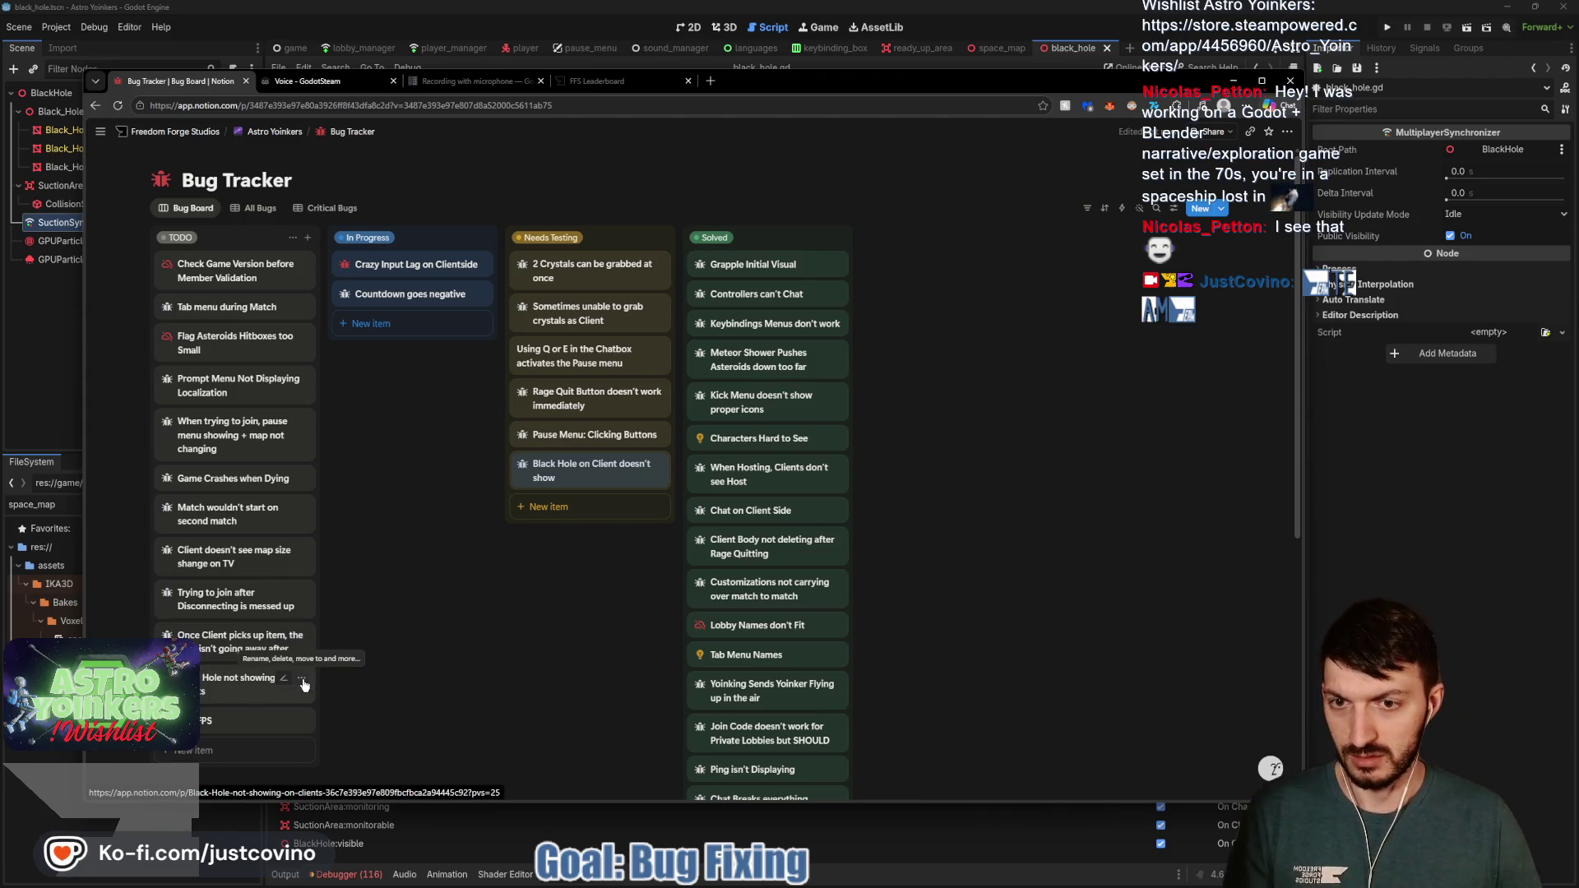
{"action": "left_click", "coordinate": [302, 679]}
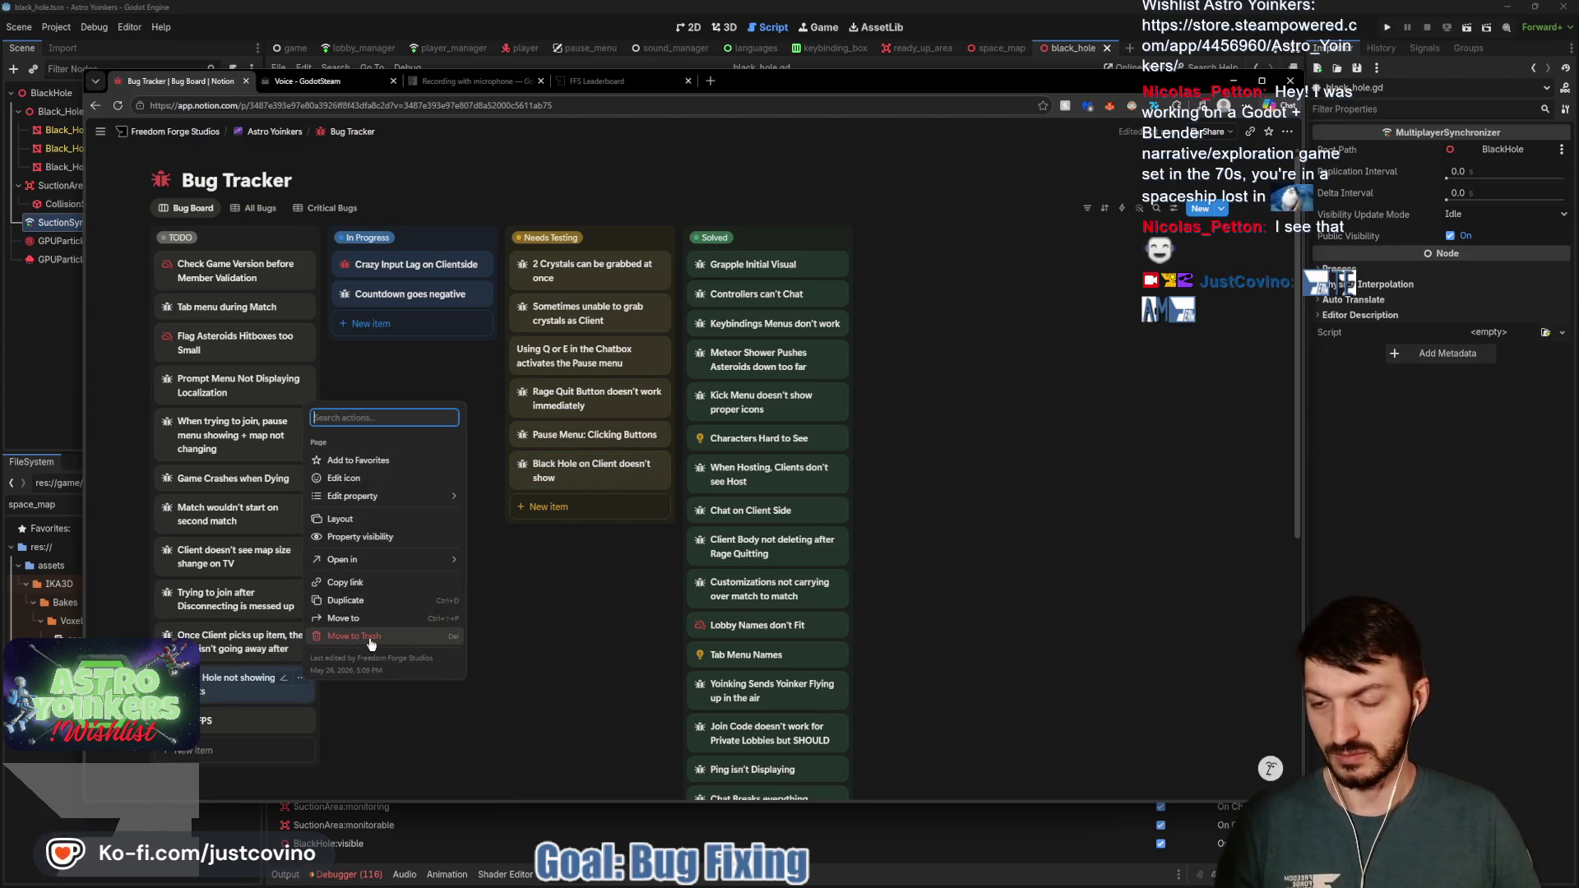
{"action": "key", "text": "Escape"}
{"action": "key", "text": "Return"}
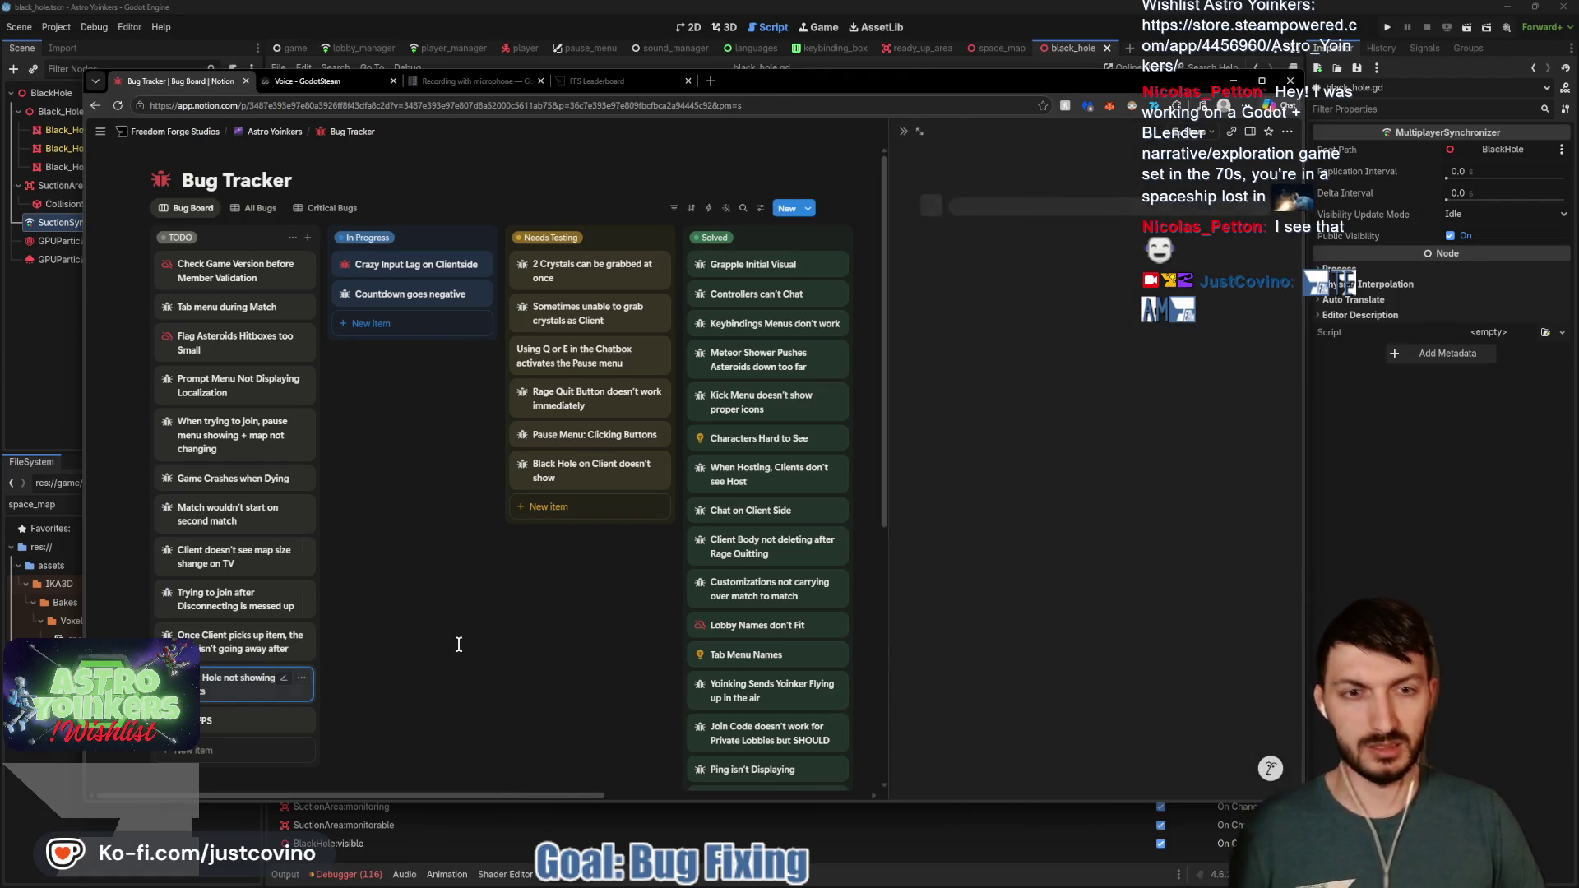
{"action": "key", "text": "Escape"}
{"action": "key", "text": "ctrl+slash"}
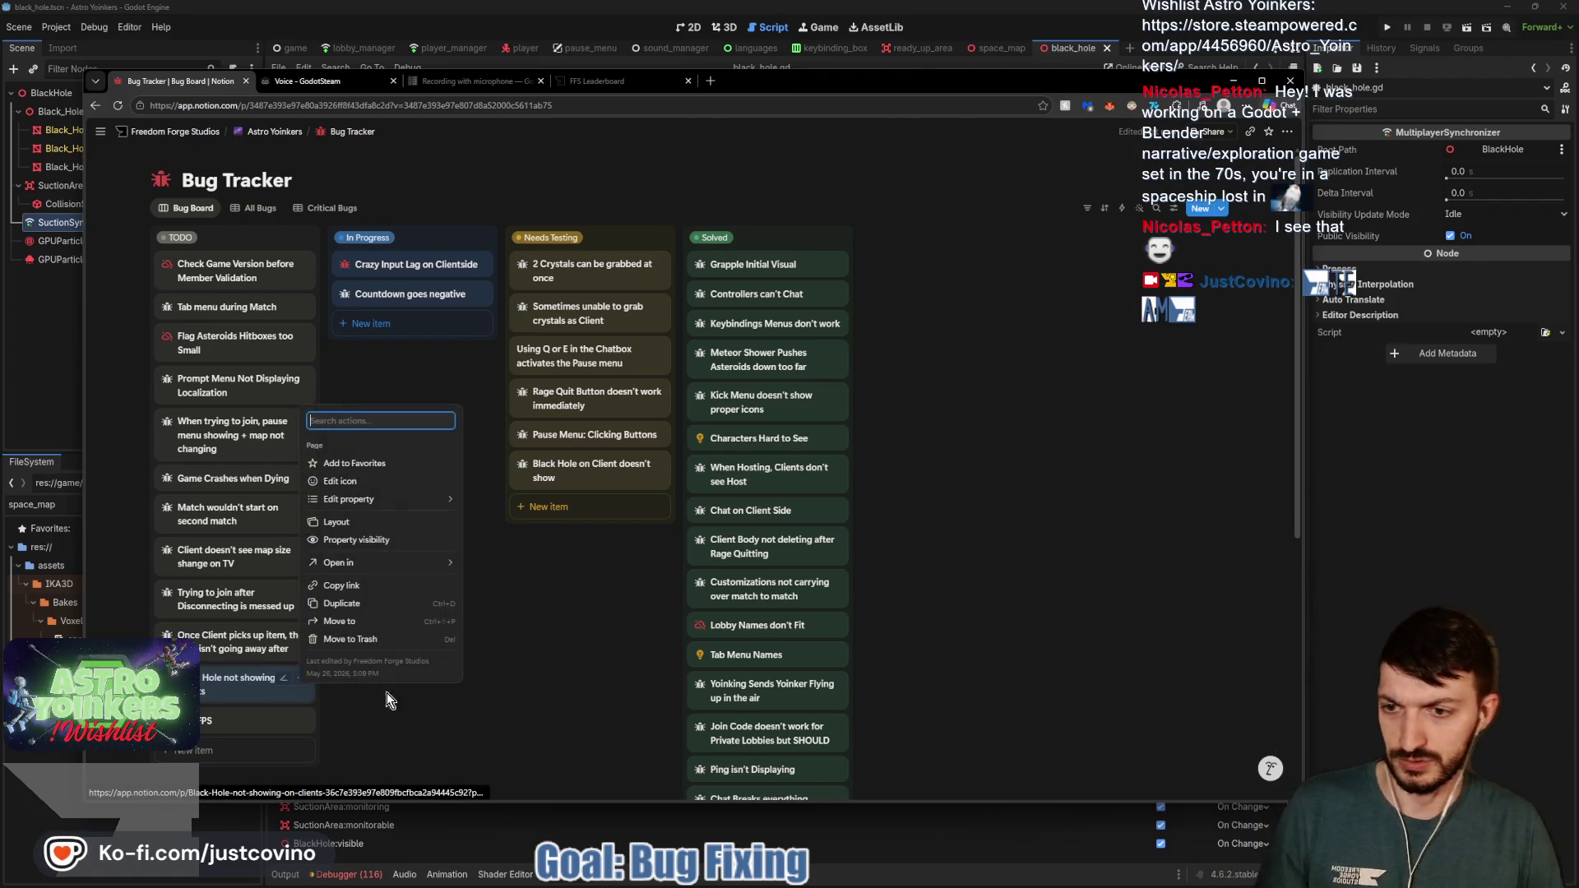
{"action": "left_click", "coordinate": [350, 639]}
Add a 'commented out server check' Solution Ideas to-do on the Black Hole card's page
{"action": "left_click", "coordinate": [567, 466]}
{"action": "type", "text": "comme"}
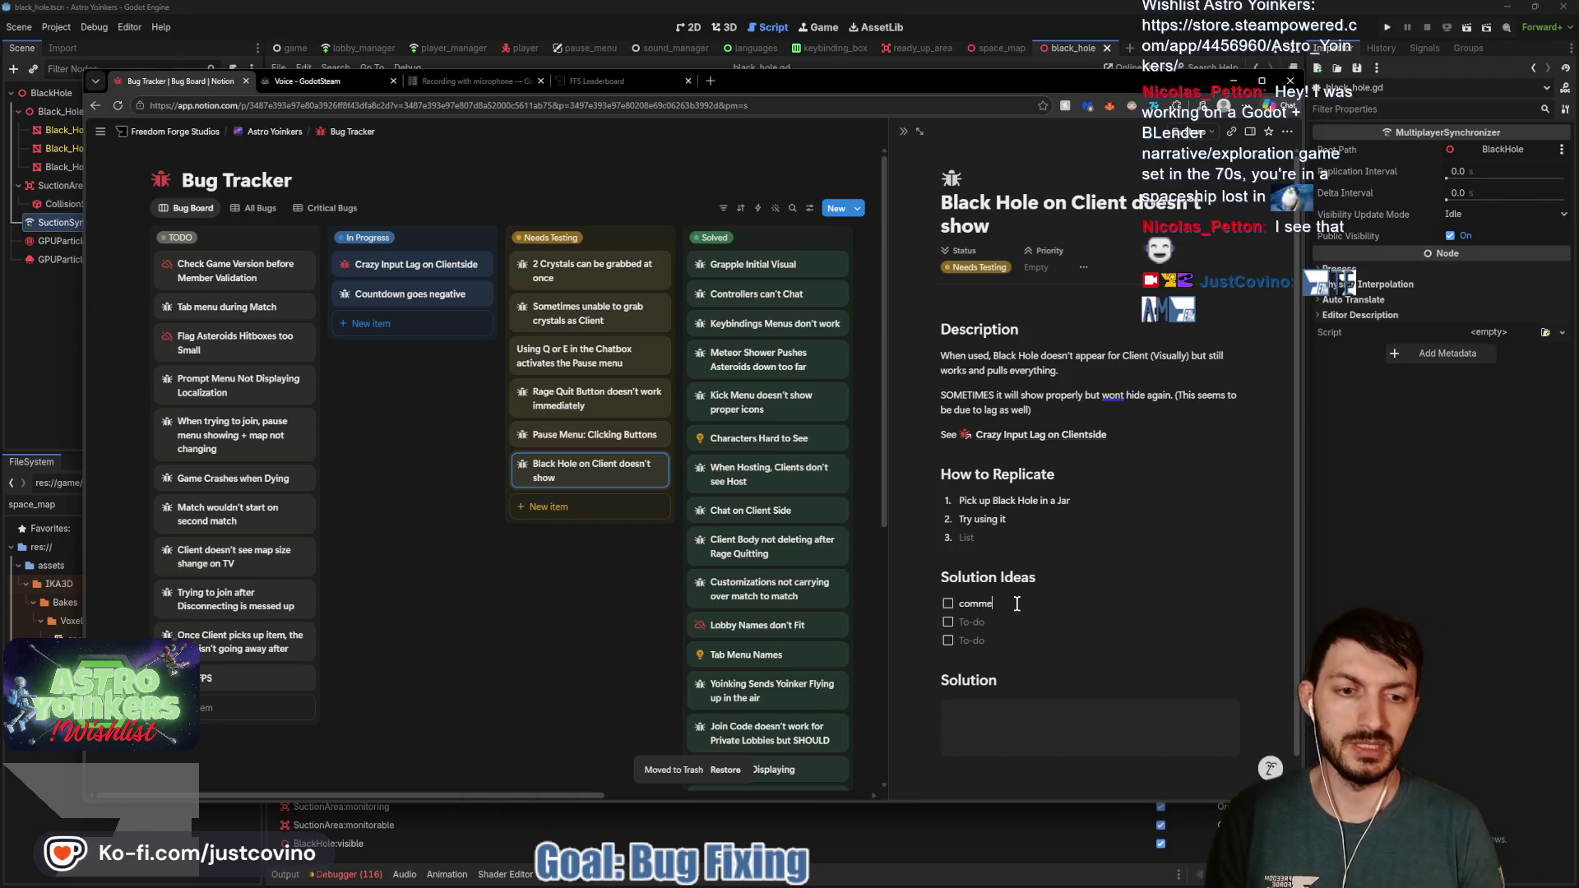
{"action": "type", "text": "nted out"}
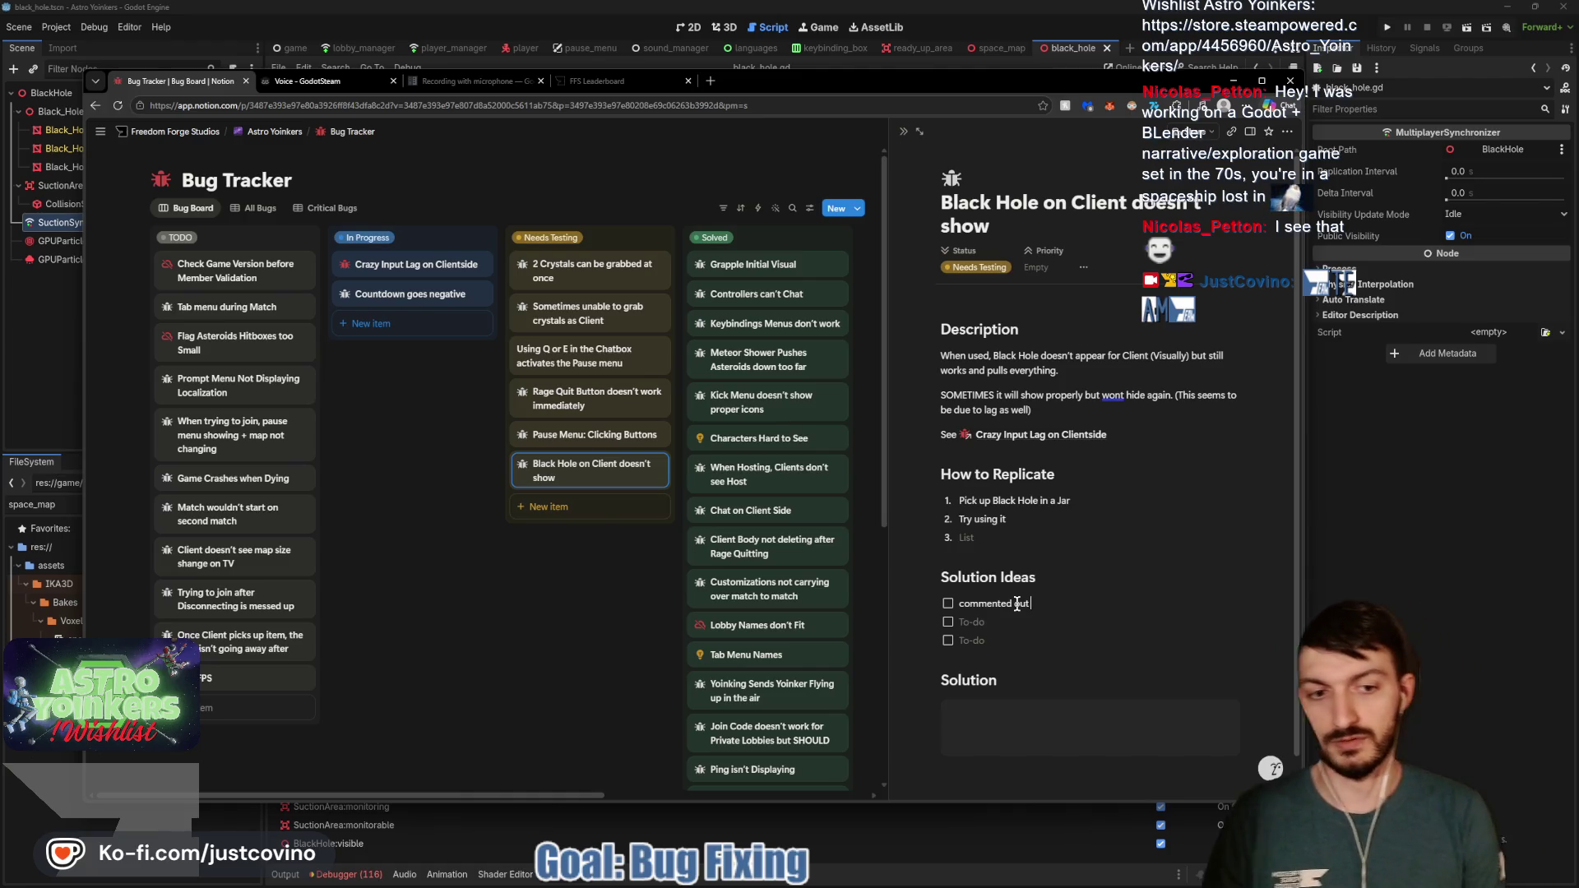
{"action": "type", "text": " server check when toggling on"}
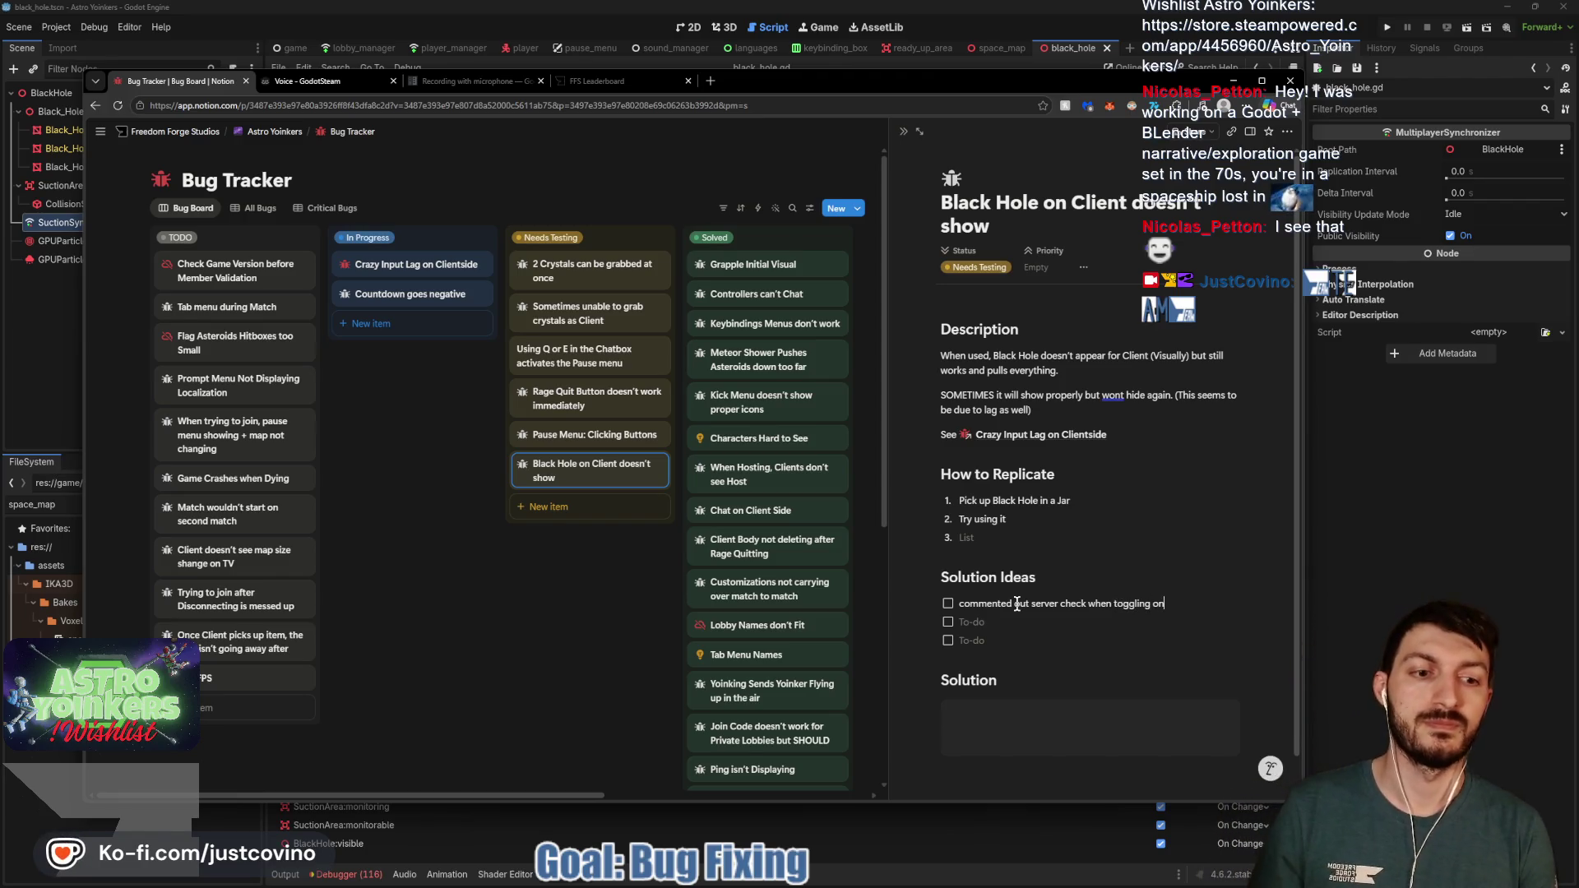
{"action": "left_click", "coordinate": [598, 605]}
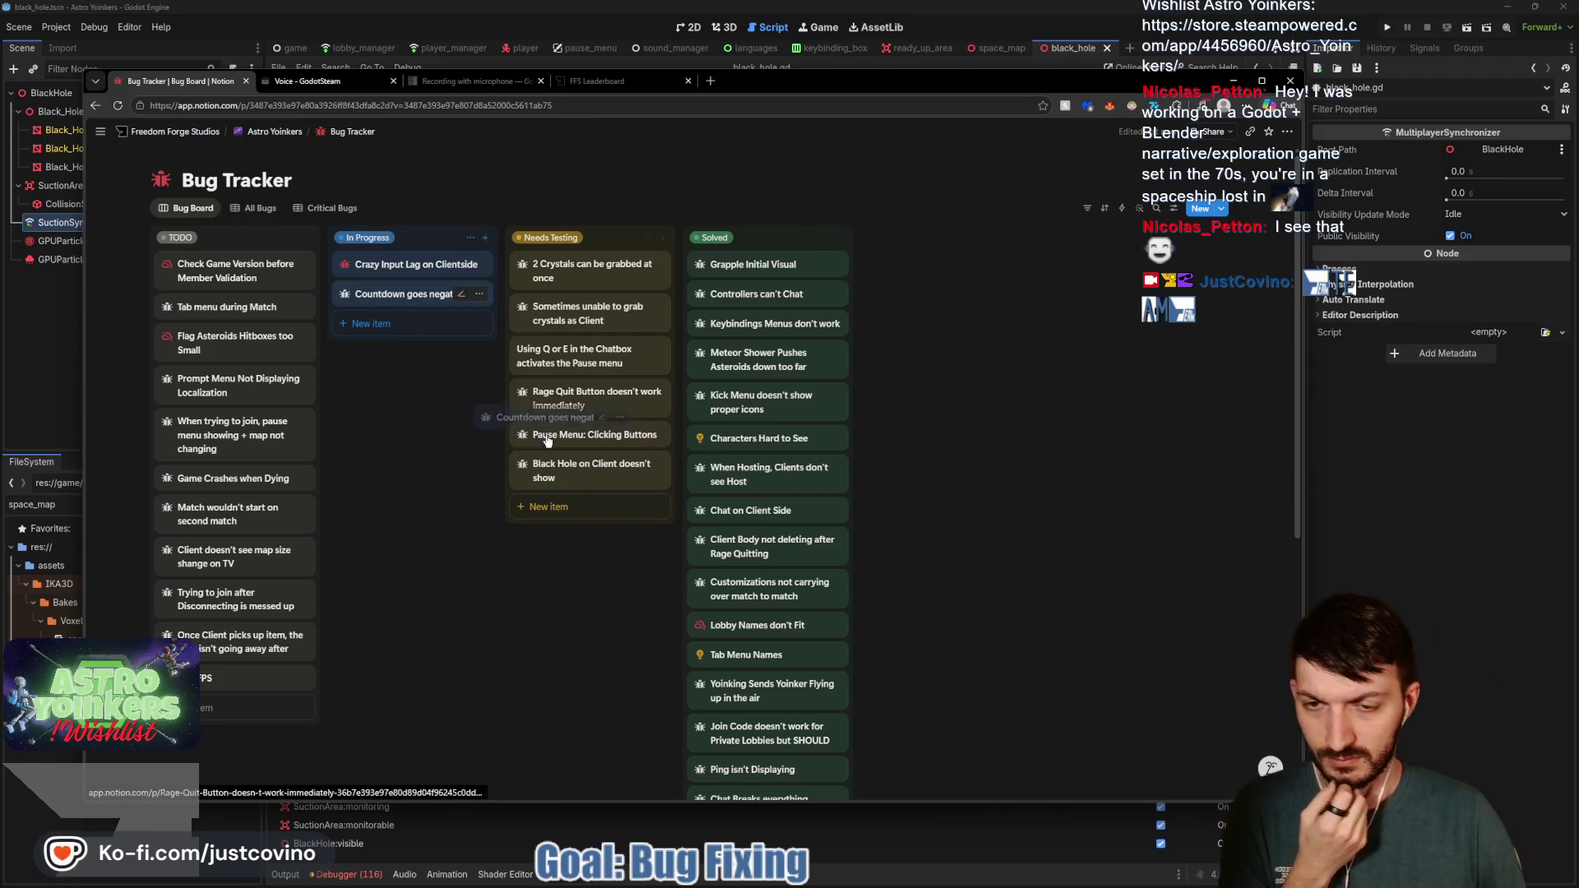
{"action": "left_click_drag", "start_coordinate": [389, 302], "coordinate": [386, 296]}
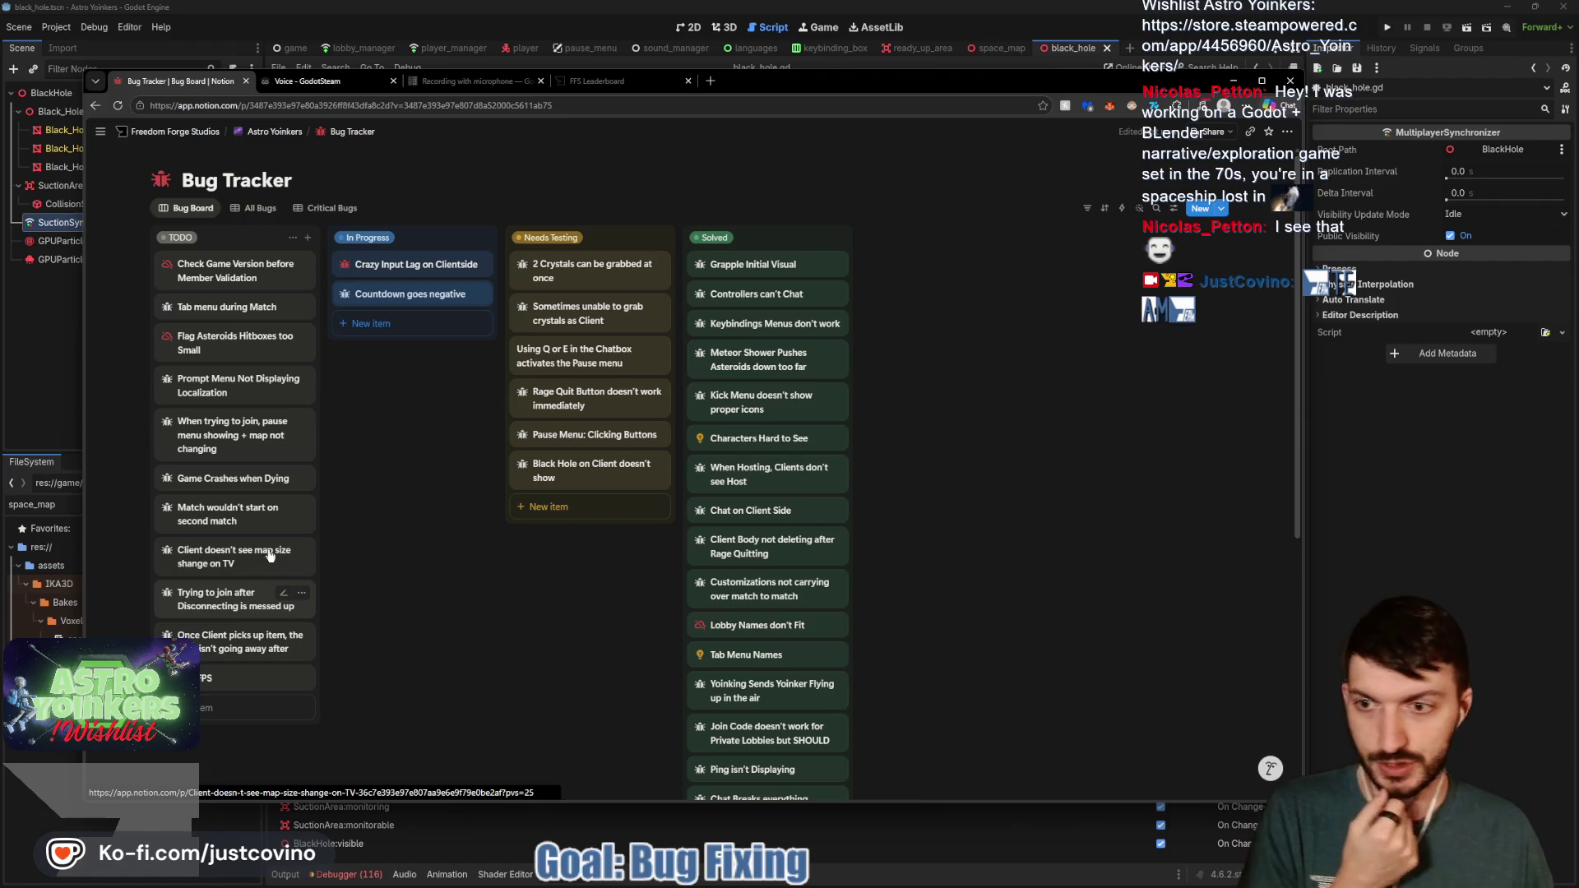
Return to Godot and open the lobby_manager.gd script
{"action": "left_click", "coordinate": [1490, 505]}
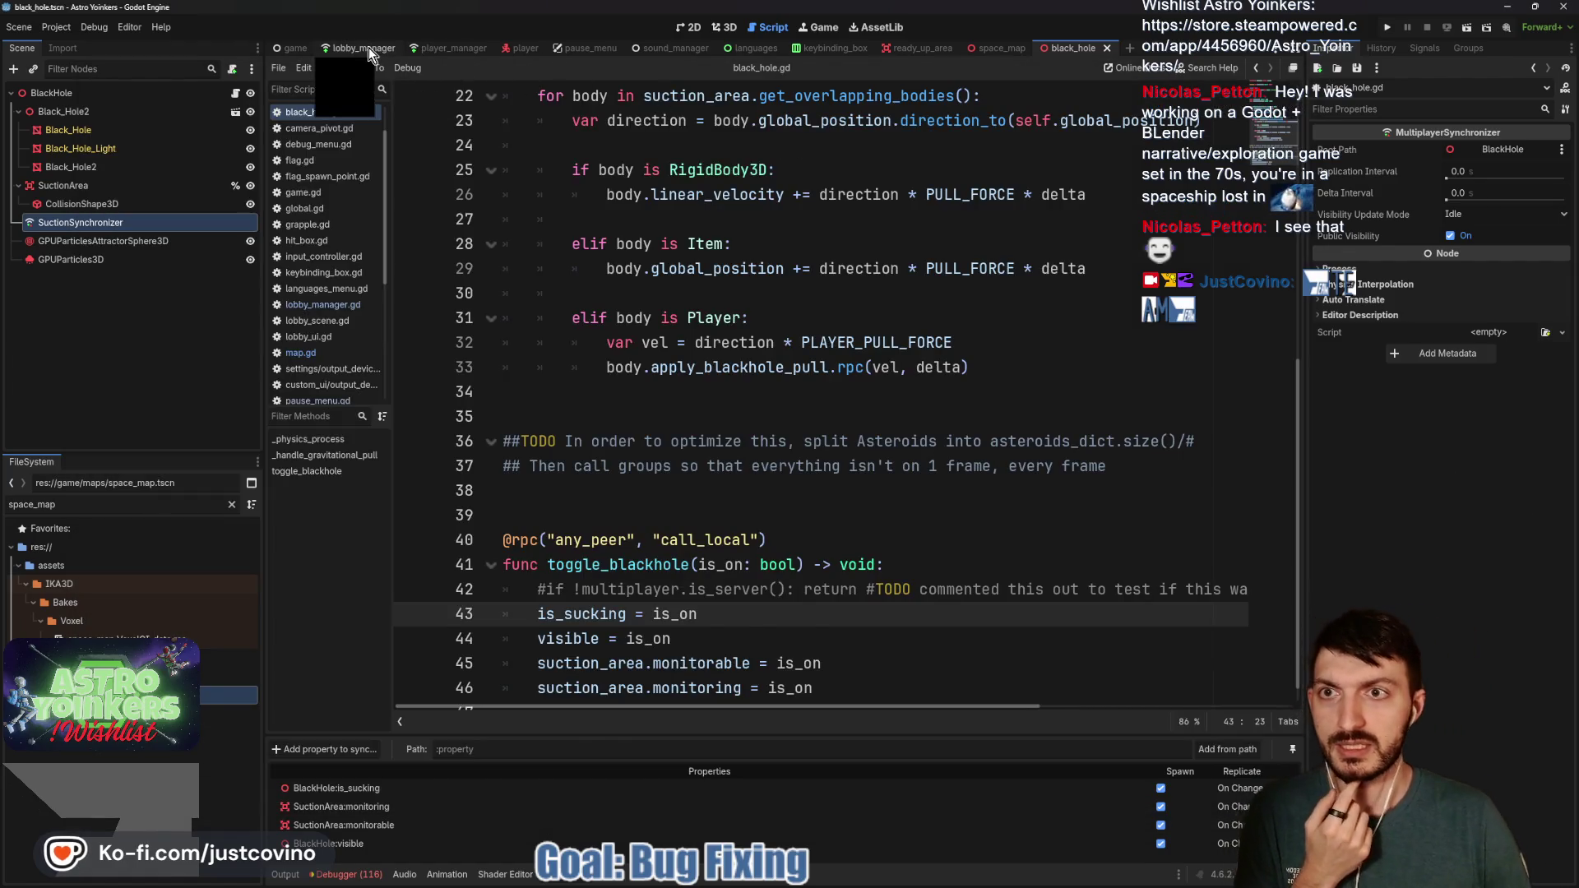
{"action": "left_click", "coordinate": [368, 47]}
{"action": "scroll", "coordinate": [737, 426], "scroll_direction": "down", "scroll_amount": 1}
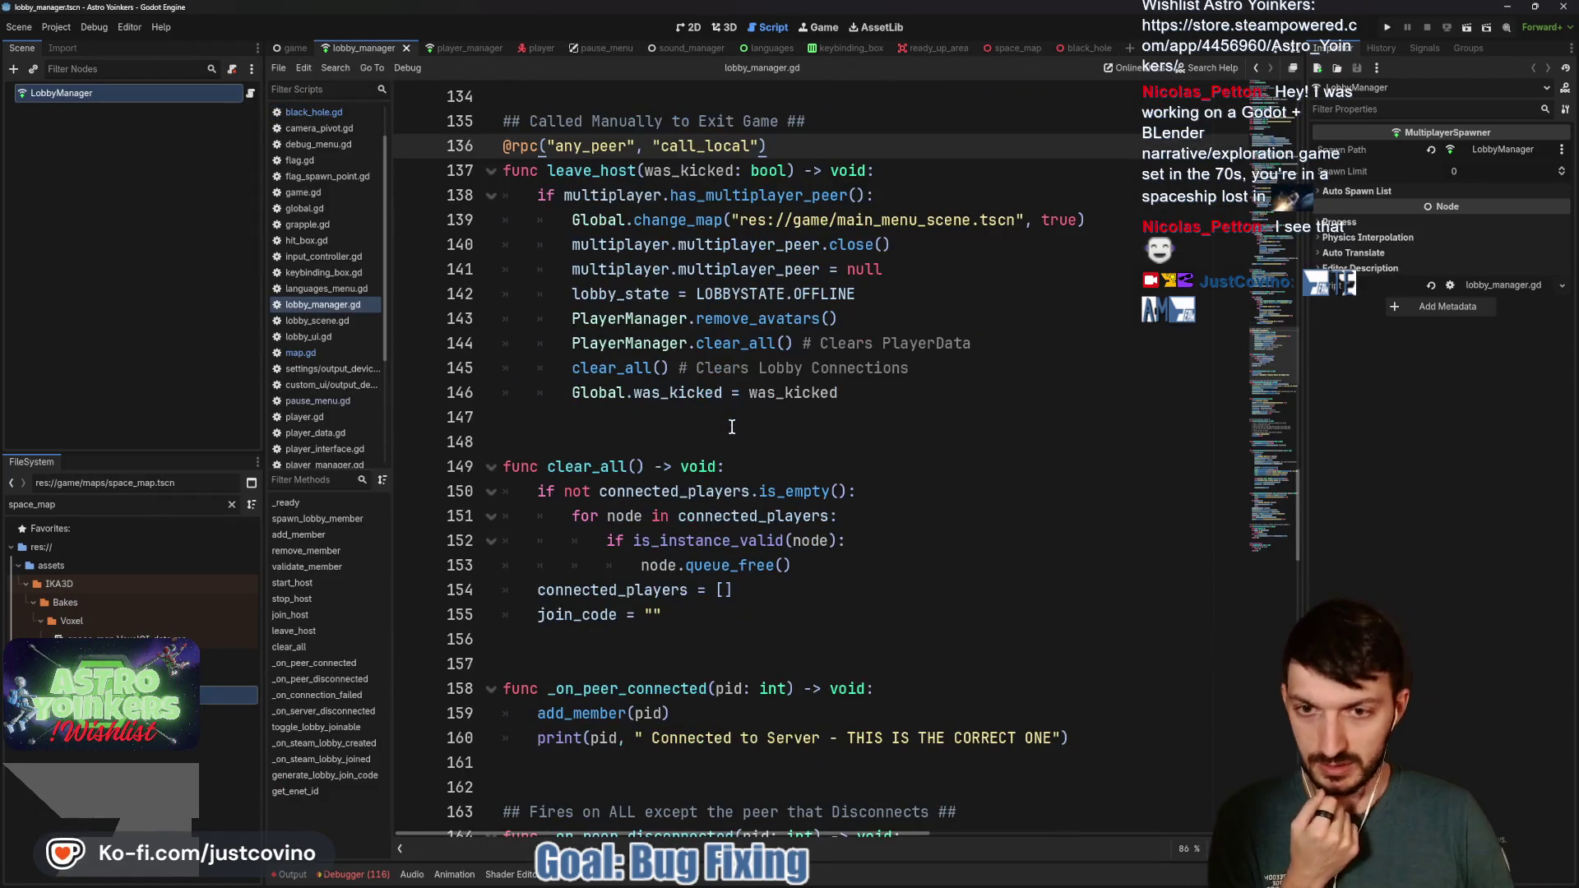
Locate the _on_connection_failed function in lobby_manager.gd
{"action": "scroll", "coordinate": [711, 421], "scroll_direction": "down", "scroll_amount": 4}
{"action": "scroll", "coordinate": [699, 434], "scroll_direction": "down", "scroll_amount": 2}
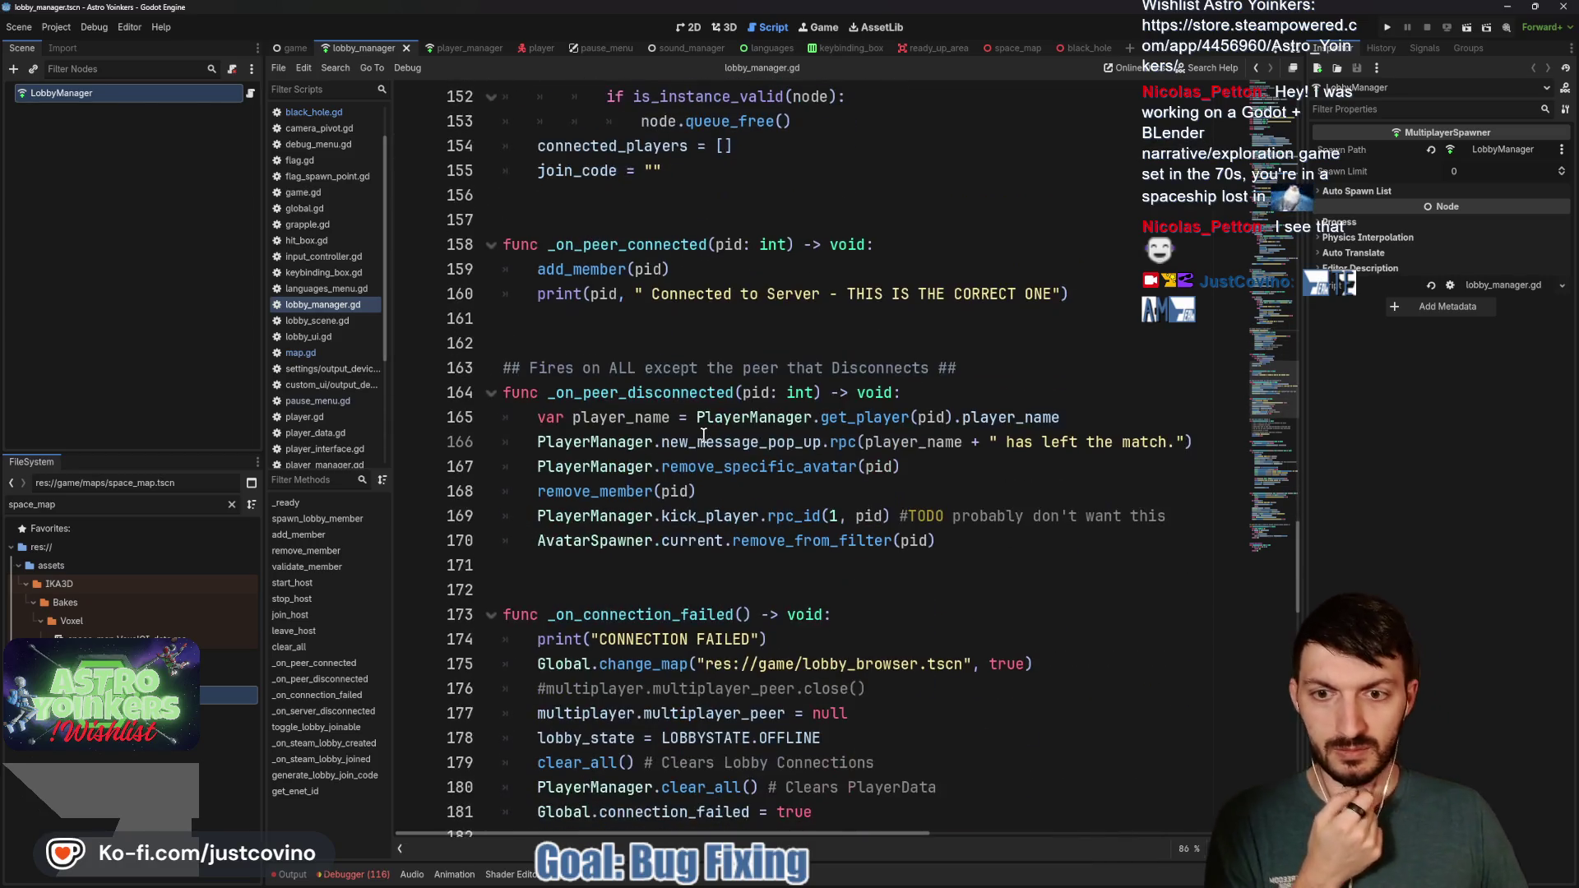
{"action": "scroll", "coordinate": [703, 435], "scroll_direction": "down", "scroll_amount": 2}
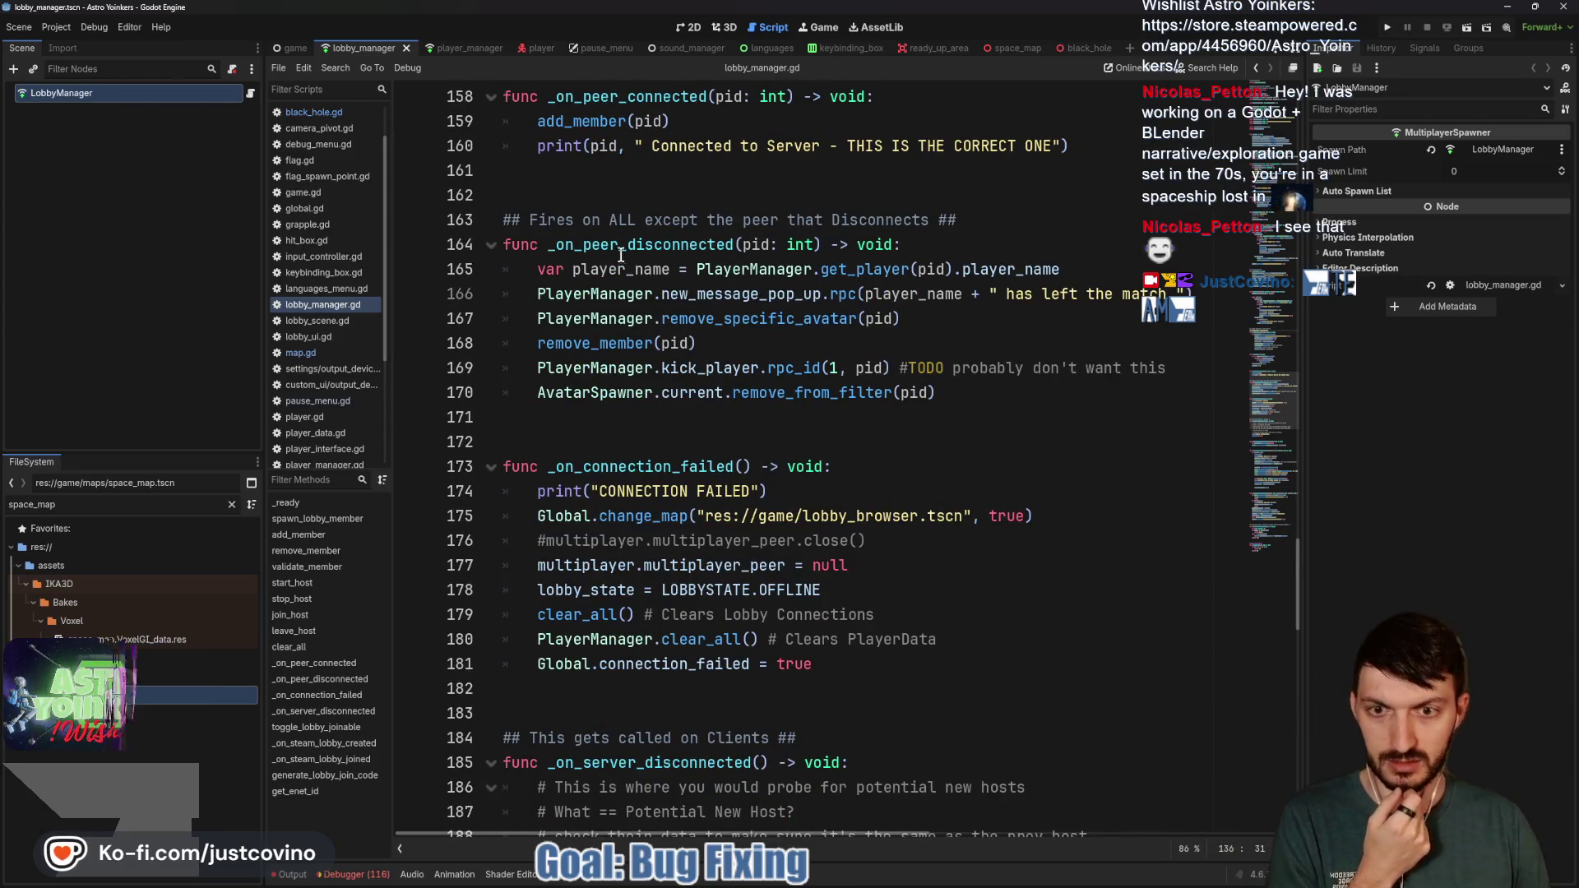
{"action": "double_click", "coordinate": [614, 467]}
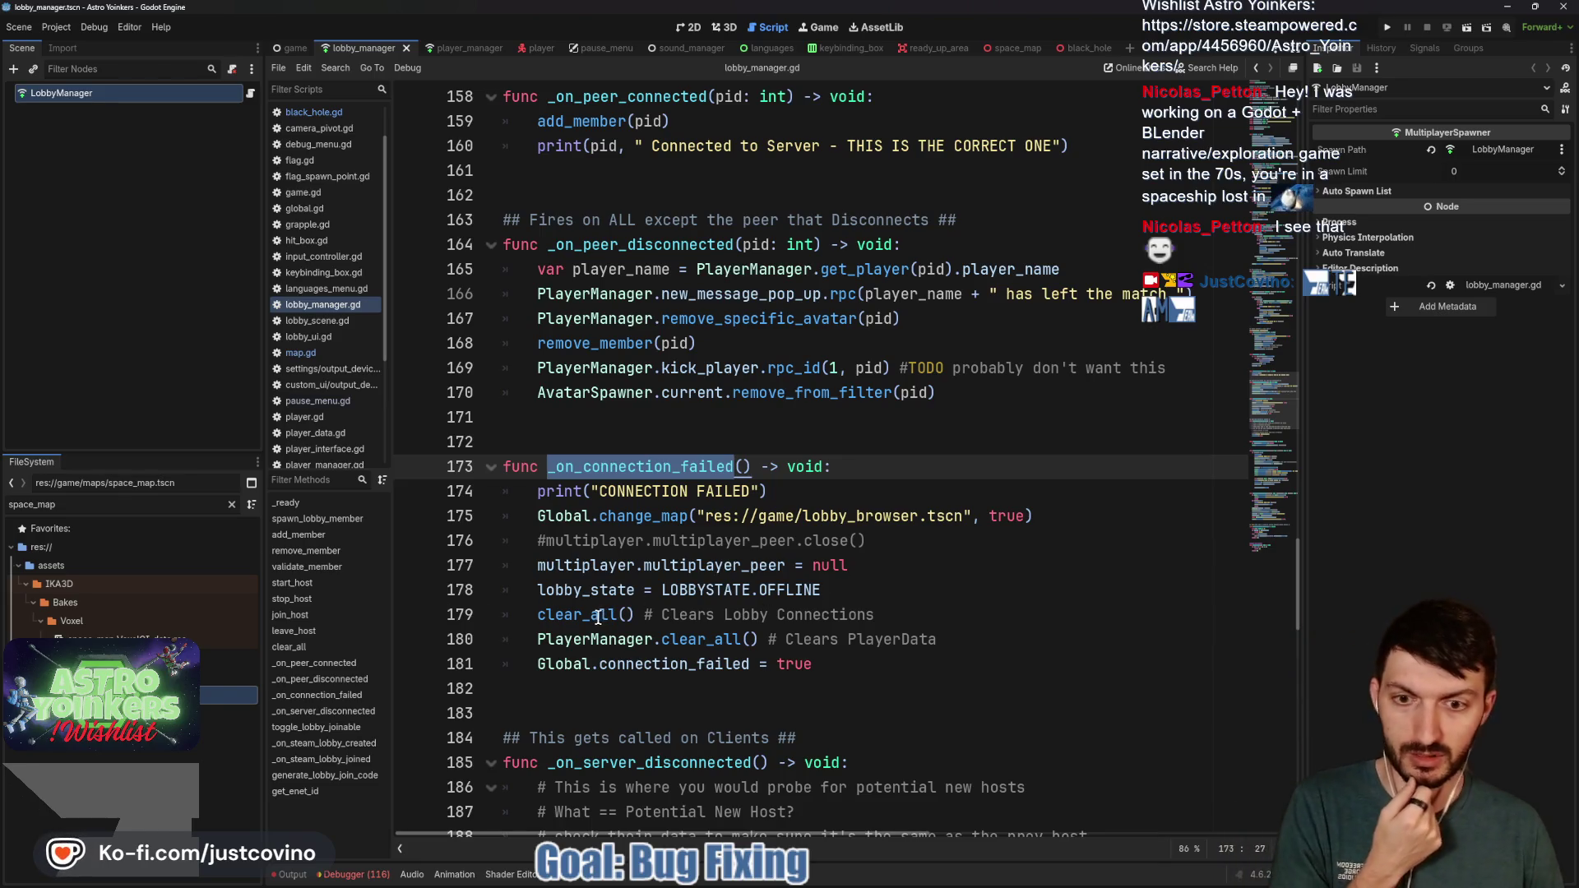
{"action": "scroll", "coordinate": [598, 617], "scroll_direction": "up", "scroll_amount": 5}
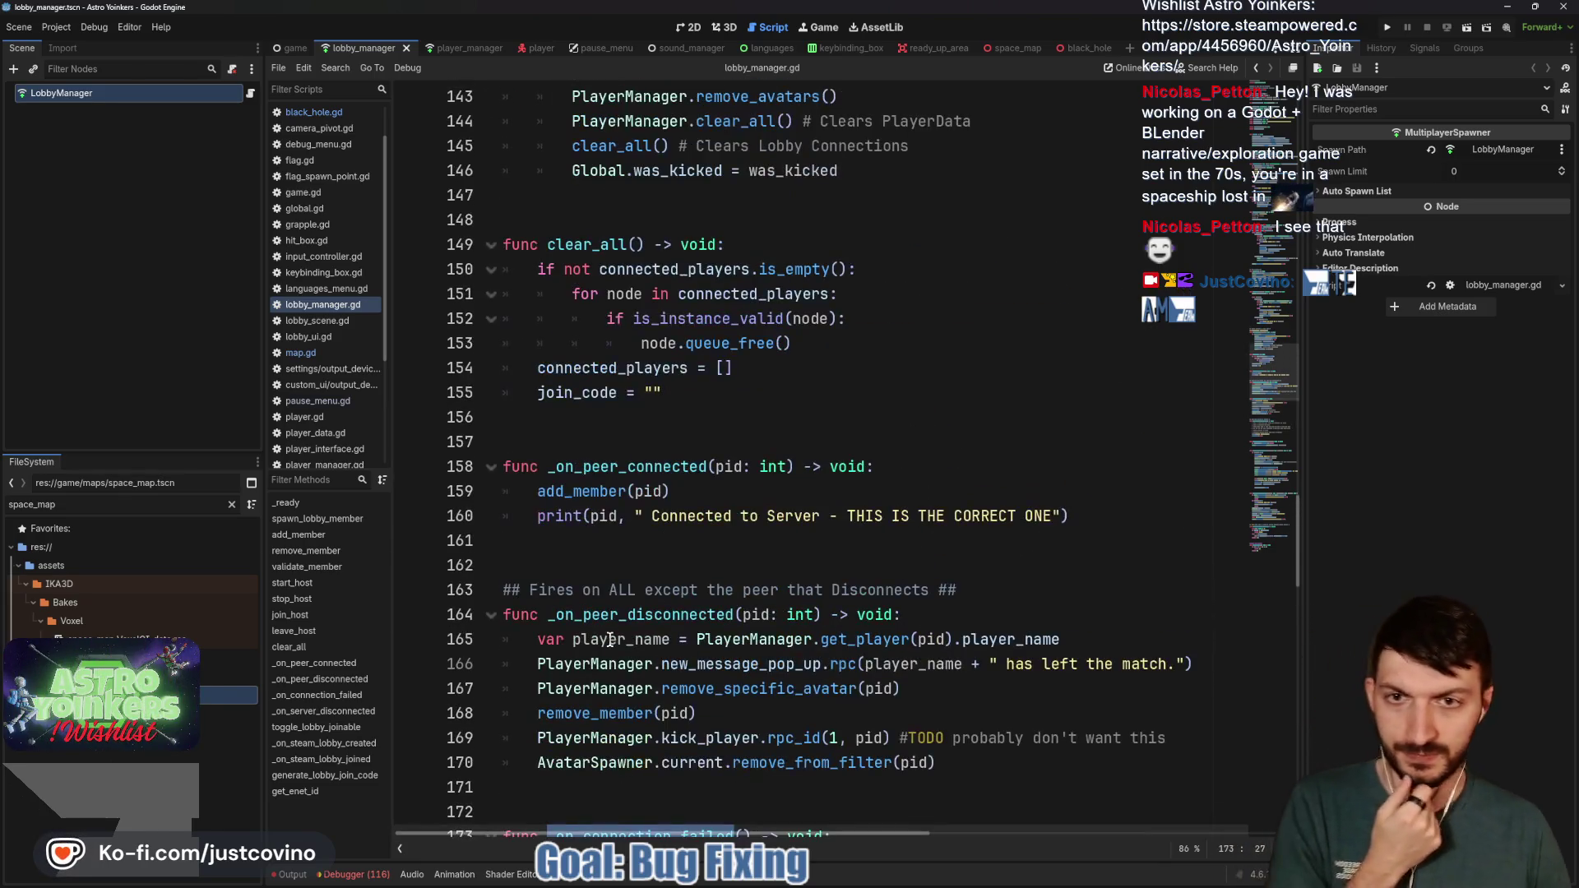
{"action": "scroll", "coordinate": [600, 636], "scroll_direction": "up", "scroll_amount": 2}
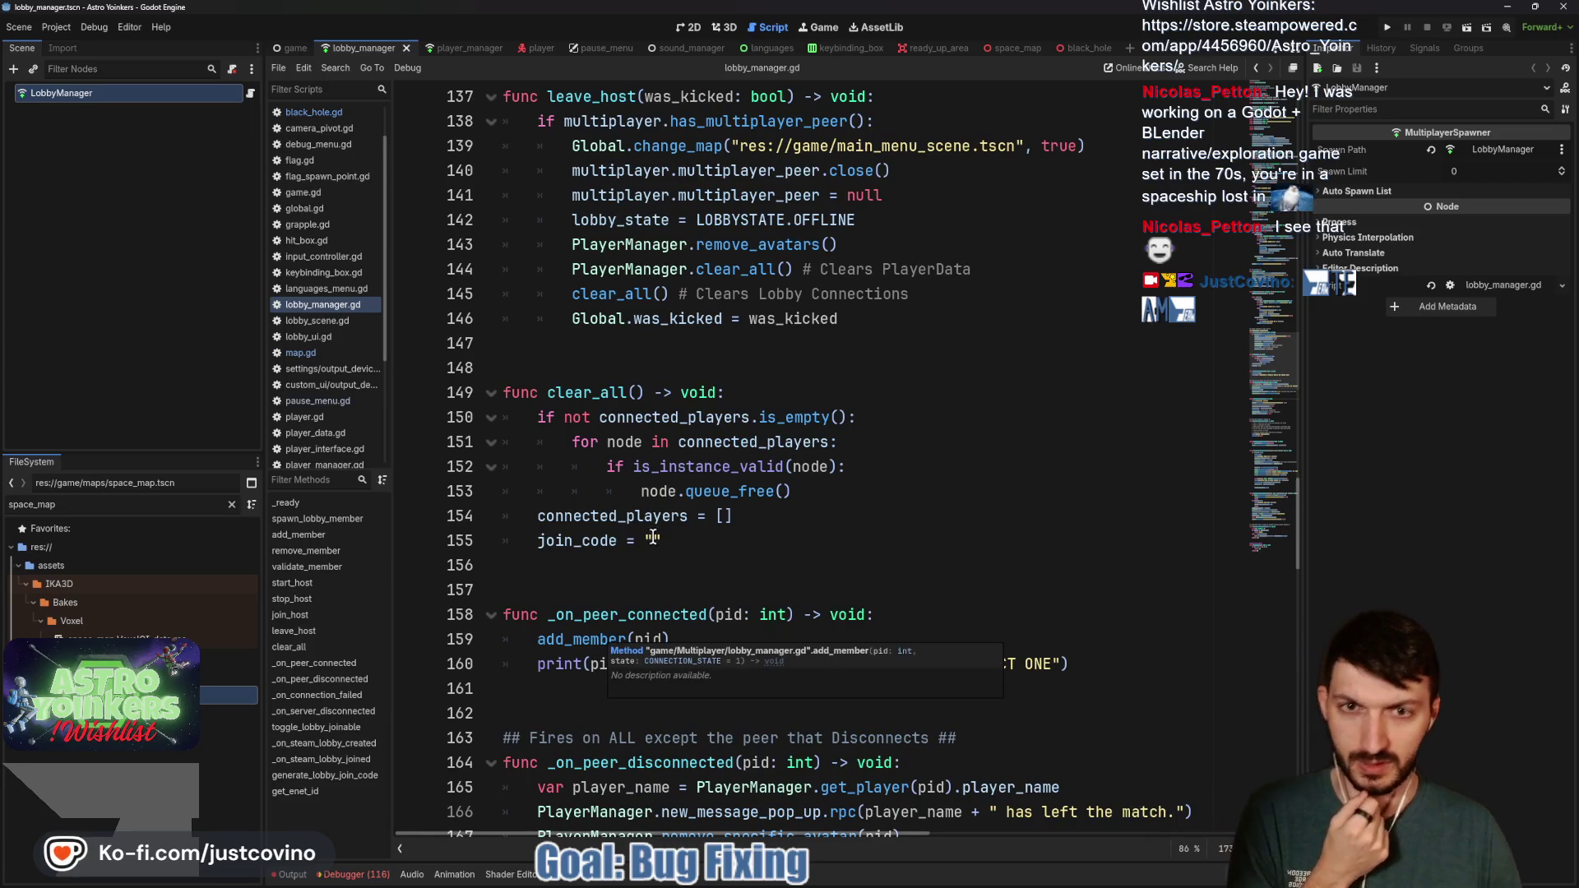
{"action": "key", "text": "F3"}
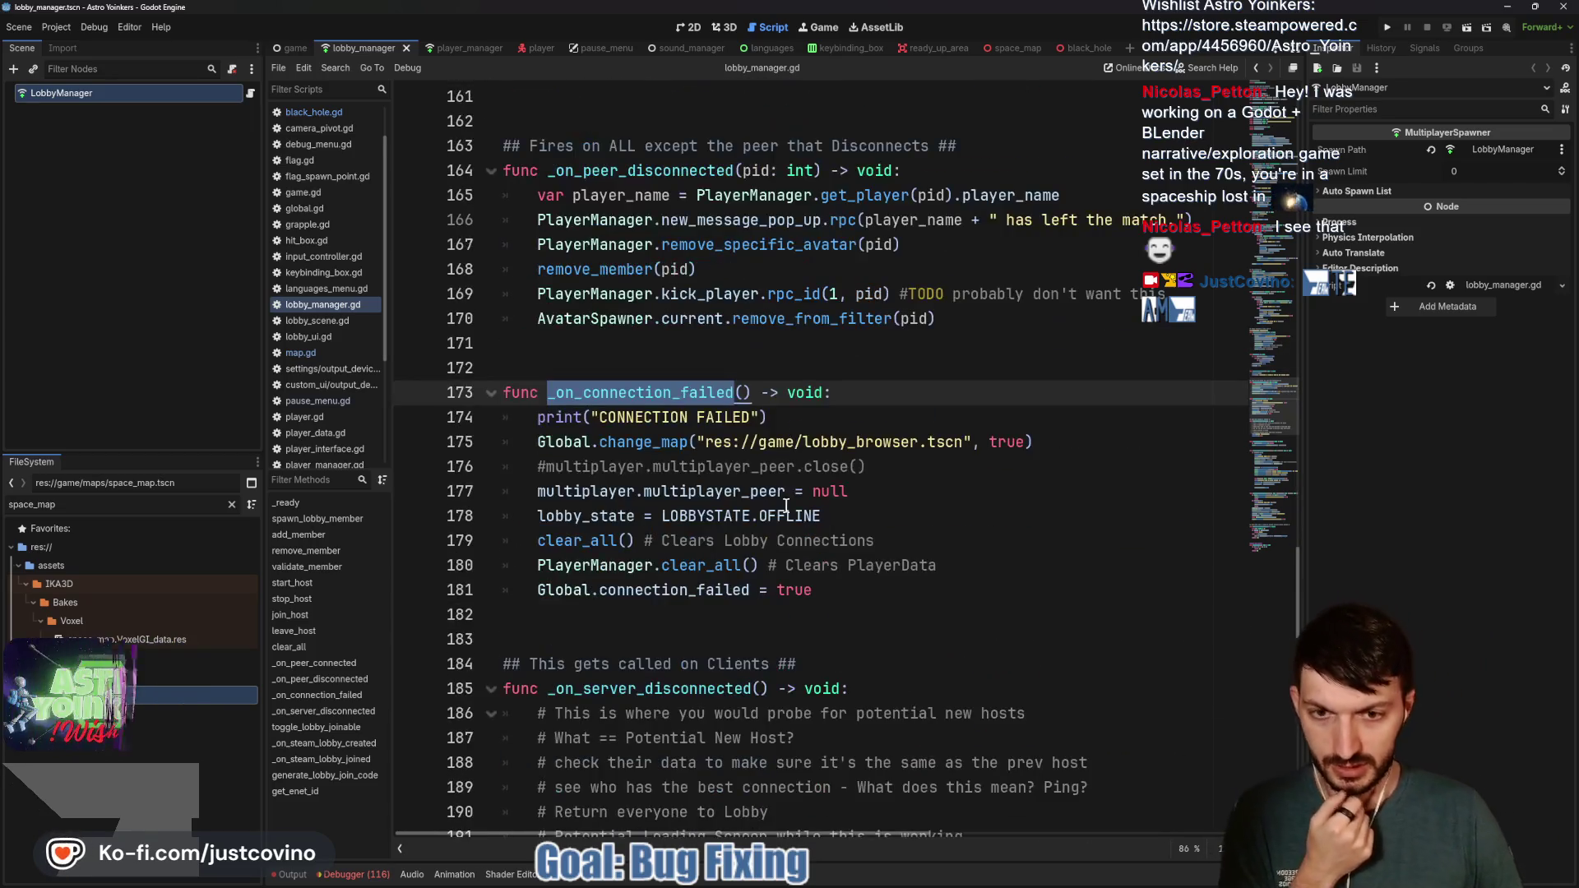
Add PlayerManager.remove_avatars() after clear_all() in _on_connection_failed and save the script
{"action": "left_click", "coordinate": [873, 539]}
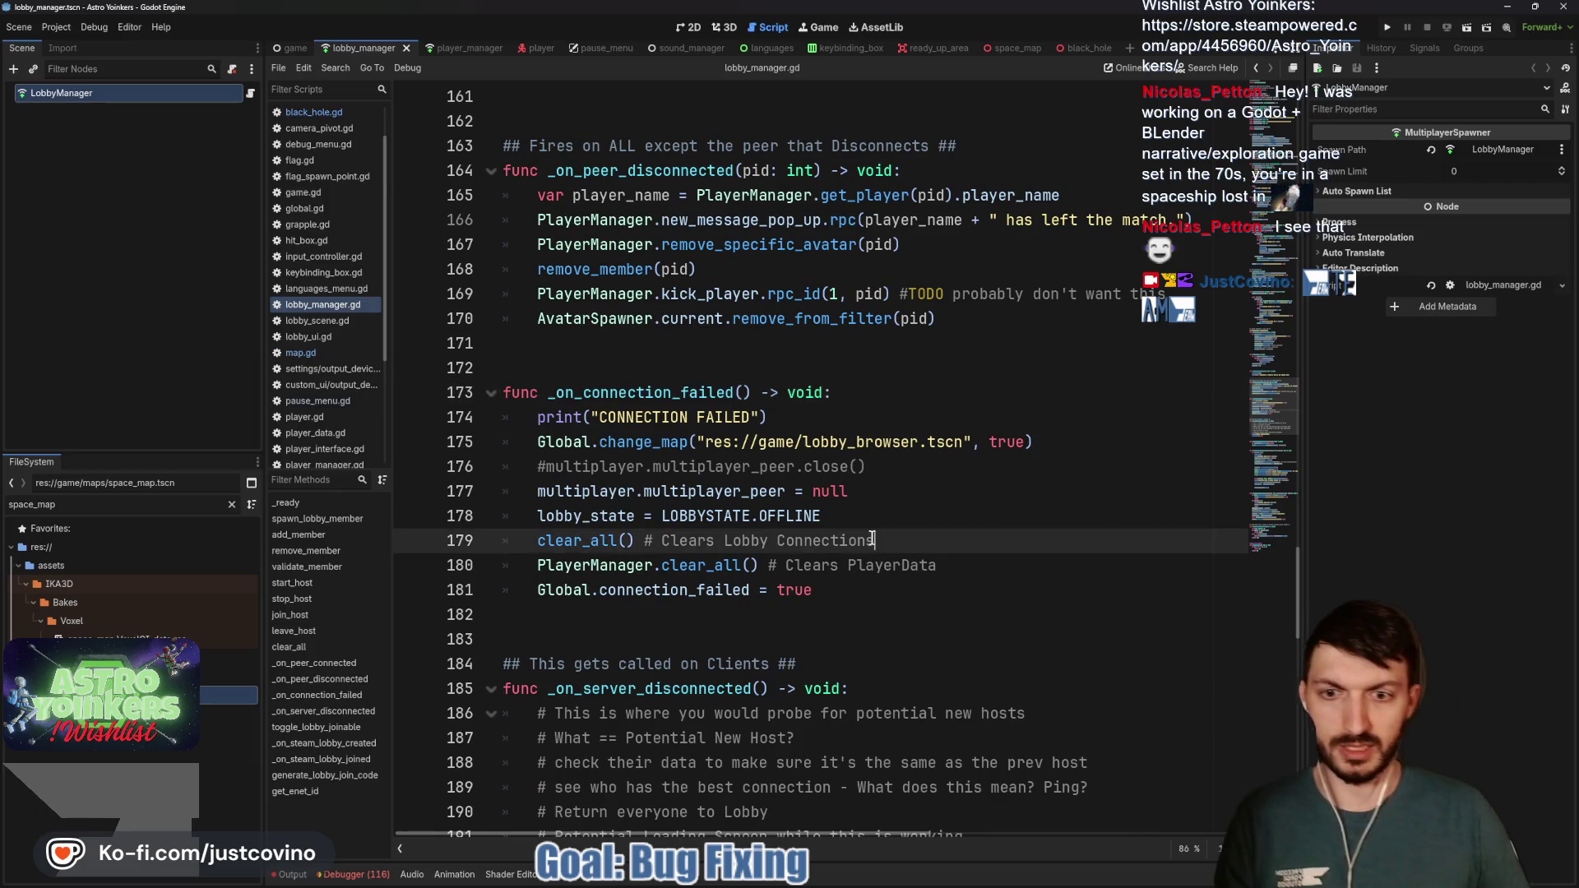
{"action": "key", "text": "Return"}
{"action": "type", "text": "P"}
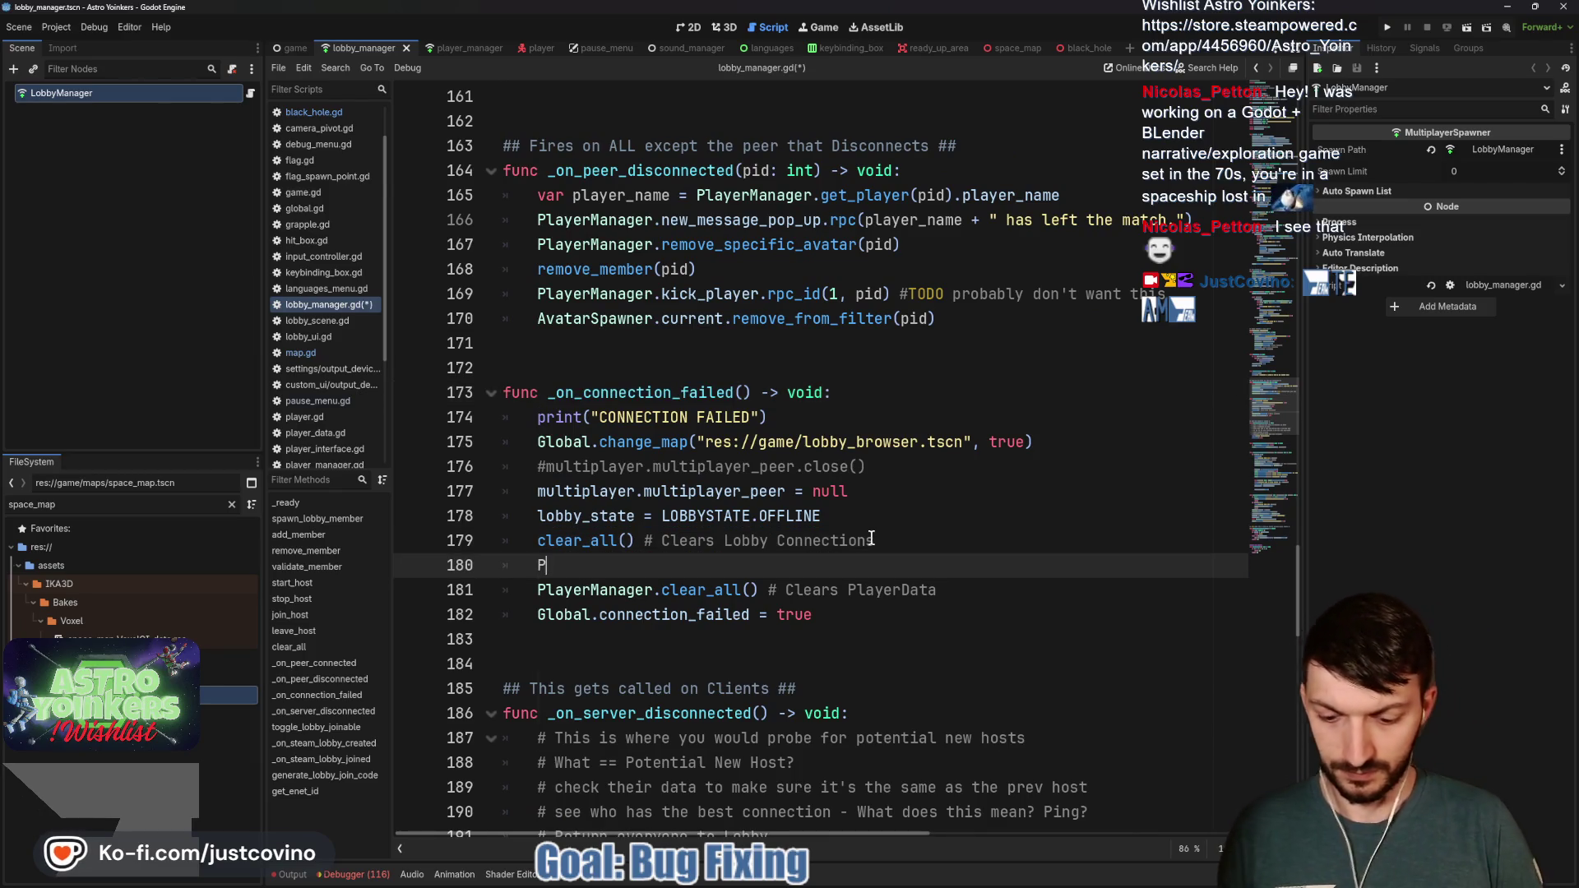
{"action": "type", "text": "layerManager.remove"}
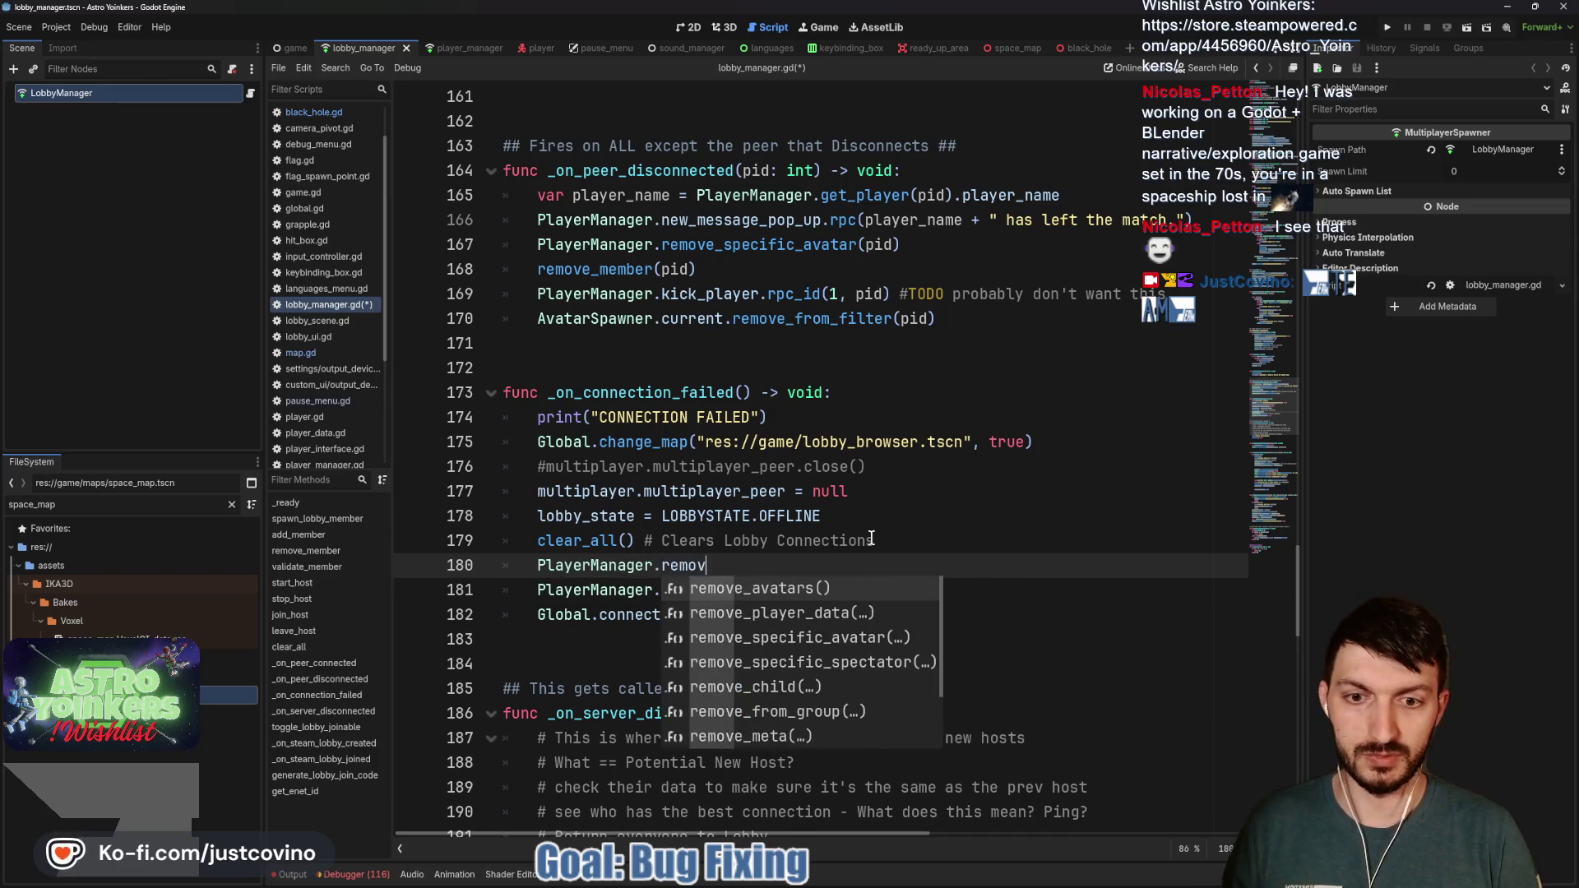
{"action": "key", "text": "Return"}
{"action": "key", "text": "ctrl+s"}
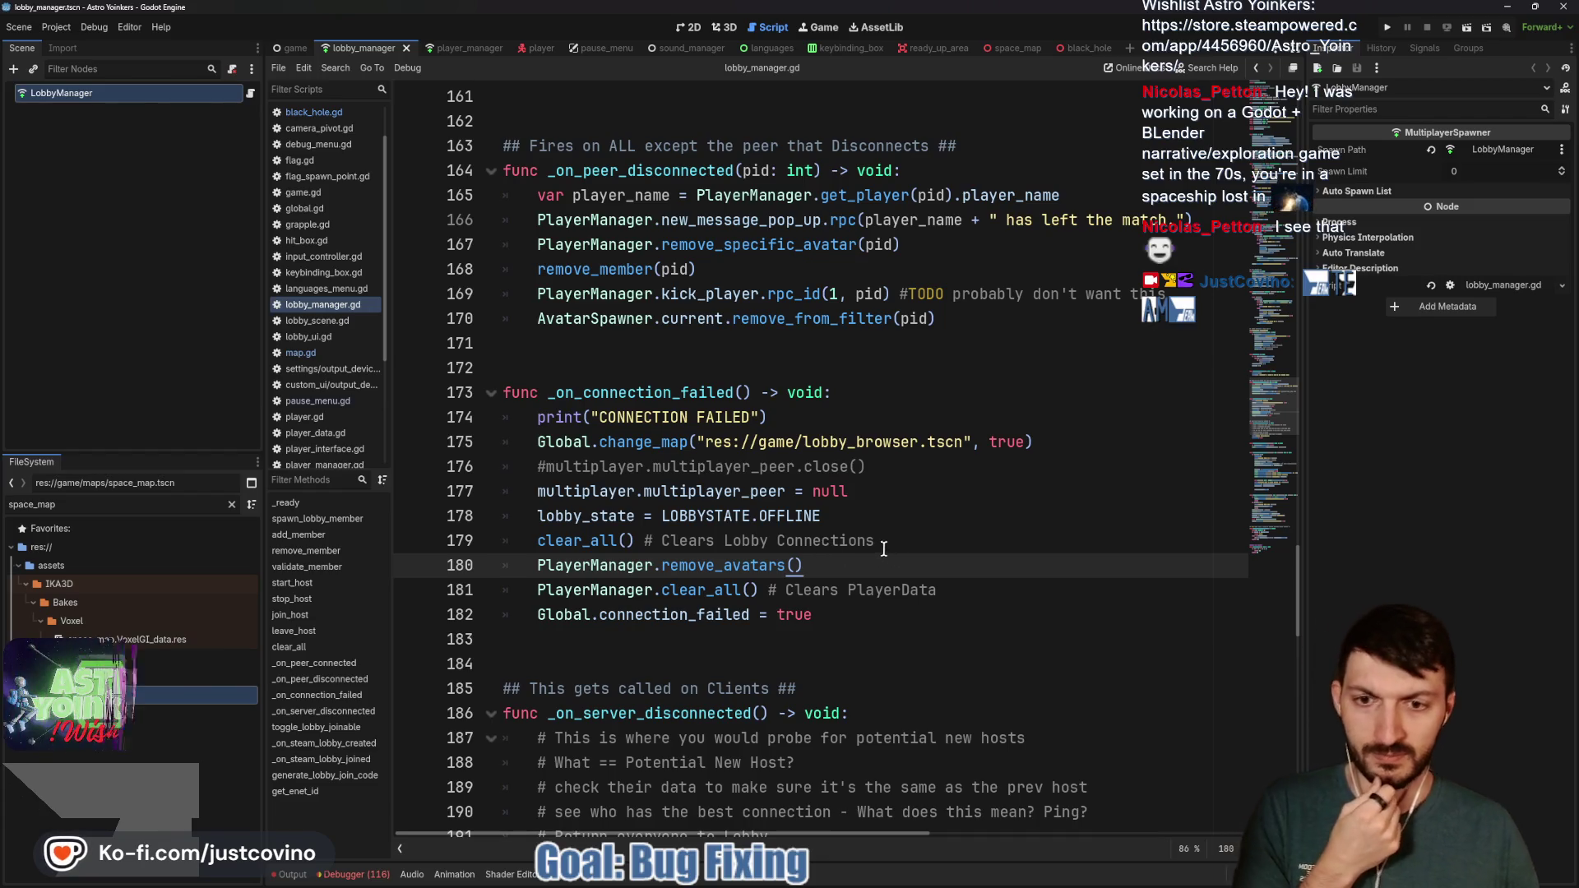
Jump to the remove_avatars definition in player_manager.gd
{"action": "scroll", "coordinate": [879, 549], "scroll_direction": "up", "scroll_amount": 4}
{"action": "scroll", "coordinate": [879, 550], "scroll_direction": "up", "scroll_amount": 5}
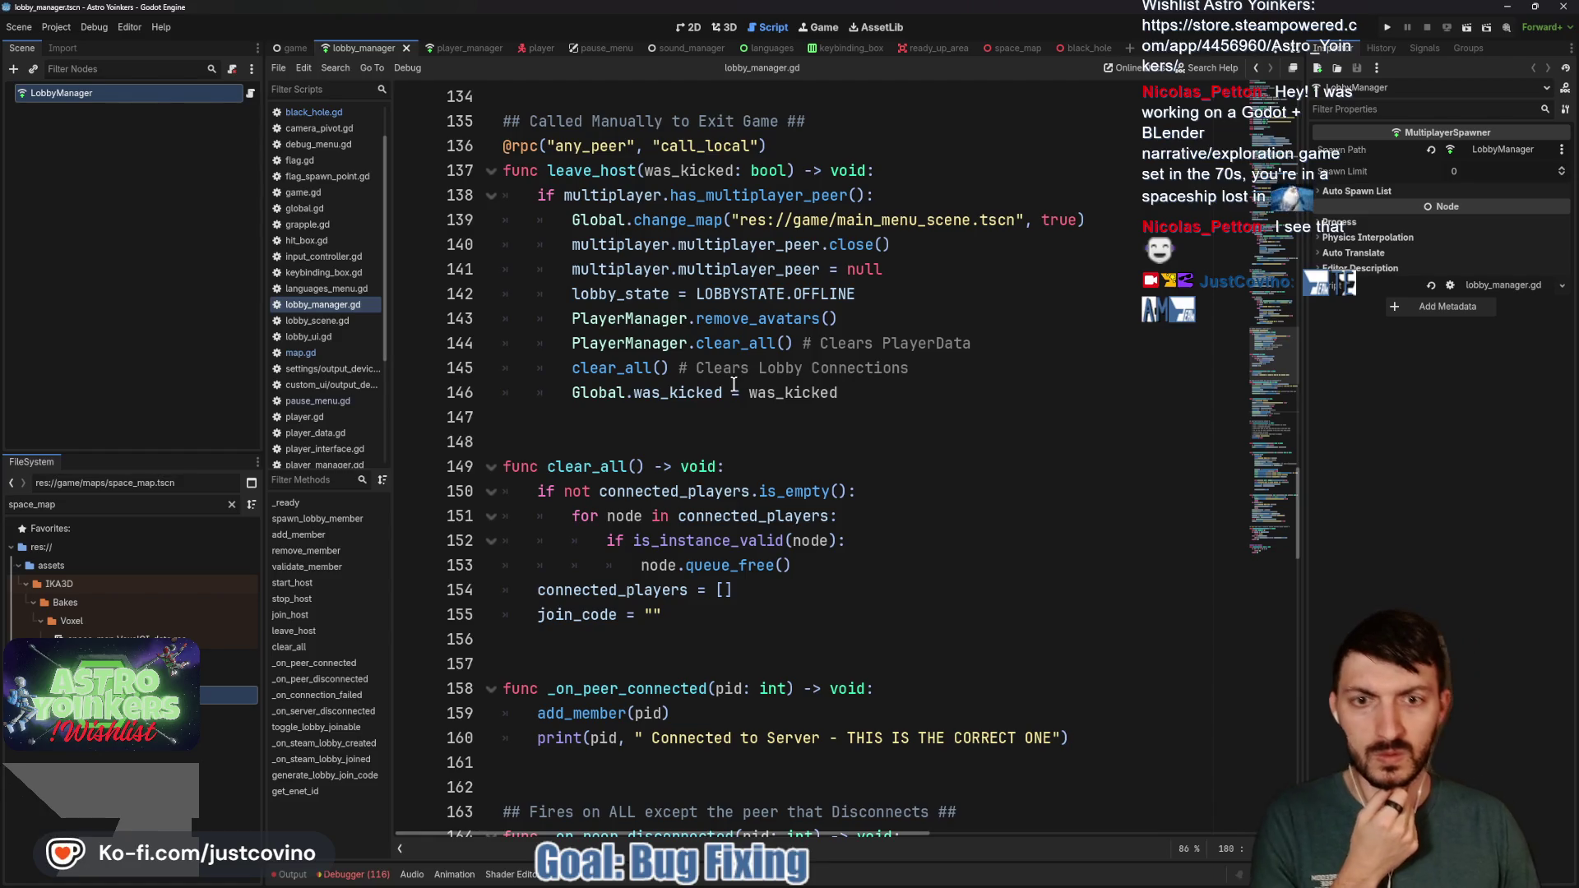
{"action": "left_click", "coordinate": [728, 319], "text": "ctrl"}
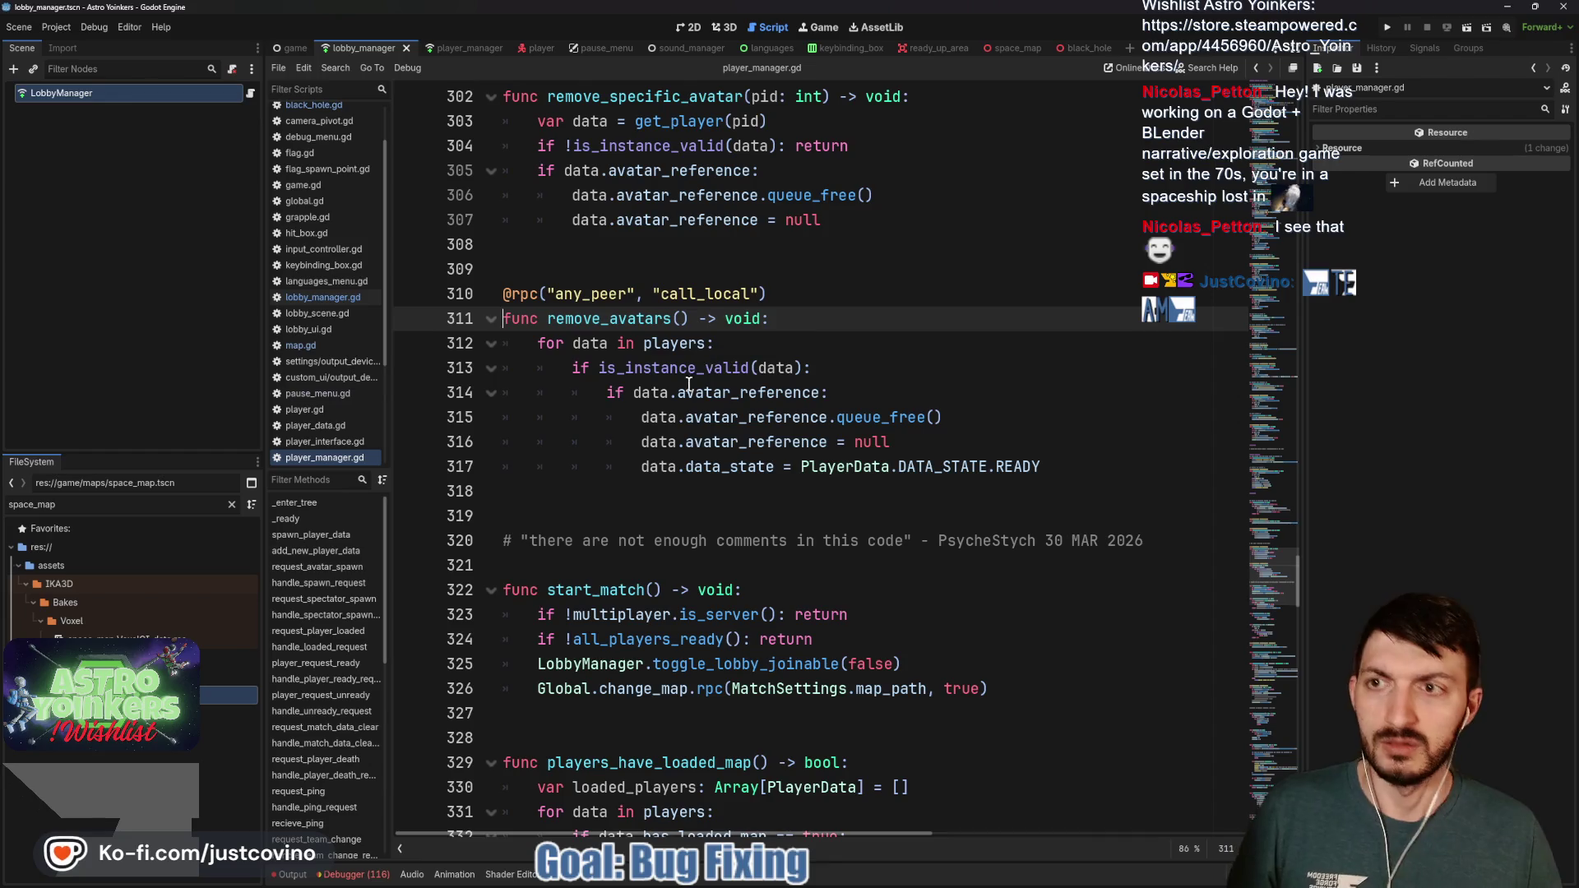
Review remove_avatars in player_manager.gd, which frees avatars and resets data_state
{"action": "scroll", "coordinate": [691, 395], "scroll_direction": "up", "scroll_amount": 5}
{"action": "scroll", "coordinate": [696, 442], "scroll_direction": "down", "scroll_amount": 2}
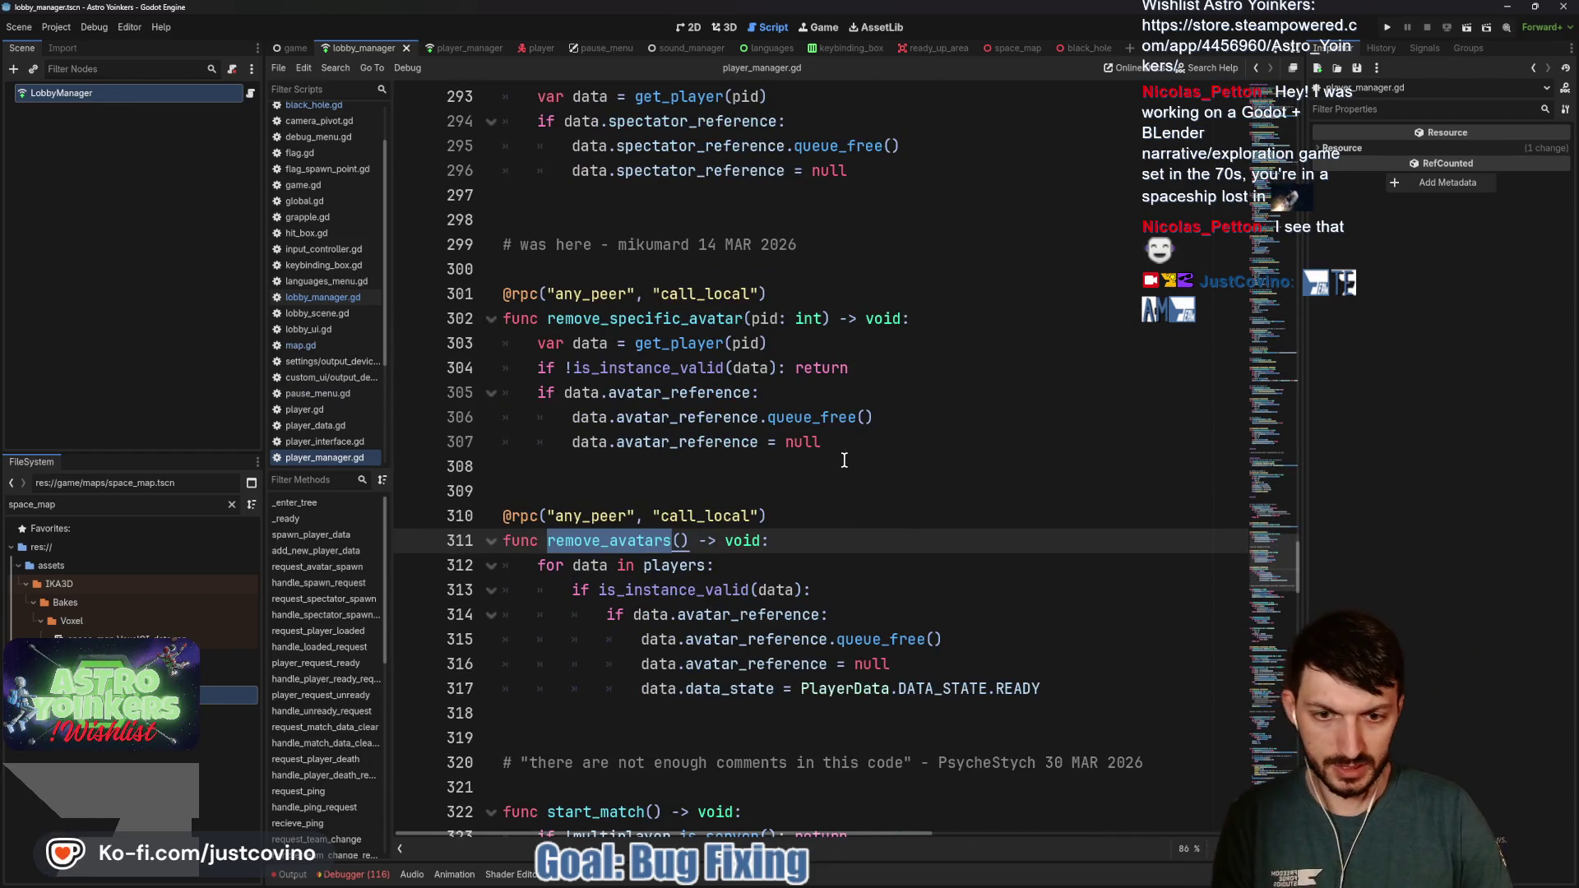
{"action": "scroll", "coordinate": [844, 460], "scroll_direction": "down", "scroll_amount": 2}
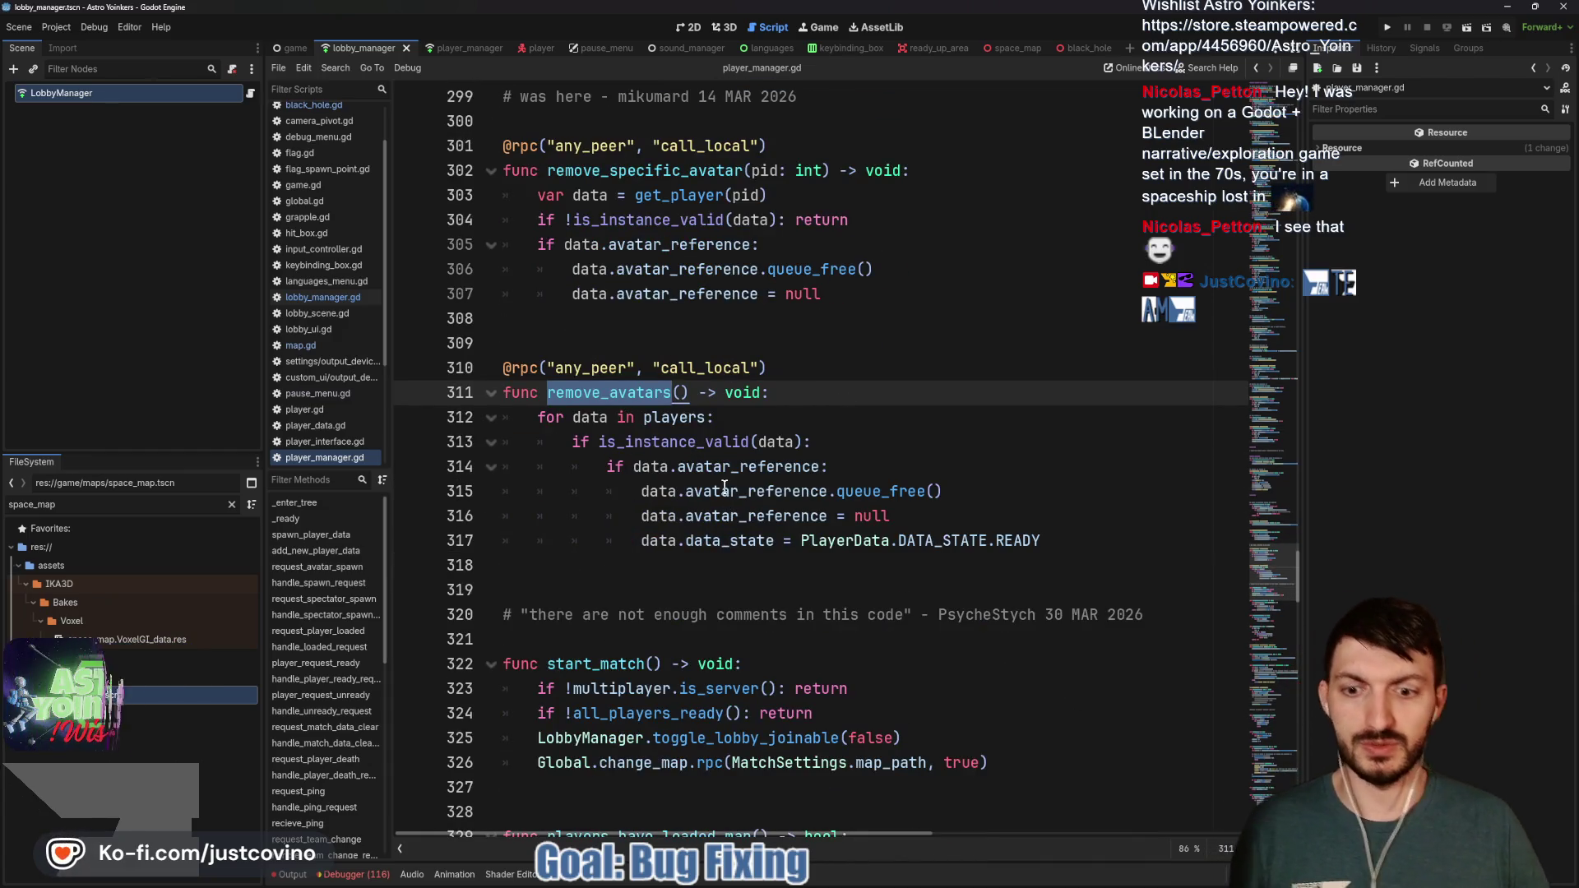
{"action": "scroll", "coordinate": [676, 421], "scroll_direction": "down", "scroll_amount": 3}
Inspect the AvatarSpawner script from the game scene, then return to the lobby_manager scene
{"action": "left_click", "coordinate": [294, 48]}
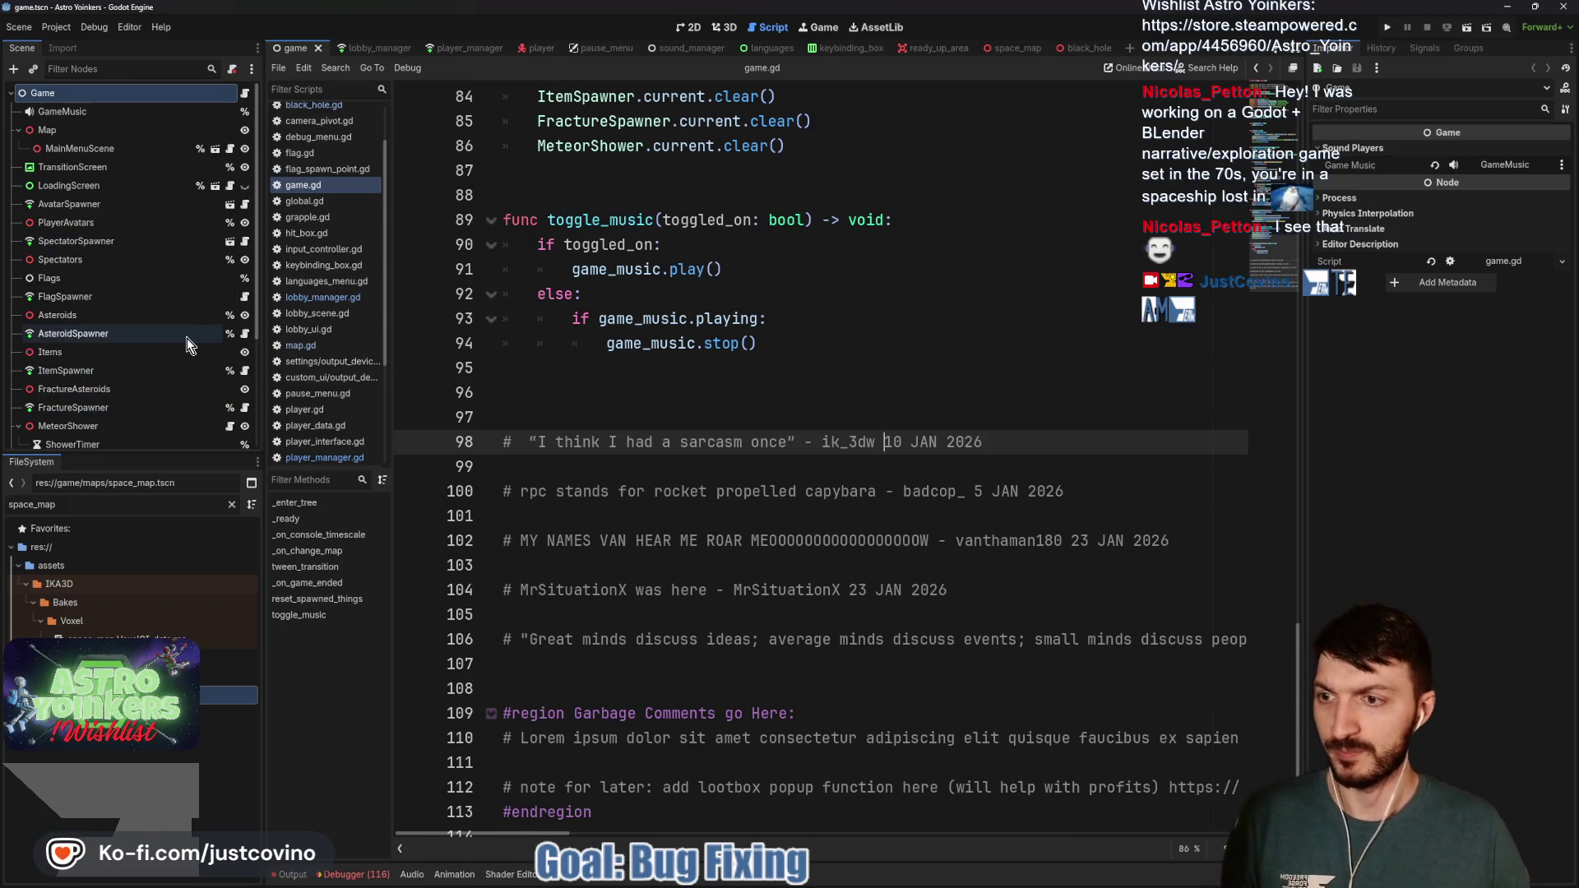
{"action": "left_click", "coordinate": [244, 204]}
{"action": "scroll", "coordinate": [668, 378], "scroll_direction": "down", "scroll_amount": 8}
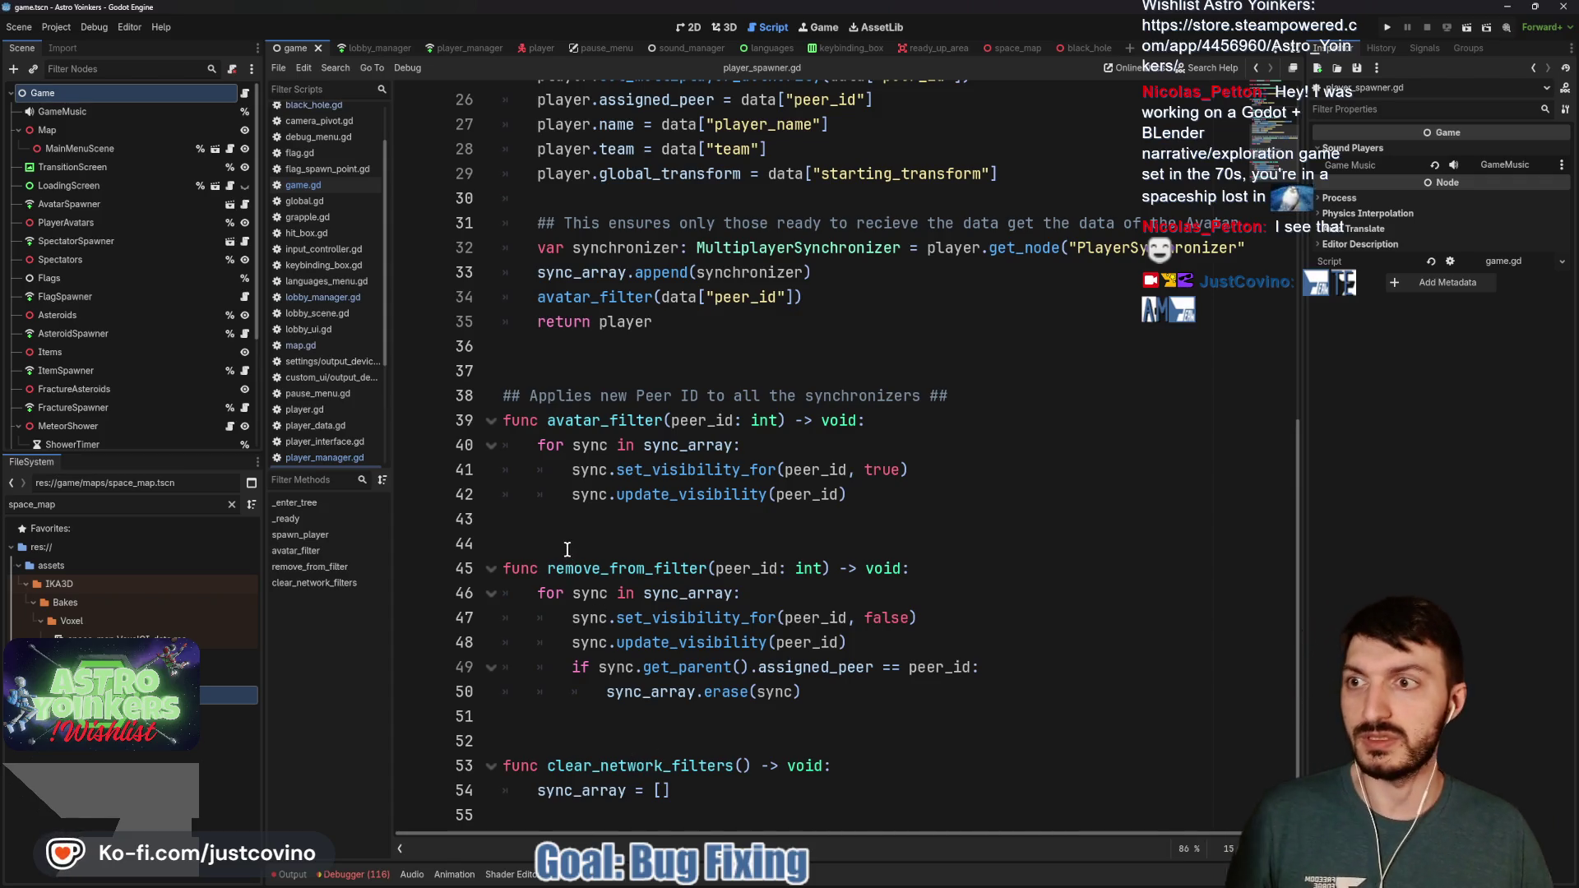
{"action": "scroll", "coordinate": [567, 548], "scroll_direction": "up", "scroll_amount": 8}
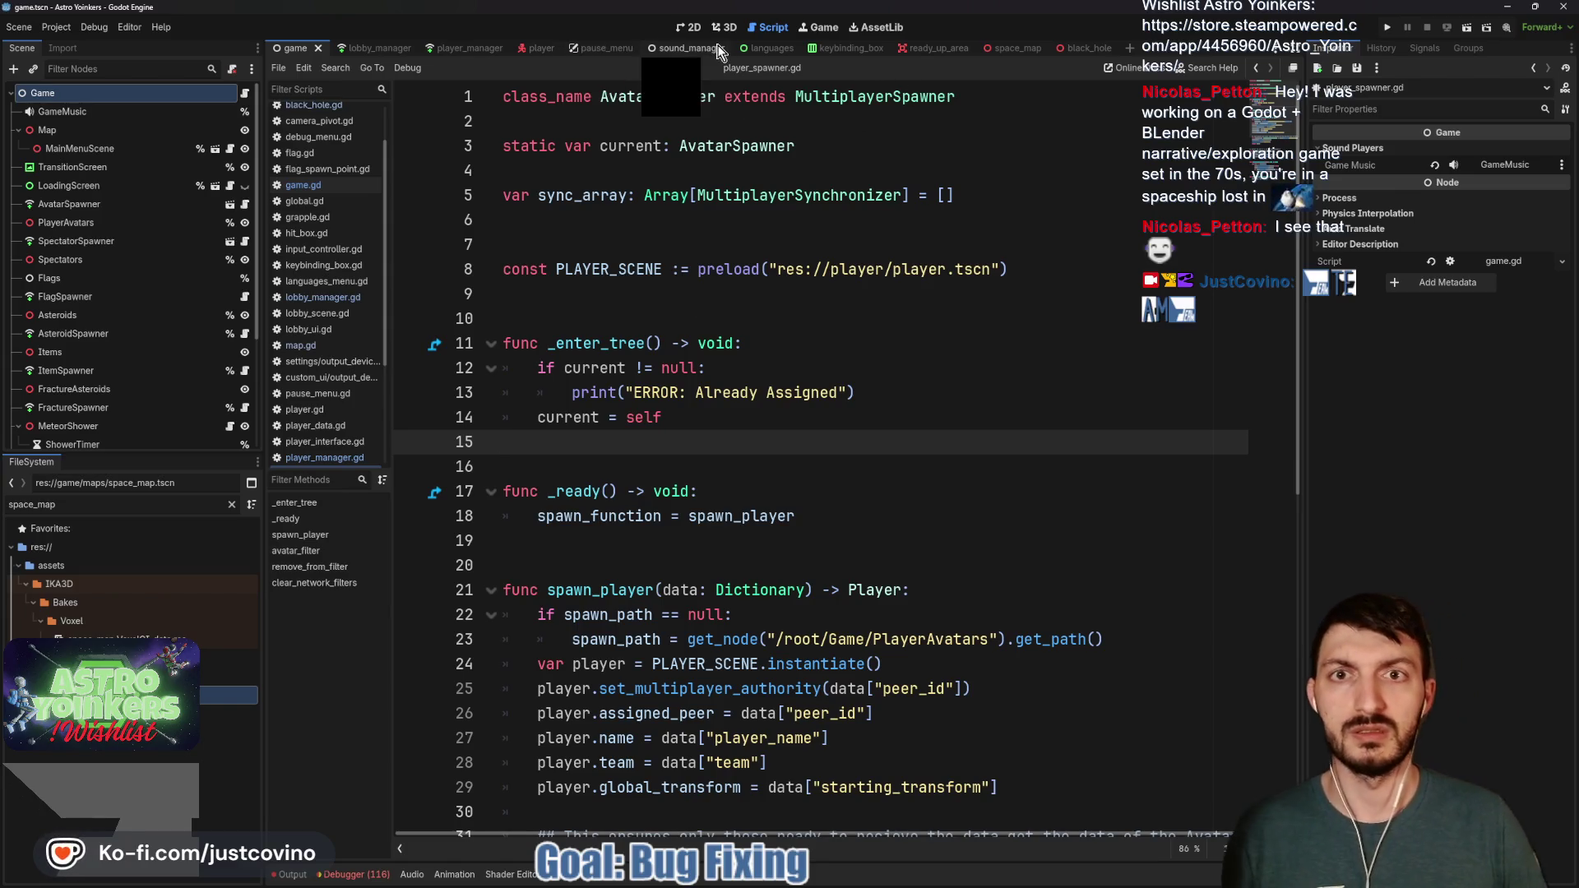
{"action": "left_click", "coordinate": [395, 51]}
Add AvatarSpawner.current.clear_network_filters() after clear_all() in _on_connection_failed and save
{"action": "scroll", "coordinate": [830, 412], "scroll_direction": "down", "scroll_amount": 4}
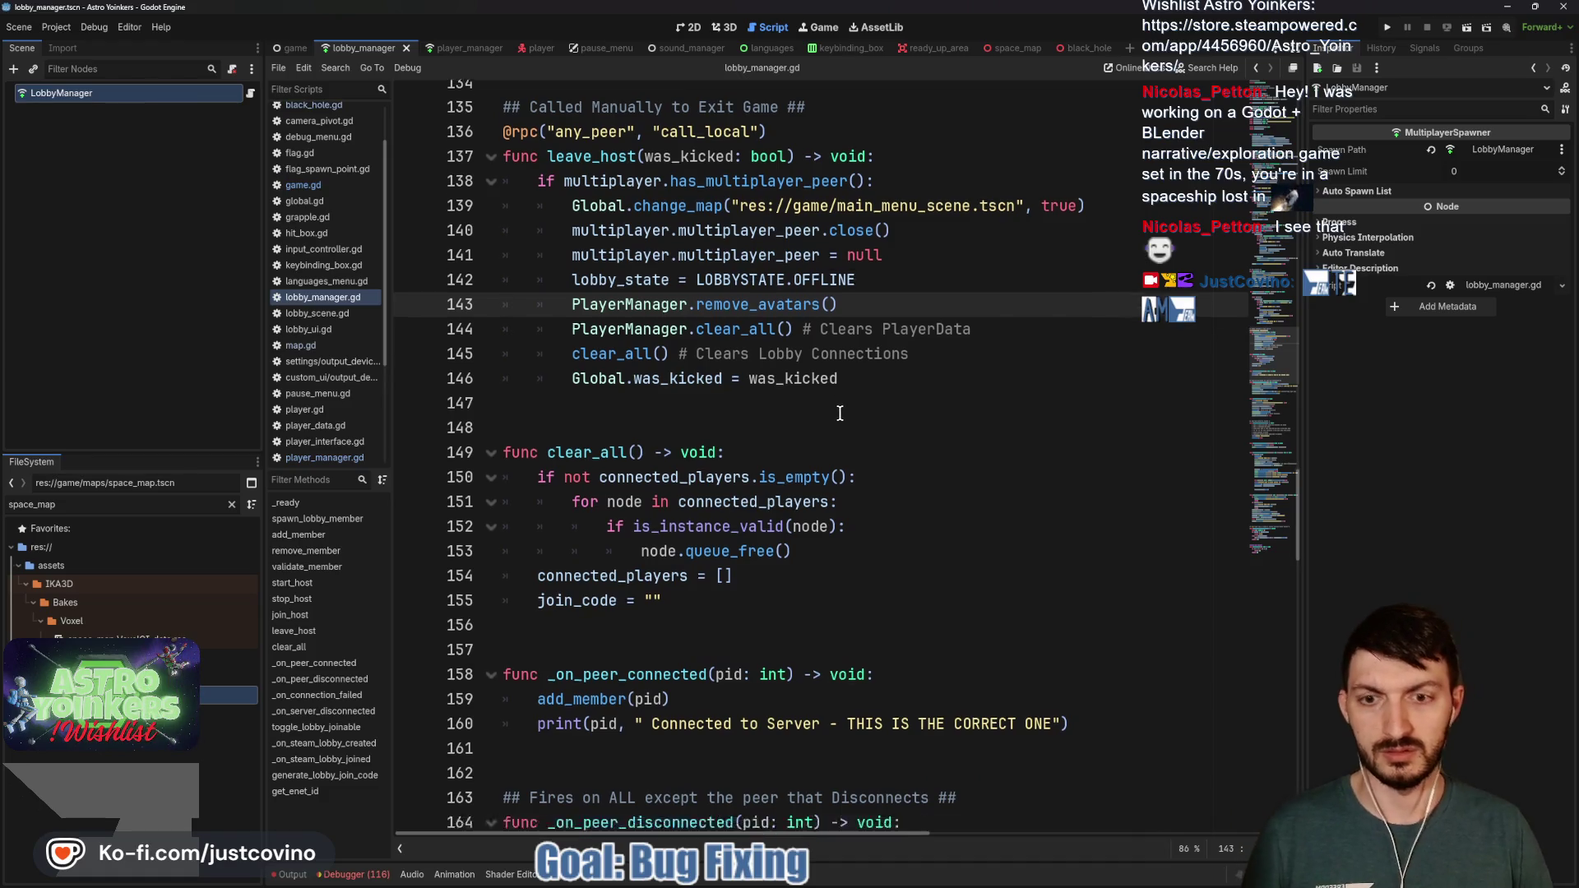
{"action": "scroll", "coordinate": [813, 408], "scroll_direction": "down", "scroll_amount": 5}
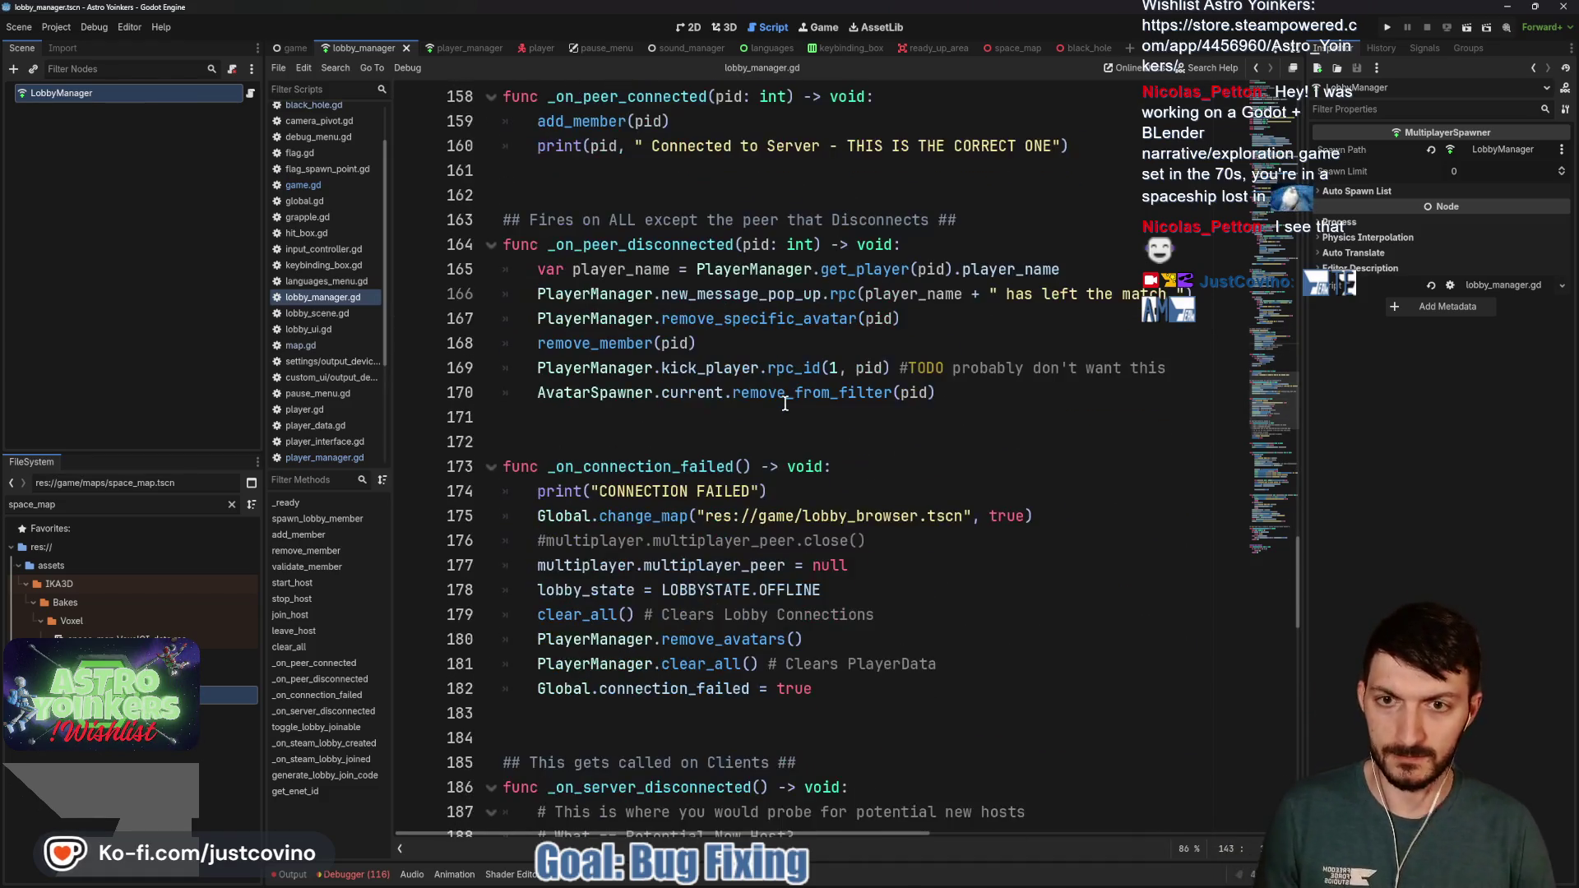
{"action": "left_click", "coordinate": [946, 393]}
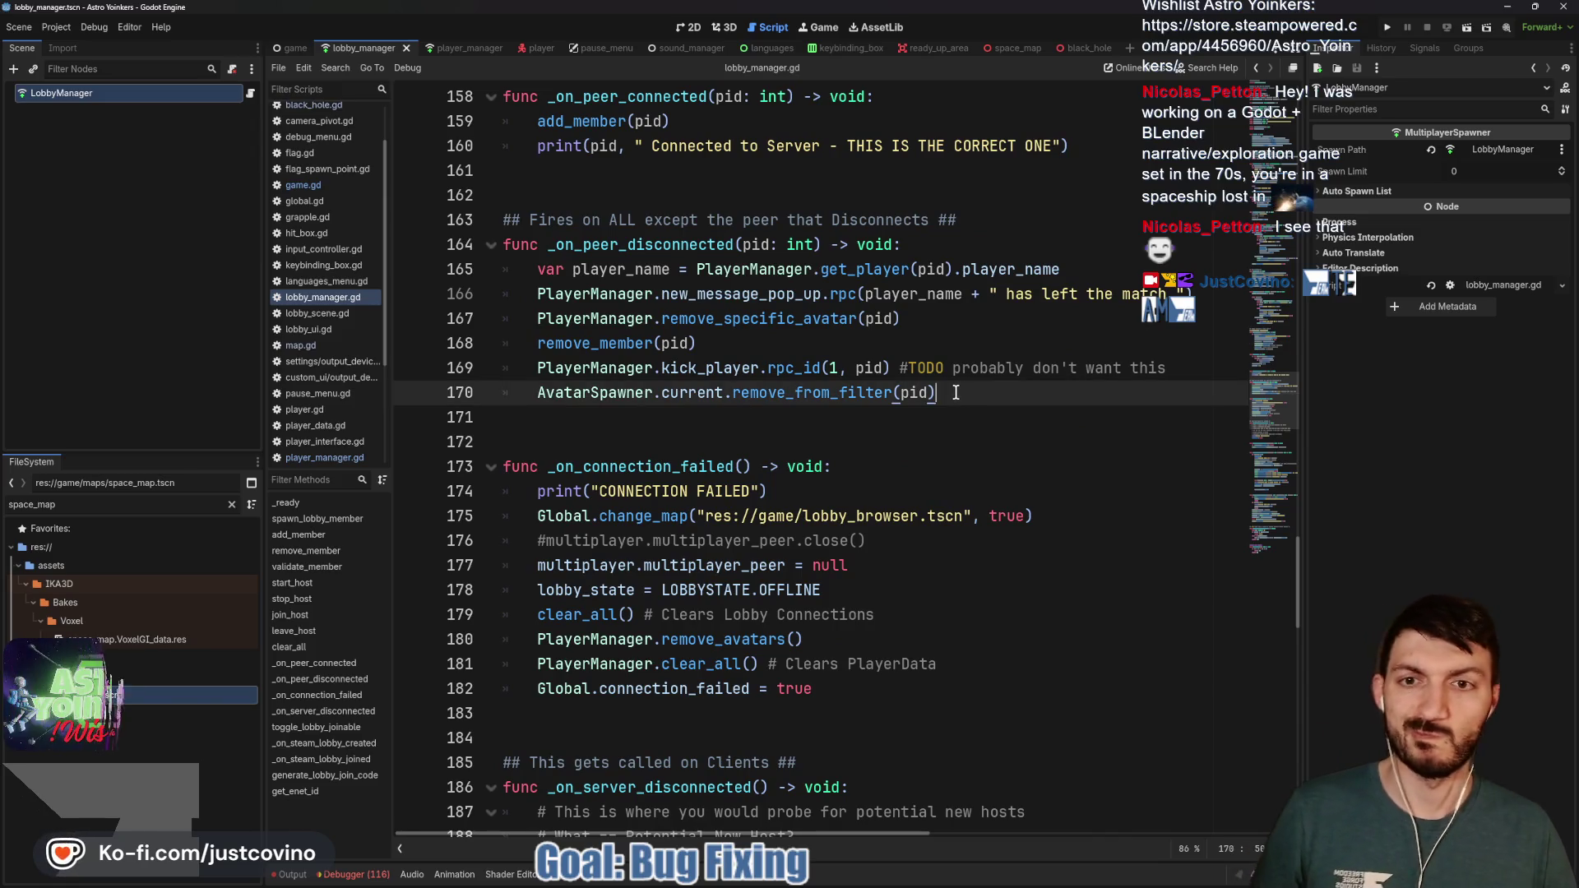
{"action": "scroll", "coordinate": [613, 410], "scroll_direction": "down", "scroll_amount": 2}
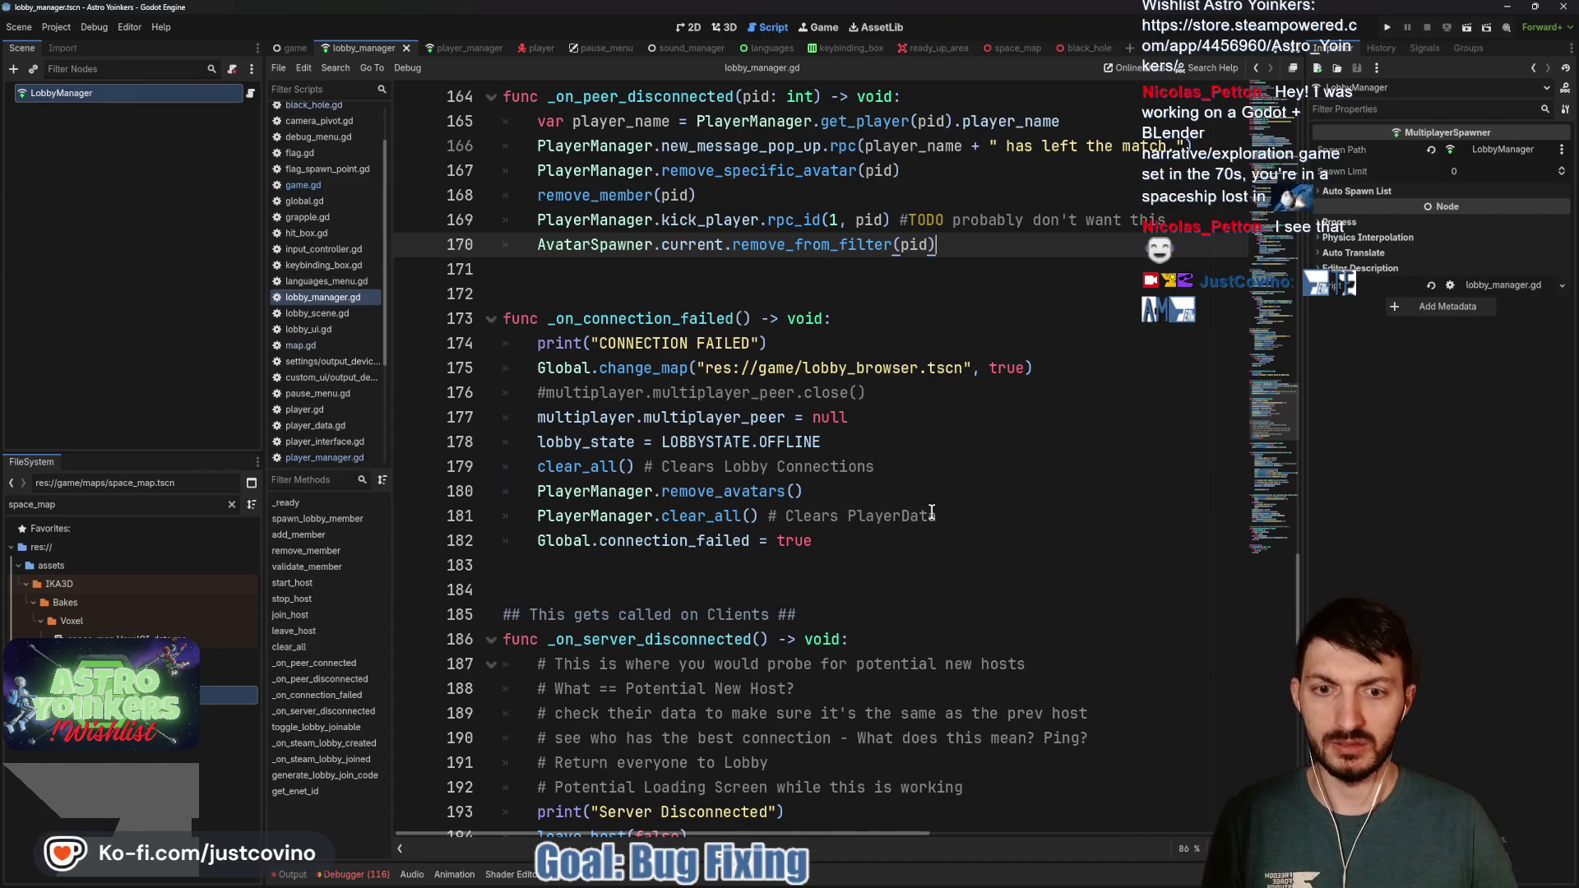
{"action": "left_click", "coordinate": [934, 515]}
{"action": "key", "text": "Return"}
{"action": "type", "text": "AvatarSpawner.cur"}
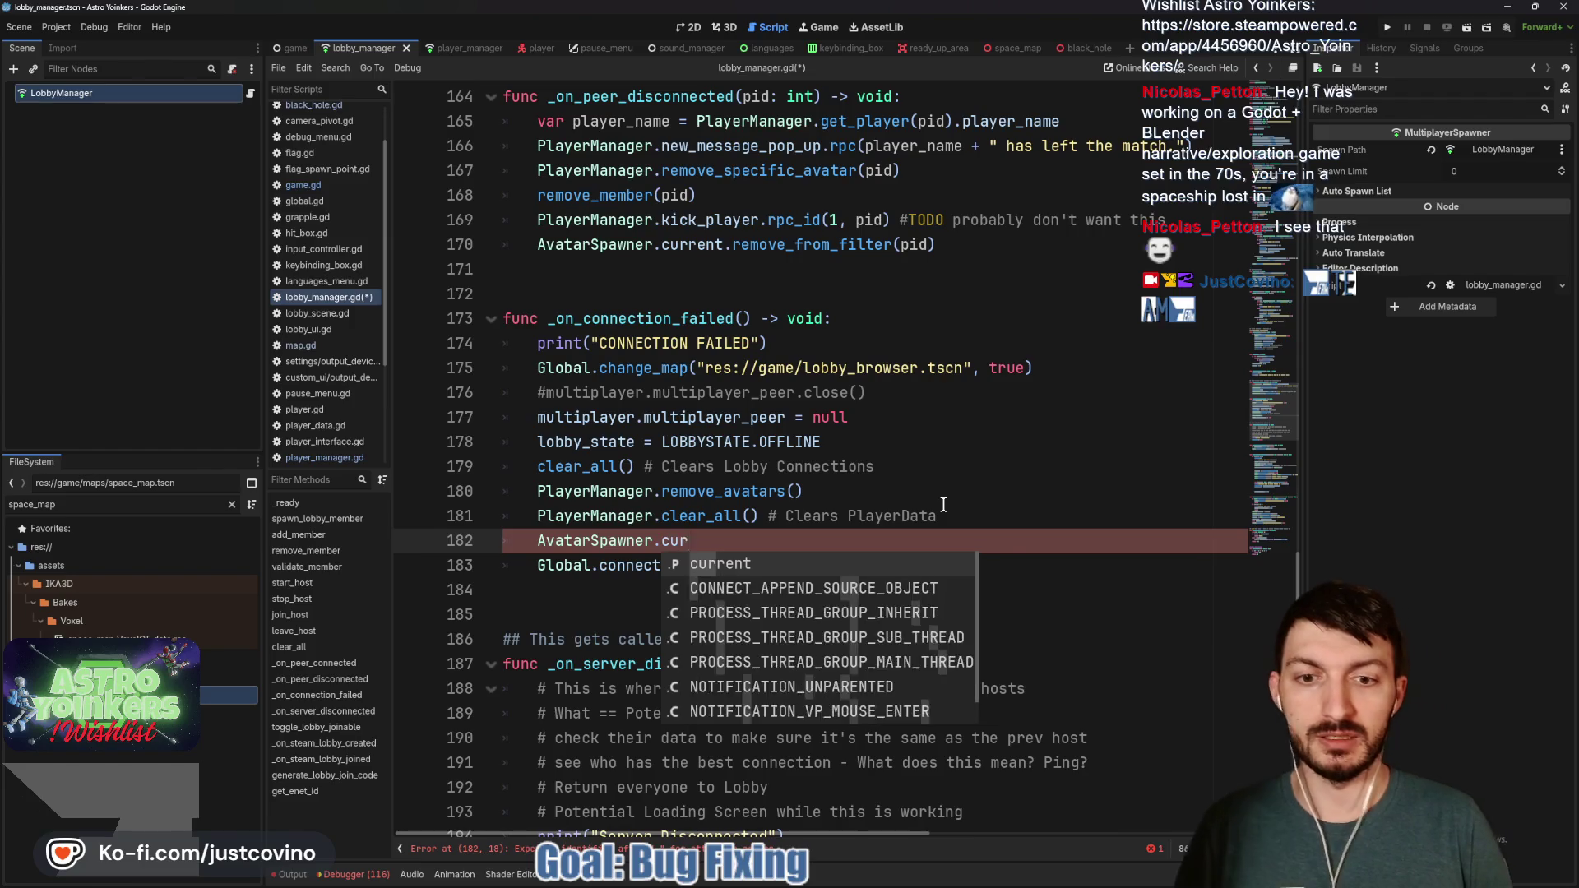
{"action": "key", "text": "Return"}
{"action": "type", "text": ".cl"}
{"action": "key", "text": "Return"}
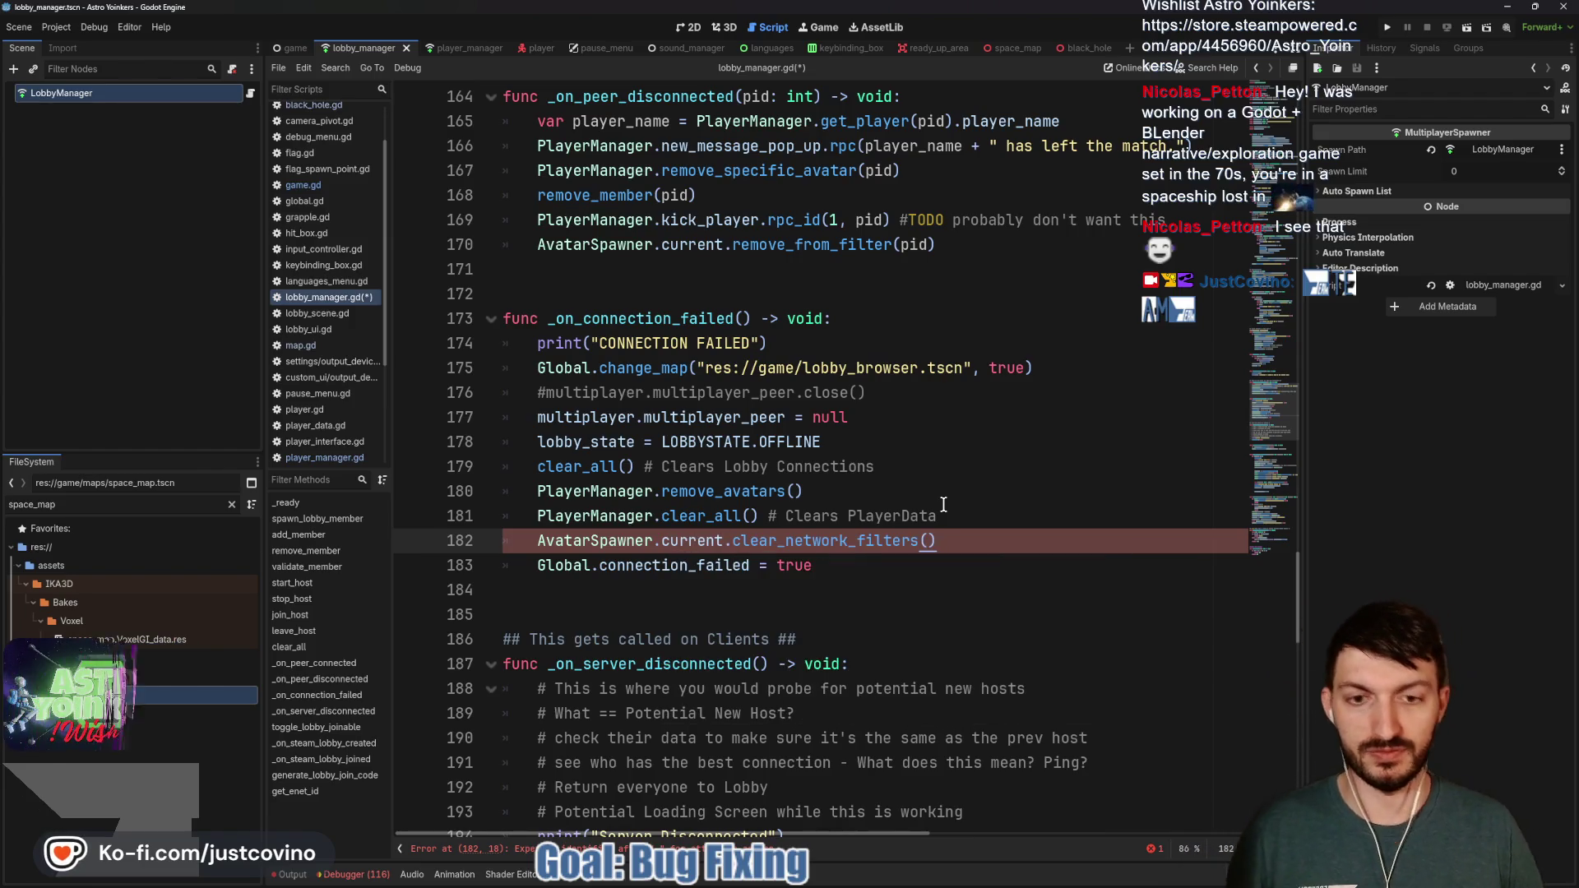
{"action": "key", "text": "ctrl+s"}
Select the new clear_network_filters line, then place the caret after the was_kicked assignment
{"action": "left_click_drag", "start_coordinate": [943, 541], "coordinate": [508, 545]}
{"action": "key", "text": "ctrl+c"}
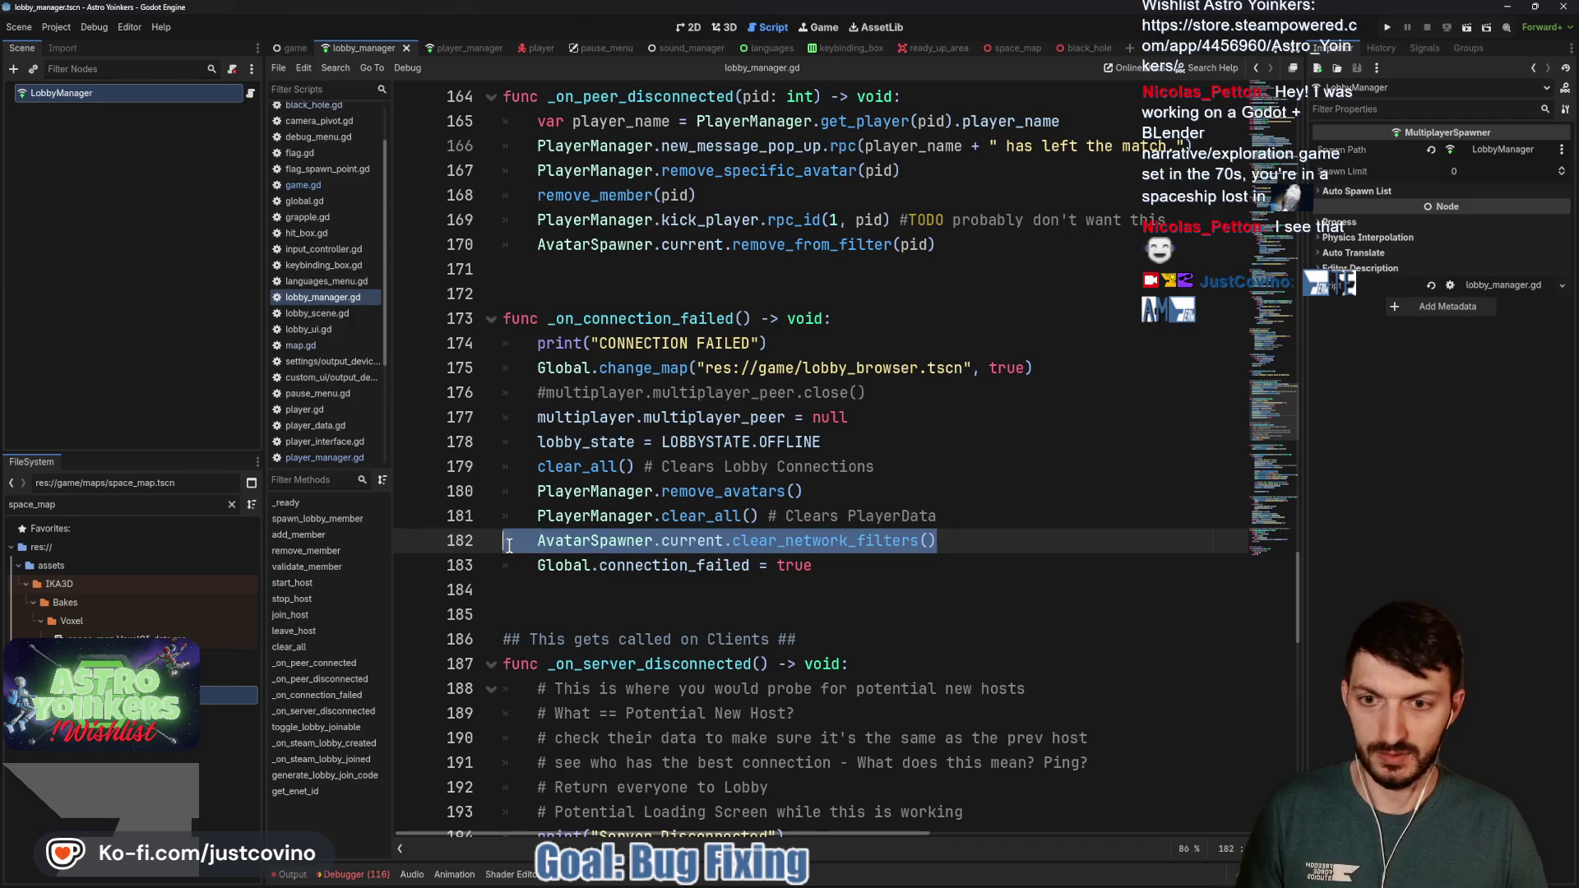
{"action": "scroll", "coordinate": [884, 513], "scroll_direction": "down", "scroll_amount": 2}
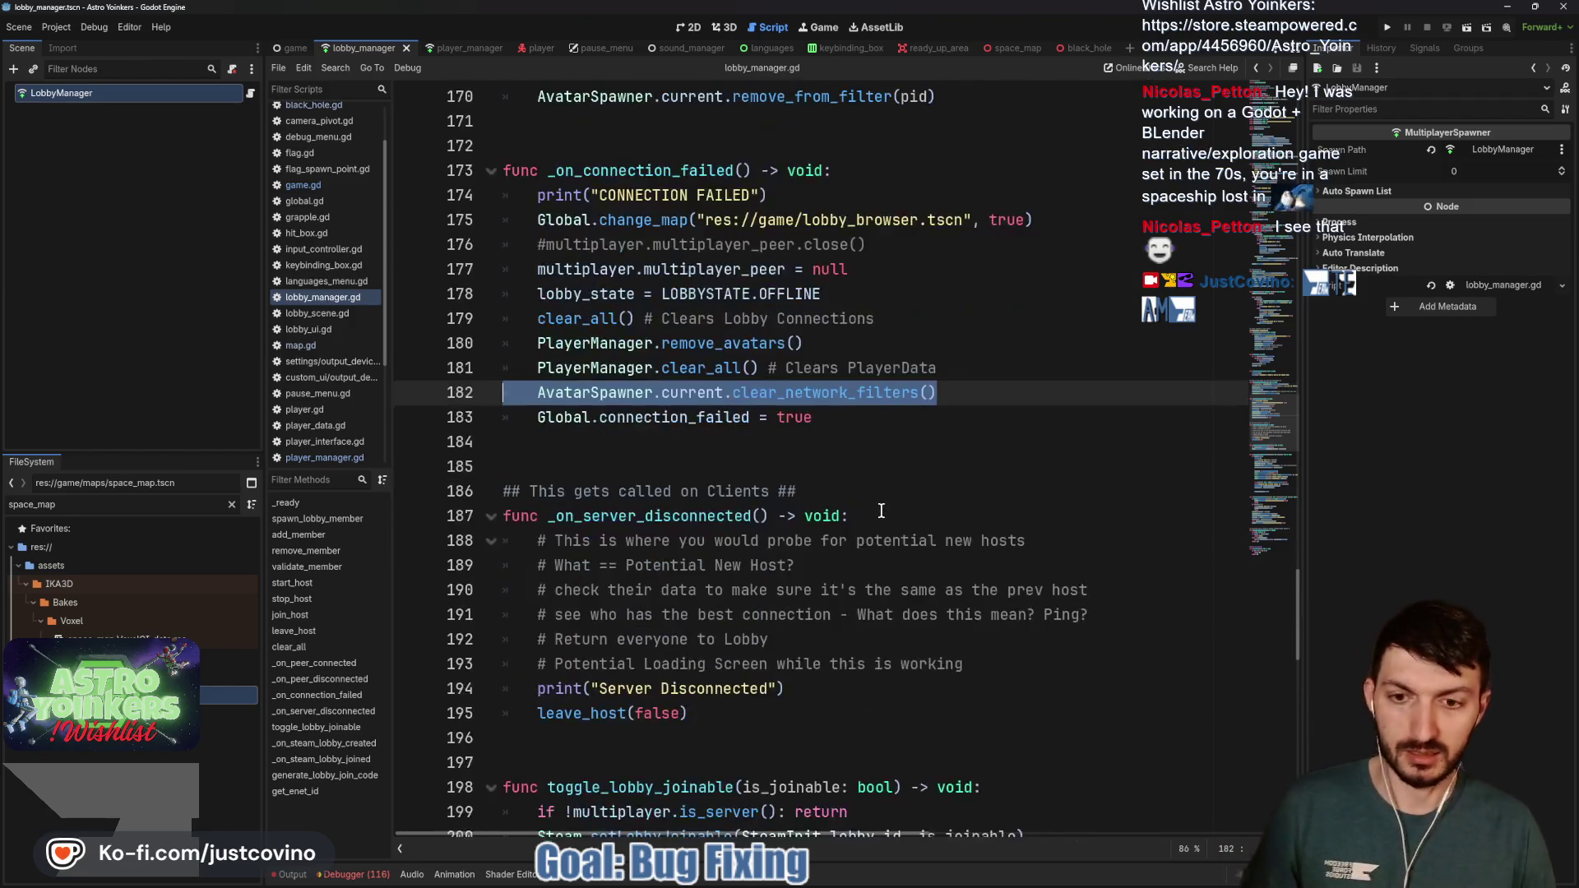
{"action": "scroll", "coordinate": [872, 493], "scroll_direction": "up", "scroll_amount": 6}
{"action": "scroll", "coordinate": [870, 487], "scroll_direction": "up", "scroll_amount": 6}
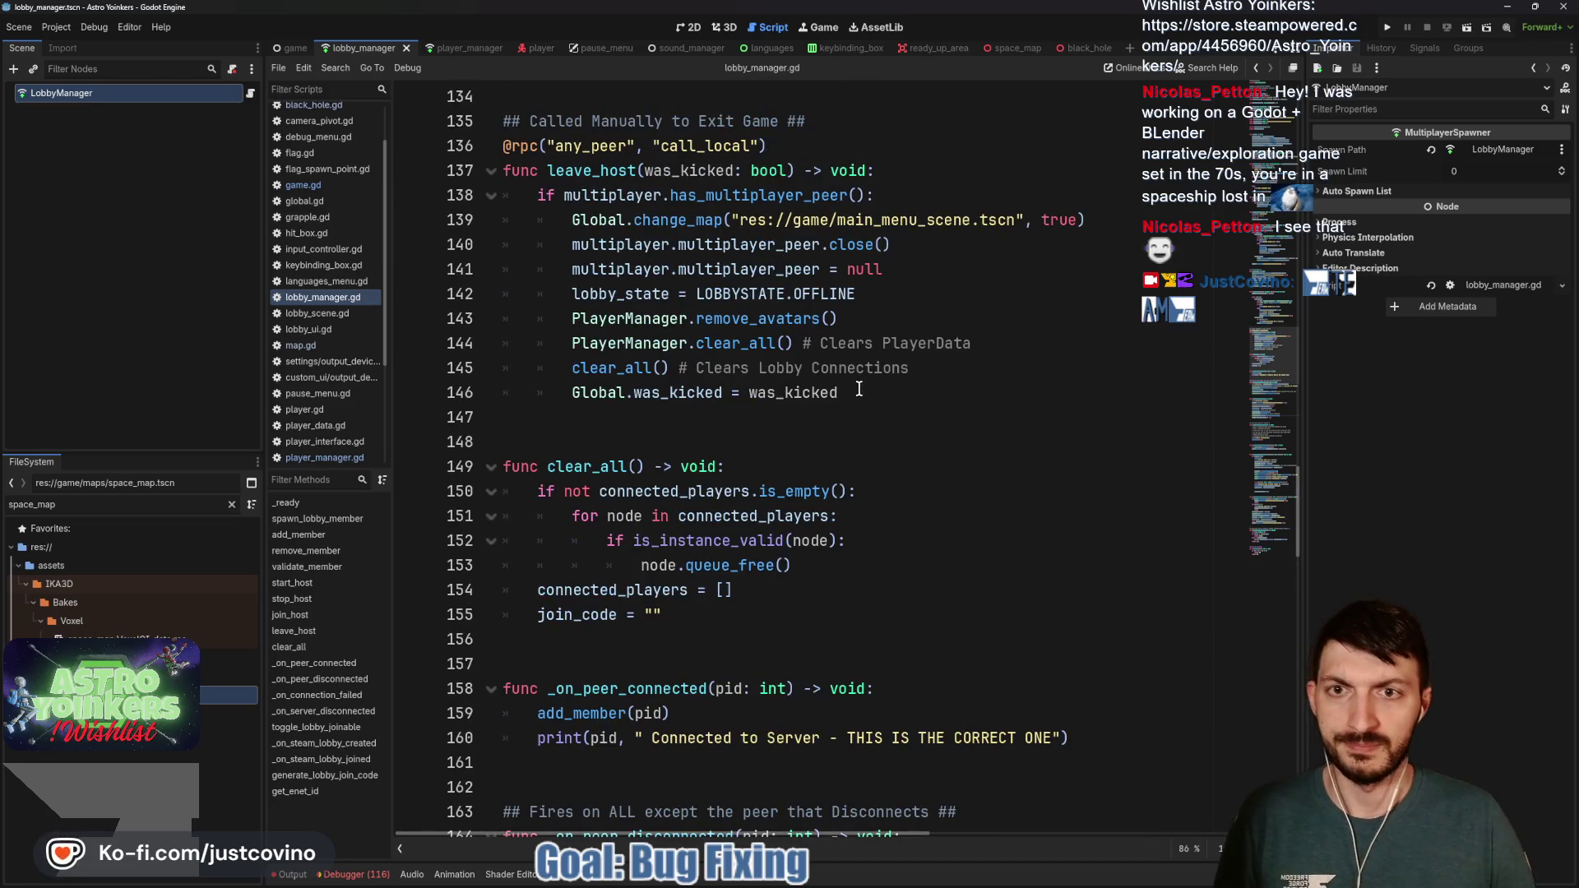
{"action": "left_click", "coordinate": [865, 390]}
Paste the clear_network_filters call after the was_kicked line in leave_host, fixing indentation
{"action": "key", "text": "Return"}
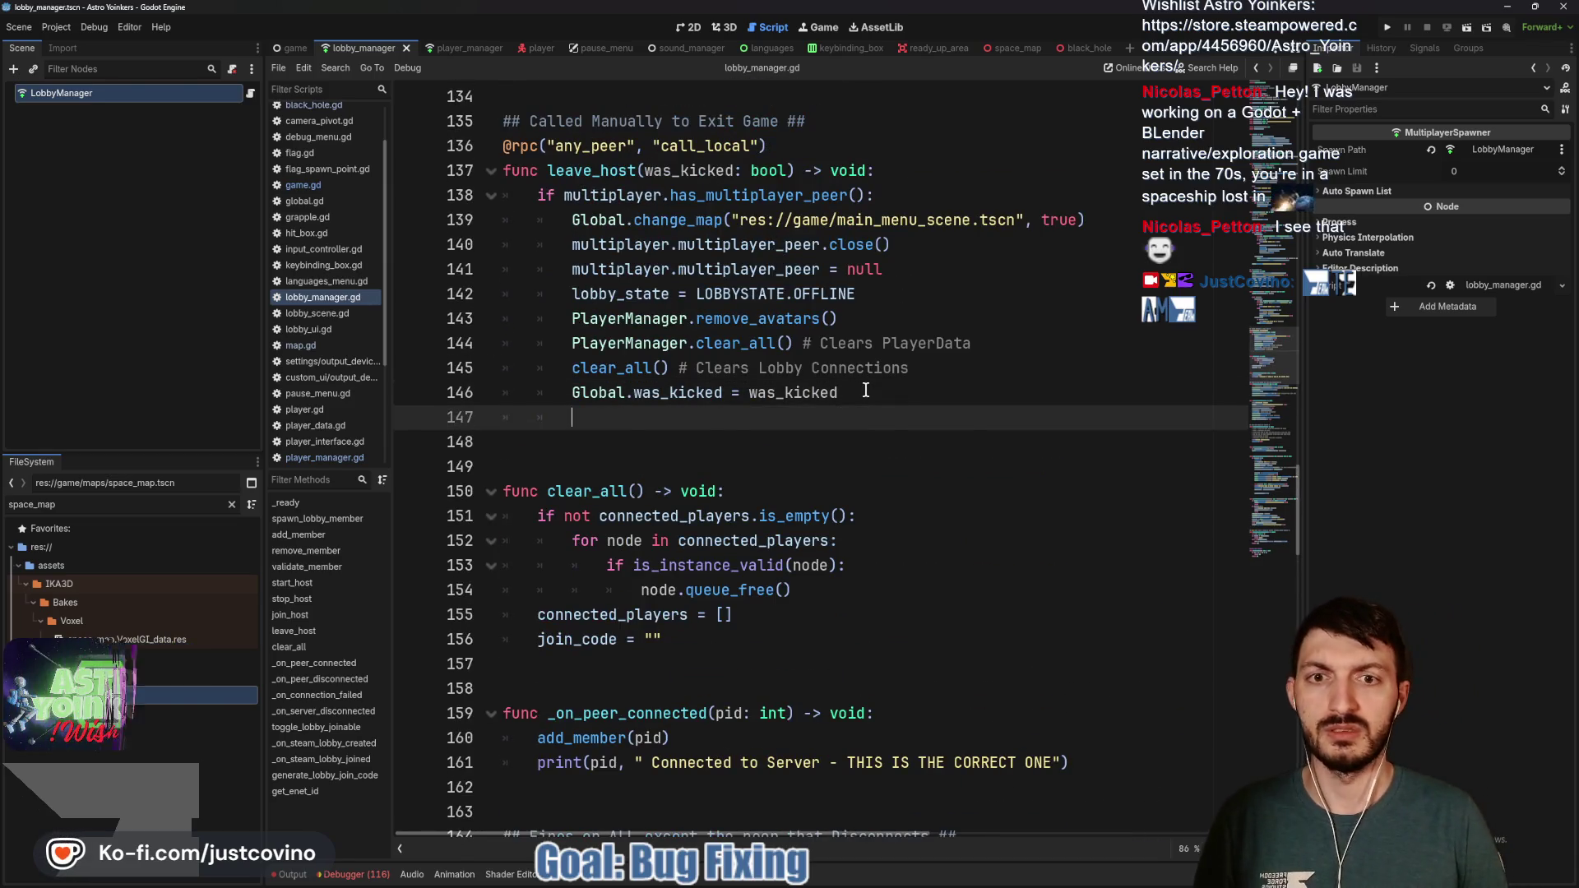
{"action": "key", "text": "ctrl+v"}
{"action": "left_click", "coordinate": [606, 418]}
{"action": "key", "text": "BackSpace"}
Paste the clear_network_filters call after clear_all() in stop_host, fix indentation, and save
{"action": "scroll", "coordinate": [798, 466], "scroll_direction": "up", "scroll_amount": 6}
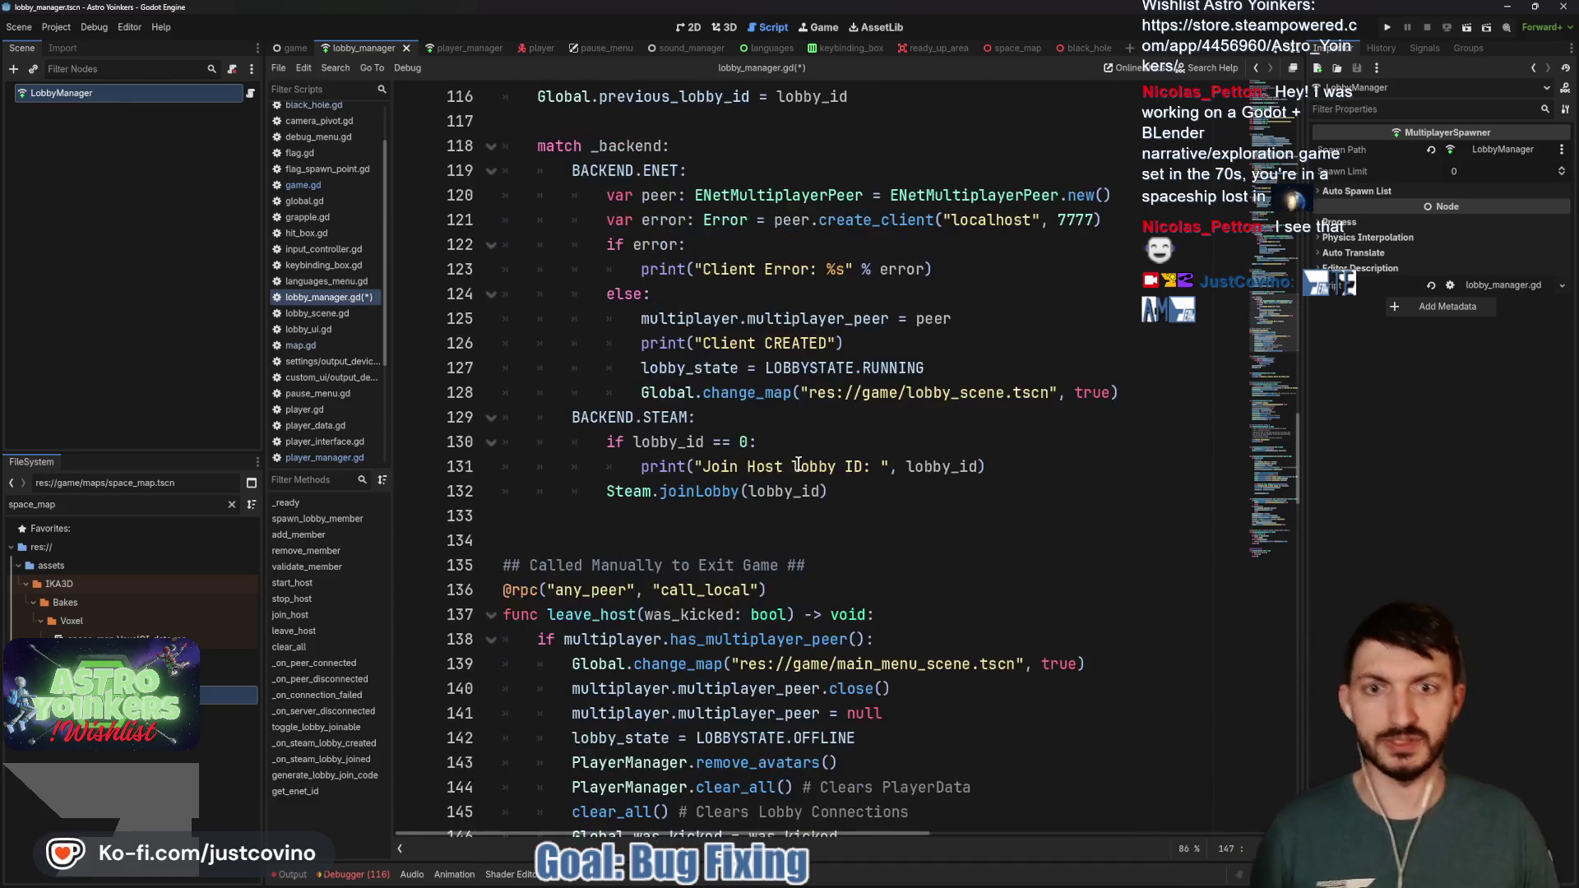
{"action": "scroll", "coordinate": [794, 461], "scroll_direction": "up", "scroll_amount": 5}
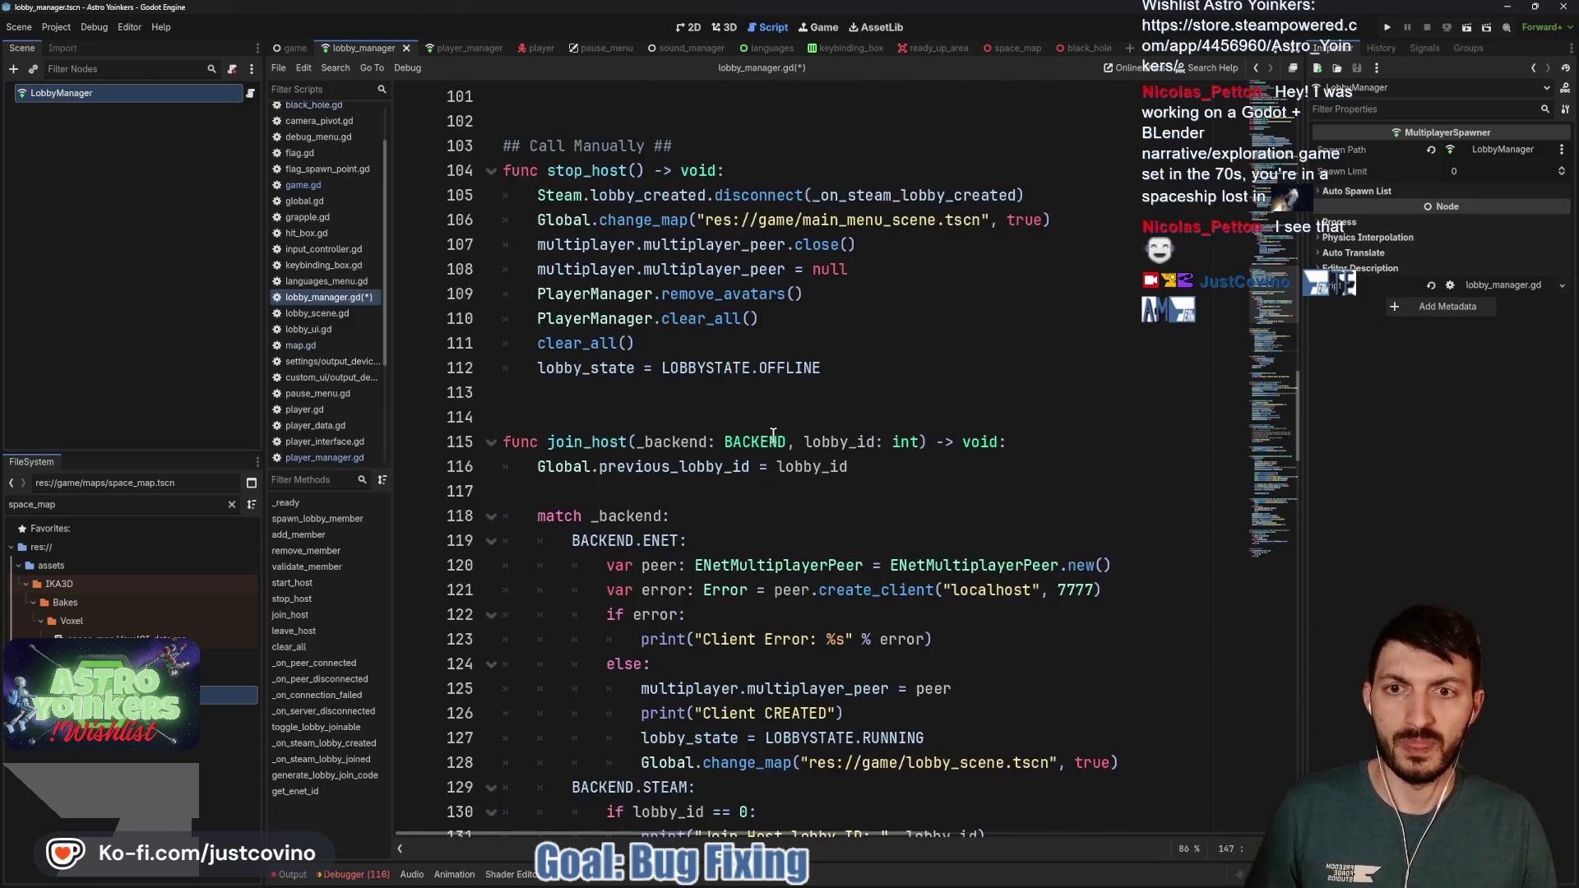
{"action": "scroll", "coordinate": [773, 434], "scroll_direction": "up", "scroll_amount": 2}
{"action": "left_click", "coordinate": [665, 492]}
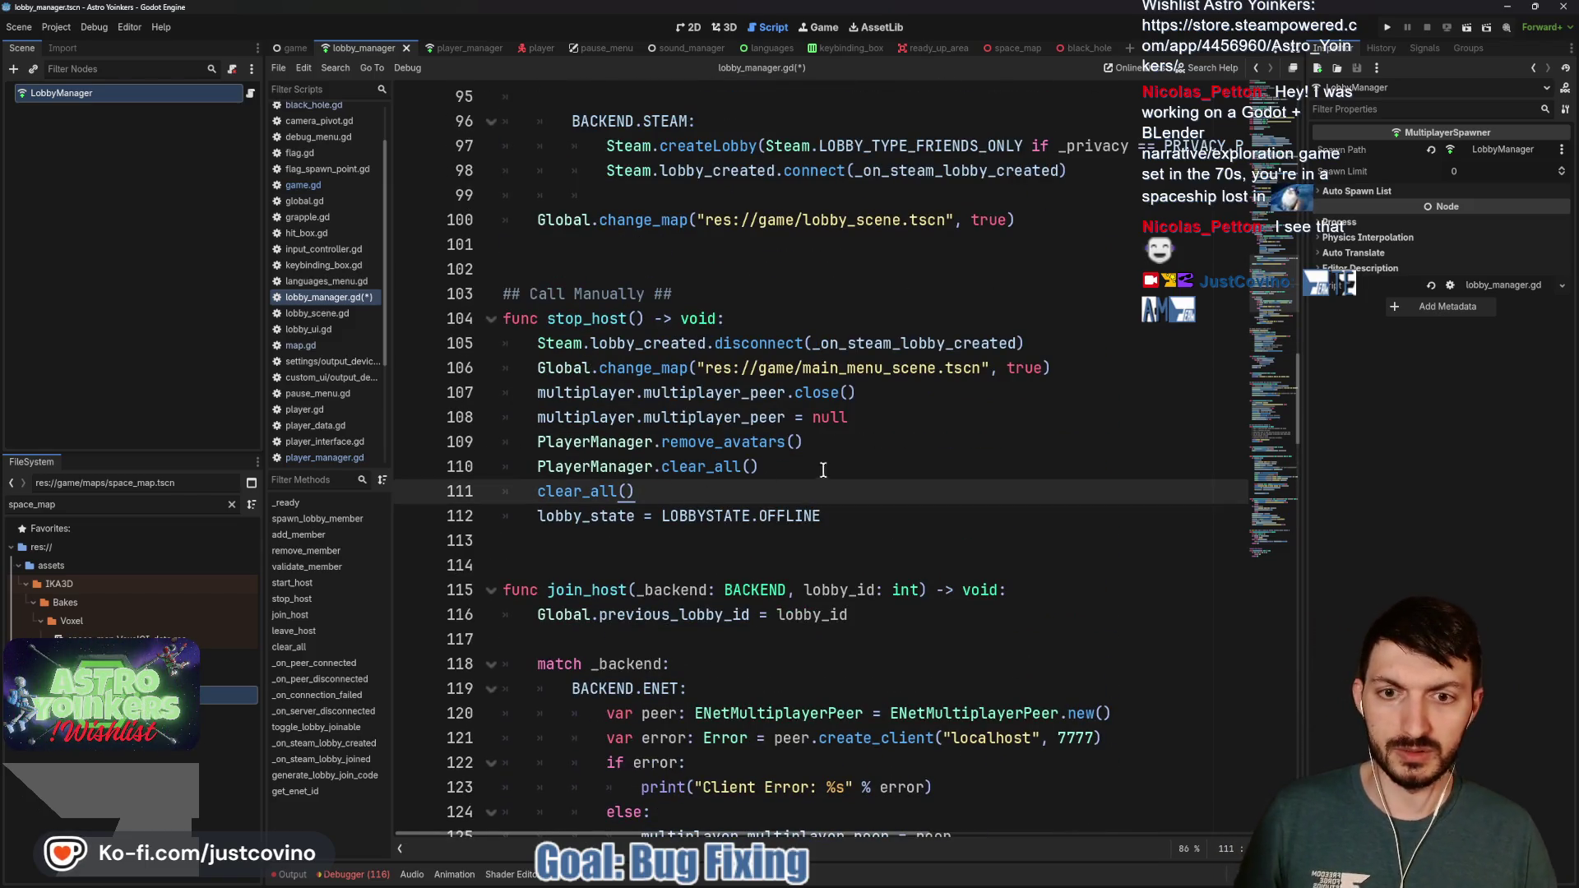
{"action": "key", "text": "ctrl+v"}
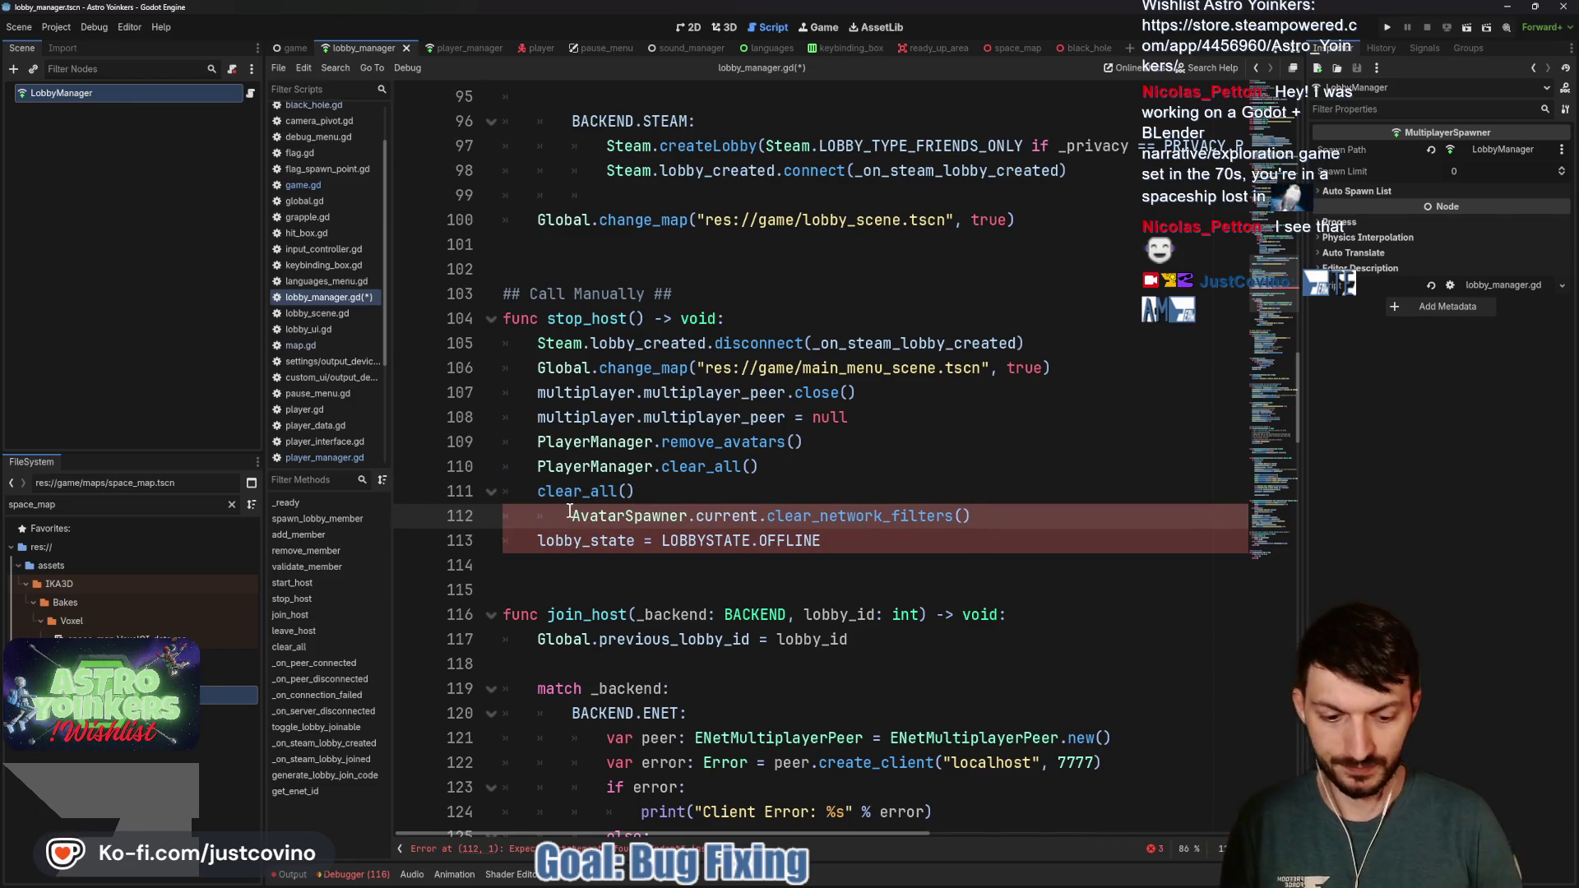
{"action": "key", "text": "BackSpace"}
{"action": "key", "text": "ctrl+s"}
Scroll down to review the updated _on_connection_failed function
{"action": "scroll", "coordinate": [838, 465], "scroll_direction": "down", "scroll_amount": 1}
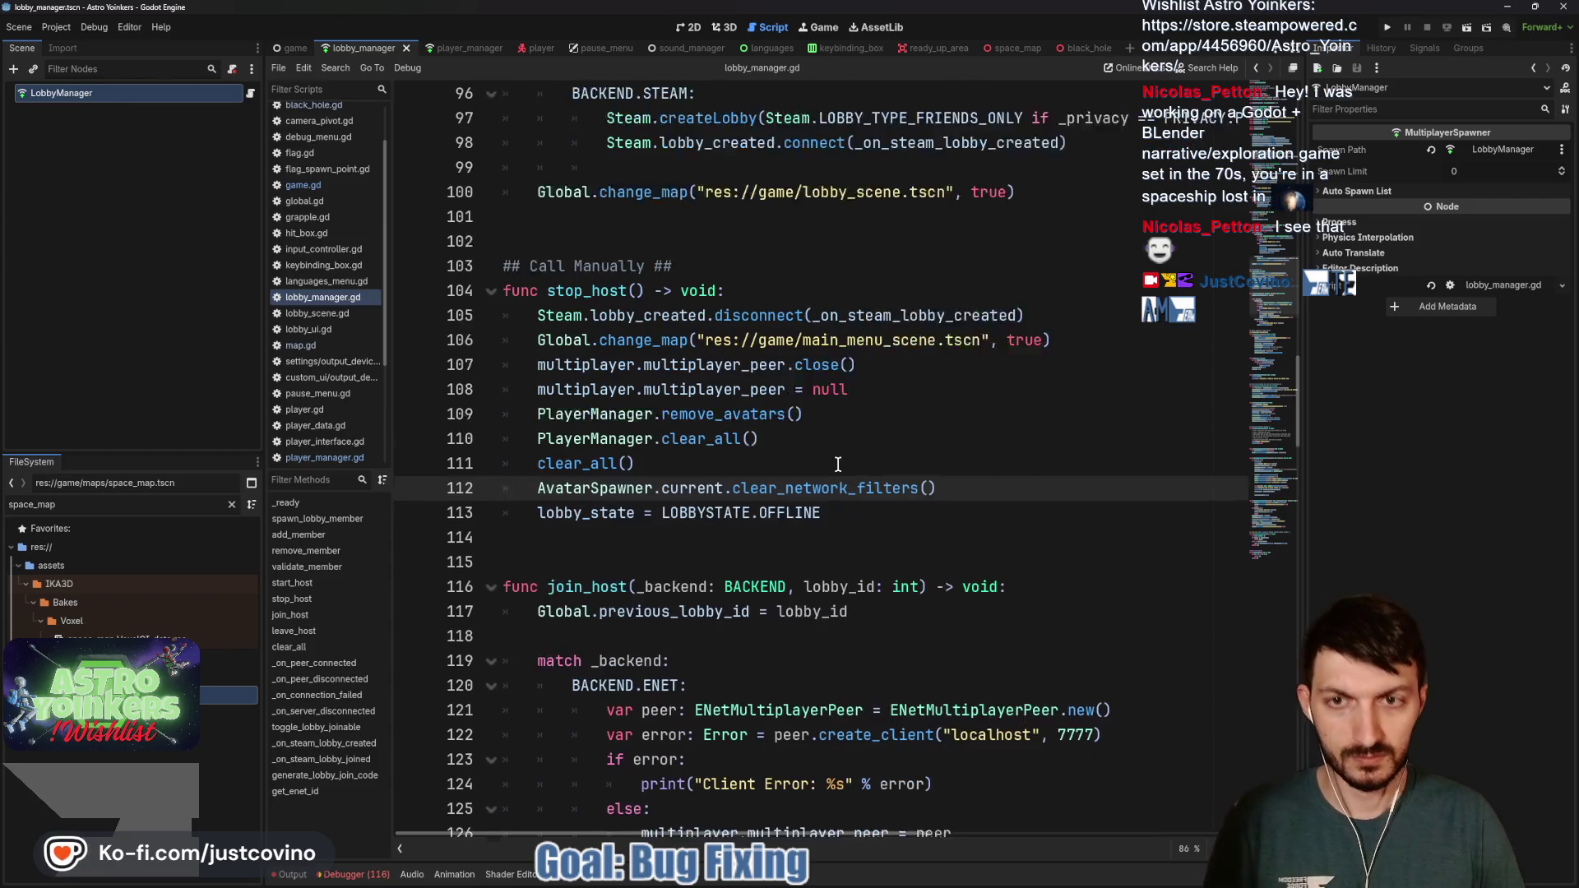
{"action": "scroll", "coordinate": [823, 457], "scroll_direction": "down", "scroll_amount": 7}
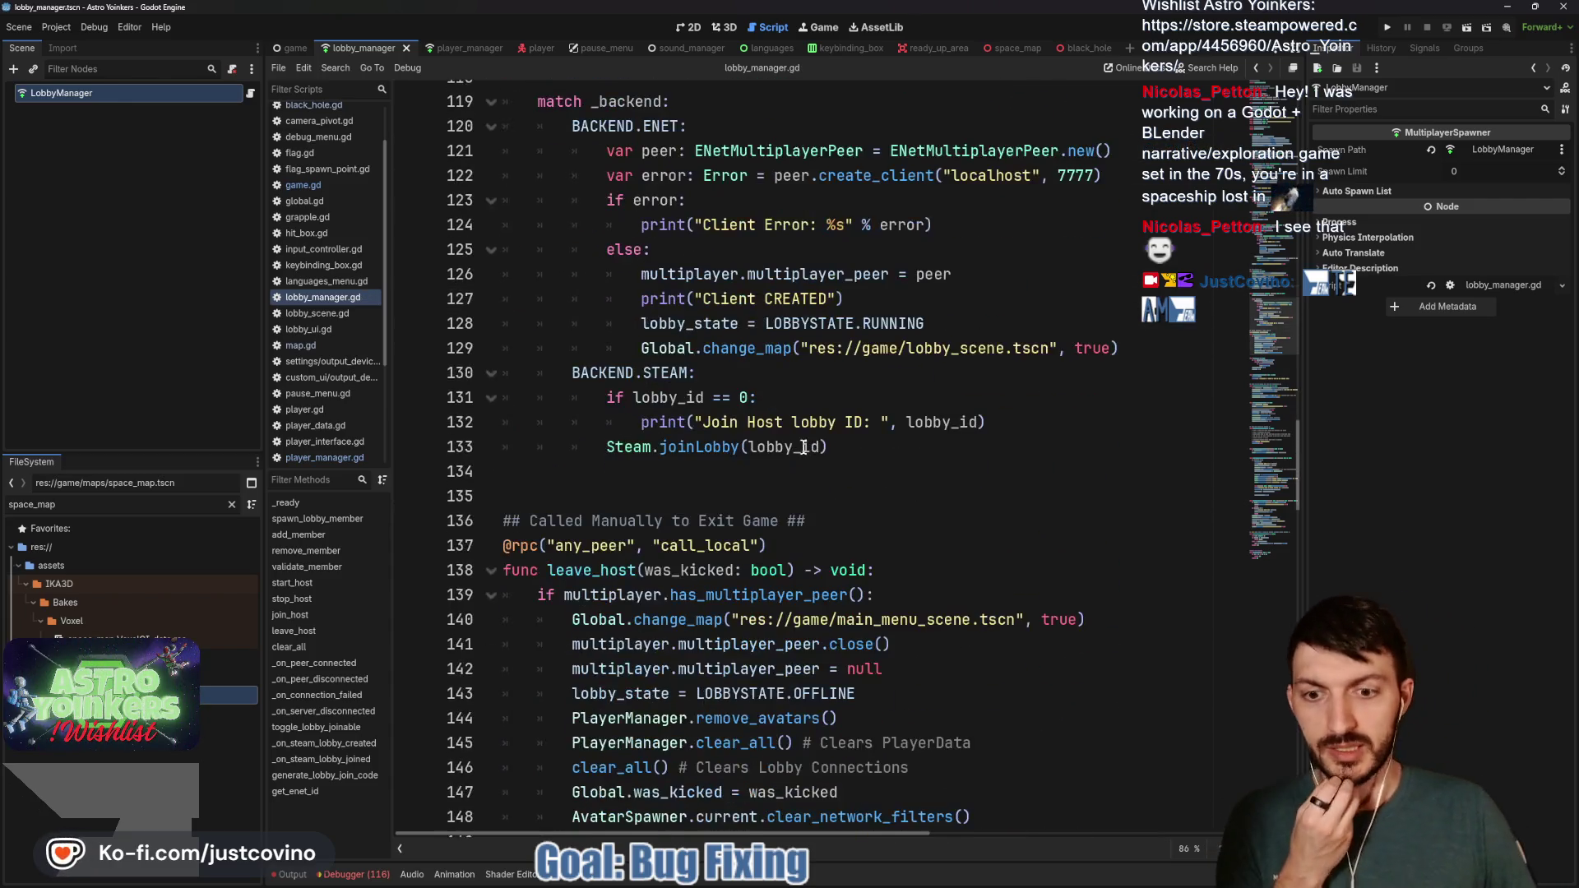
{"action": "scroll", "coordinate": [794, 469], "scroll_direction": "down", "scroll_amount": 6}
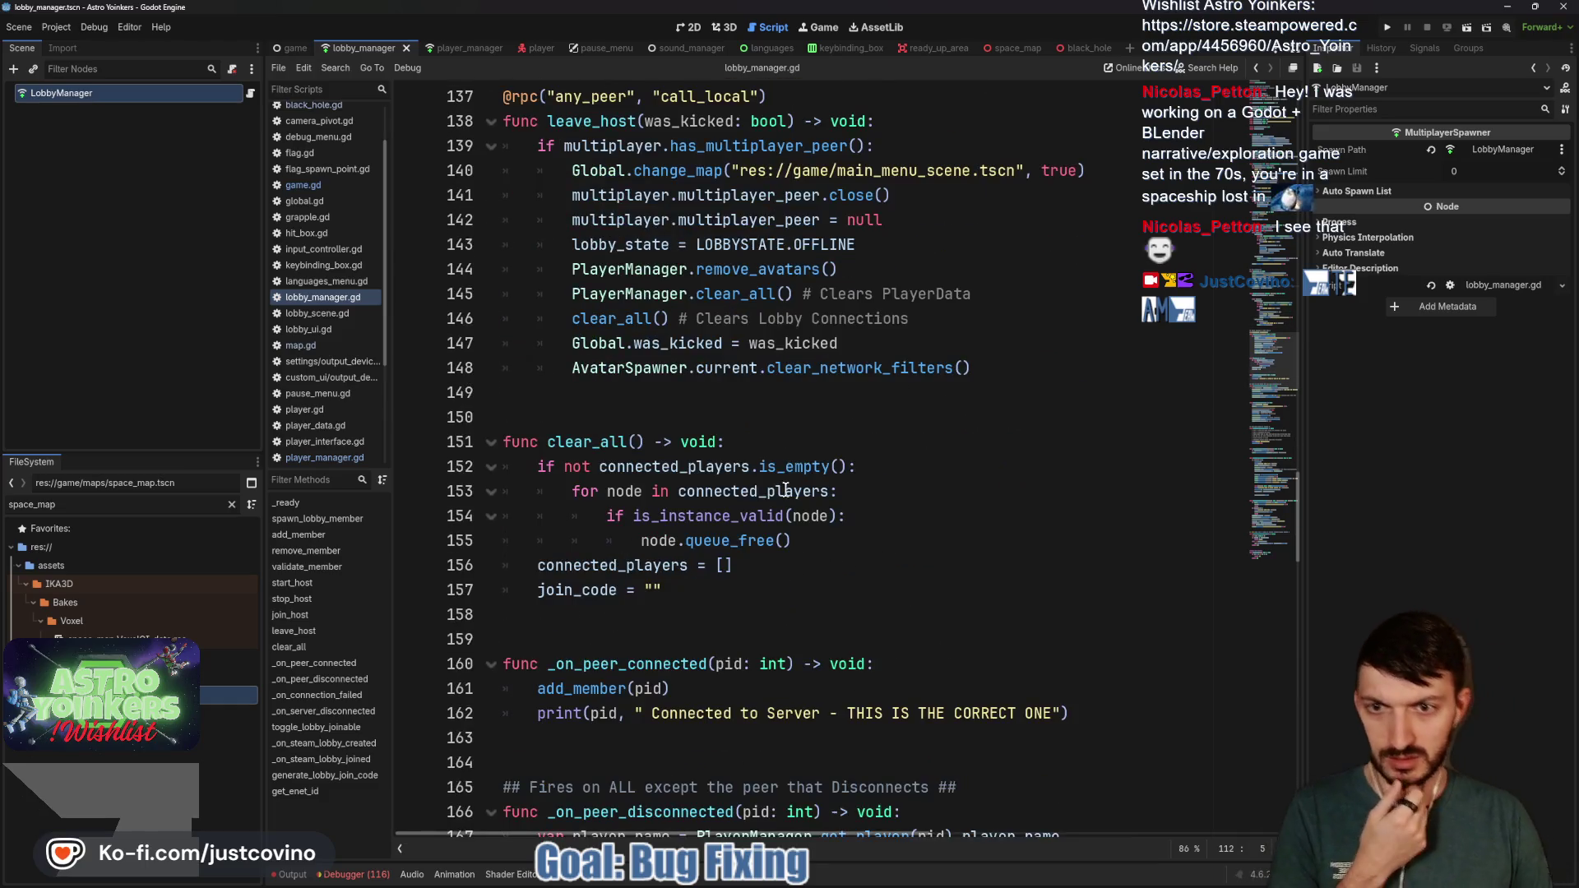
{"action": "scroll", "coordinate": [786, 491], "scroll_direction": "down", "scroll_amount": 3}
{"action": "scroll", "coordinate": [757, 490], "scroll_direction": "down", "scroll_amount": 3}
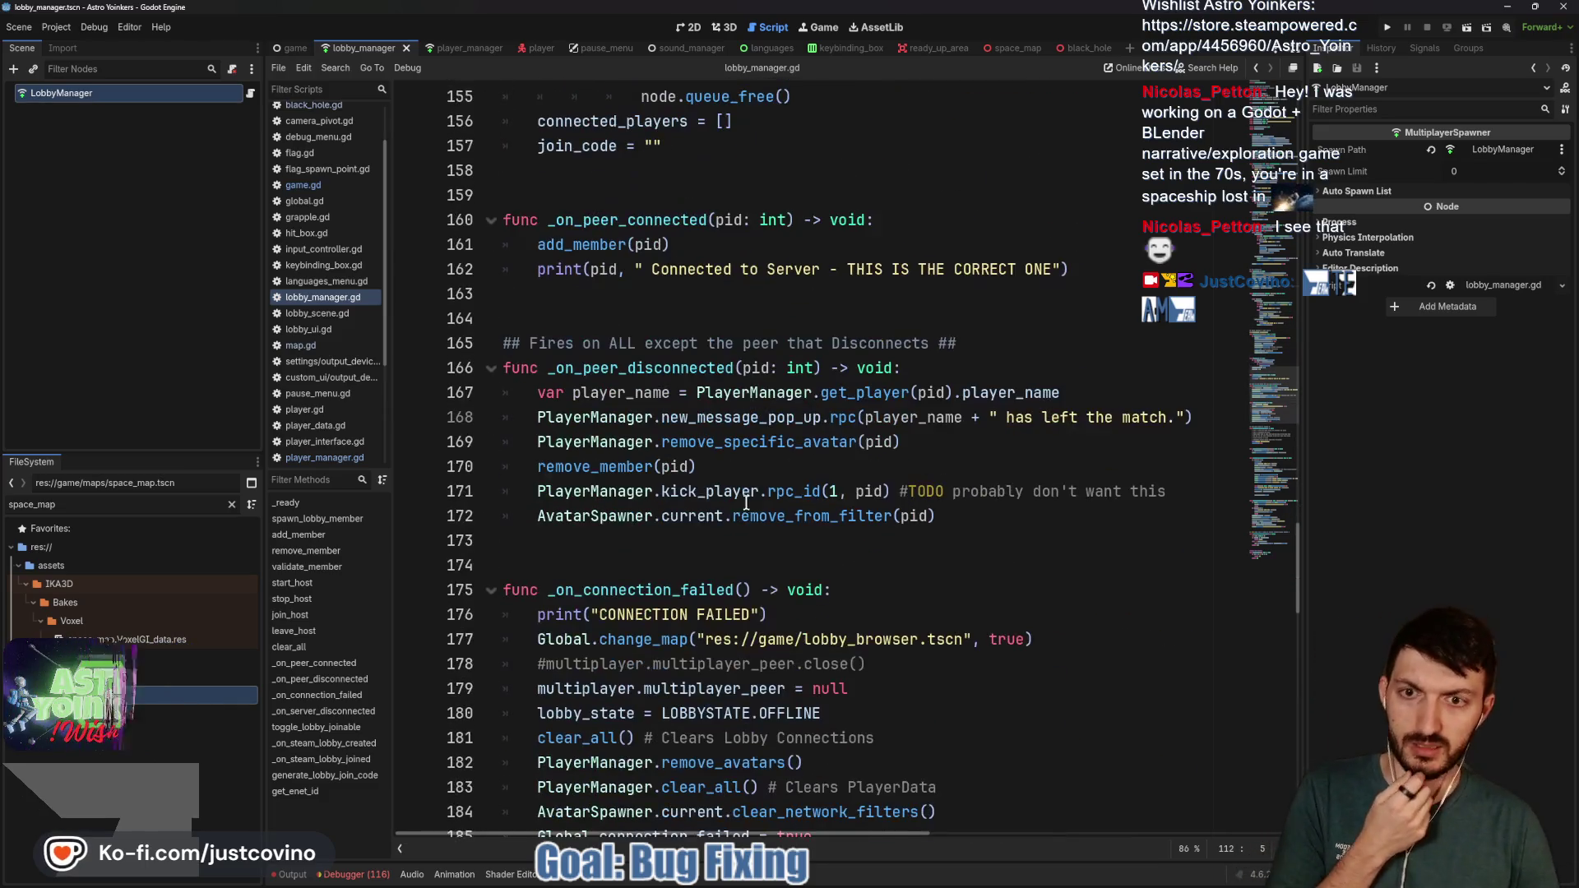
{"action": "scroll", "coordinate": [709, 477], "scroll_direction": "down", "scroll_amount": 3}
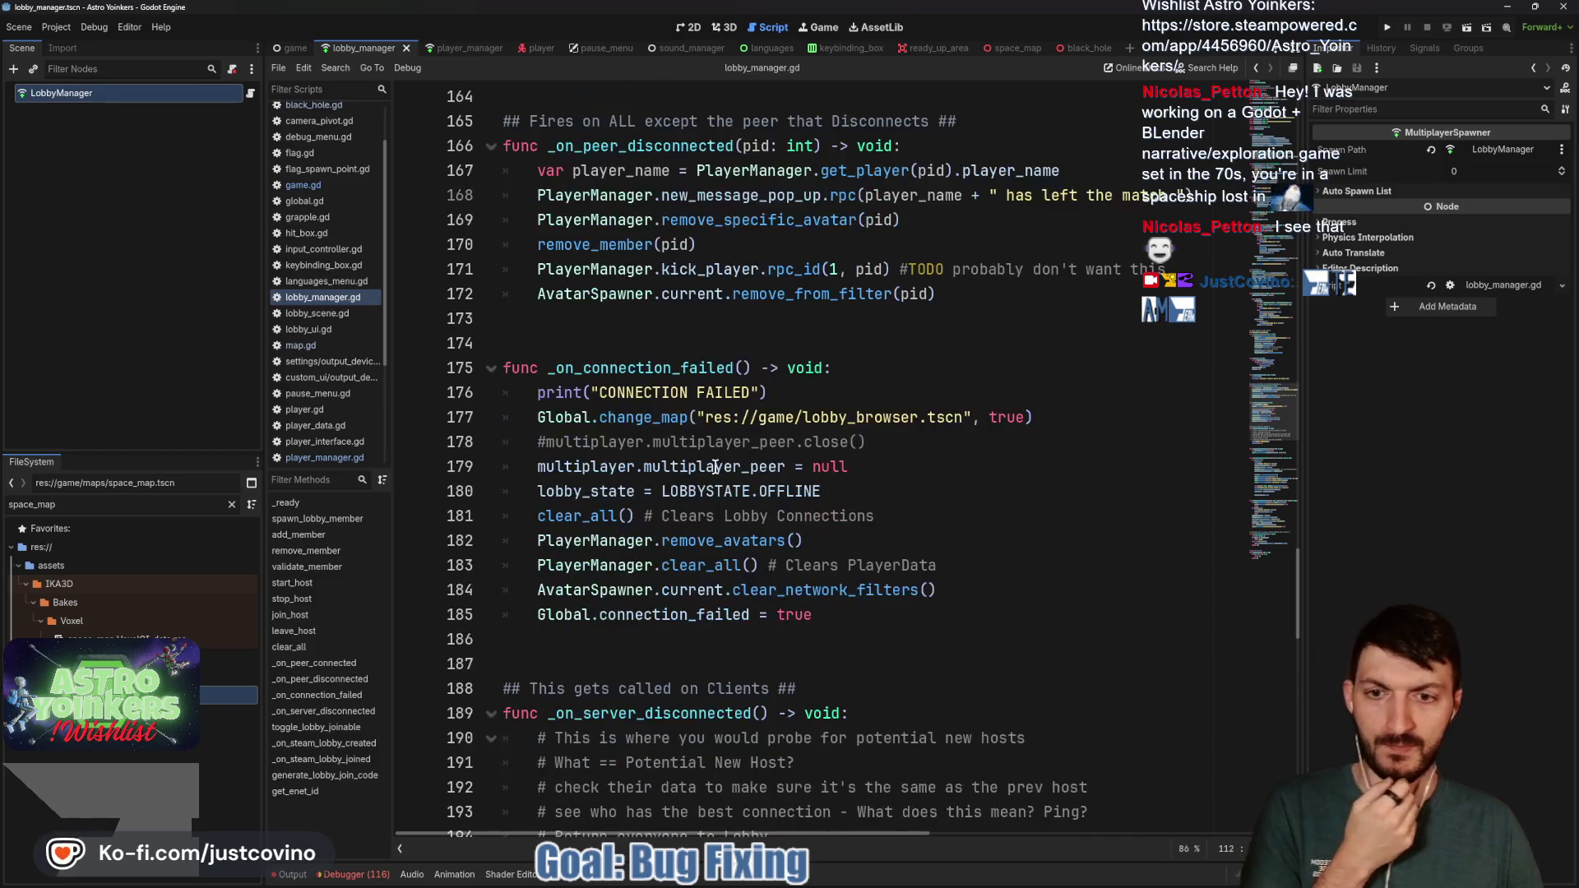
{"action": "scroll", "coordinate": [689, 474], "scroll_direction": "down", "scroll_amount": 3}
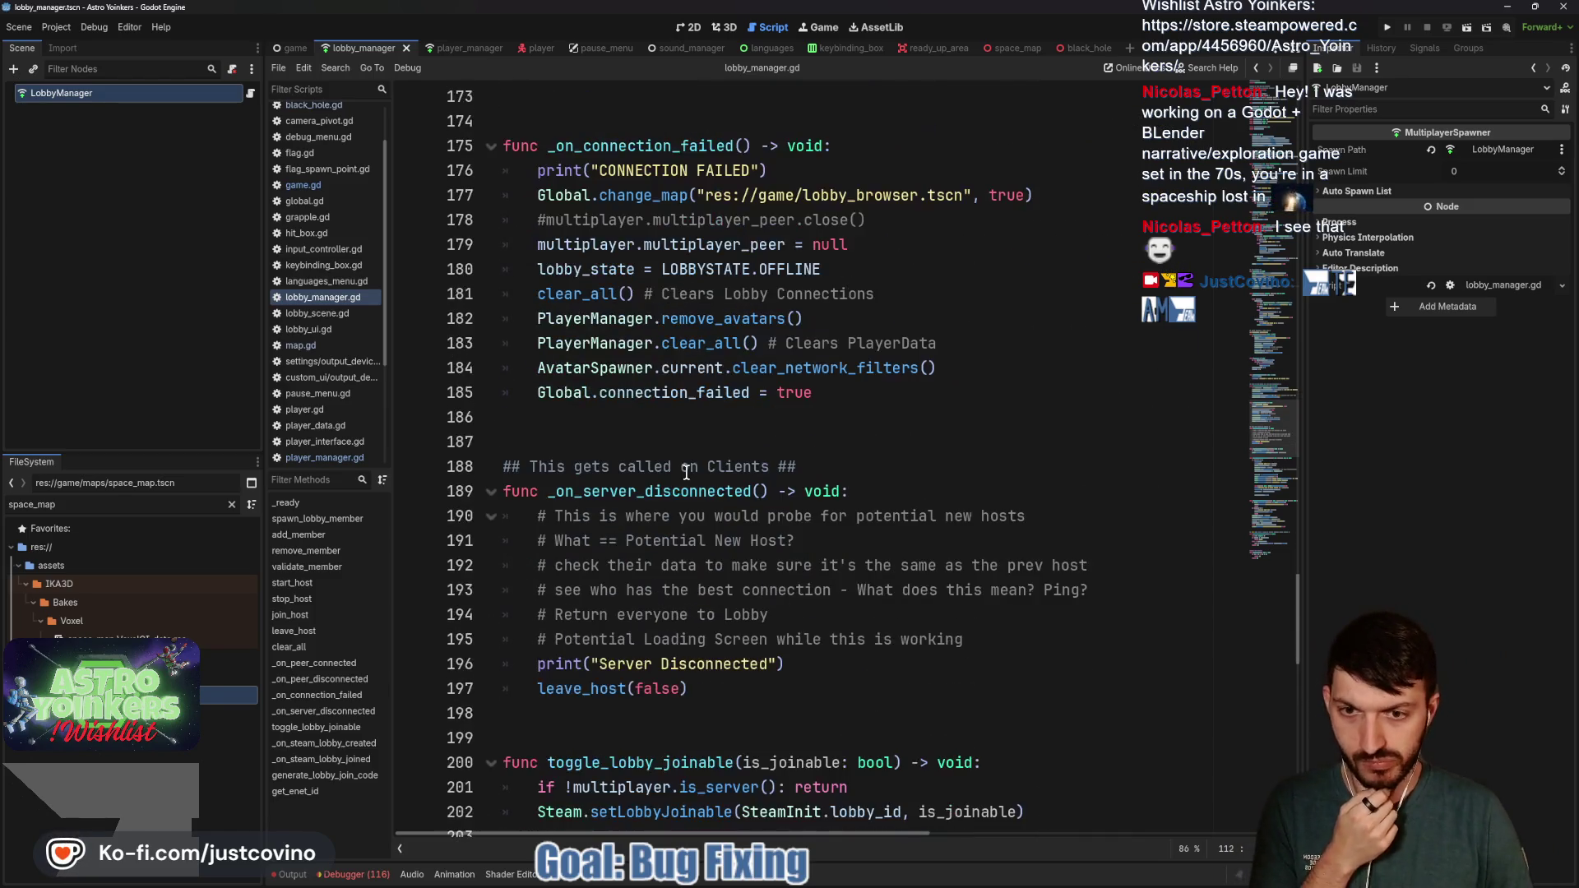
{"action": "scroll", "coordinate": [670, 485], "scroll_direction": "down", "scroll_amount": 2}
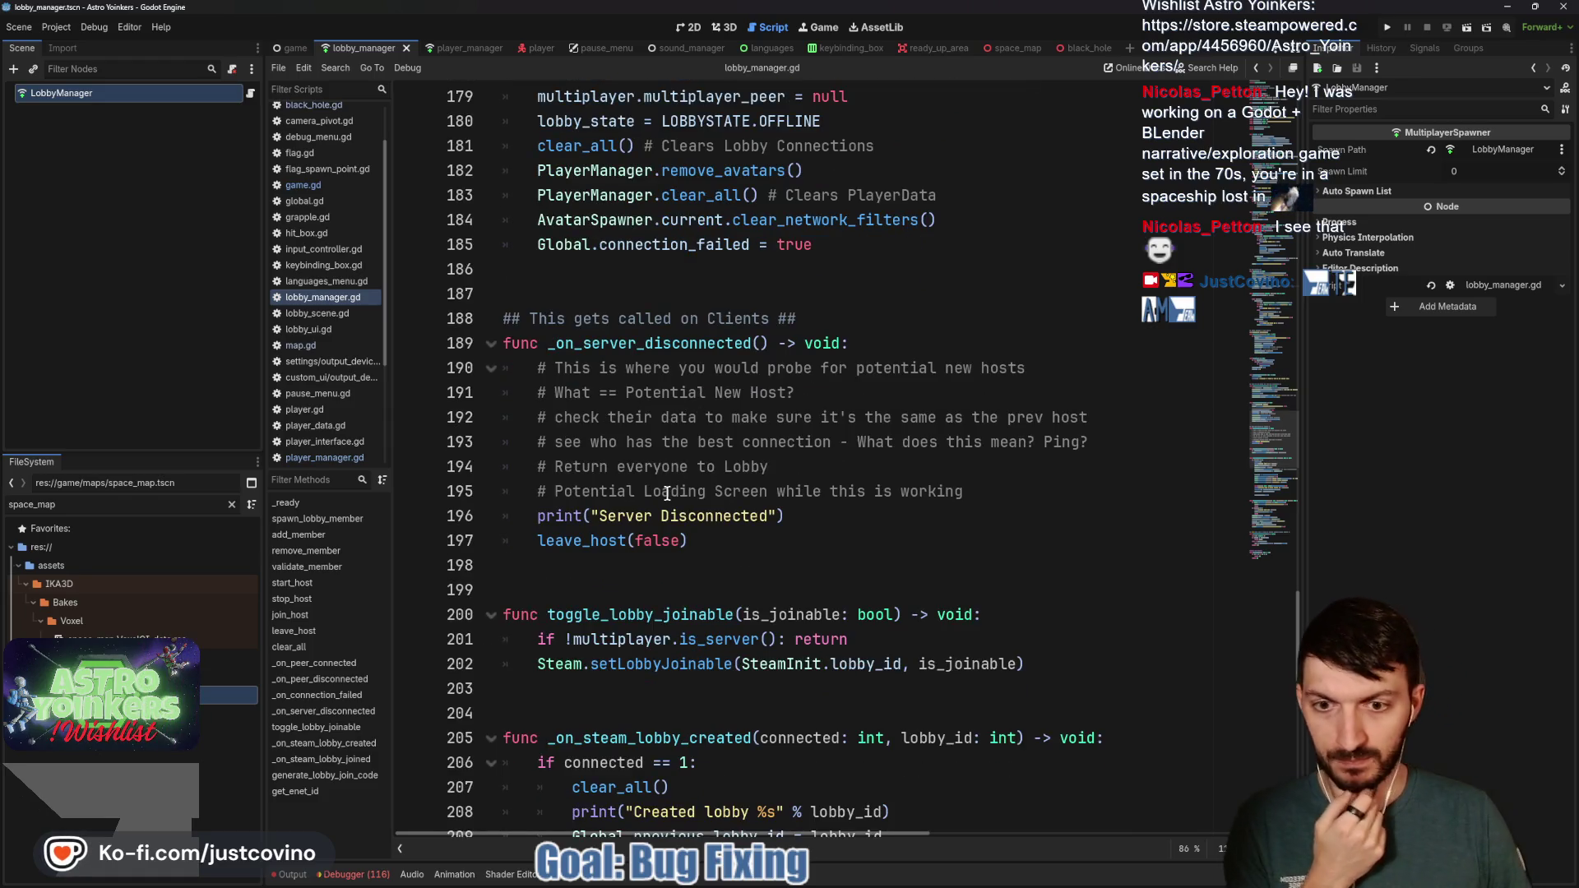
{"action": "scroll", "coordinate": [666, 493], "scroll_direction": "down", "scroll_amount": 3}
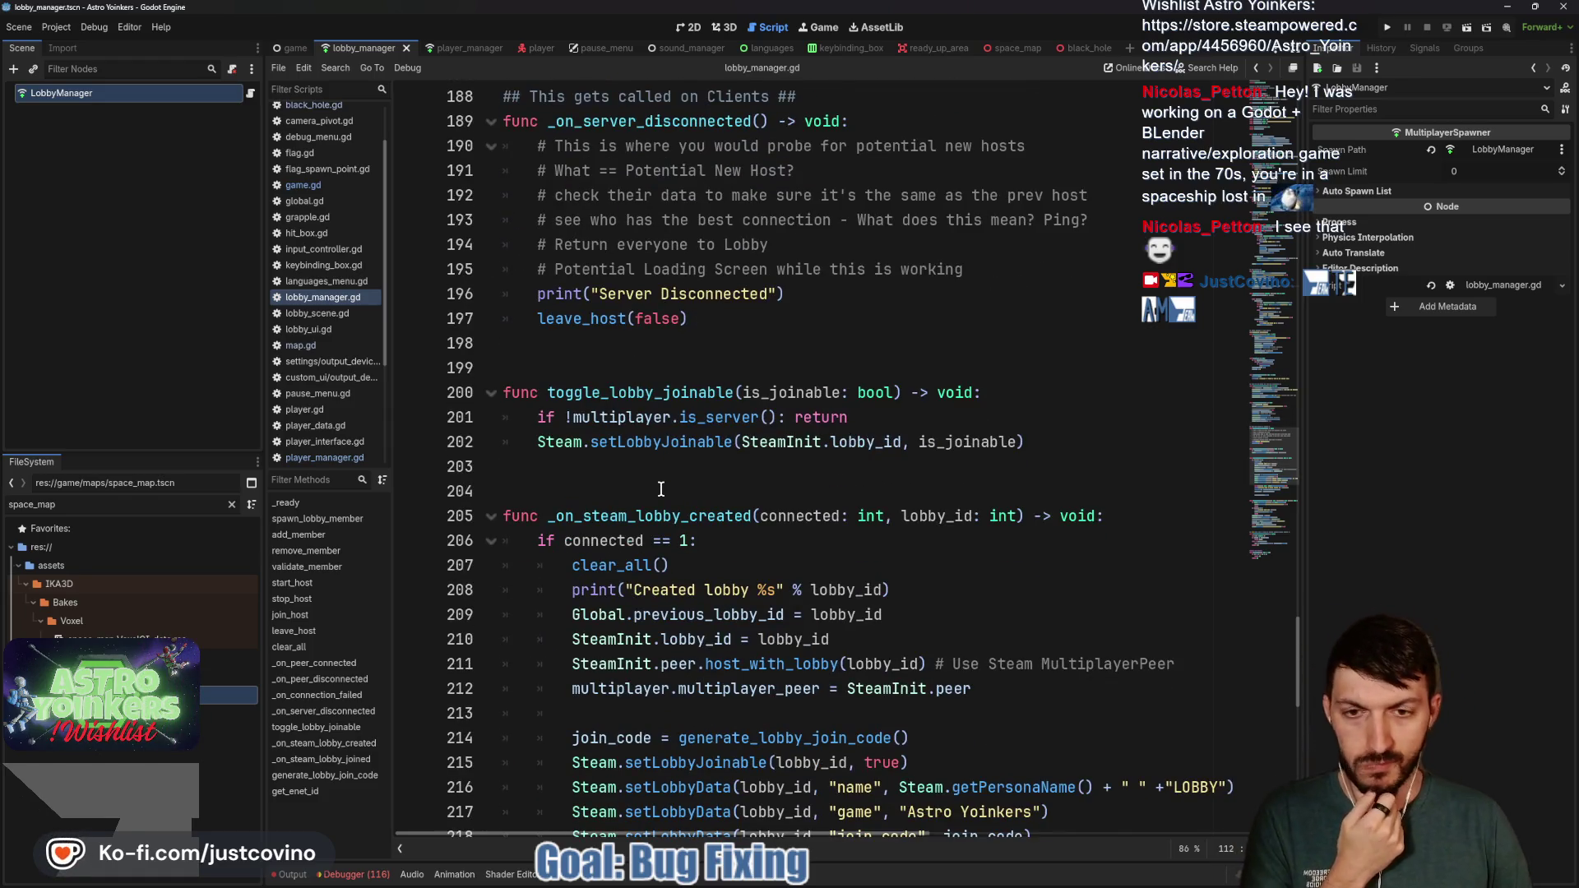
{"action": "scroll", "coordinate": [660, 489], "scroll_direction": "down", "scroll_amount": 4}
{"action": "scroll", "coordinate": [662, 493], "scroll_direction": "down", "scroll_amount": 9}
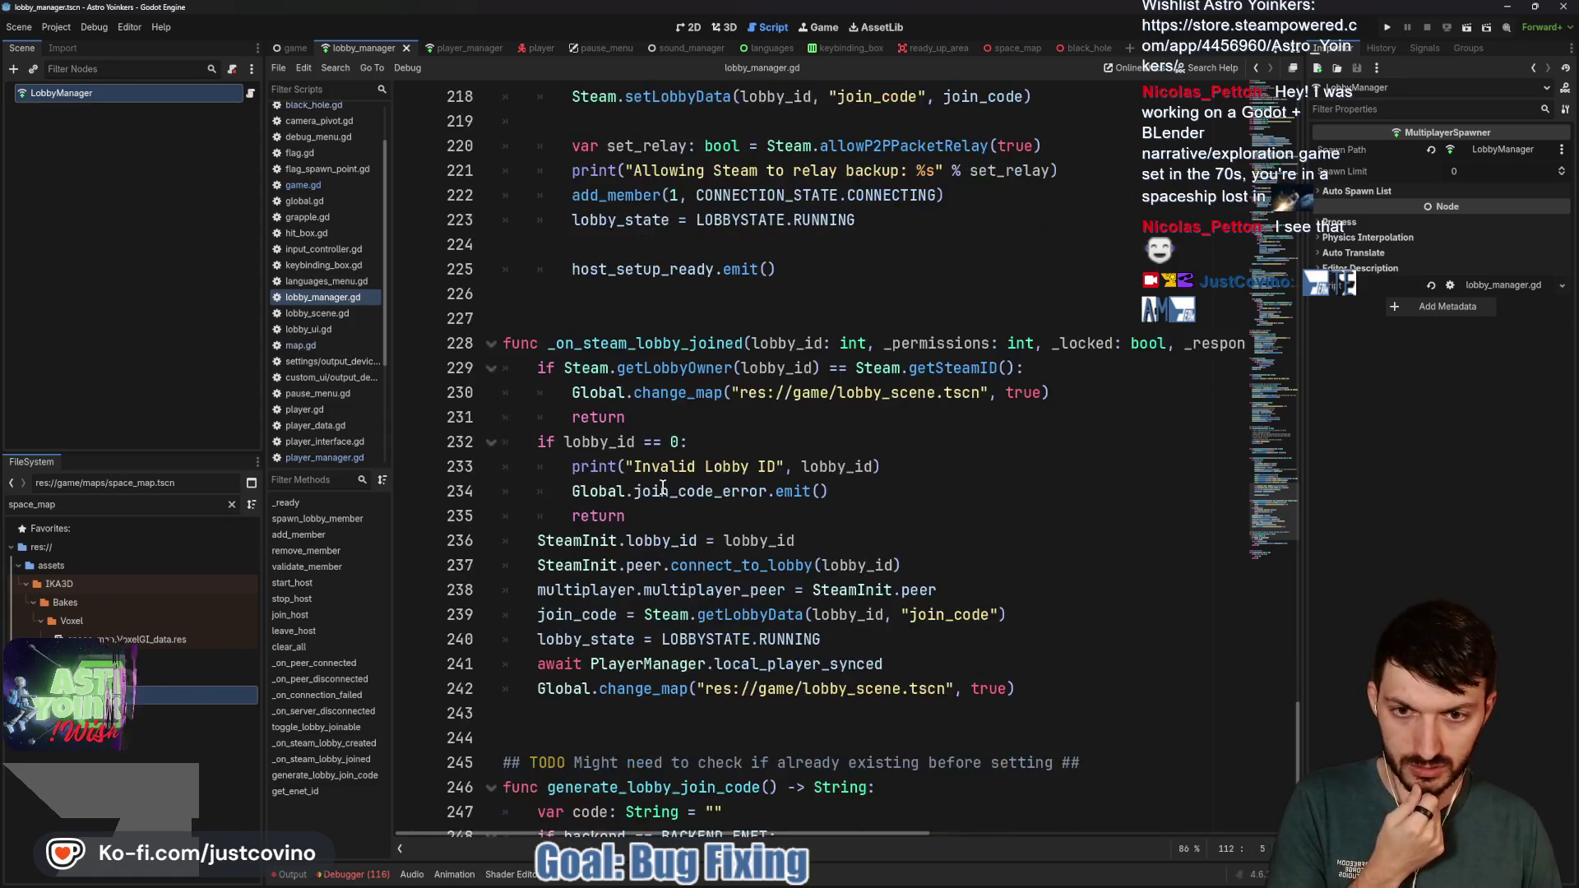
{"action": "scroll", "coordinate": [662, 499], "scroll_direction": "down", "scroll_amount": 2}
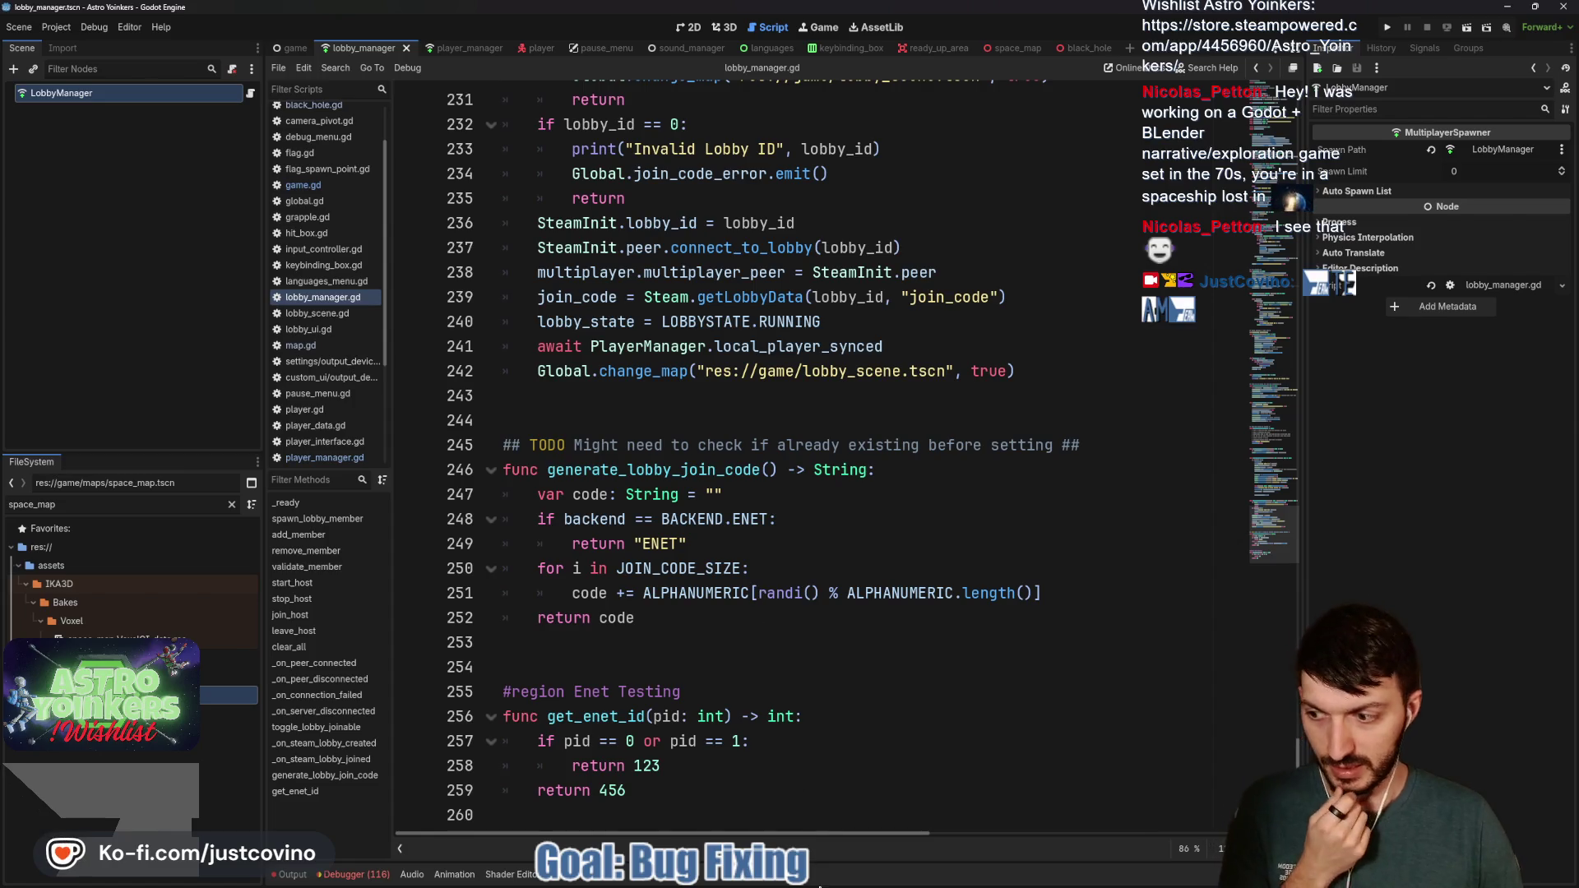
In GitHub Desktop, review the lobby_manager.gd diff and begin a summary about removing network filters
{"action": "mouse_move", "coordinate": [823, 884]}
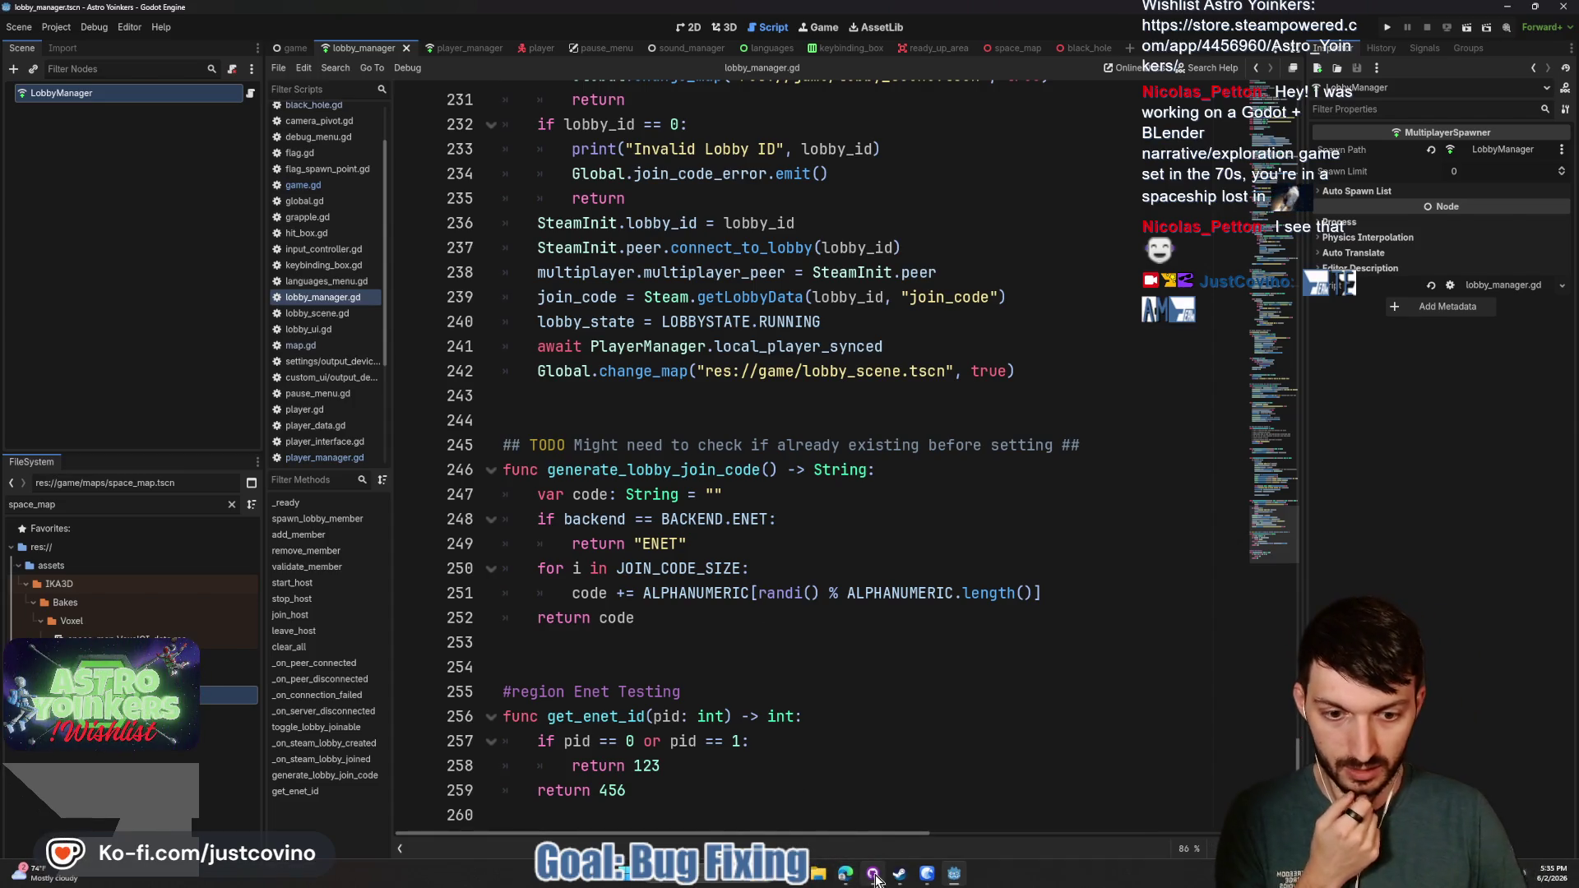
{"action": "left_click", "coordinate": [874, 877]}
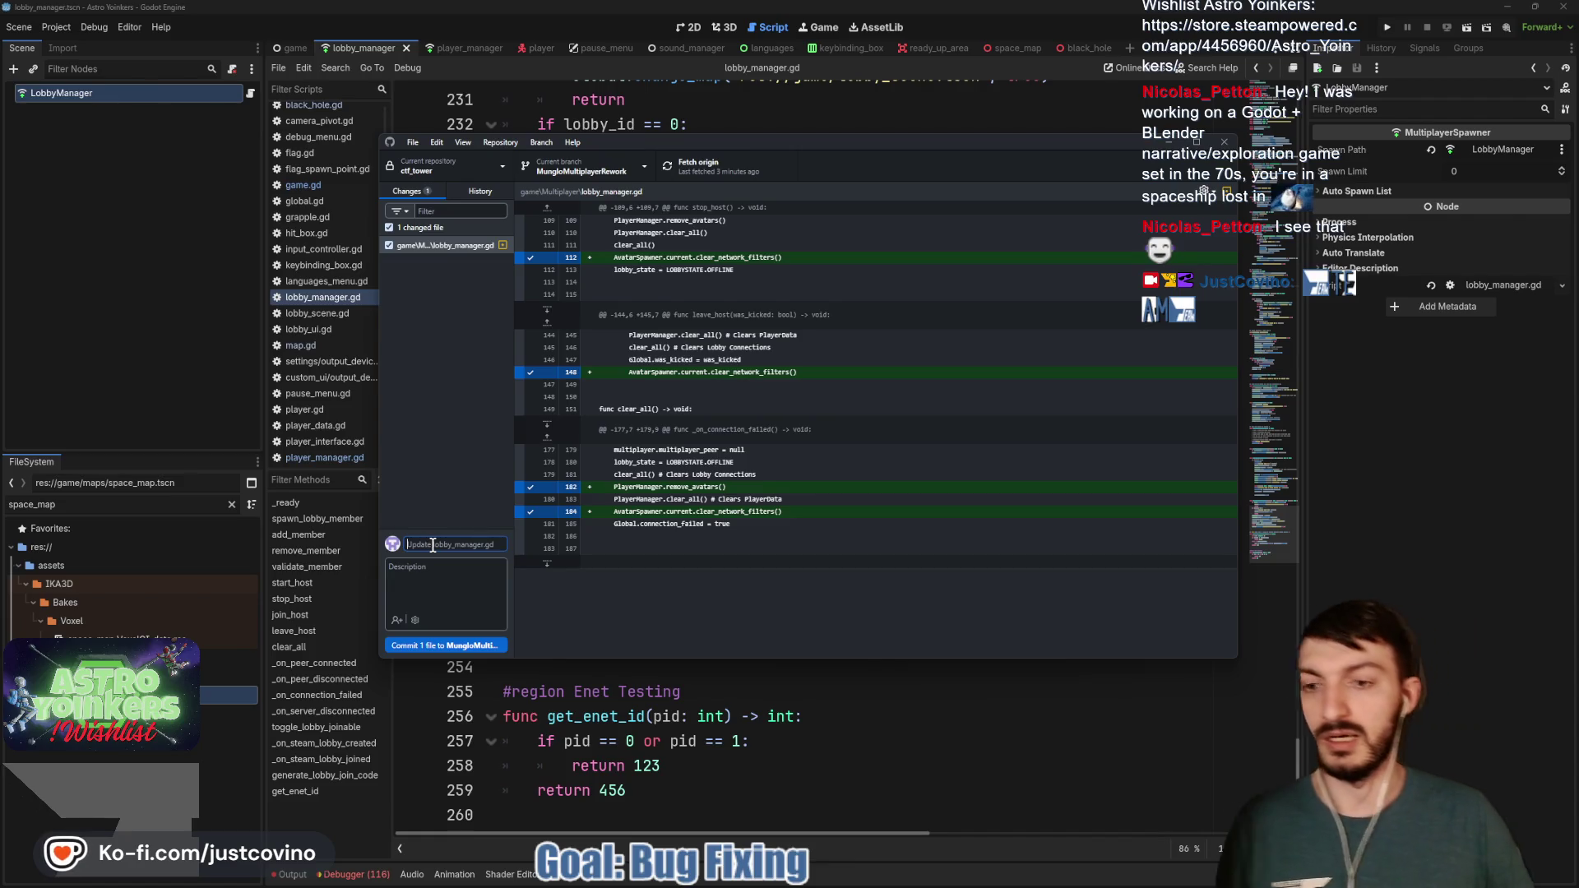
{"action": "type", "text": "removing Avatar"}
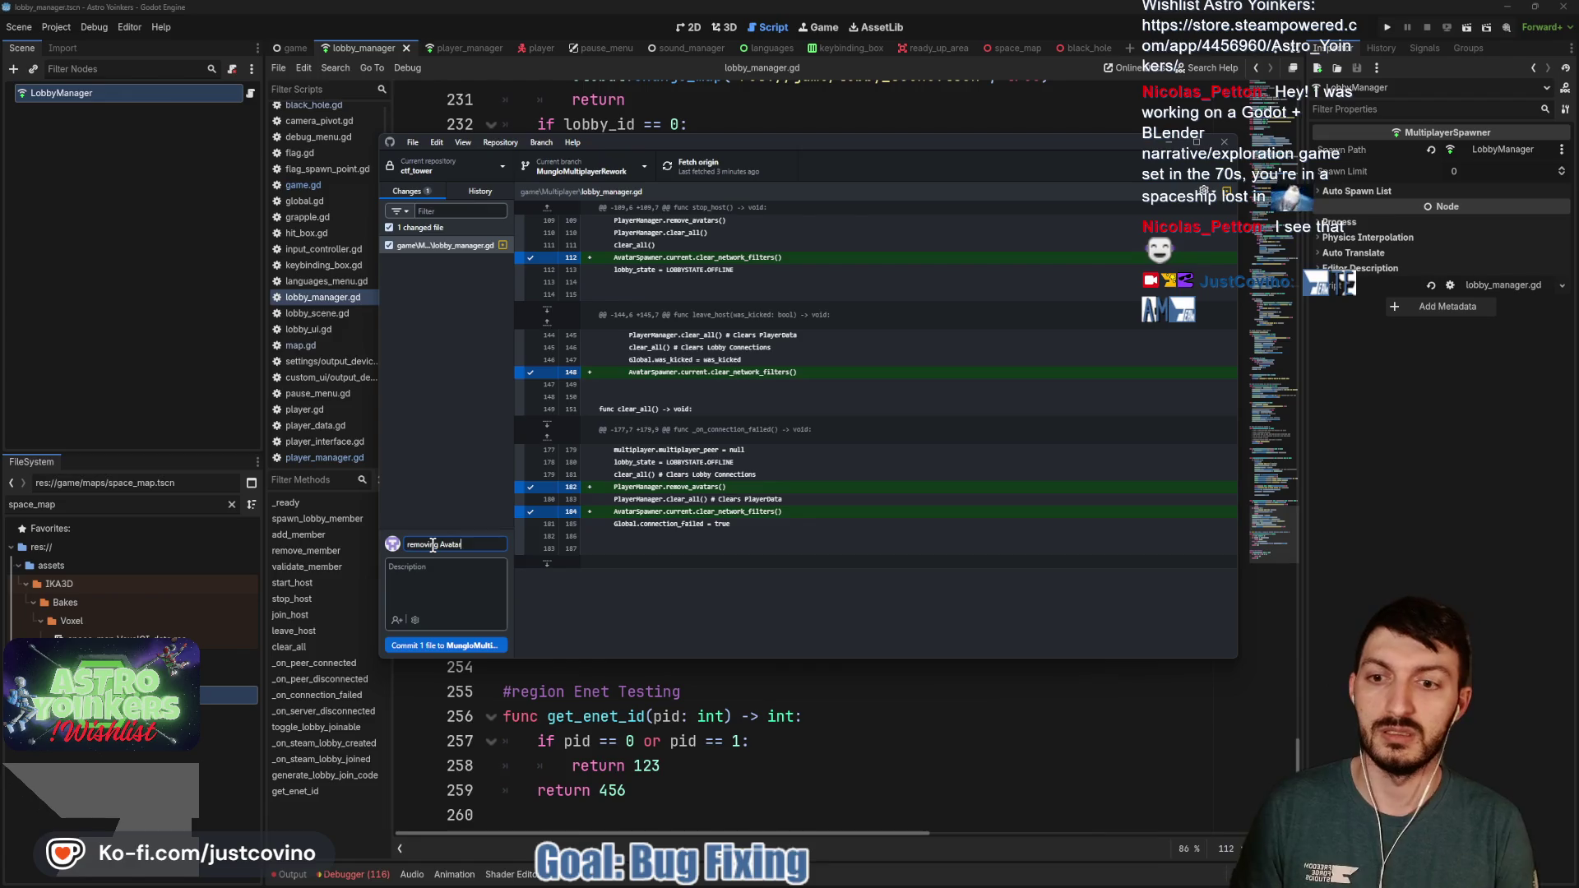
{"action": "type", "text": "twork Filters"}
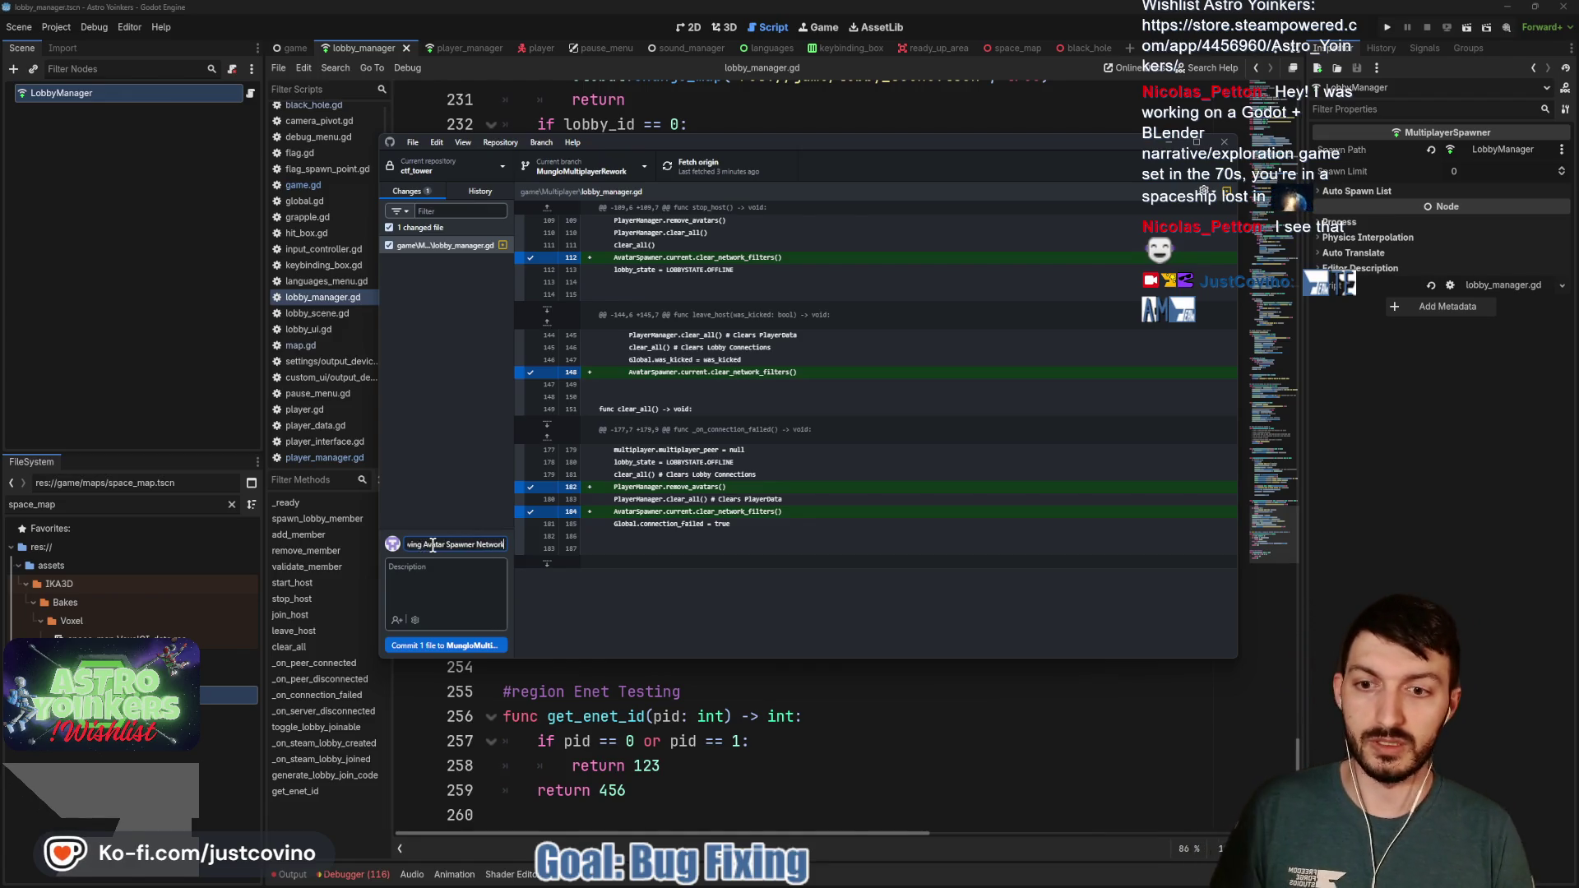